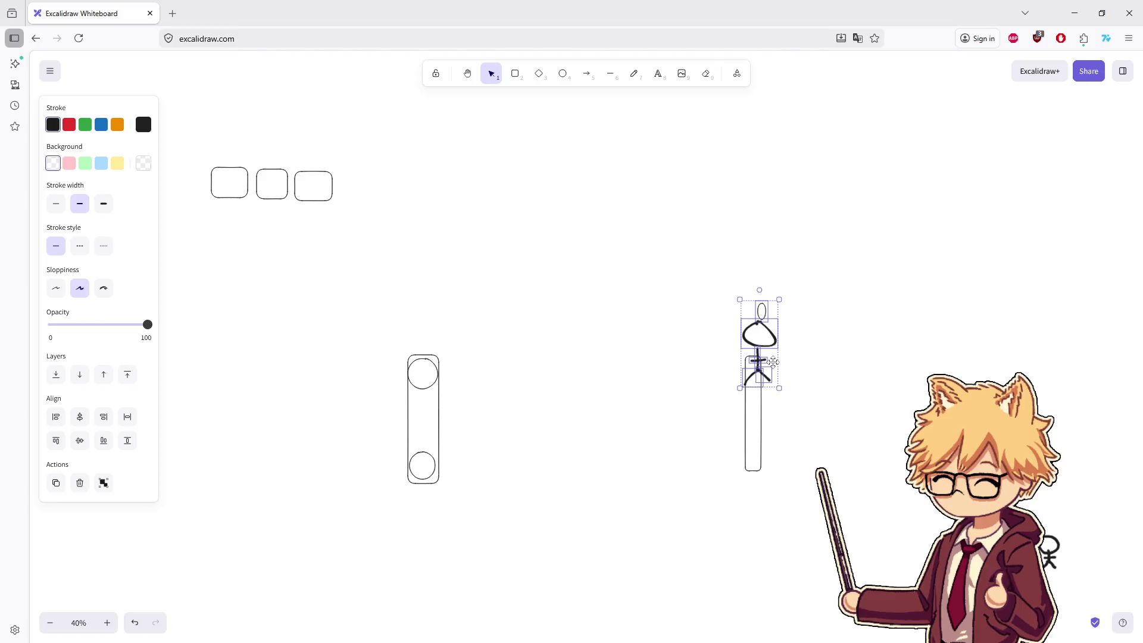
Raise the stick figure to the top, add a small box at its right, then bring up the jam window
{"action": "left_click", "coordinate": [571, 273]}
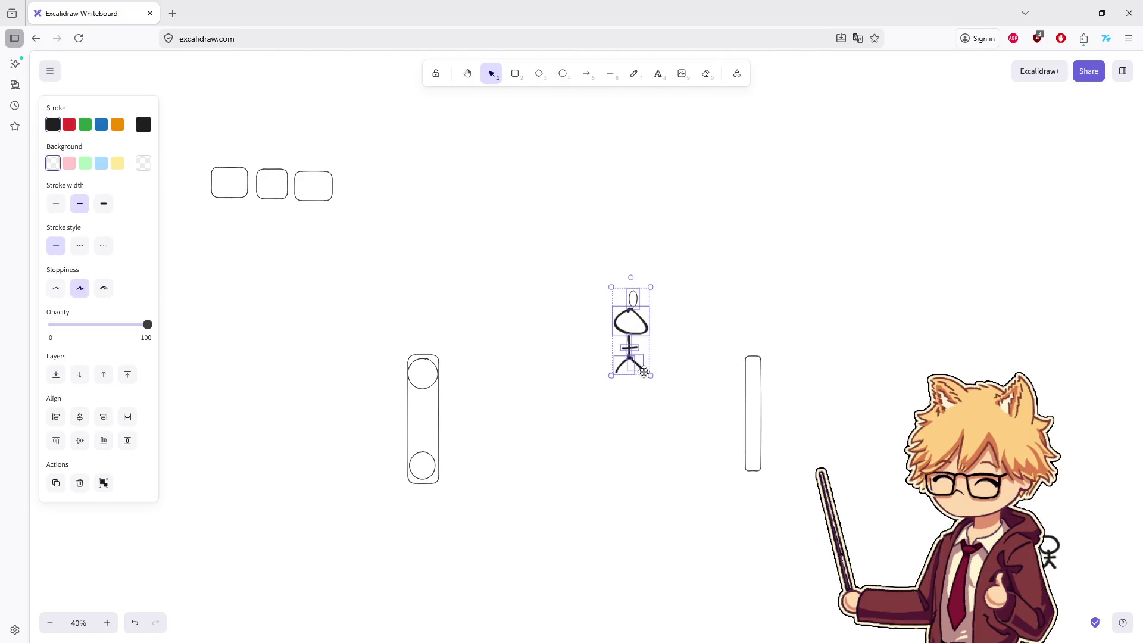
{"action": "left_click", "coordinate": [643, 148]}
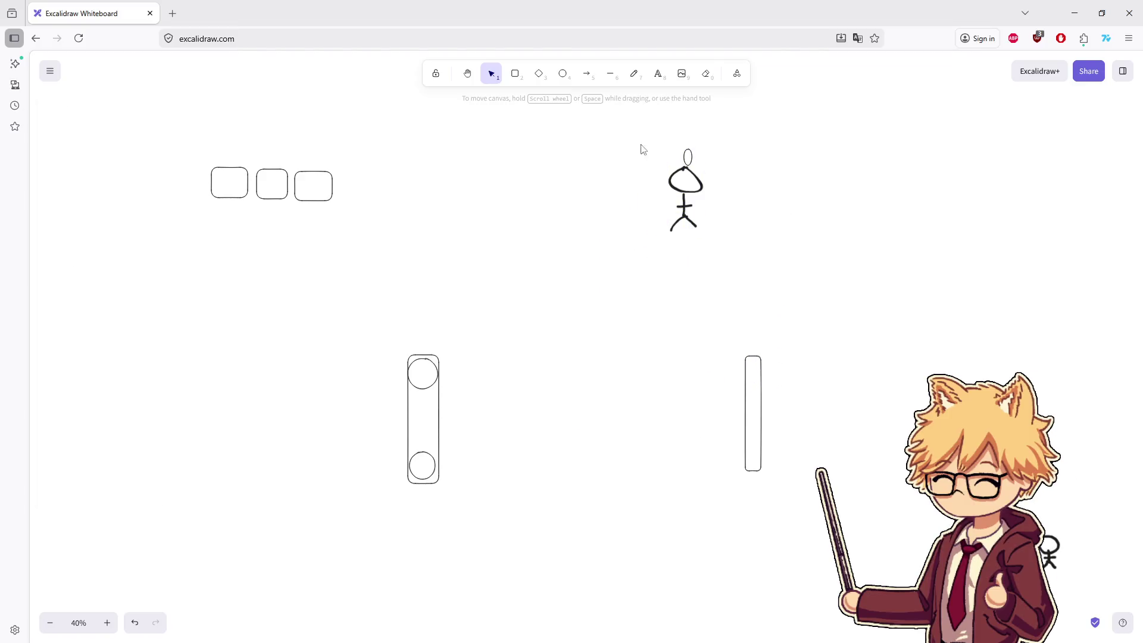
{"action": "left_click", "coordinate": [515, 73]}
{"action": "left_click", "coordinate": [720, 189]}
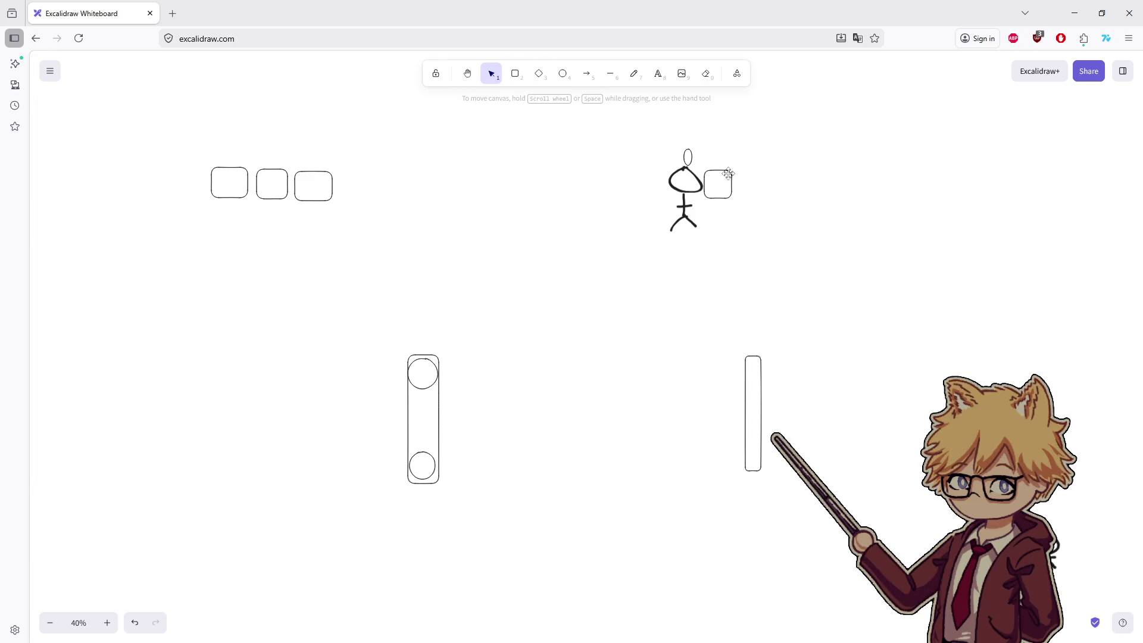
{"action": "left_click", "coordinate": [748, 295]}
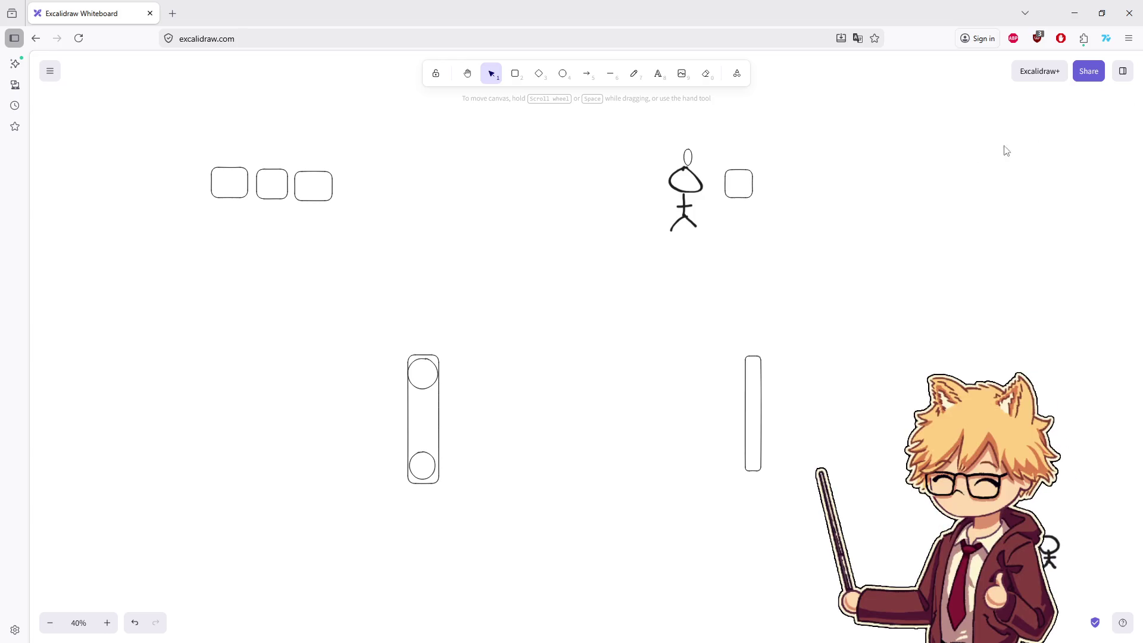
{"action": "key", "text": "alt+Tab"}
{"action": "left_click", "coordinate": [531, 212]}
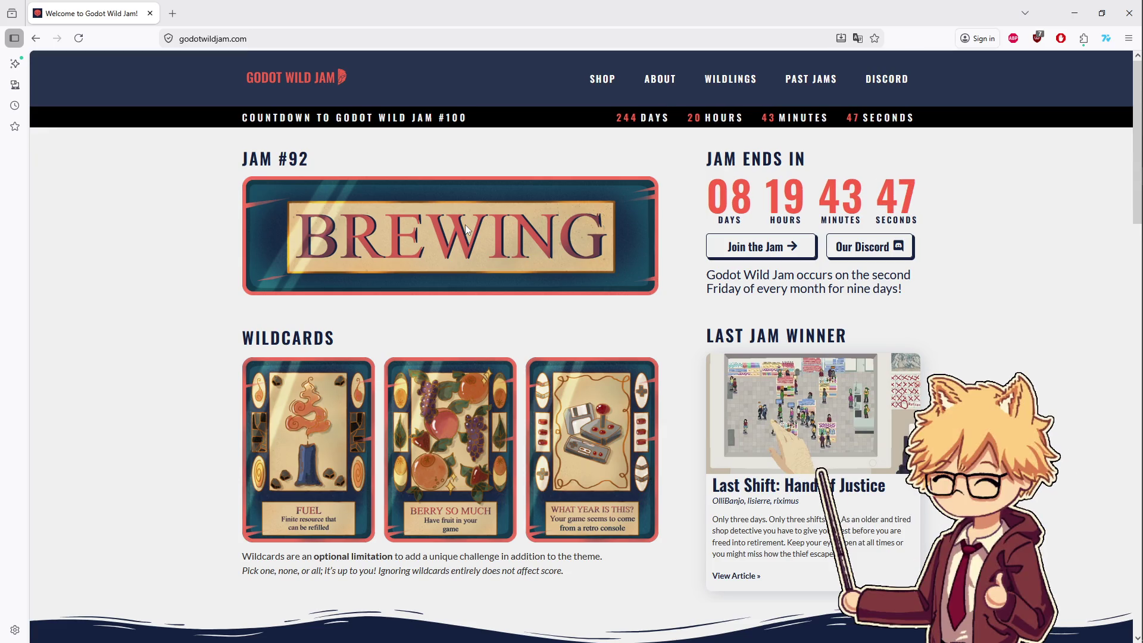
Scroll the Godot Wild Jam homepage down to the Wildcards cards and FAQ
{"action": "scroll", "coordinate": [465, 225], "scroll_direction": "down", "scroll_amount": 3}
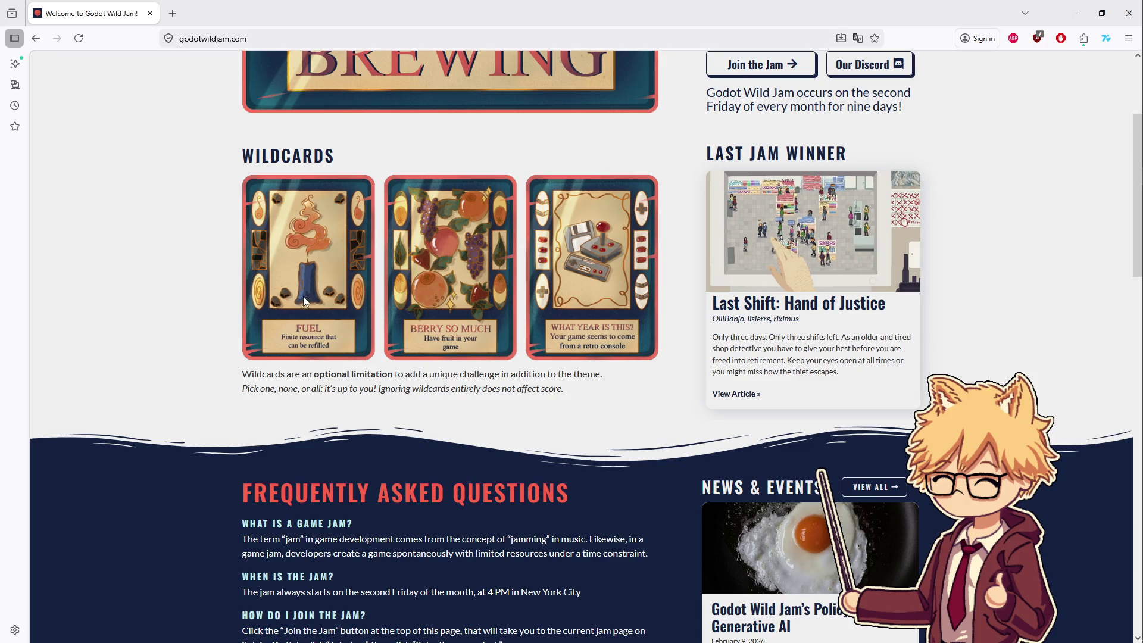
Un-maximize the jam window, shrink it, and float it over the Excalidraw canvas
{"action": "mouse_move", "coordinate": [409, 19]}
{"action": "left_mouse_down"}
{"action": "mouse_move", "coordinate": [584, 339]}
{"action": "mouse_move", "coordinate": [604, 569]}
{"action": "mouse_move", "coordinate": [592, 551]}
{"action": "left_mouse_up"}
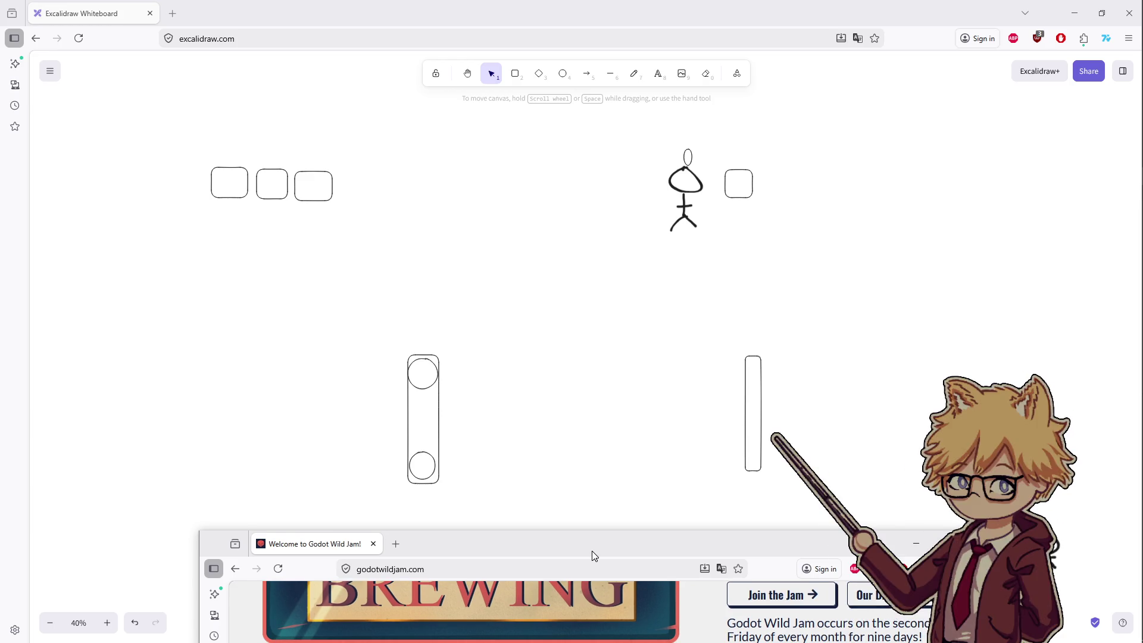
{"action": "mouse_move", "coordinate": [592, 551]}
{"action": "left_mouse_down"}
{"action": "mouse_move", "coordinate": [591, 503]}
{"action": "mouse_move", "coordinate": [612, 592]}
{"action": "mouse_move", "coordinate": [525, 304]}
{"action": "mouse_move", "coordinate": [511, 176]}
{"action": "mouse_move", "coordinate": [523, 219]}
{"action": "mouse_move", "coordinate": [520, 233]}
{"action": "mouse_move", "coordinate": [507, 180]}
{"action": "left_mouse_up"}
{"action": "left_click_drag", "start_coordinate": [900, 609], "coordinate": [712, 603]}
{"action": "mouse_move", "coordinate": [481, 178]}
{"action": "left_mouse_down"}
{"action": "mouse_move", "coordinate": [591, 571]}
{"action": "mouse_move", "coordinate": [692, 217]}
{"action": "mouse_move", "coordinate": [529, 198]}
{"action": "mouse_move", "coordinate": [434, 295]}
{"action": "mouse_move", "coordinate": [432, 202]}
{"action": "left_mouse_up"}
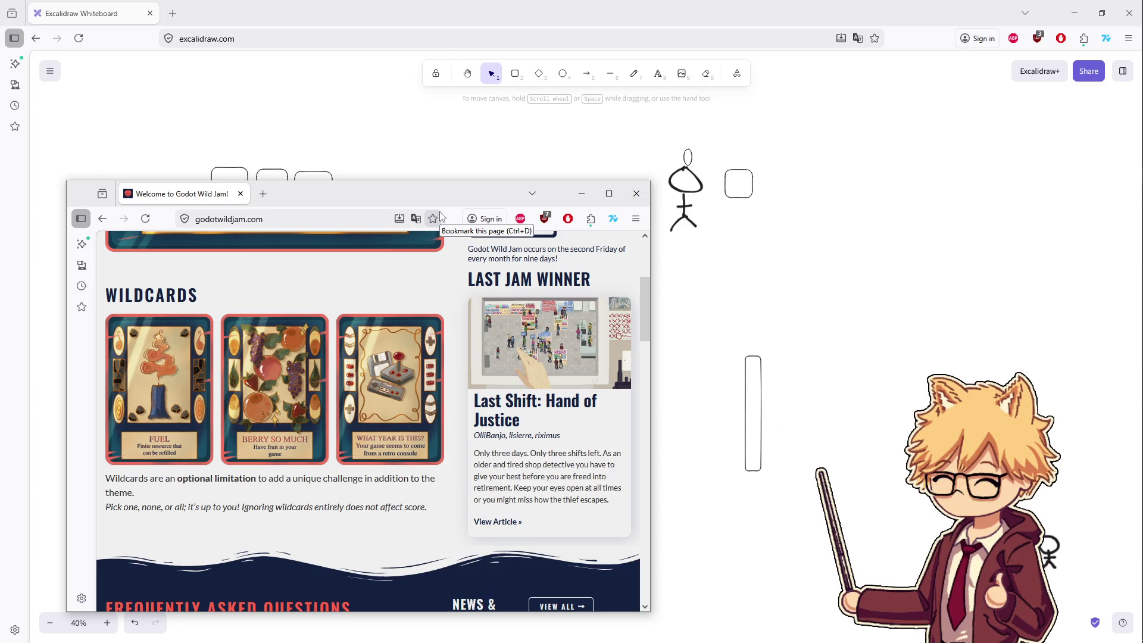
Shift the jam window down and back up, then bring the Excalidraw whiteboard forward
{"action": "mouse_move", "coordinate": [439, 194]}
{"action": "left_mouse_down"}
{"action": "mouse_move", "coordinate": [390, 594]}
{"action": "mouse_move", "coordinate": [411, 637]}
{"action": "mouse_move", "coordinate": [480, 638]}
{"action": "mouse_move", "coordinate": [513, 541]}
{"action": "mouse_move", "coordinate": [480, 583]}
{"action": "mouse_move", "coordinate": [474, 633]}
{"action": "mouse_move", "coordinate": [420, 610]}
{"action": "left_mouse_up"}
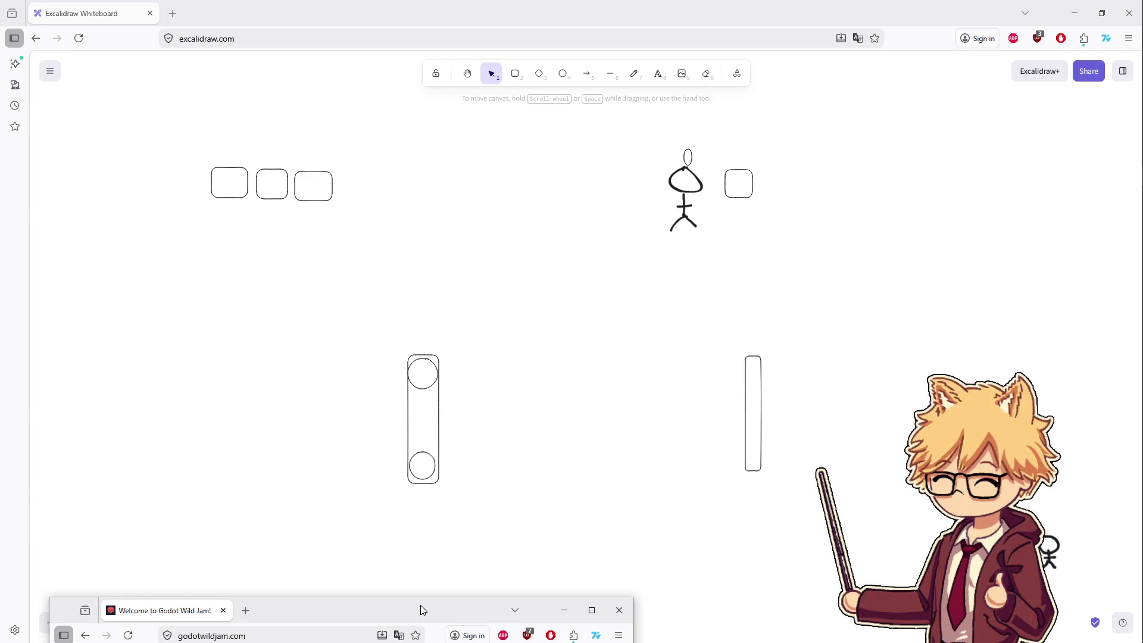
{"action": "mouse_move", "coordinate": [420, 605]}
{"action": "left_mouse_down"}
{"action": "mouse_move", "coordinate": [477, 516]}
{"action": "mouse_move", "coordinate": [540, 239]}
{"action": "mouse_move", "coordinate": [494, 295]}
{"action": "mouse_move", "coordinate": [471, 542]}
{"action": "mouse_move", "coordinate": [408, 568]}
{"action": "mouse_move", "coordinate": [415, 583]}
{"action": "left_mouse_up"}
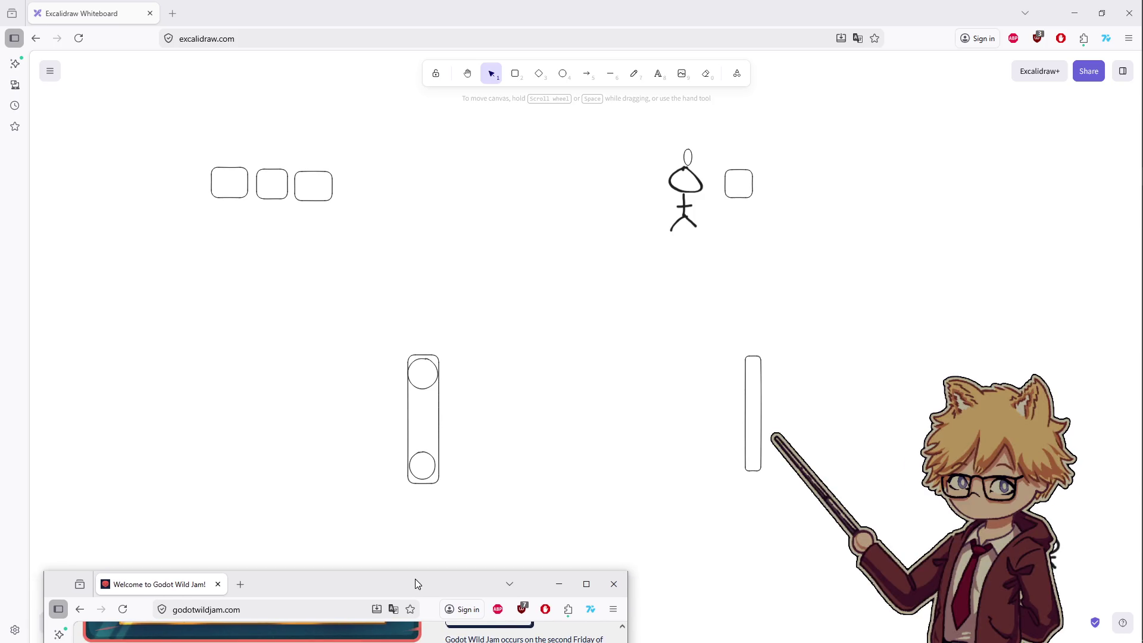
{"action": "mouse_move", "coordinate": [415, 584]}
{"action": "left_mouse_down"}
{"action": "mouse_move", "coordinate": [433, 520]}
{"action": "mouse_move", "coordinate": [440, 302]}
{"action": "left_mouse_up"}
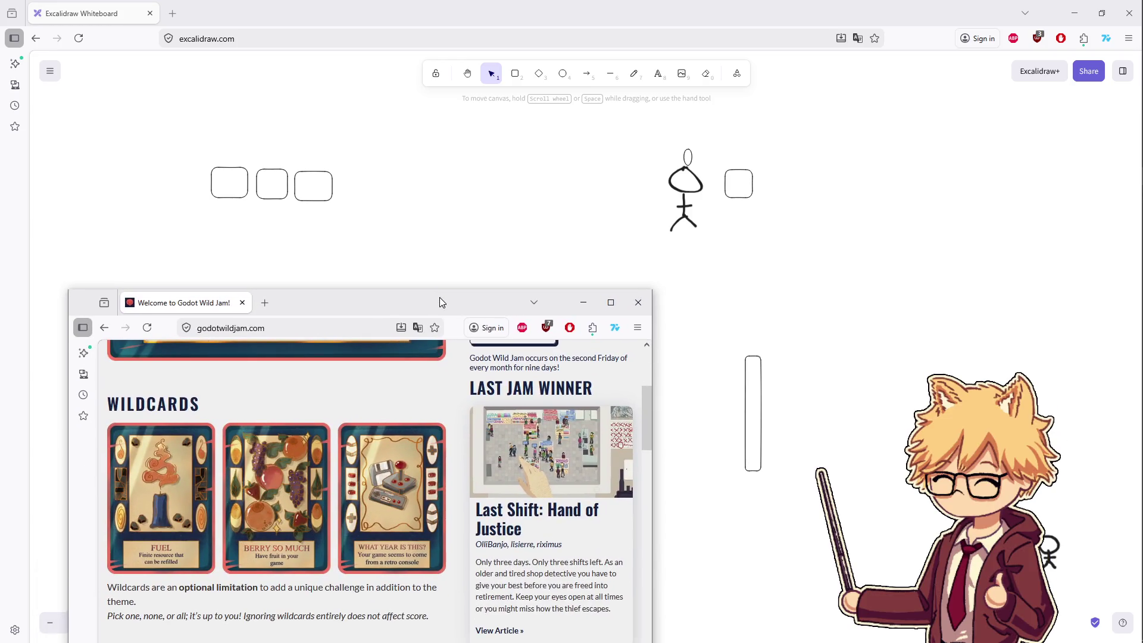
{"action": "left_click", "coordinate": [475, 267]}
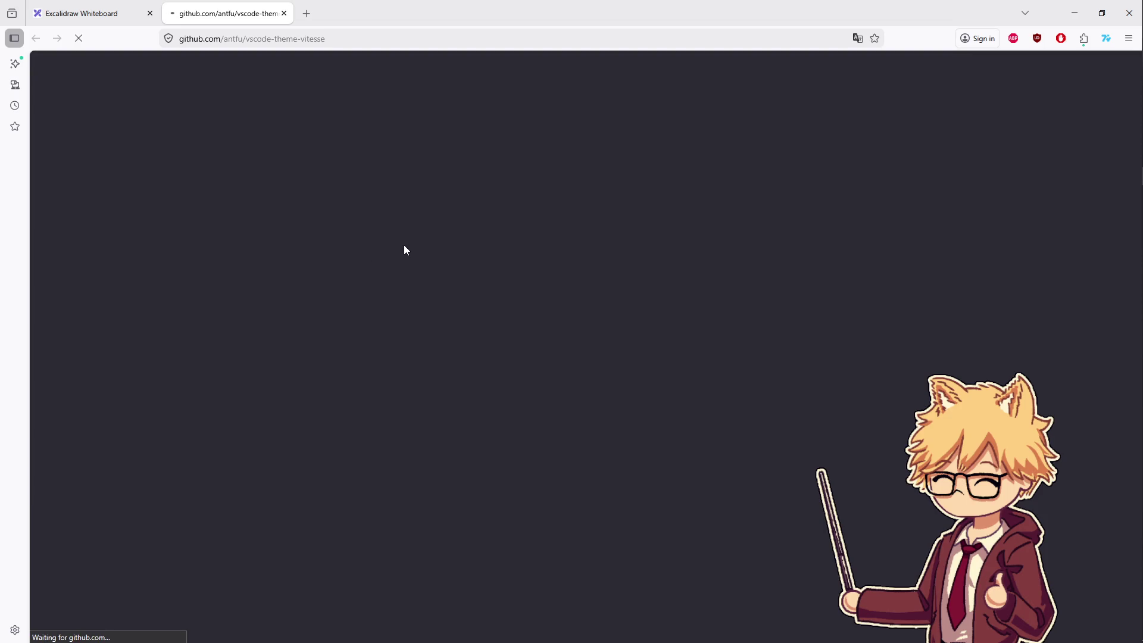
Read the Vitesse README down to License, then open catppuccin.com/palette in its own window
{"action": "scroll", "coordinate": [220, 334], "scroll_direction": "down", "scroll_amount": 5}
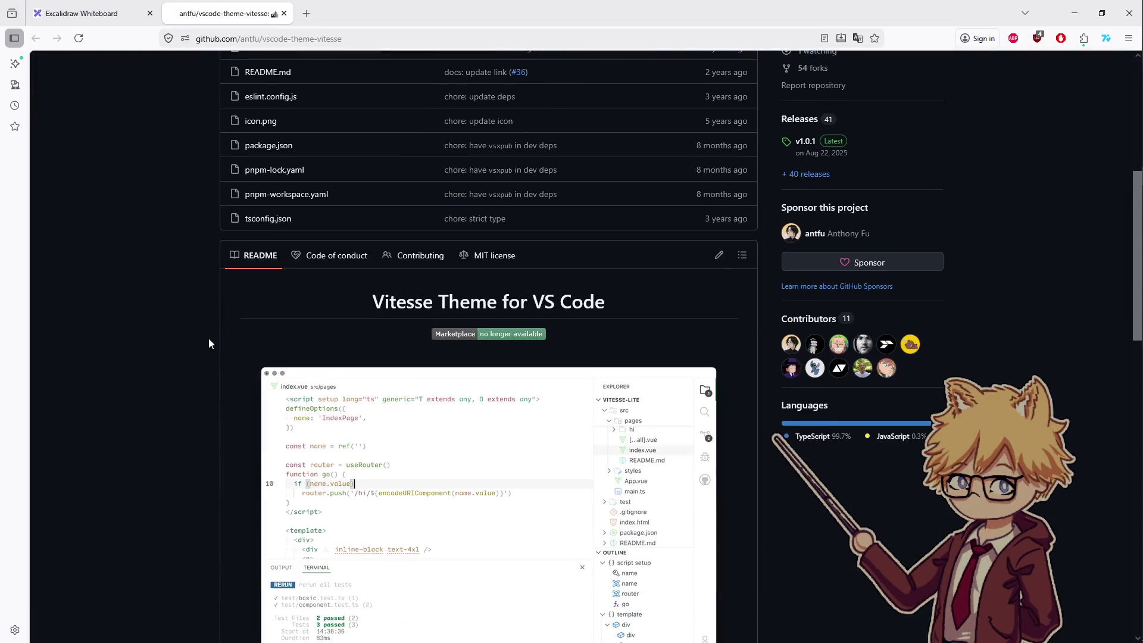
{"action": "scroll", "coordinate": [209, 340], "scroll_direction": "down", "scroll_amount": 3}
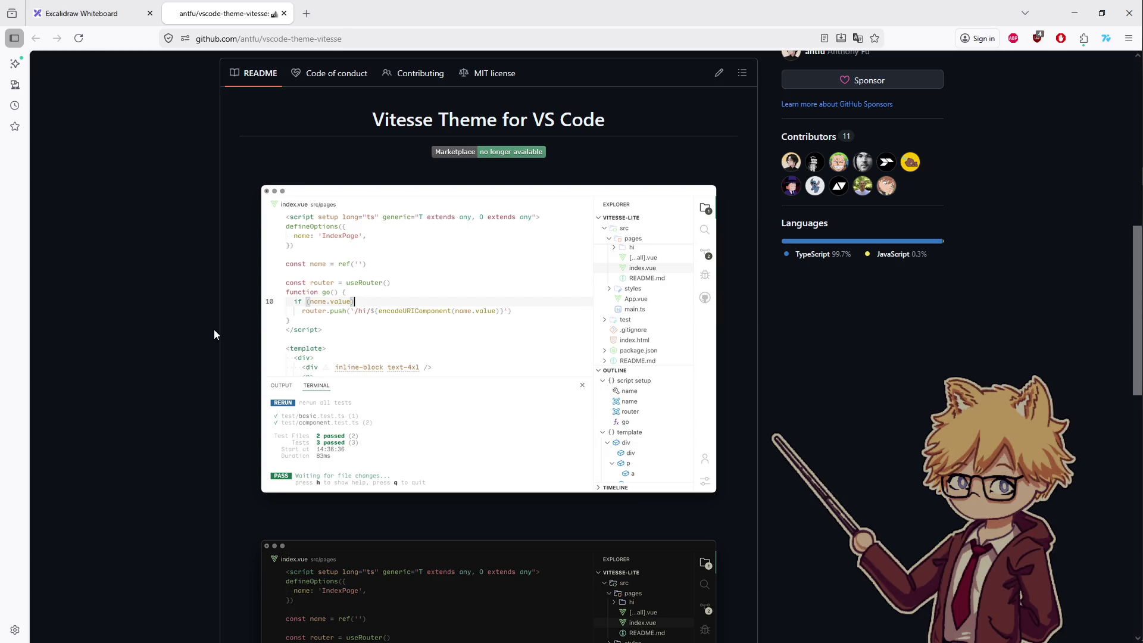
{"action": "scroll", "coordinate": [213, 326], "scroll_direction": "down", "scroll_amount": 5}
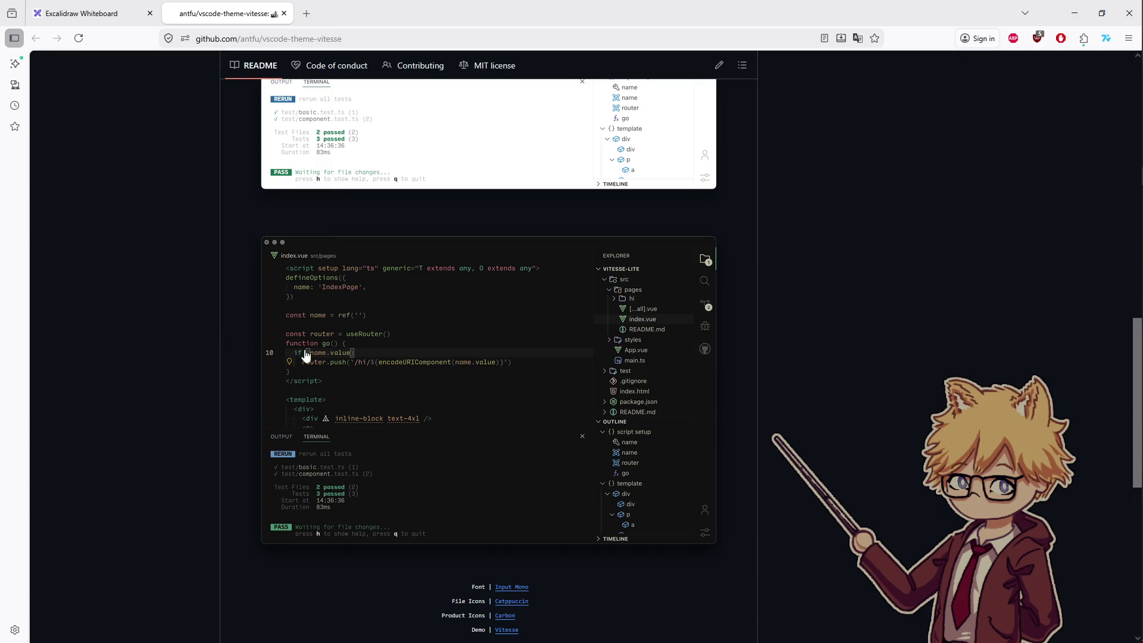
{"action": "scroll", "coordinate": [316, 333], "scroll_direction": "up", "scroll_amount": 5}
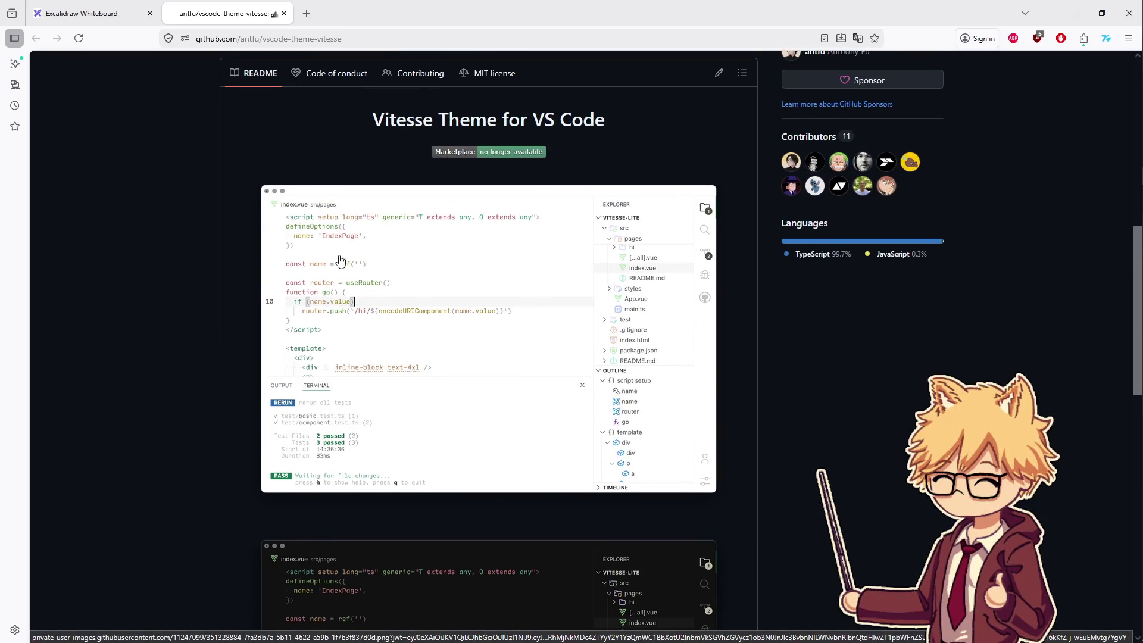
{"action": "scroll", "coordinate": [350, 323], "scroll_direction": "down", "scroll_amount": 6}
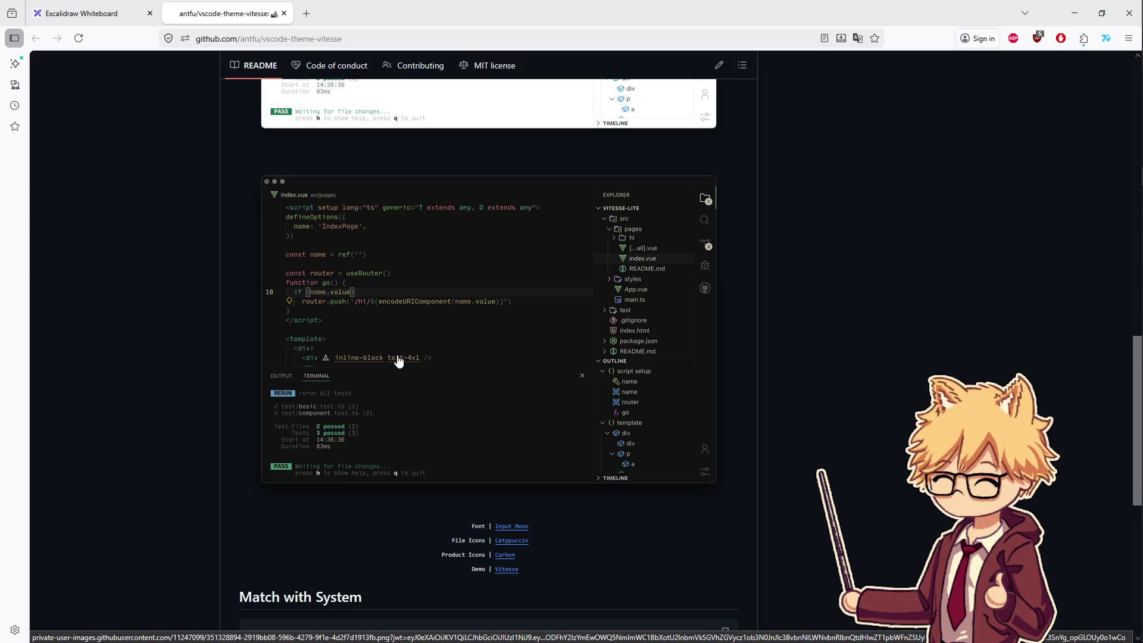
{"action": "scroll", "coordinate": [393, 300], "scroll_direction": "down", "scroll_amount": 7}
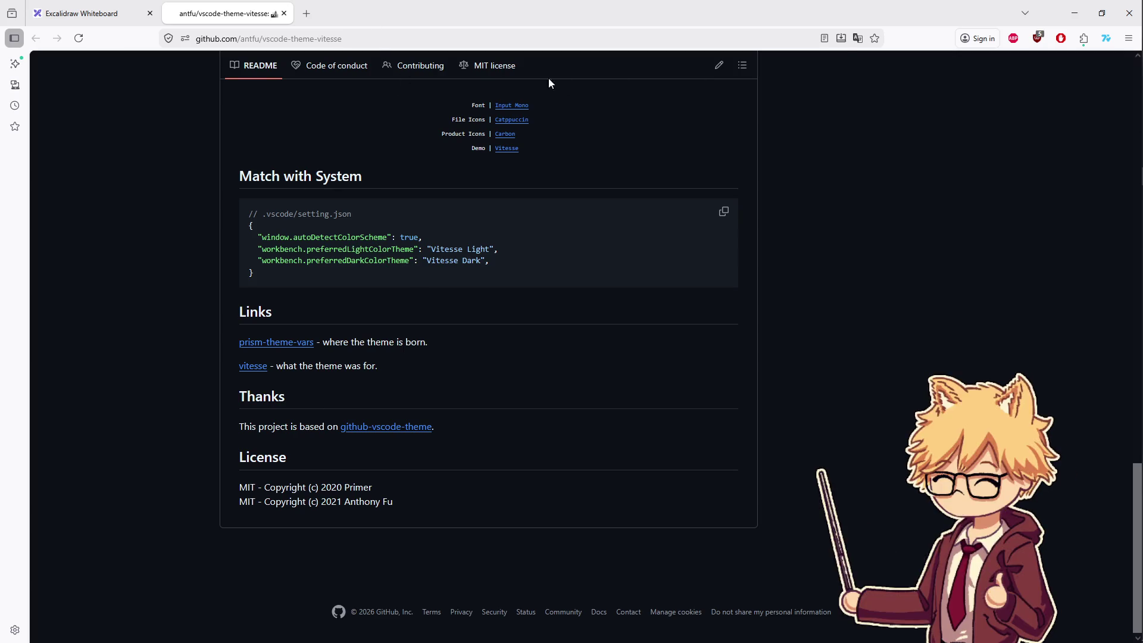
{"action": "left_click", "coordinate": [307, 13]}
{"action": "mouse_move", "coordinate": [361, 13]}
{"action": "left_mouse_down"}
{"action": "mouse_move", "coordinate": [351, 162]}
{"action": "mouse_move", "coordinate": [6, 178]}
{"action": "left_mouse_up"}
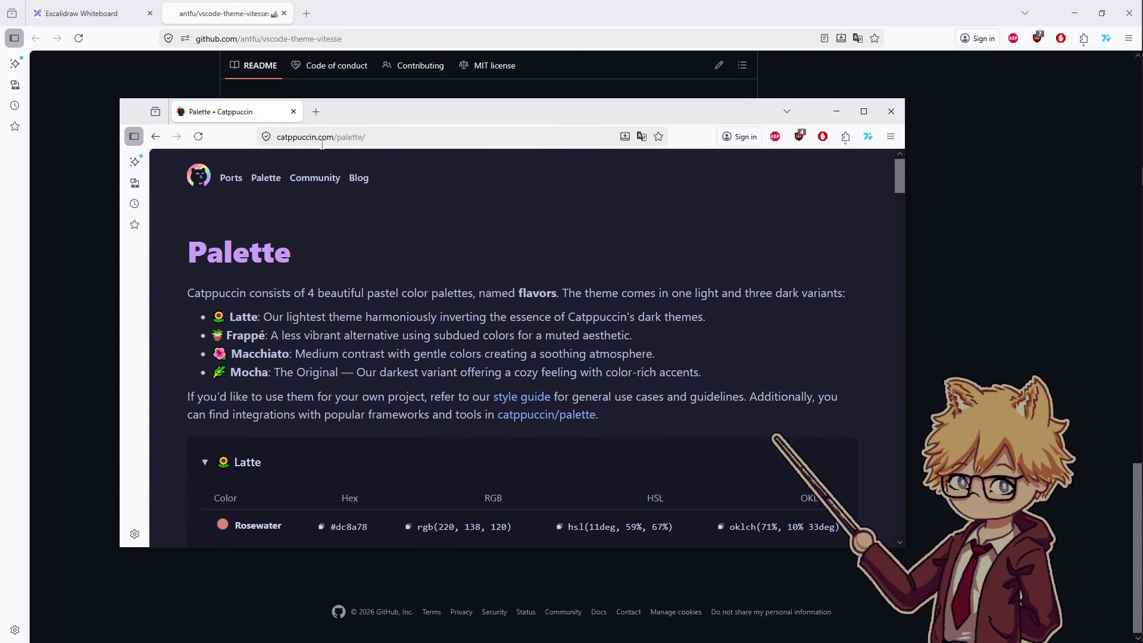
Browse the Catppuccin Latte and Mocha palette tables, selecting the word Mocha
{"action": "scroll", "coordinate": [375, 299], "scroll_direction": "up", "scroll_amount": 1}
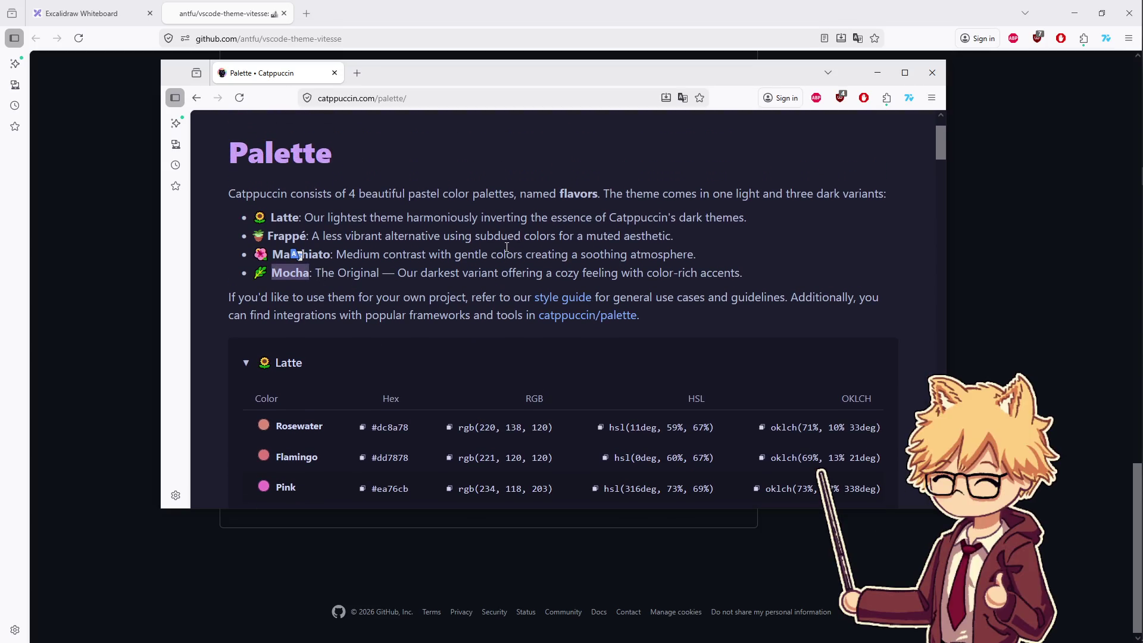
{"action": "left_click", "coordinate": [541, 236]}
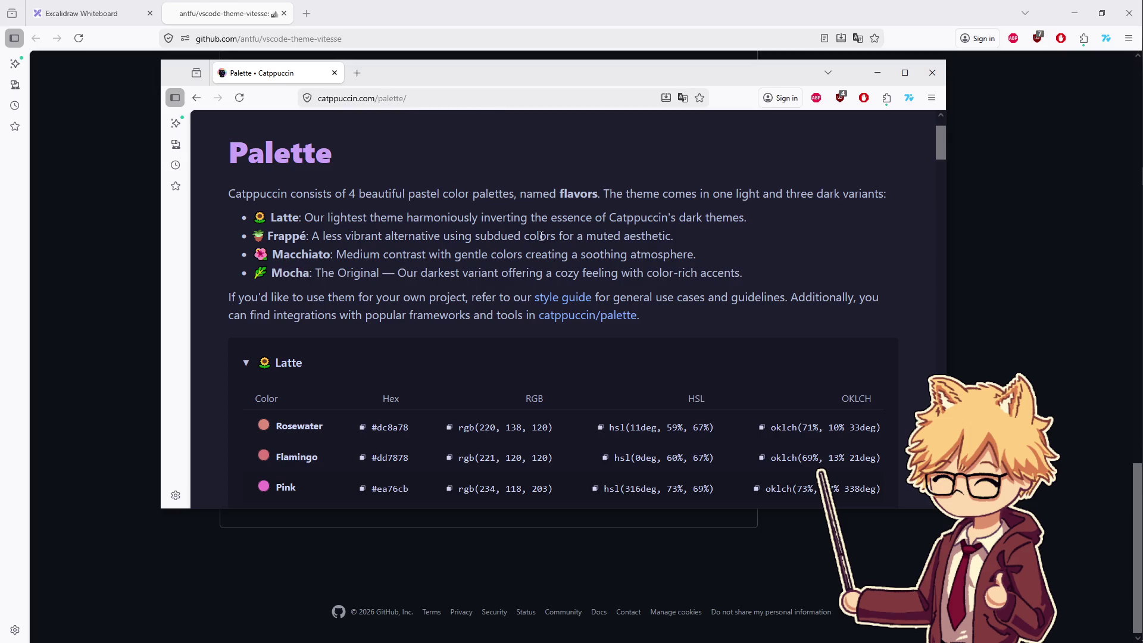
{"action": "scroll", "coordinate": [553, 267], "scroll_direction": "down", "scroll_amount": 8}
{"action": "scroll", "coordinate": [433, 263], "scroll_direction": "up", "scroll_amount": 6}
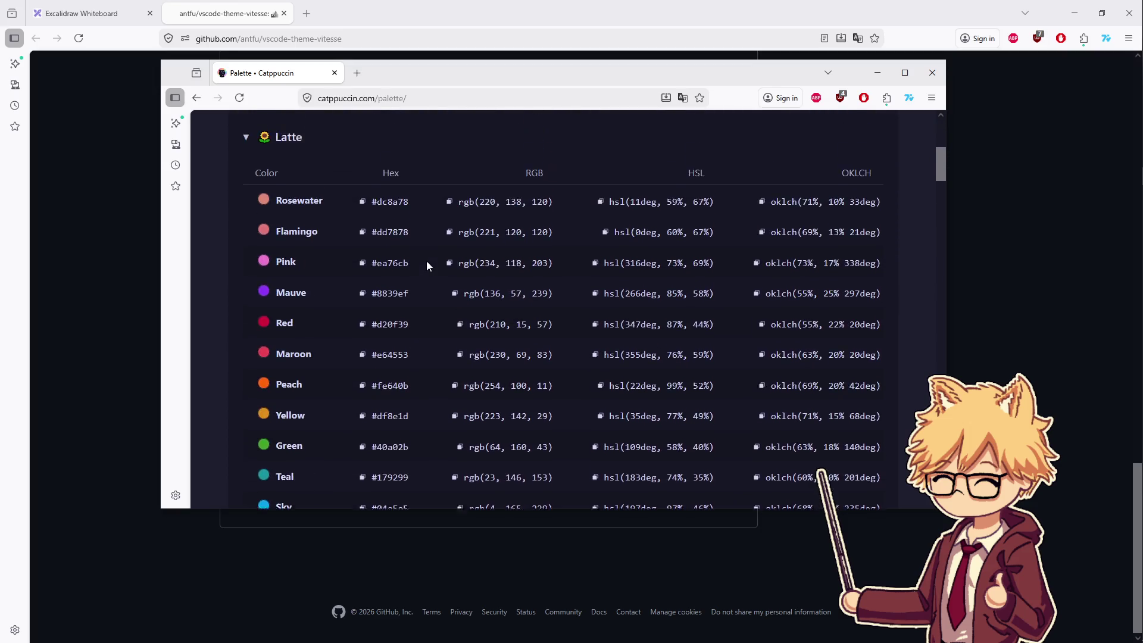
{"action": "scroll", "coordinate": [428, 264], "scroll_direction": "up", "scroll_amount": 2}
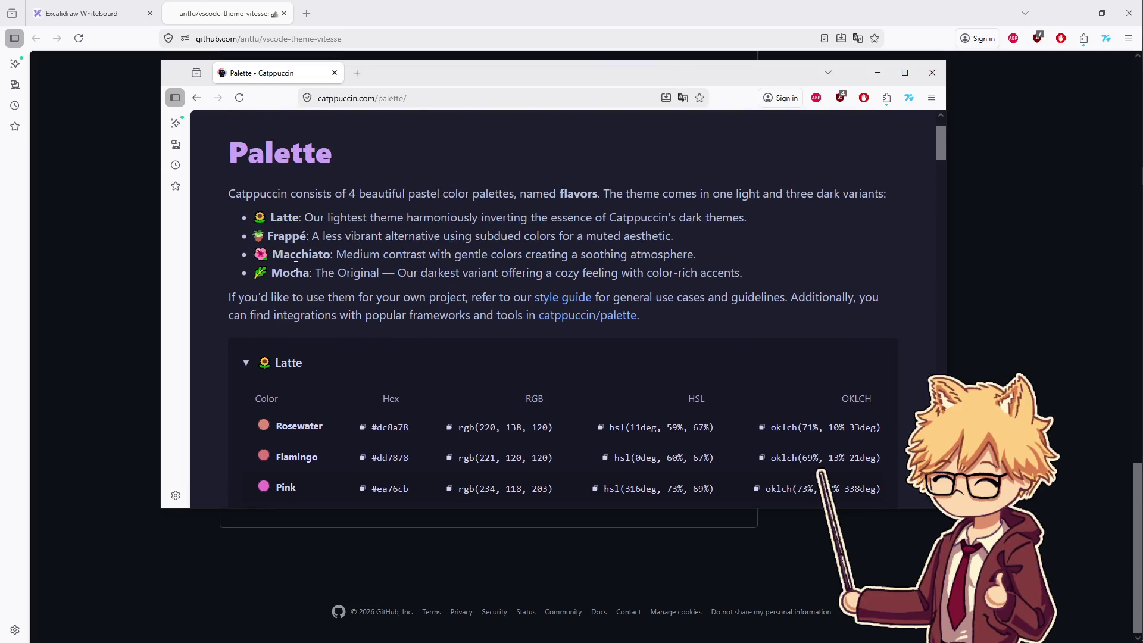
{"action": "double_click", "coordinate": [294, 274]}
{"action": "scroll", "coordinate": [385, 249], "scroll_direction": "down", "scroll_amount": 3}
{"action": "scroll", "coordinate": [387, 250], "scroll_direction": "down", "scroll_amount": 20}
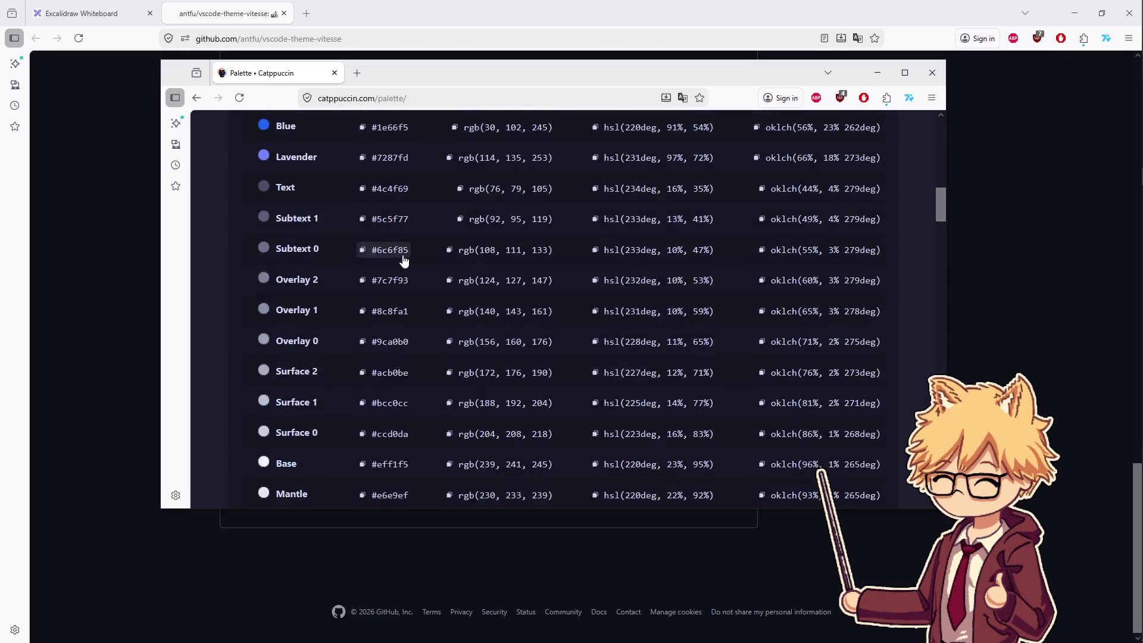
{"action": "scroll", "coordinate": [413, 259], "scroll_direction": "up", "scroll_amount": 5}
{"action": "scroll", "coordinate": [413, 258], "scroll_direction": "down", "scroll_amount": 12}
{"action": "scroll", "coordinate": [357, 311], "scroll_direction": "up", "scroll_amount": 6}
{"action": "scroll", "coordinate": [340, 310], "scroll_direction": "up", "scroll_amount": 6}
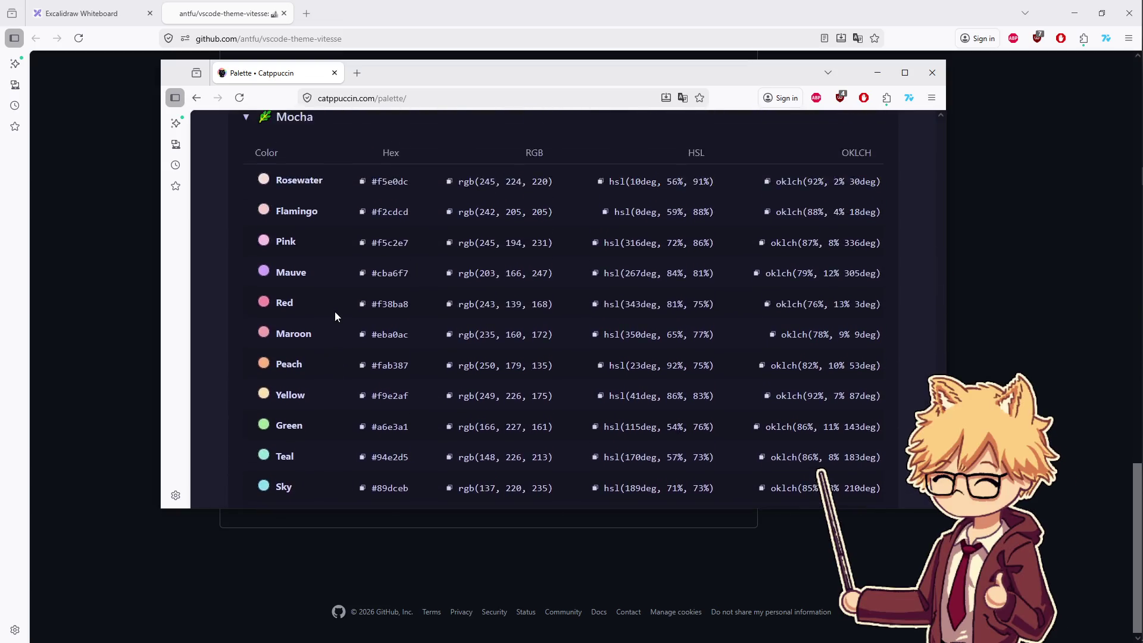
Close the Catppuccin palette window and restore the browser to a smaller window
{"action": "left_click_drag", "start_coordinate": [407, 78], "coordinate": [310, 150]}
{"action": "middle_click", "coordinate": [177, 148]}
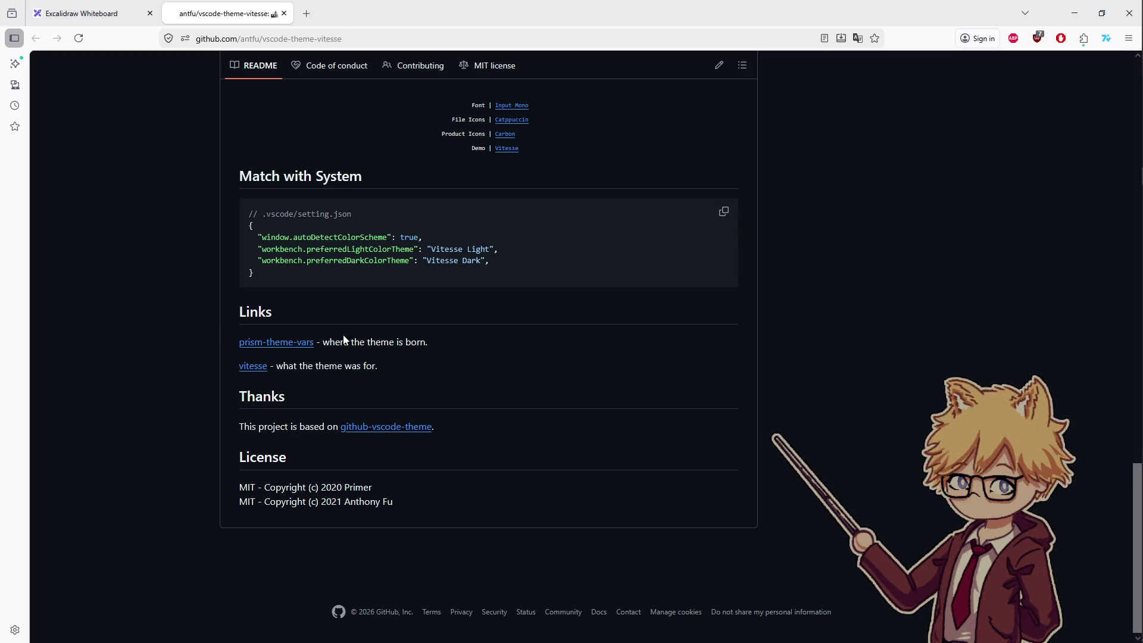
{"action": "double_click", "coordinate": [639, 13]}
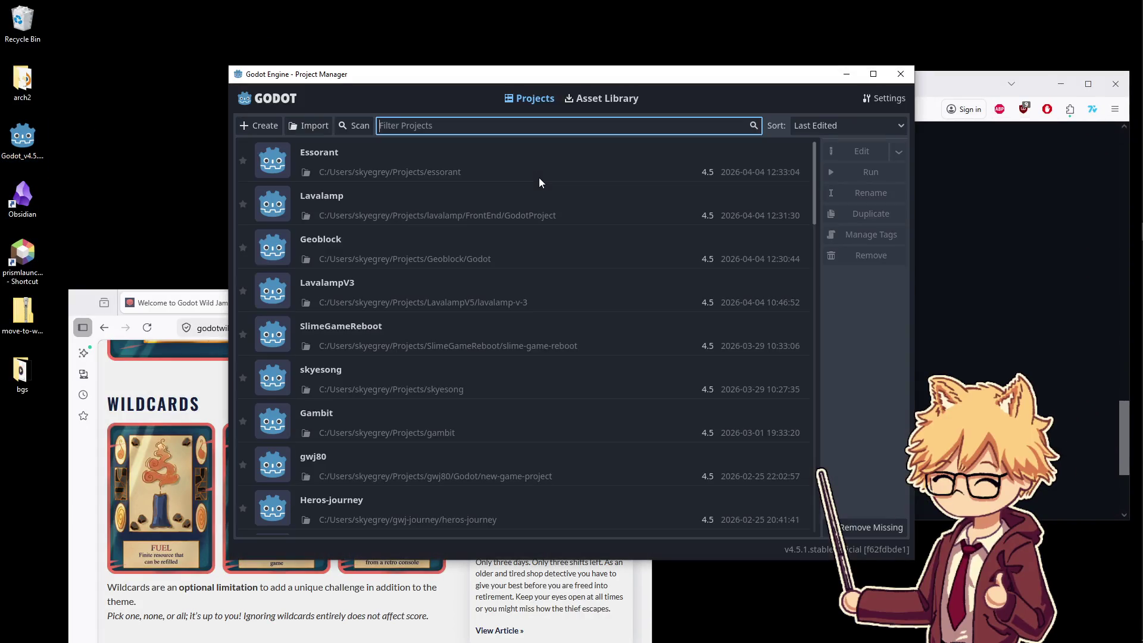
Start a new project and create a DwarfBrewingCo folder inside the home Projects folder
{"action": "key", "text": "ctrl+n"}
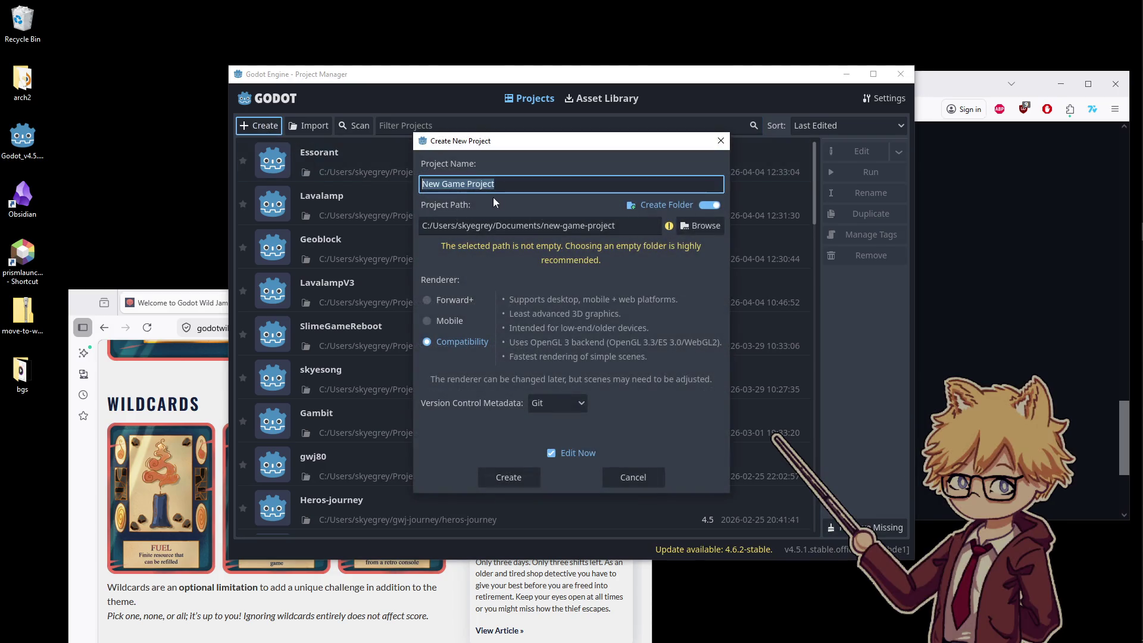
{"action": "left_click", "coordinate": [702, 226]}
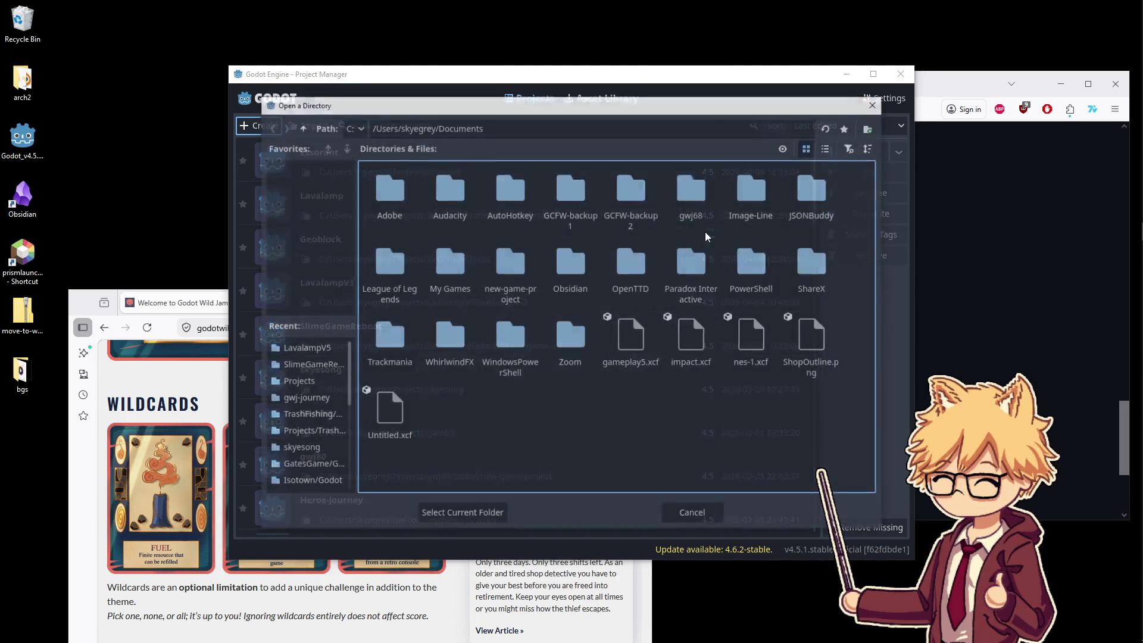
{"action": "left_click", "coordinate": [301, 128]}
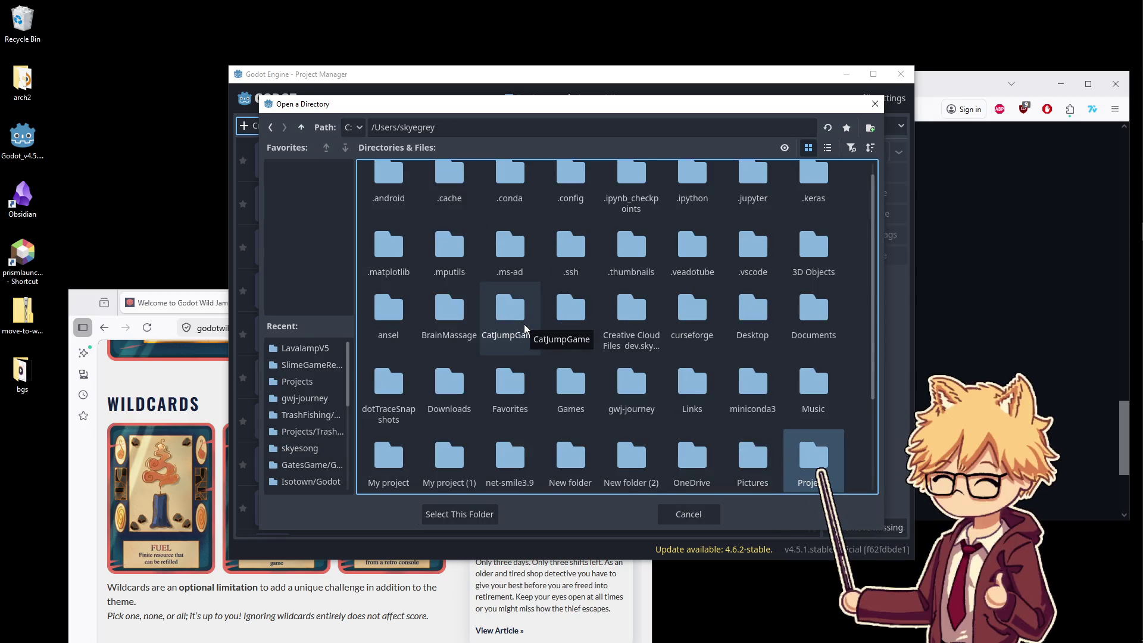
{"action": "double_click", "coordinate": [807, 474]}
{"action": "left_click", "coordinate": [869, 127]}
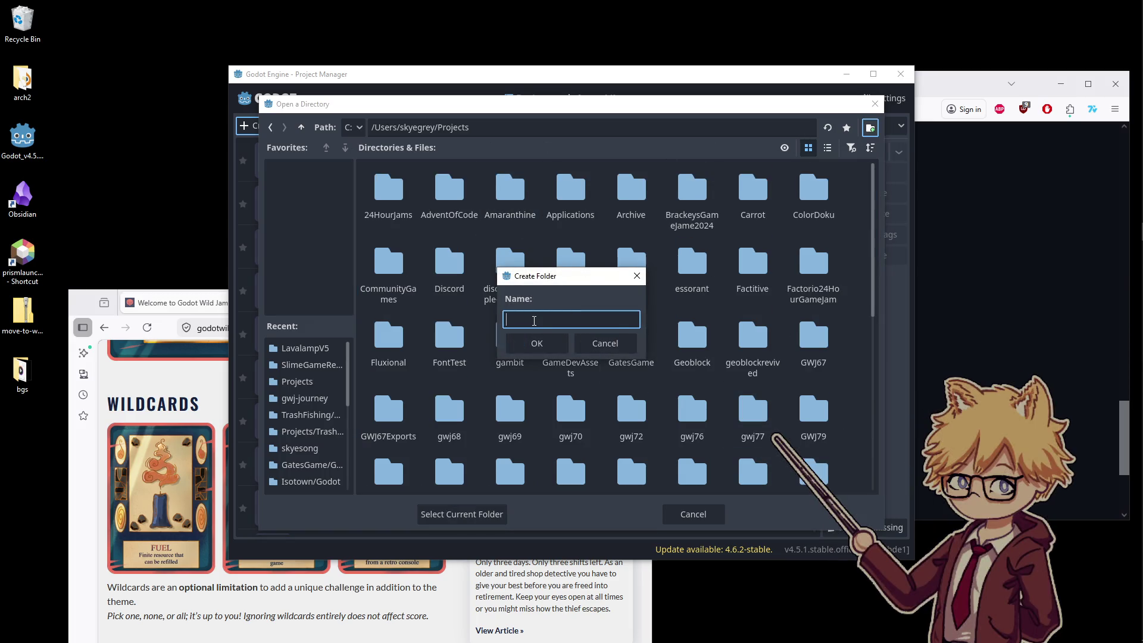
{"action": "type", "text": "Dra"}
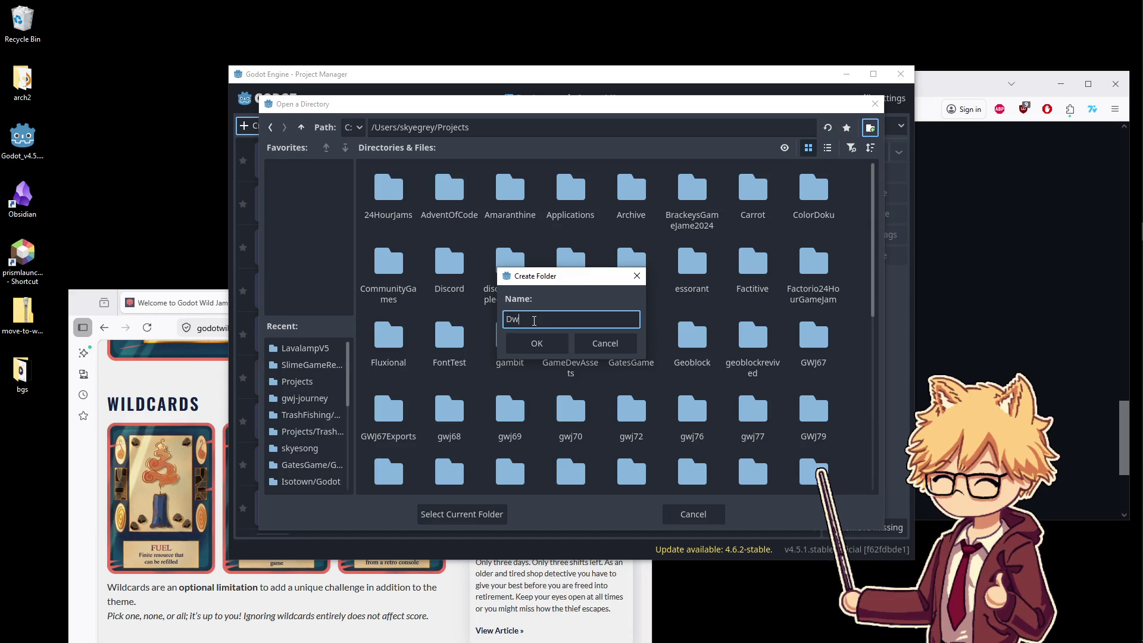
{"action": "key", "text": "BackSpace"}
{"action": "key", "text": "BackSpace"}
{"action": "type", "text": "warf"}
{"action": "type", "text": "BrewingCo"}
{"action": "key", "text": "Return"}
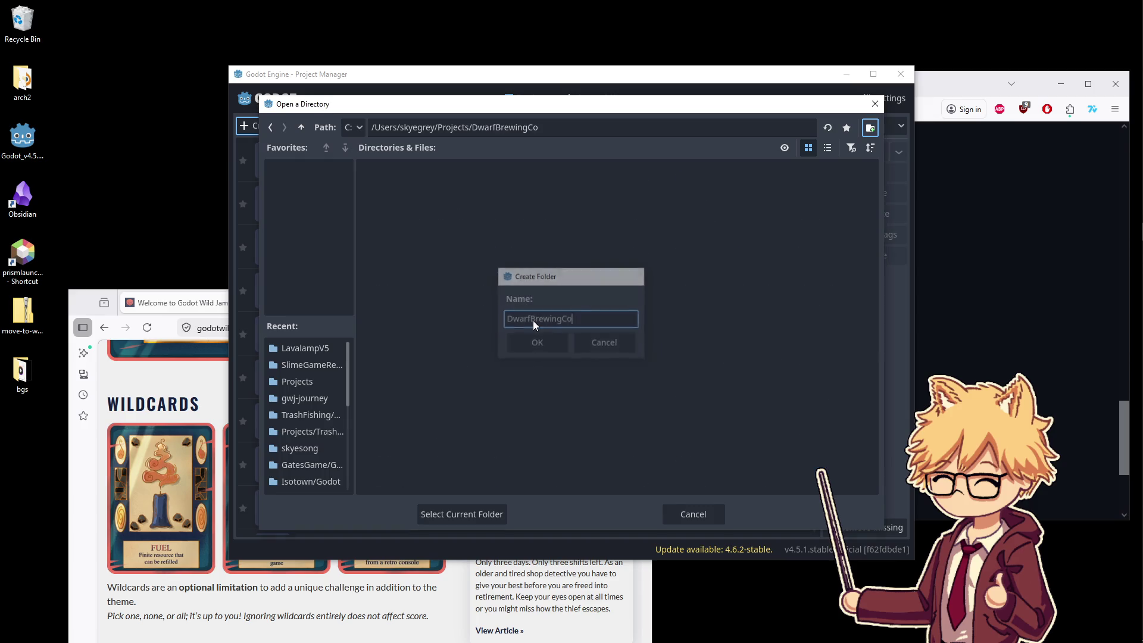
Use that folder, name the project DwarfBrewingCo, and create it for editing
{"action": "left_click", "coordinate": [452, 514]}
{"action": "left_click_drag", "start_coordinate": [536, 203], "coordinate": [405, 192]}
{"action": "type", "text": "Dwar"}
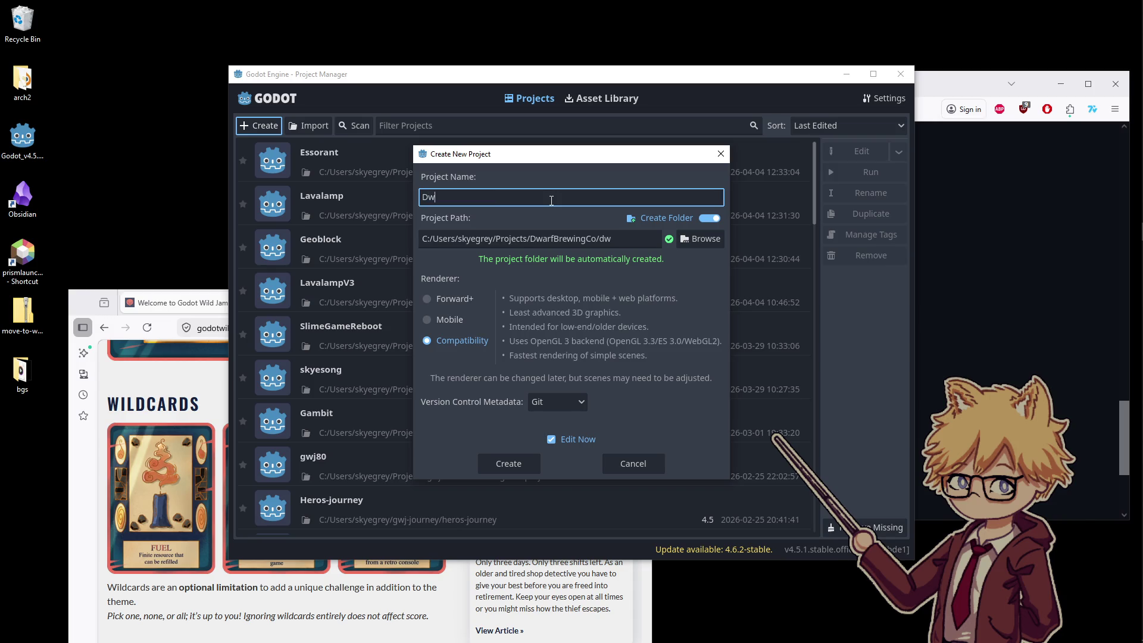
{"action": "type", "text": "fBrewingCo"}
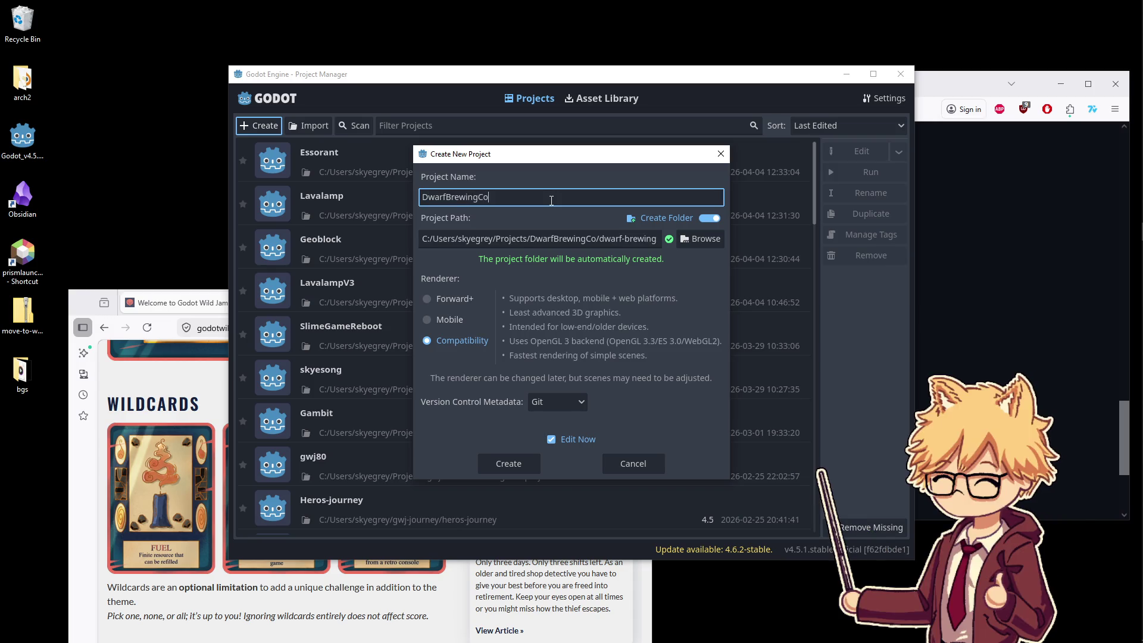
{"action": "key", "text": "Return"}
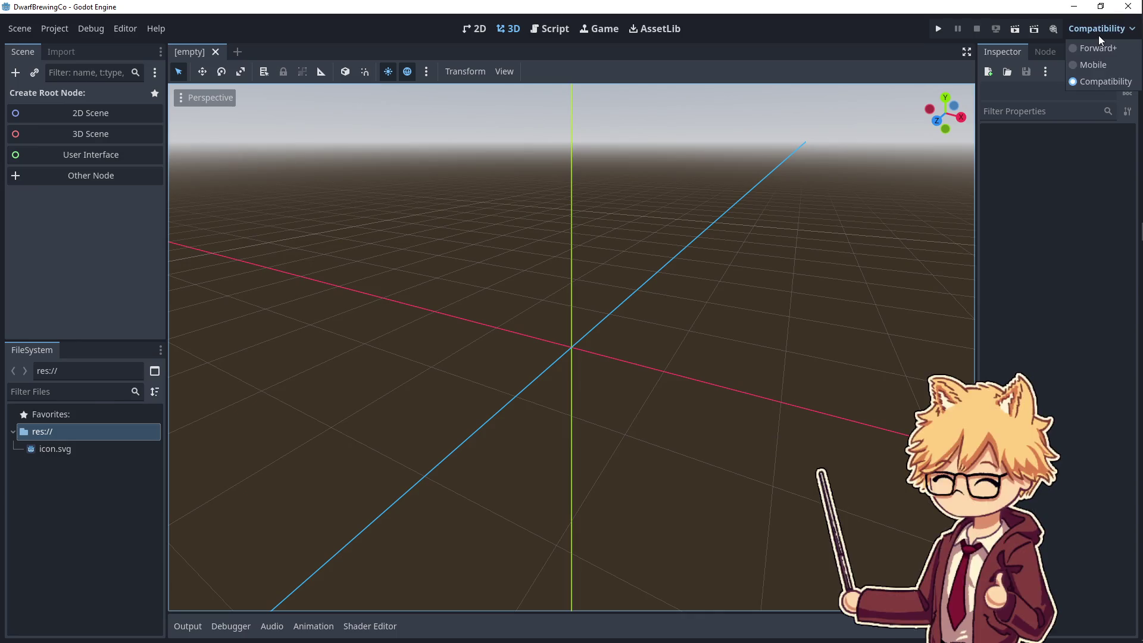
Create a 2D Scene root node and rename it Main
{"action": "left_click", "coordinate": [99, 122]}
{"action": "double_click", "coordinate": [56, 94]}
{"action": "type", "text": "Main"}
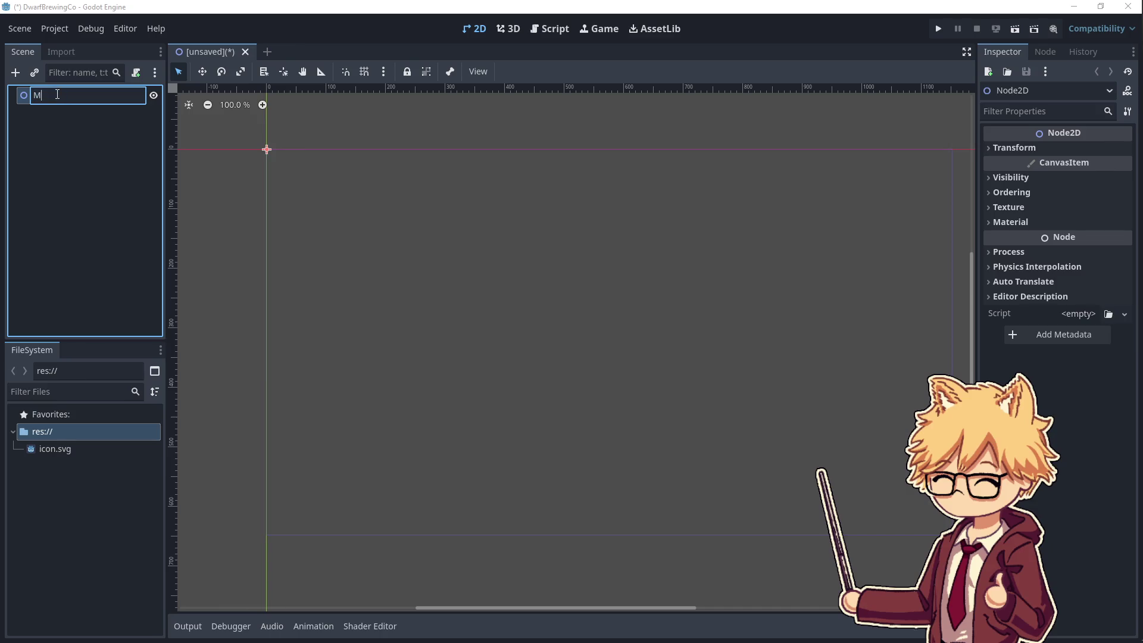
{"action": "key", "text": "Return"}
Add a Scenes folder from the save dialog, then cancel without saving
{"action": "key", "text": "ctrl+s"}
{"action": "right_click", "coordinate": [467, 294]}
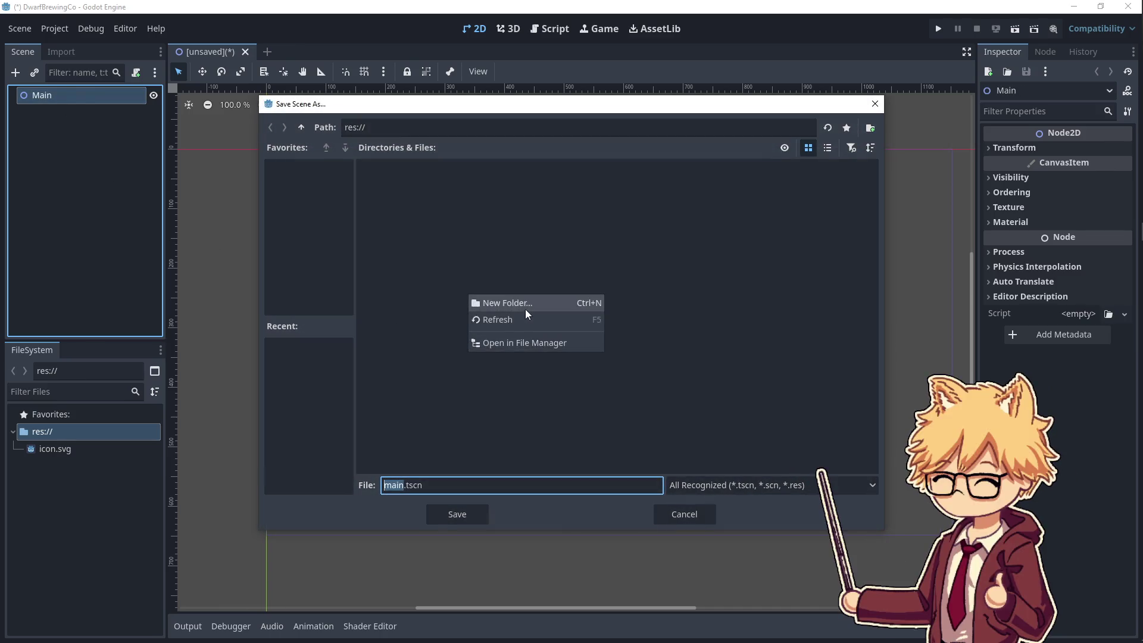
{"action": "left_click", "coordinate": [524, 302]}
{"action": "type", "text": "Scenes"}
{"action": "key", "text": "Return"}
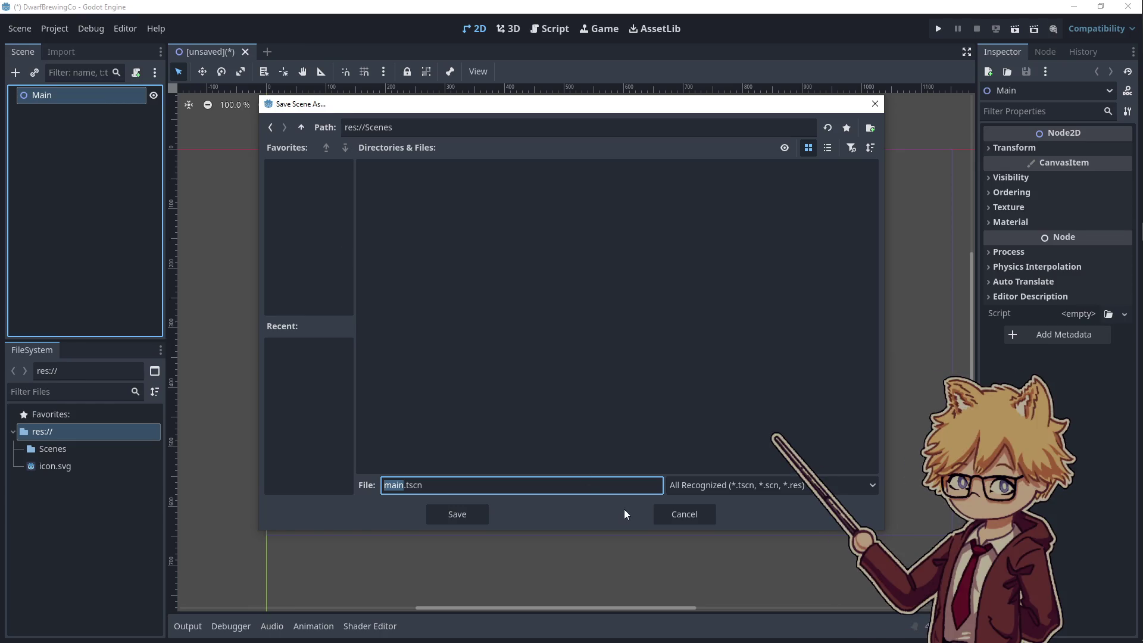
{"action": "left_click", "coordinate": [684, 513]}
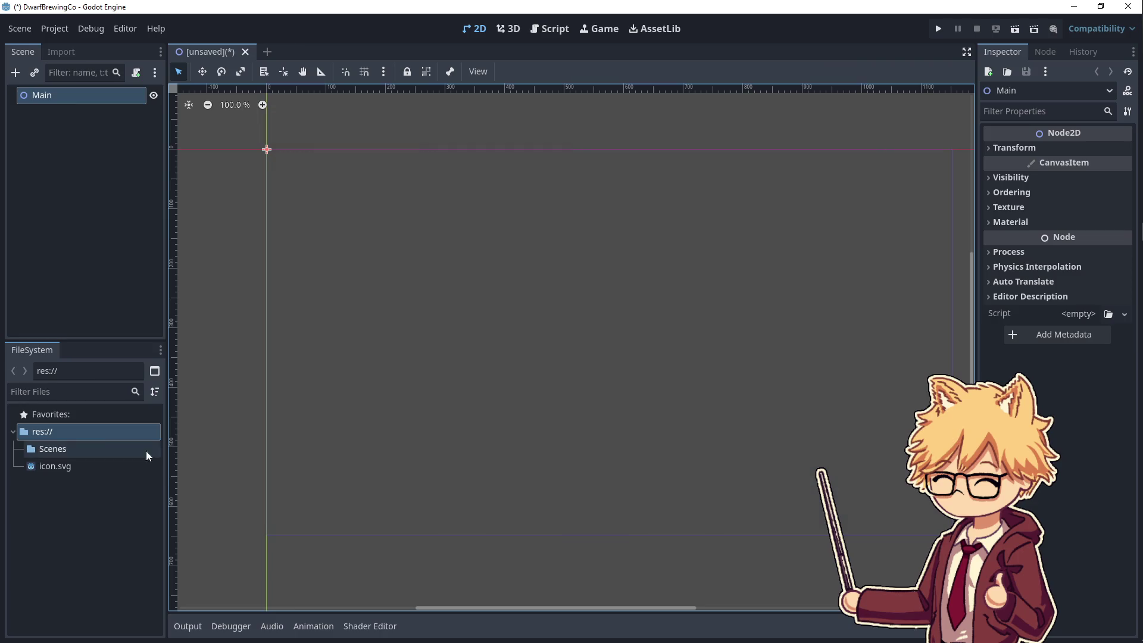
Rename the Scenes folder to lowercase scenes
{"action": "right_click", "coordinate": [58, 450]}
{"action": "left_click", "coordinate": [120, 513]}
{"action": "type", "text": "scenes"}
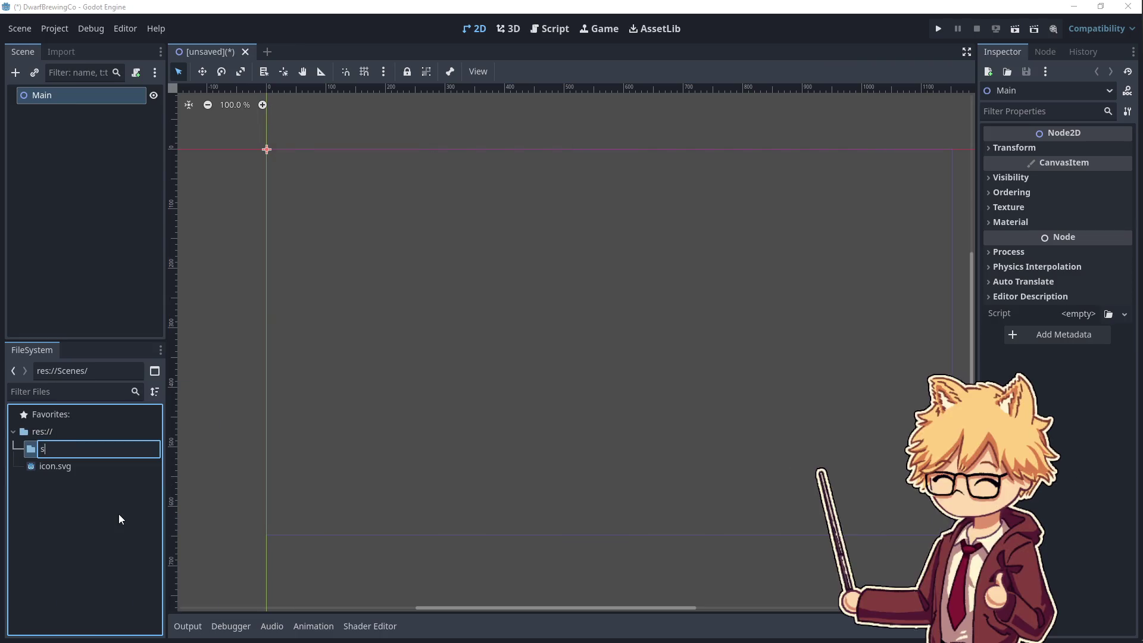
{"action": "key", "text": "Return"}
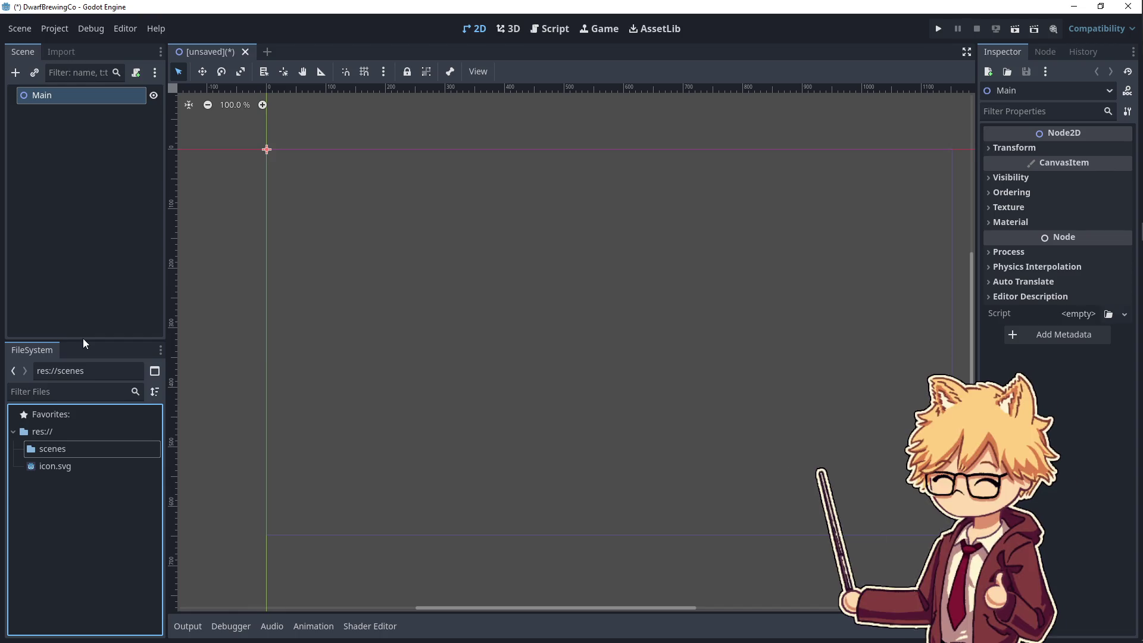
Save the Main scene as main.tscn in the scenes folder
{"action": "left_click", "coordinate": [94, 533]}
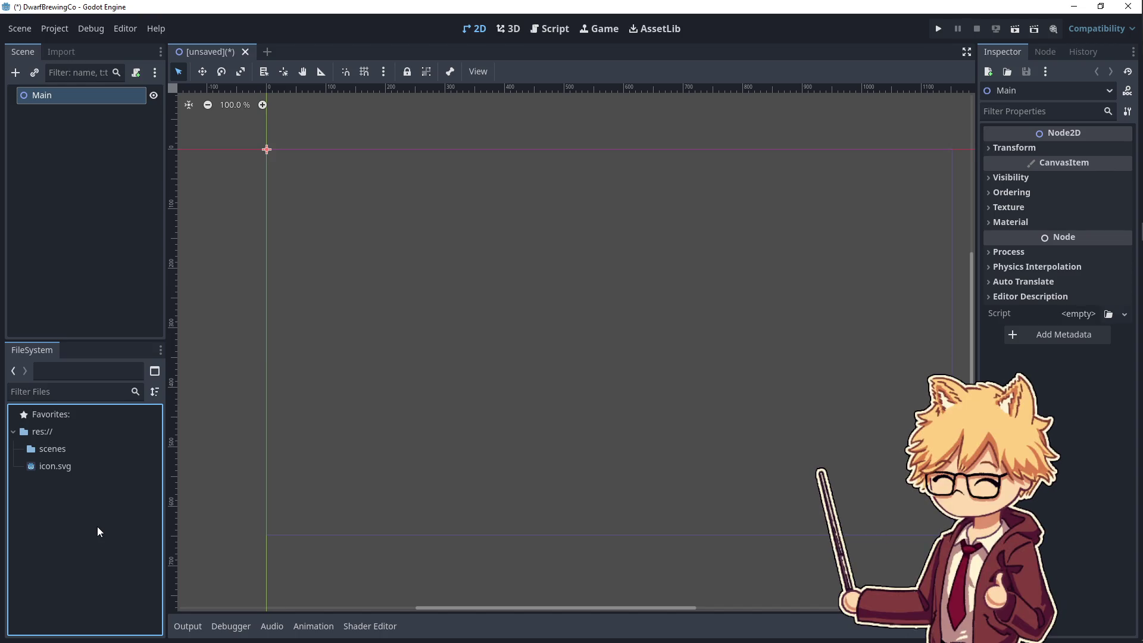
{"action": "left_click", "coordinate": [65, 447]}
{"action": "key", "text": "ctrl+s"}
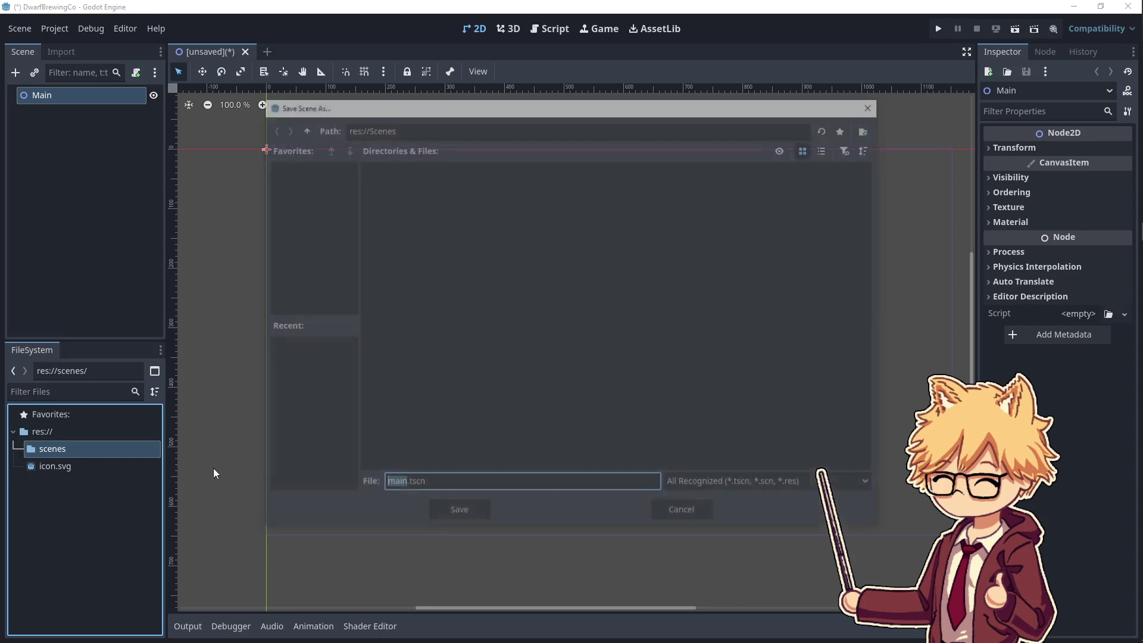
{"action": "left_click", "coordinate": [459, 518]}
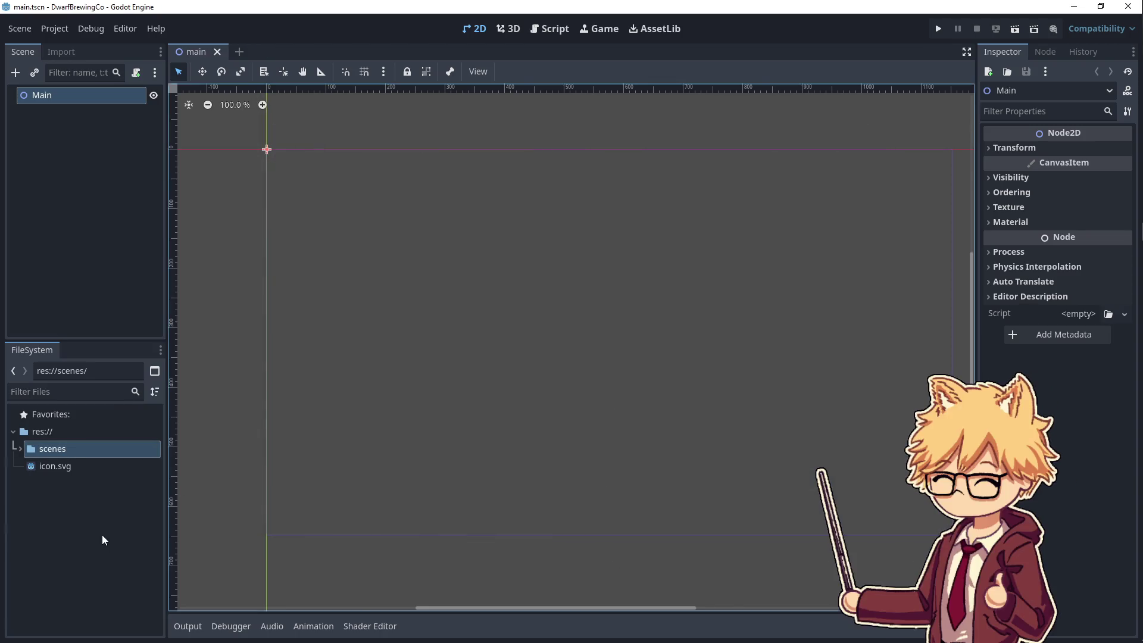
Re-centre the 2D view on the origin and add a Node2D child under Main
{"action": "left_click_drag", "start_coordinate": [313, 242], "coordinate": [510, 354]}
{"action": "scroll", "coordinate": [500, 283], "scroll_direction": "up", "scroll_amount": 7}
{"action": "left_click_drag", "start_coordinate": [405, 291], "coordinate": [533, 319]}
{"action": "scroll", "coordinate": [534, 317], "scroll_direction": "down", "scroll_amount": 6}
{"action": "left_click", "coordinate": [64, 484]}
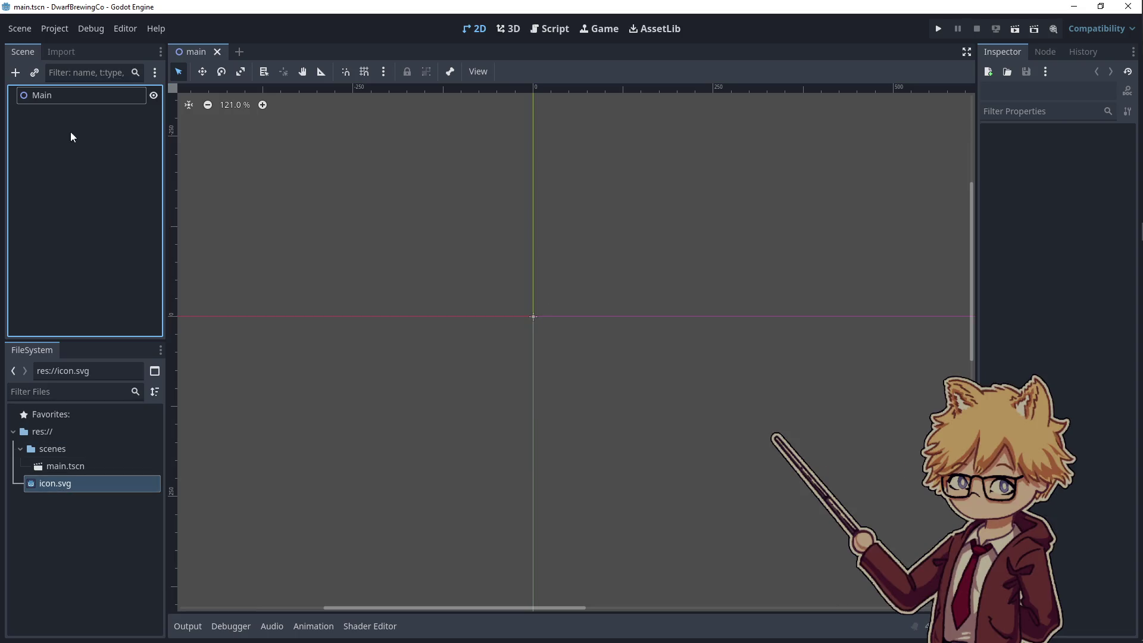
{"action": "right_click", "coordinate": [63, 95]}
{"action": "left_click", "coordinate": [178, 104]}
{"action": "left_click", "coordinate": [455, 292]}
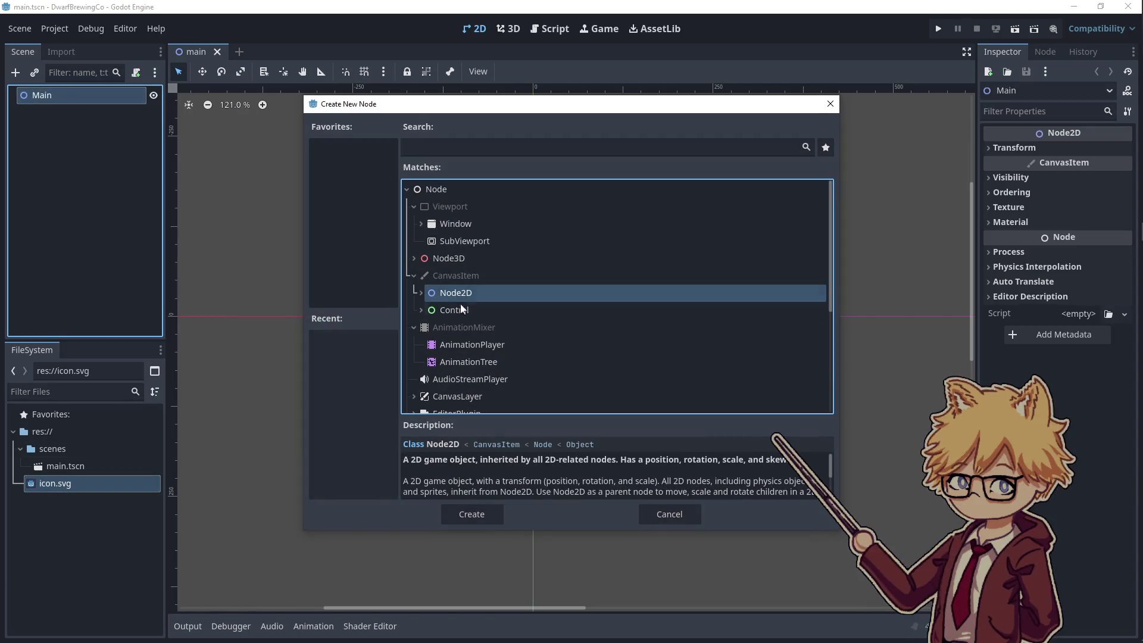
{"action": "key", "text": "Return"}
Drop icon.svg into the viewport below-left of origin and rename the sprite RefIcon
{"action": "mouse_move", "coordinate": [69, 479]}
{"action": "left_mouse_down"}
{"action": "mouse_move", "coordinate": [476, 406]}
{"action": "mouse_move", "coordinate": [385, 441]}
{"action": "mouse_move", "coordinate": [369, 473]}
{"action": "left_mouse_up"}
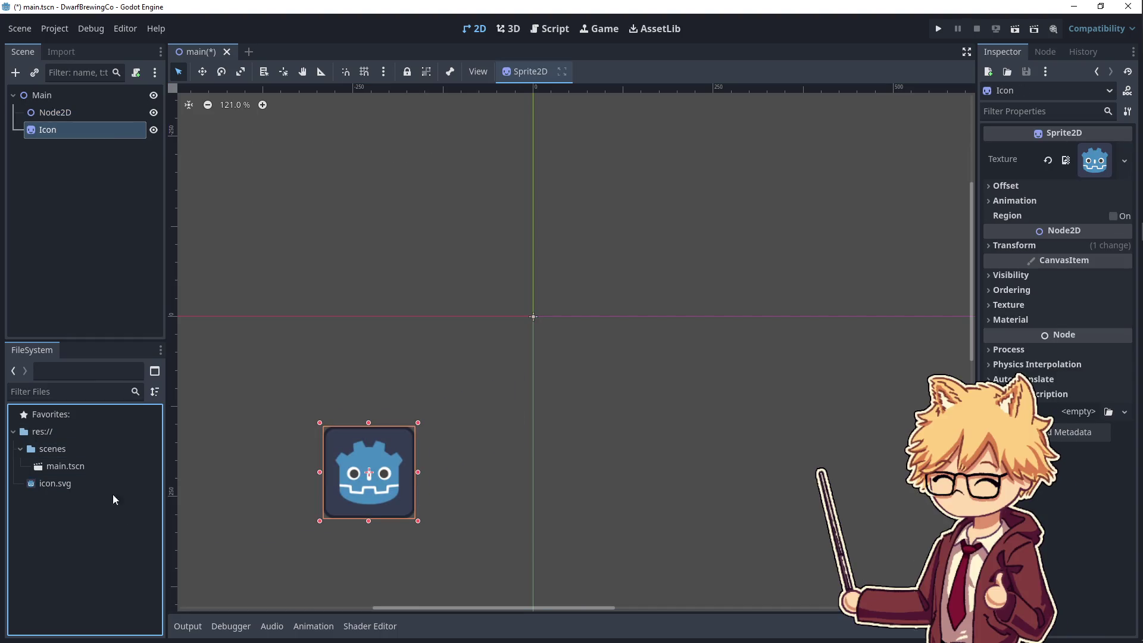
{"action": "left_click", "coordinate": [62, 129]}
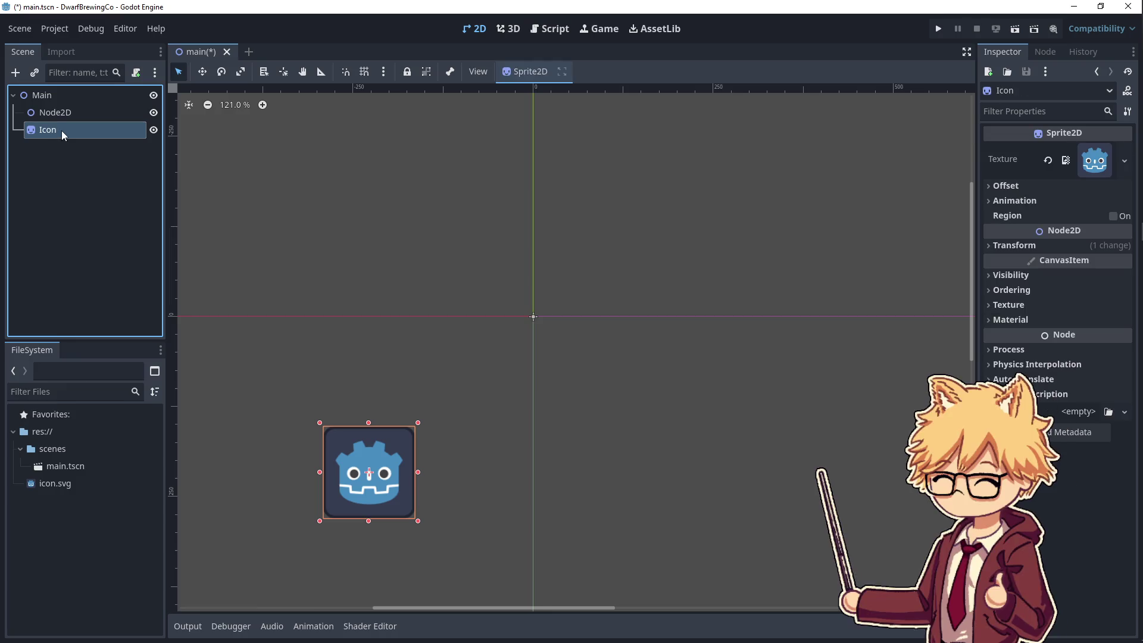
{"action": "left_click", "coordinate": [62, 130]}
{"action": "key", "text": "ctrl+a"}
{"action": "type", "text": "RefIc"}
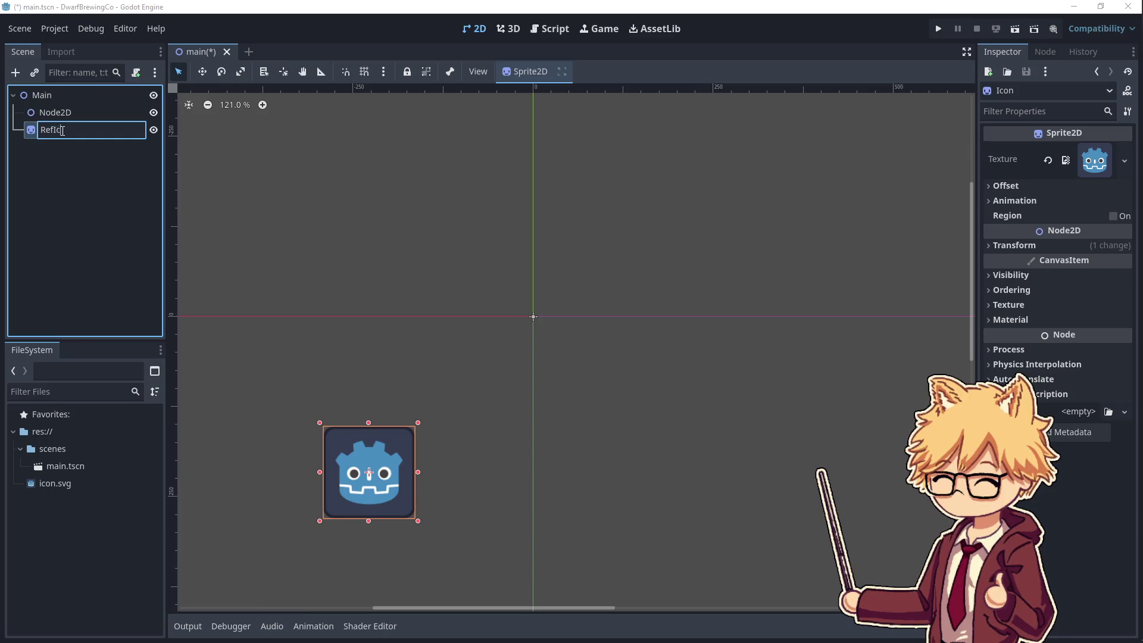
{"action": "type", "text": "on"}
{"action": "key", "text": "Return"}
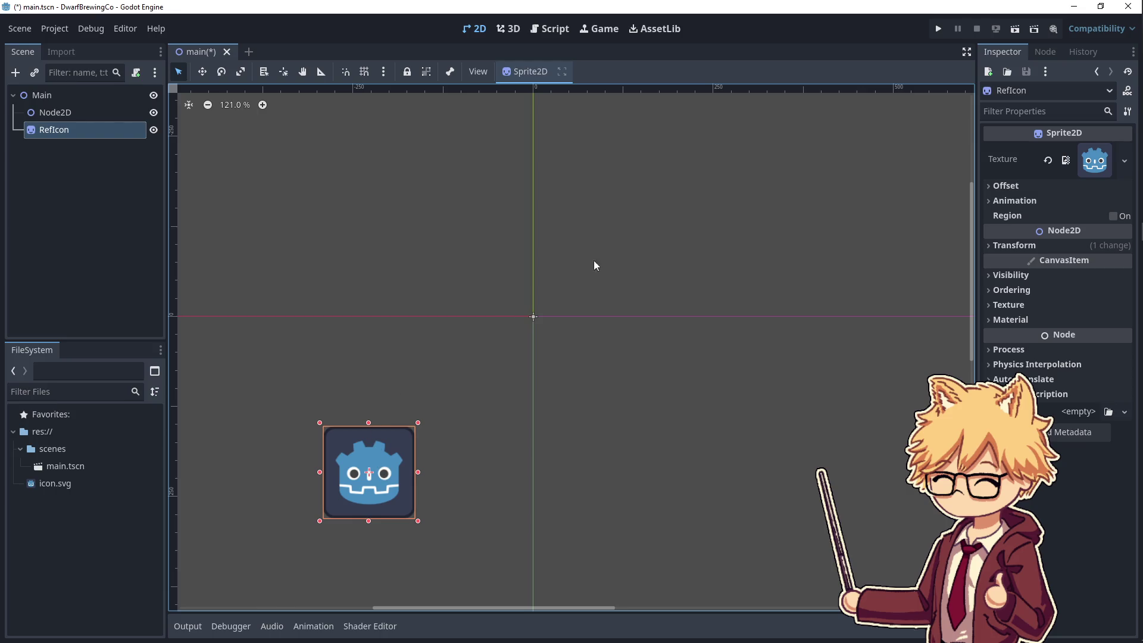
{"action": "left_click", "coordinate": [52, 110]}
Rename the Node2D node to PlayerCharacter, leaving its type unchanged
{"action": "right_click", "coordinate": [51, 107]}
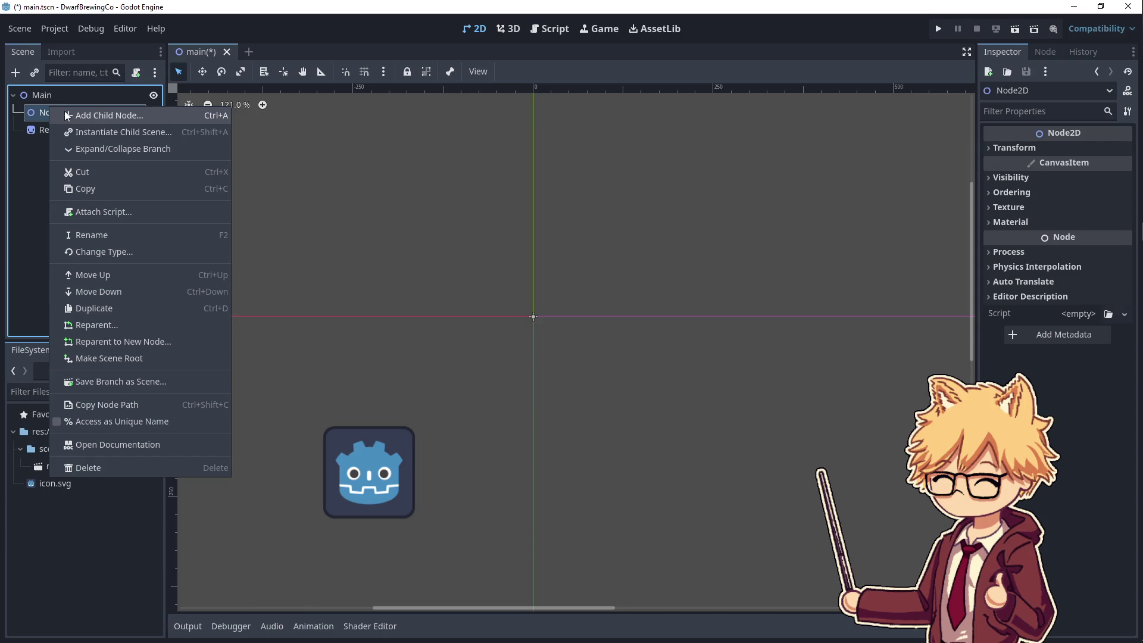
{"action": "left_click", "coordinate": [125, 253]}
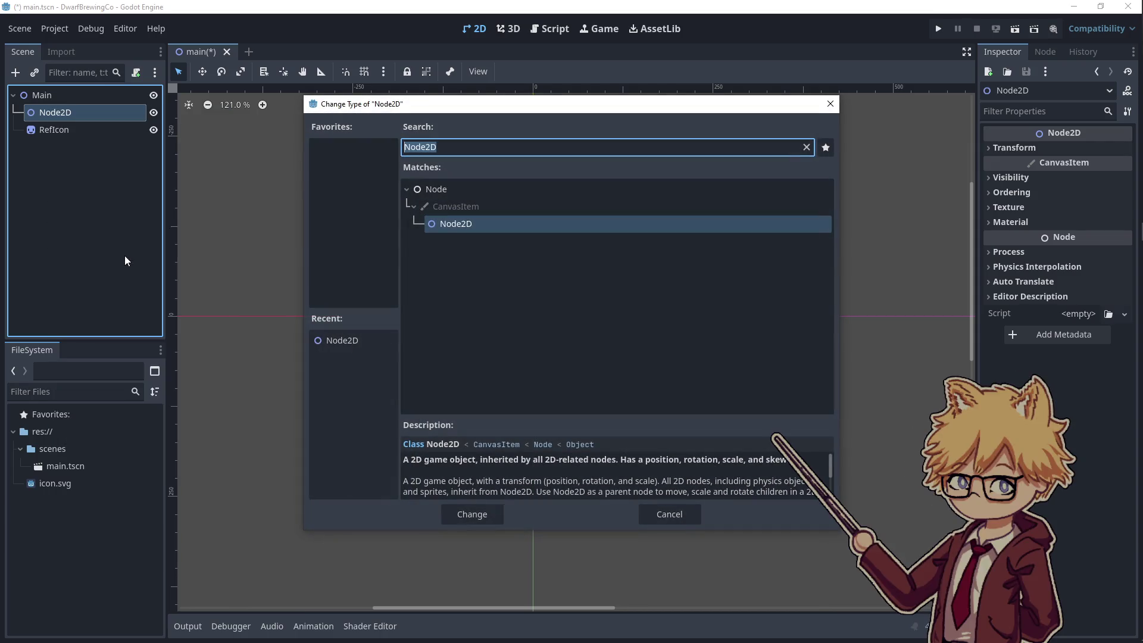
{"action": "key", "text": "Escape"}
{"action": "double_click", "coordinate": [59, 113]}
{"action": "type", "text": "erCharacter"}
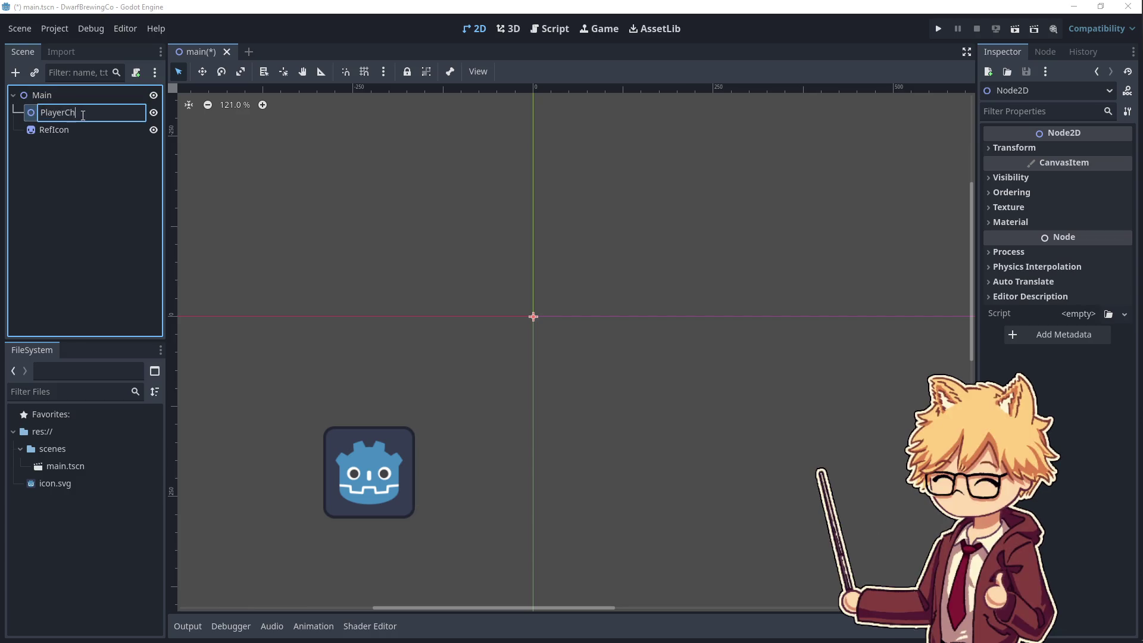
{"action": "key", "text": "Return"}
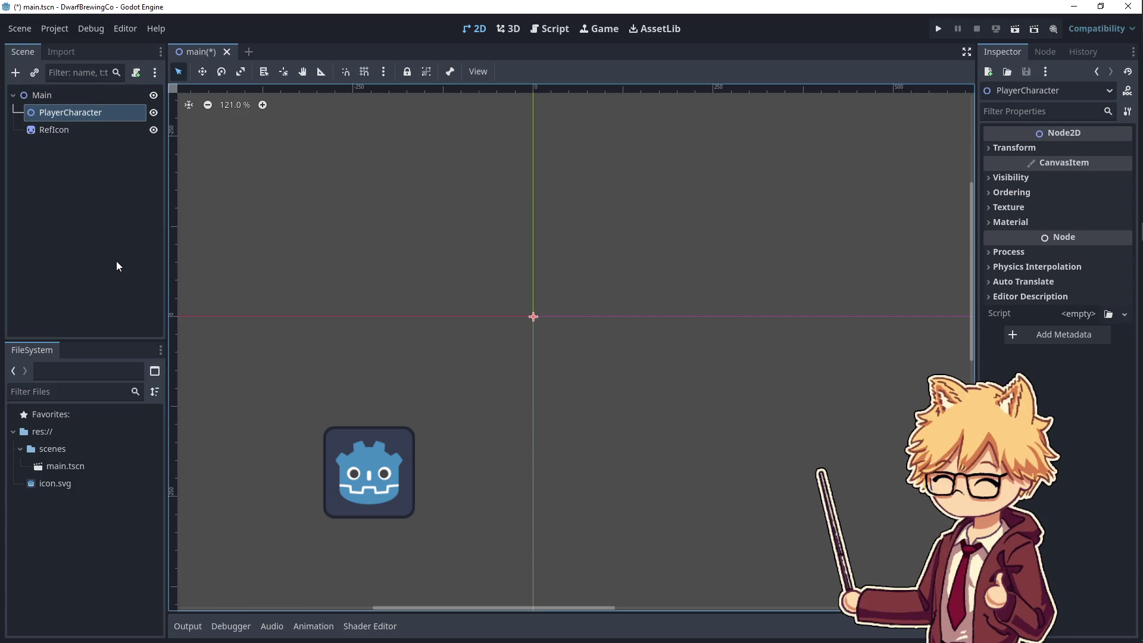
{"action": "left_click", "coordinate": [116, 262]}
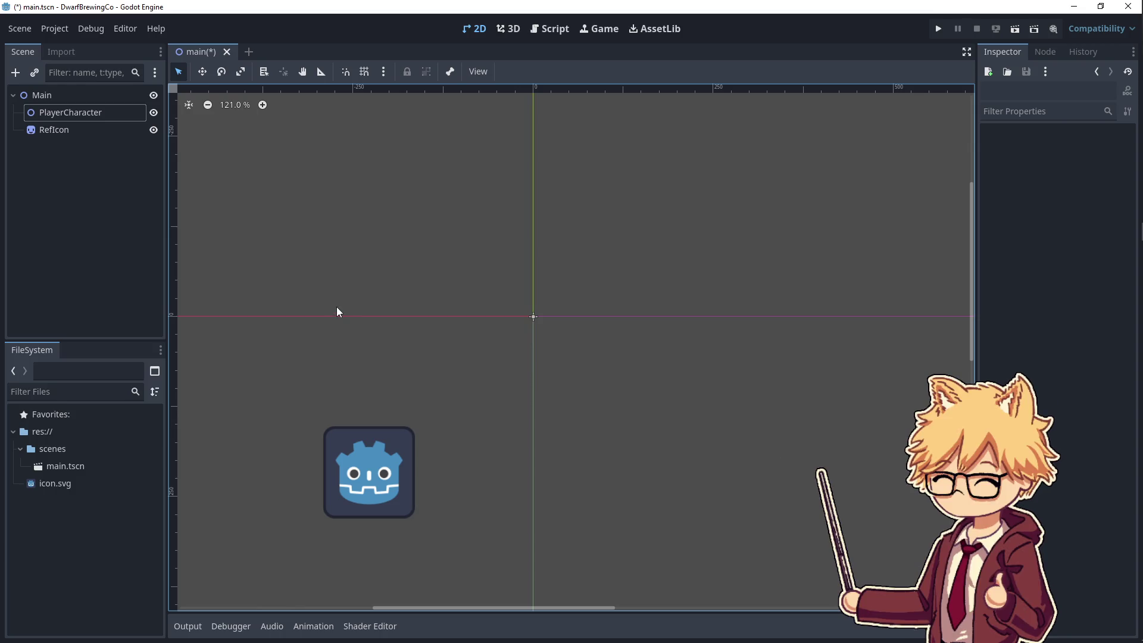
Add a Sprite2D child under PlayerCharacter with the icon.svg texture
{"action": "left_click", "coordinate": [96, 115]}
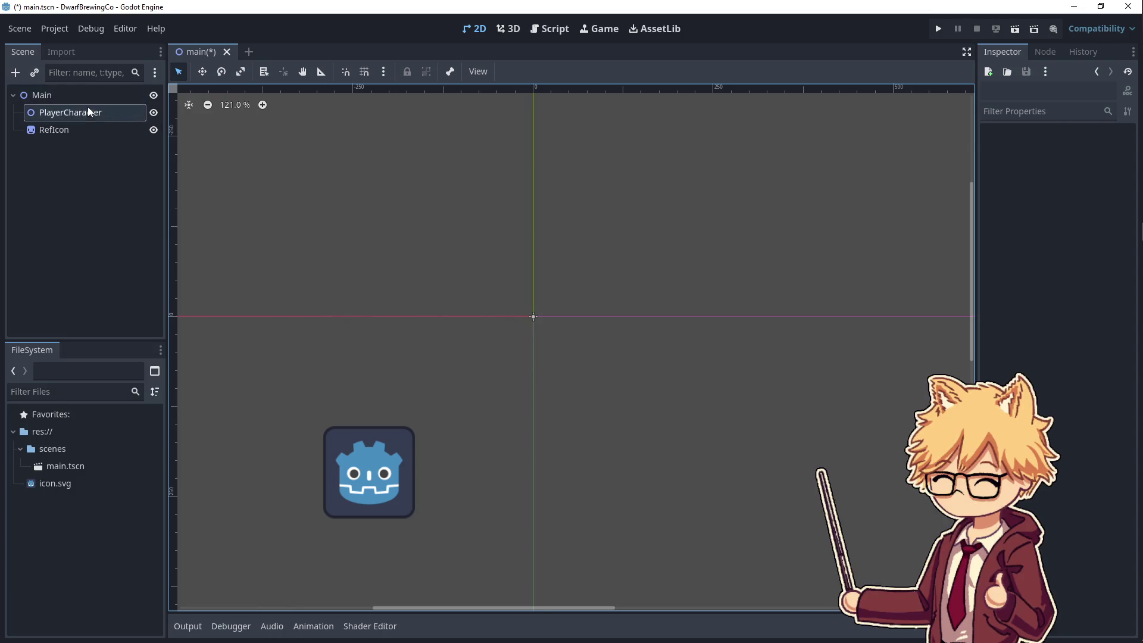
{"action": "right_click", "coordinate": [95, 113]}
{"action": "left_click", "coordinate": [117, 123]}
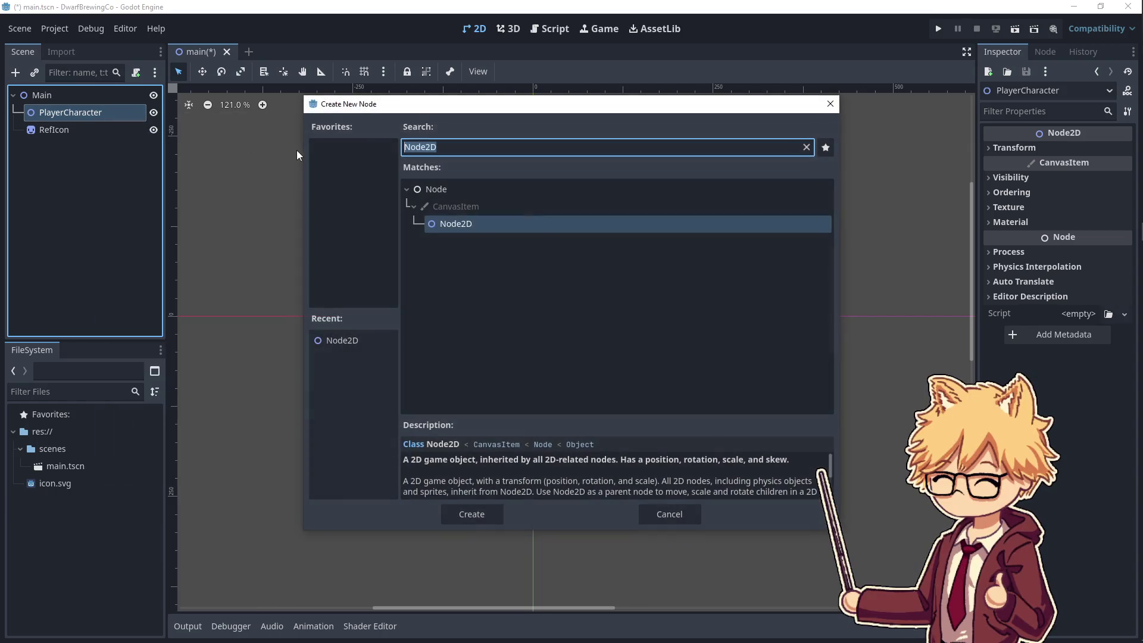
{"action": "type", "text": "sprite"}
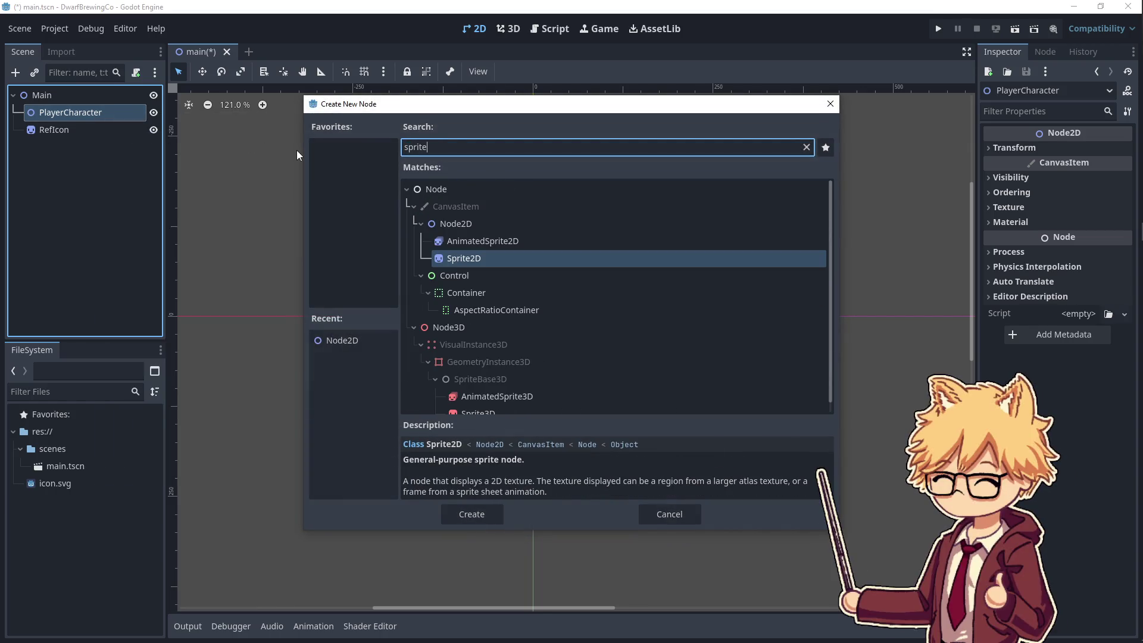
{"action": "key", "text": "Return"}
{"action": "mouse_move", "coordinate": [73, 480]}
{"action": "left_mouse_down"}
{"action": "mouse_move", "coordinate": [104, 141]}
{"action": "mouse_move", "coordinate": [94, 127]}
{"action": "left_mouse_up"}
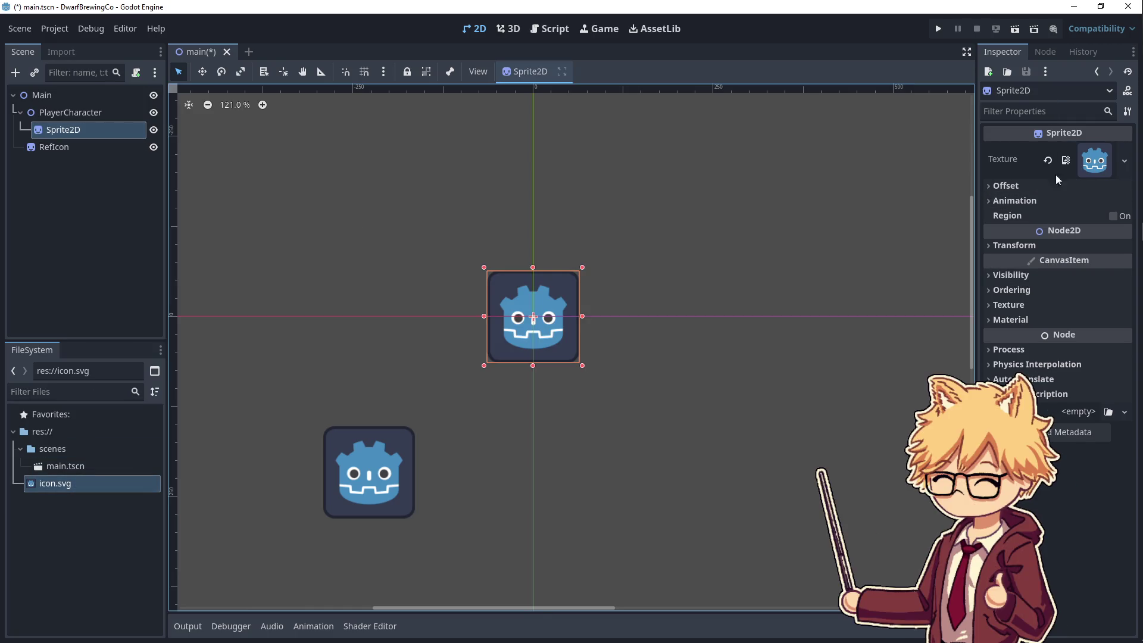
Inspect the sprite's Transform and Offset properties, then reselect the Sprite2D
{"action": "left_click", "coordinate": [1024, 245]}
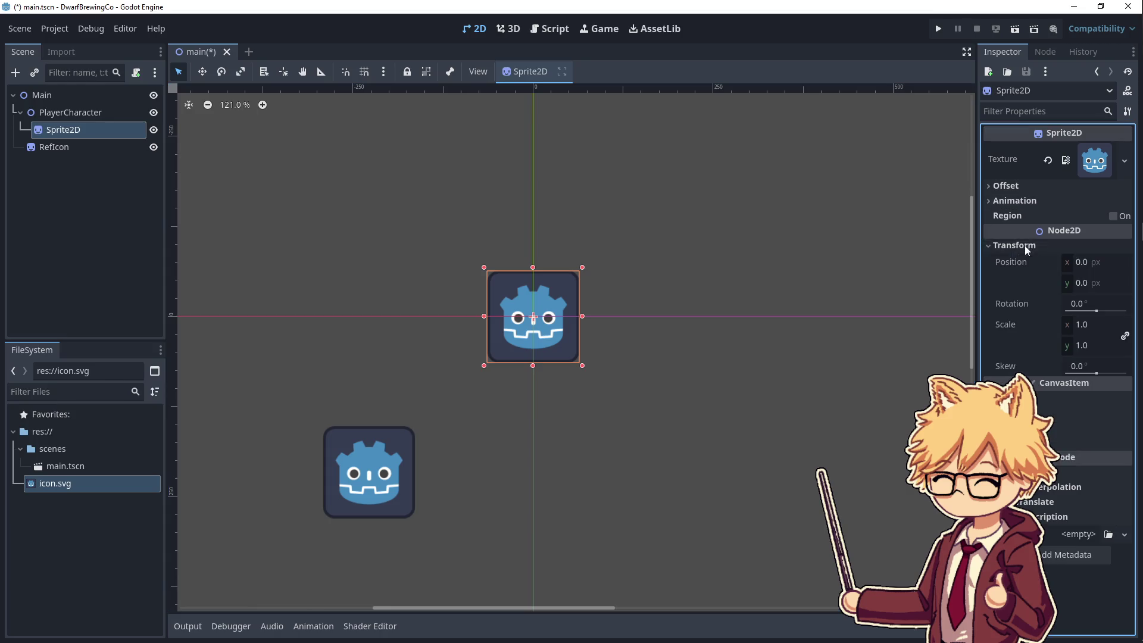
{"action": "left_click", "coordinate": [1010, 186]}
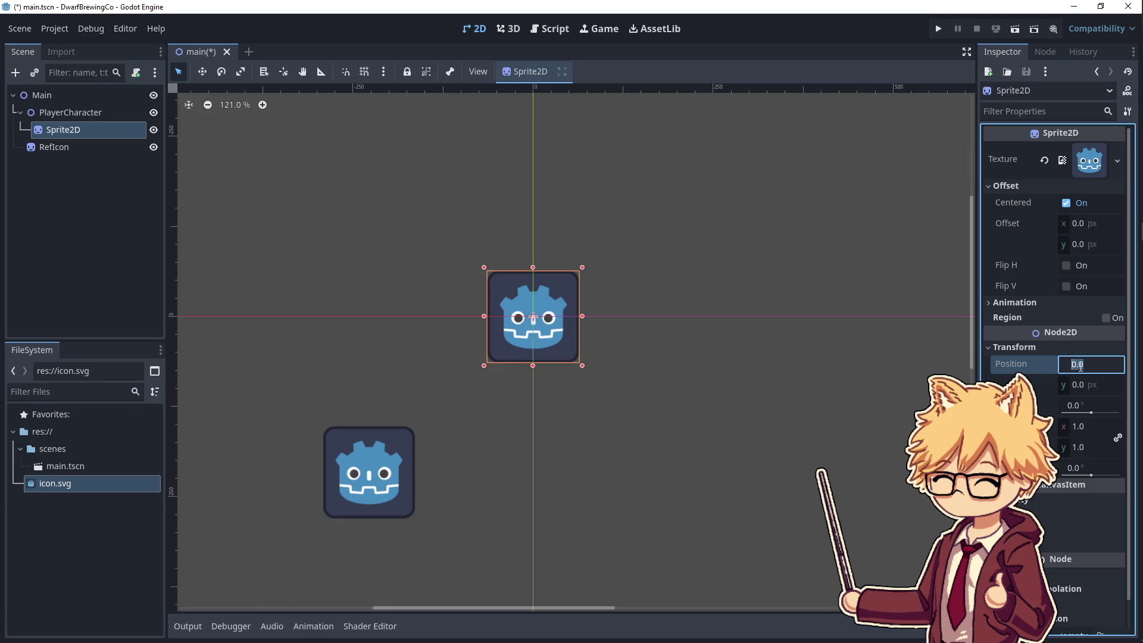
{"action": "left_click", "coordinate": [205, 252]}
{"action": "left_click", "coordinate": [87, 113]}
{"action": "left_click", "coordinate": [65, 129]}
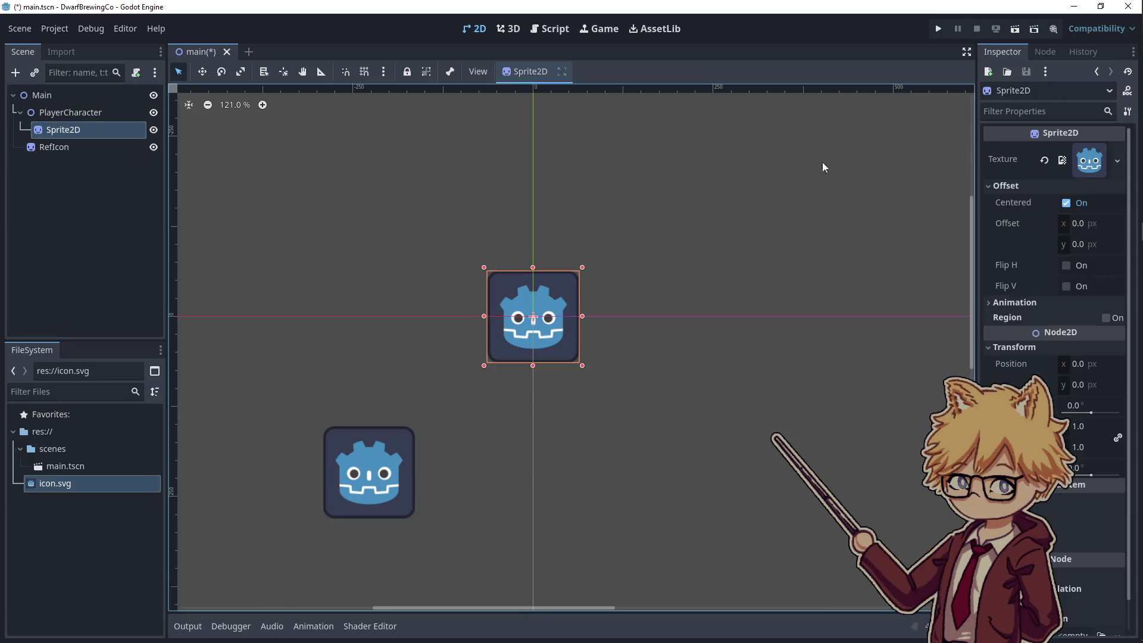
Filter the Inspector by 'scale', set Scale to 0.25, then clear the filter
{"action": "left_click", "coordinate": [1022, 113]}
{"action": "type", "text": "scale"}
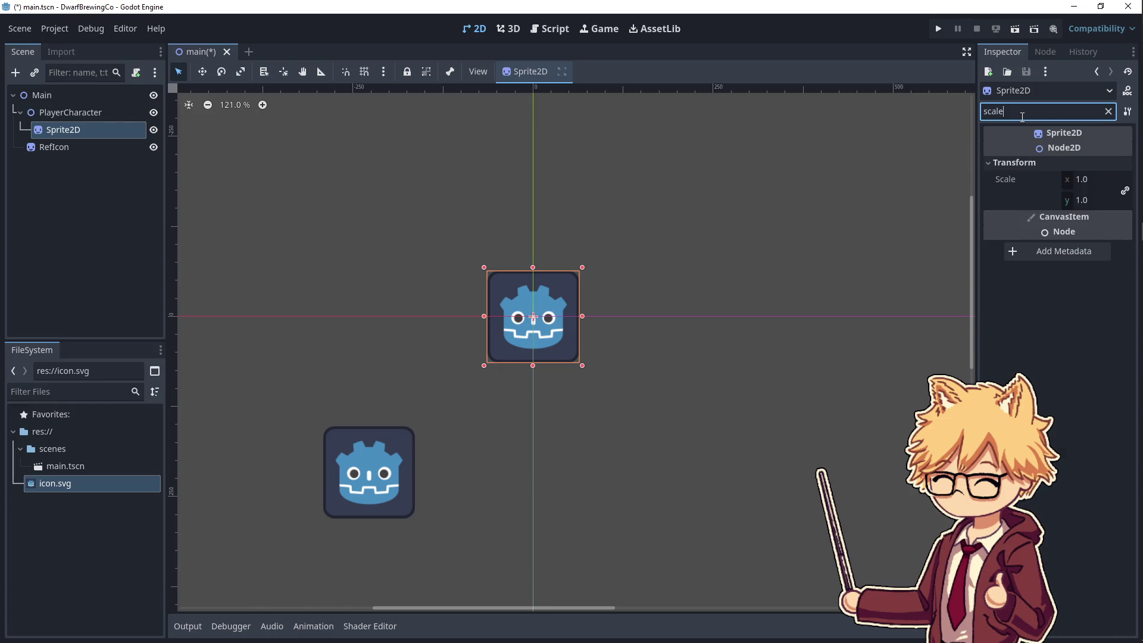
{"action": "left_click", "coordinate": [1092, 179]}
{"action": "type", "text": "0.25"}
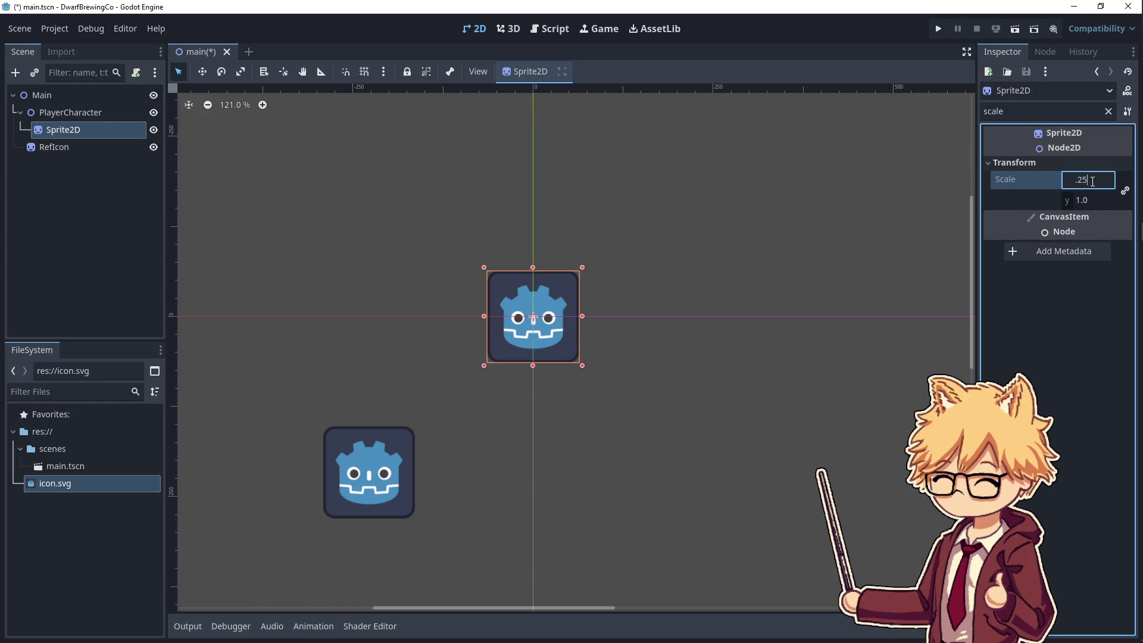
{"action": "key", "text": "Return"}
{"action": "left_click", "coordinate": [699, 362]}
{"action": "left_click", "coordinate": [543, 321]}
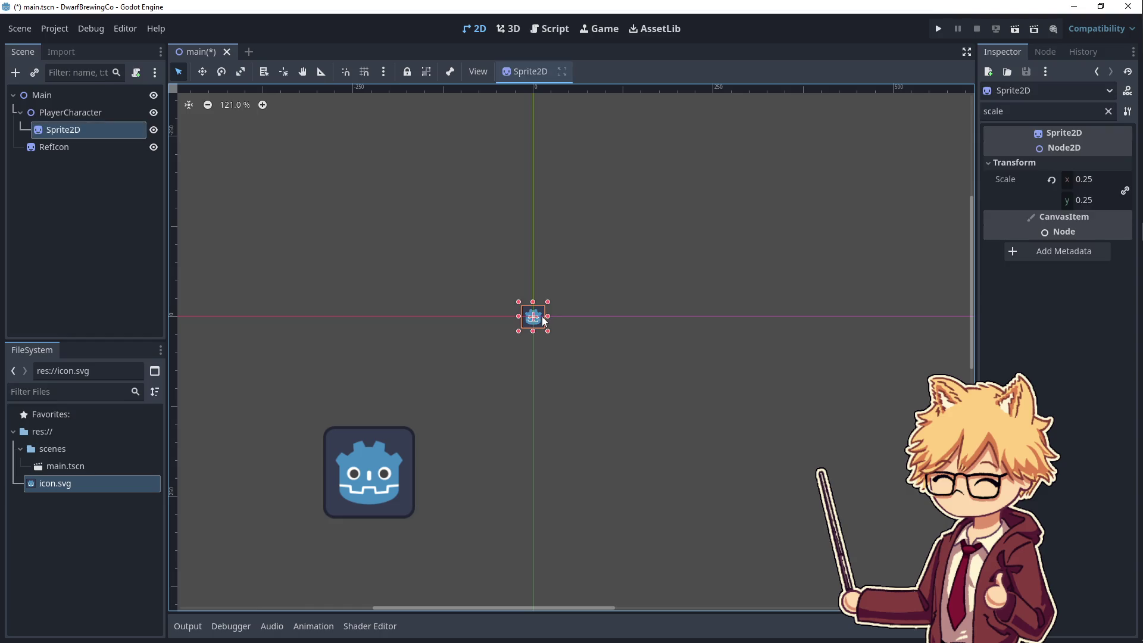
{"action": "left_click", "coordinate": [1109, 112]}
{"action": "type", "text": "tras"}
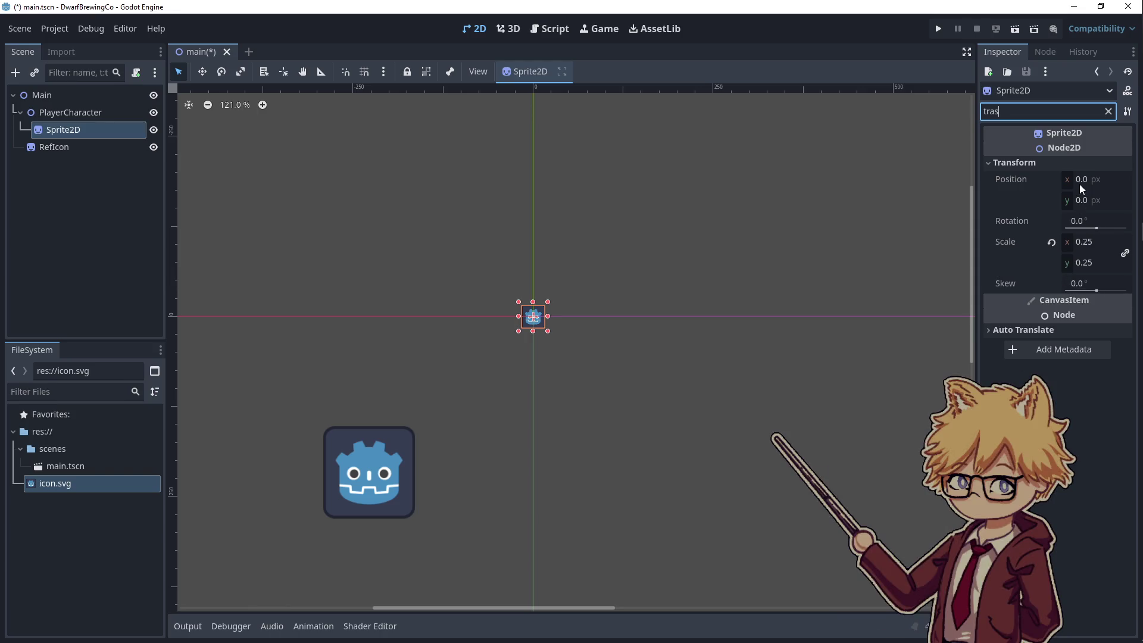
{"action": "key", "text": "BackSpace"}
{"action": "key", "text": "BackSpace"}
{"action": "key", "text": "BackSpace"}
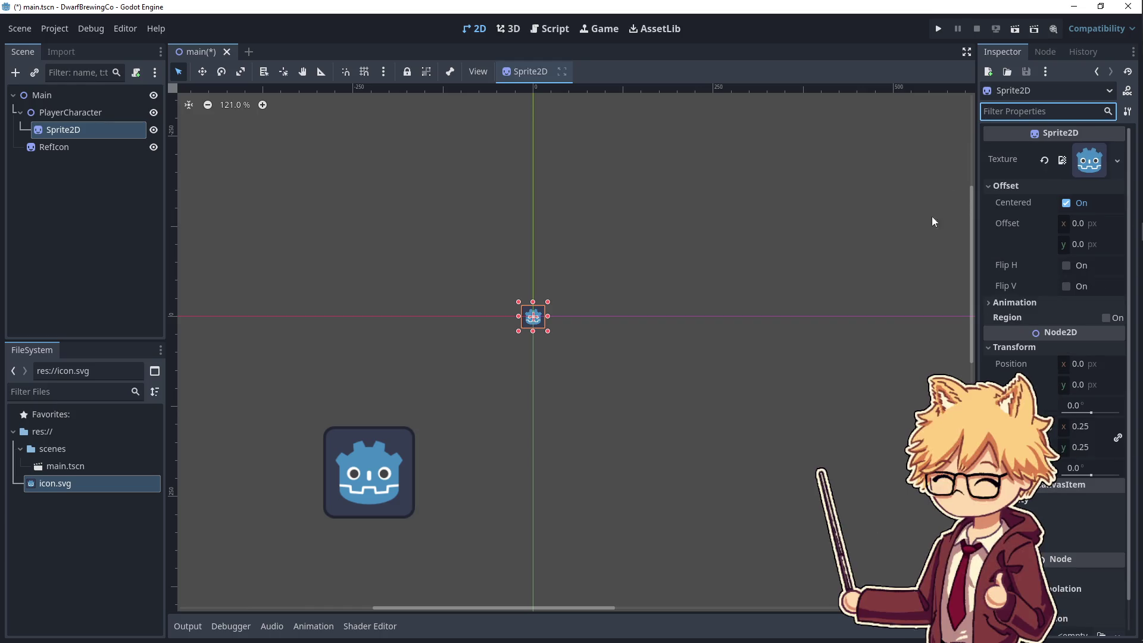
Drag RefIcon up and right toward the origin
{"action": "scroll", "coordinate": [1053, 267], "scroll_direction": "down", "scroll_amount": 1}
{"action": "left_click", "coordinate": [87, 112]}
{"action": "left_click", "coordinate": [87, 130]}
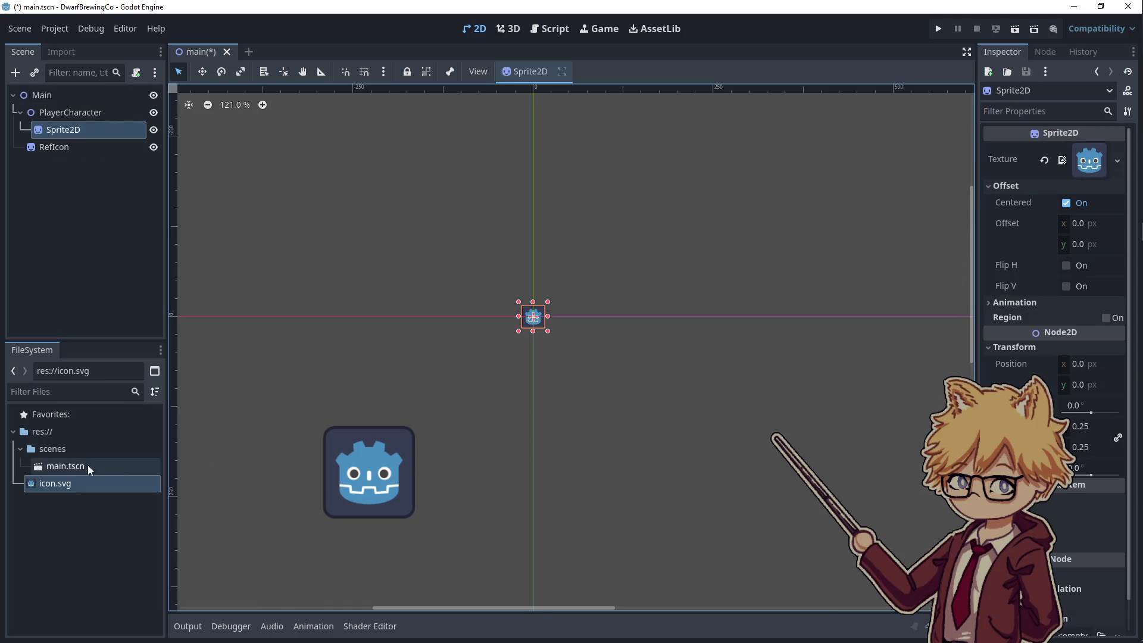
{"action": "mouse_move", "coordinate": [81, 489]}
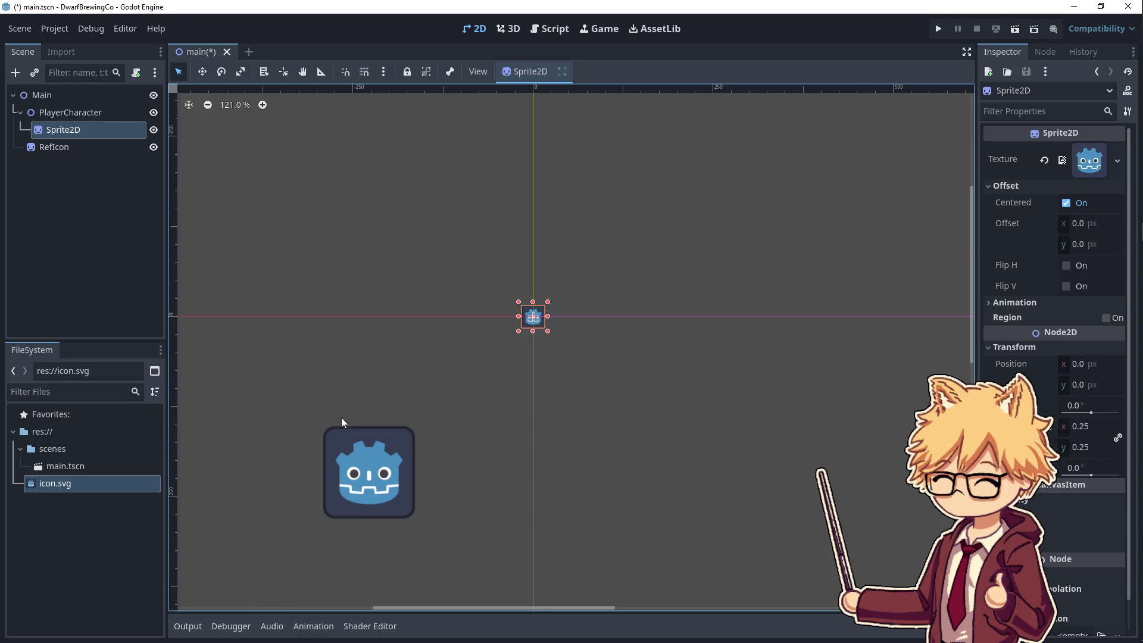
{"action": "scroll", "coordinate": [576, 291], "scroll_direction": "up", "scroll_amount": 6}
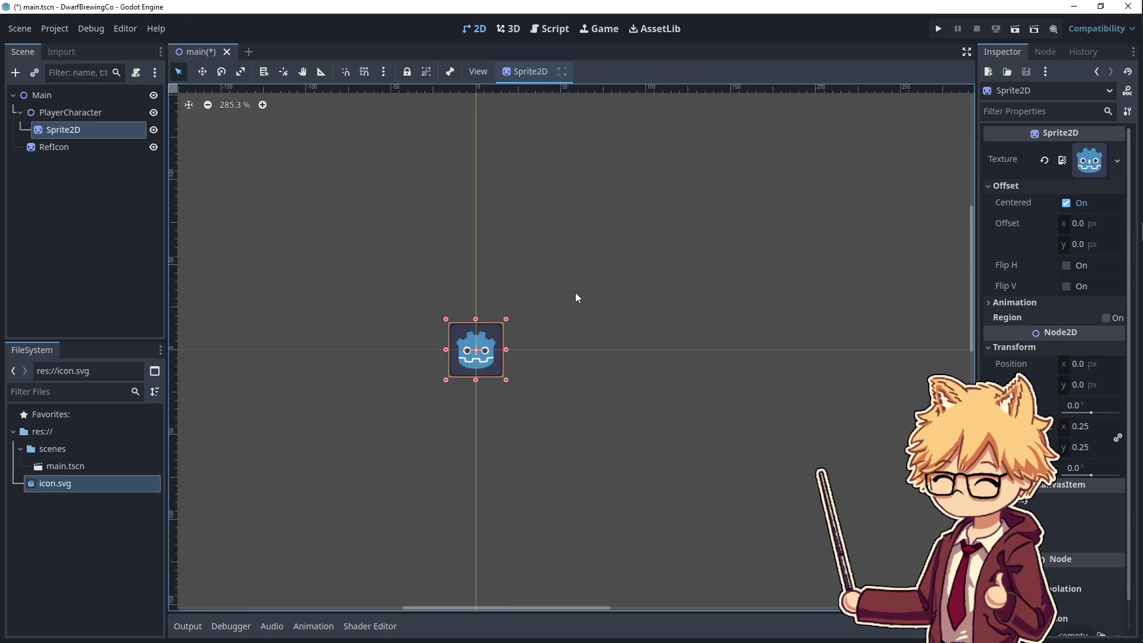
{"action": "scroll", "coordinate": [430, 373], "scroll_direction": "down", "scroll_amount": 5}
{"action": "left_click", "coordinate": [318, 494]}
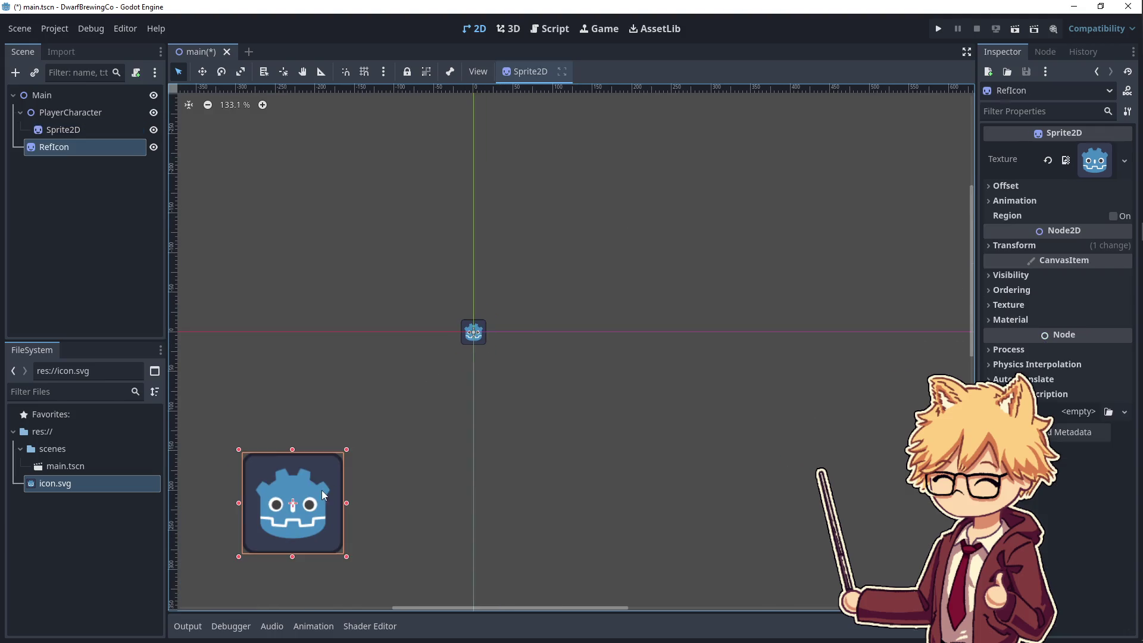
{"action": "left_click_drag", "start_coordinate": [318, 494], "coordinate": [381, 438]}
Check the small player sprite, deselect everything, and save main.tscn
{"action": "left_click", "coordinate": [479, 336]}
{"action": "left_click", "coordinate": [377, 440]}
{"action": "left_click", "coordinate": [473, 333]}
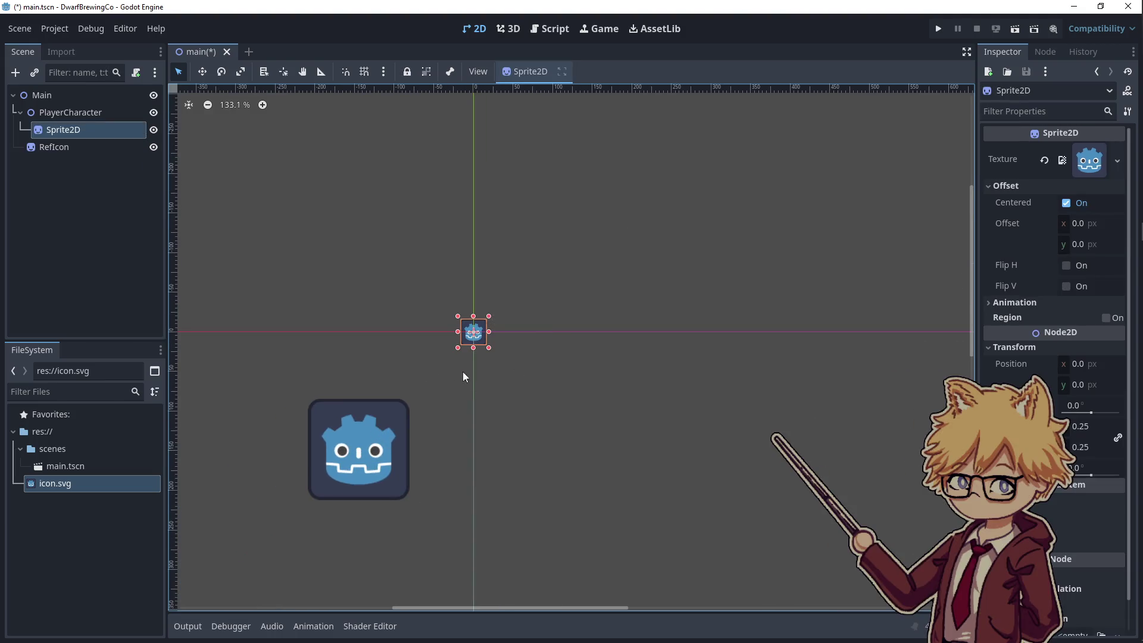
{"action": "left_click", "coordinate": [116, 267]}
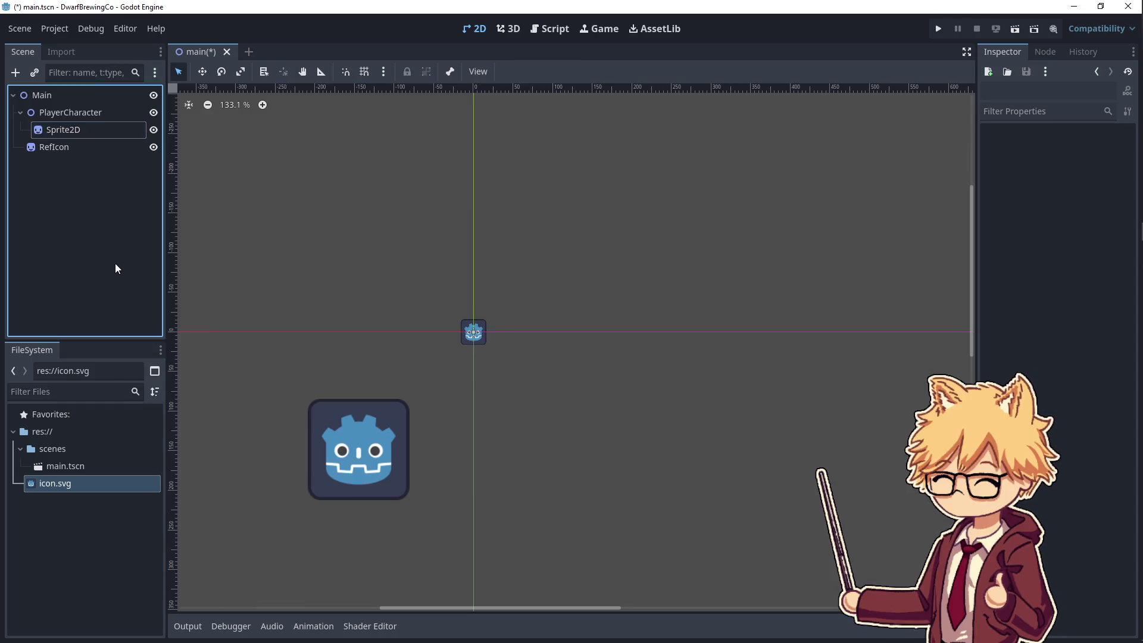
{"action": "key", "text": "ctrl+s"}
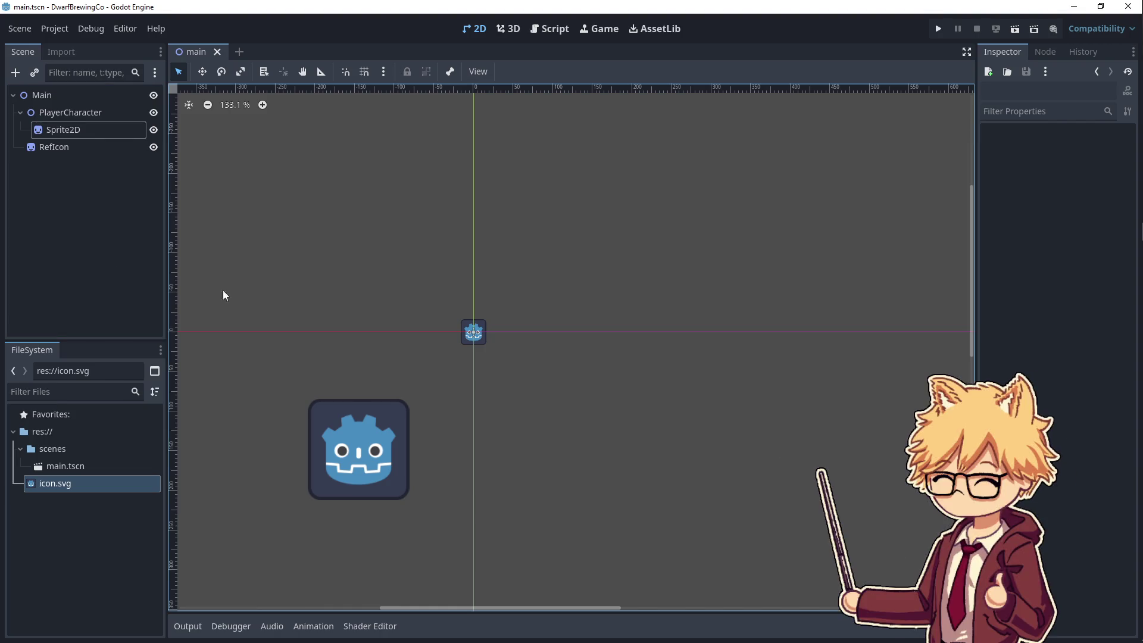
Recentre the canvas on the sprites and select the Main node
{"action": "scroll", "coordinate": [505, 329], "scroll_direction": "up", "scroll_amount": 3}
{"action": "scroll", "coordinate": [191, 280], "scroll_direction": "down", "scroll_amount": 8}
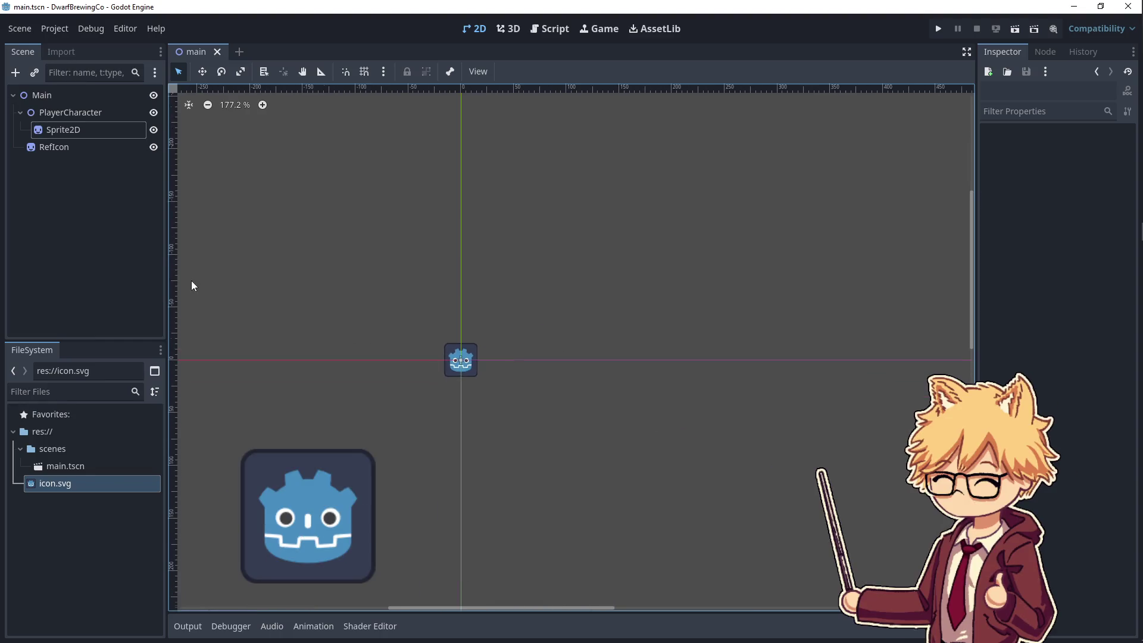
{"action": "left_click_drag", "start_coordinate": [252, 287], "coordinate": [416, 299]}
{"action": "left_click", "coordinate": [73, 107]}
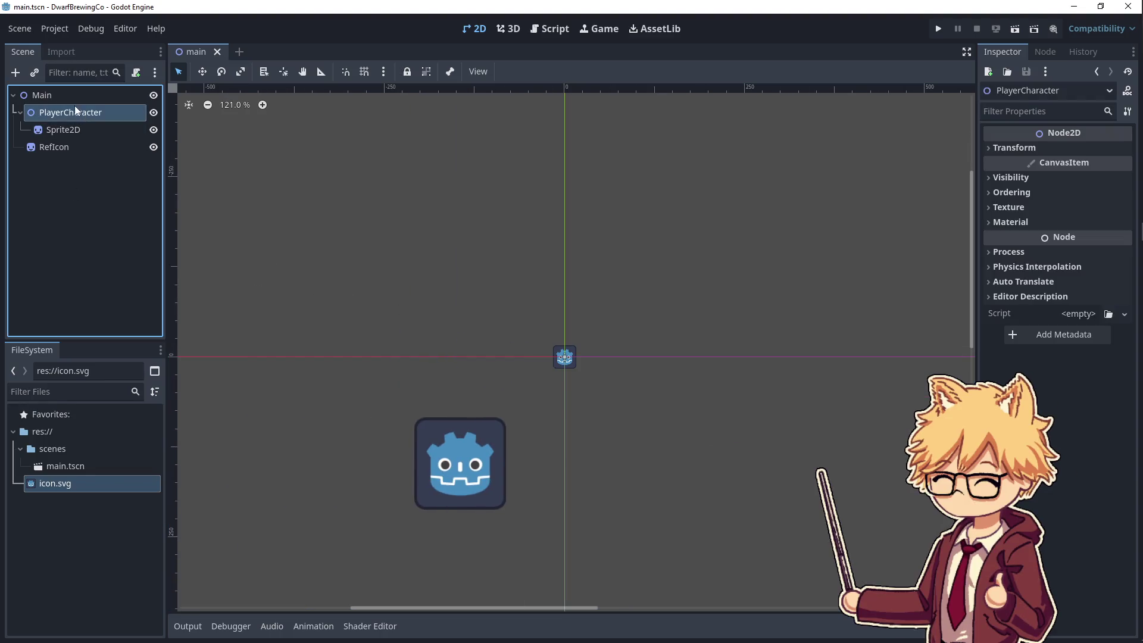
{"action": "right_click", "coordinate": [70, 94]}
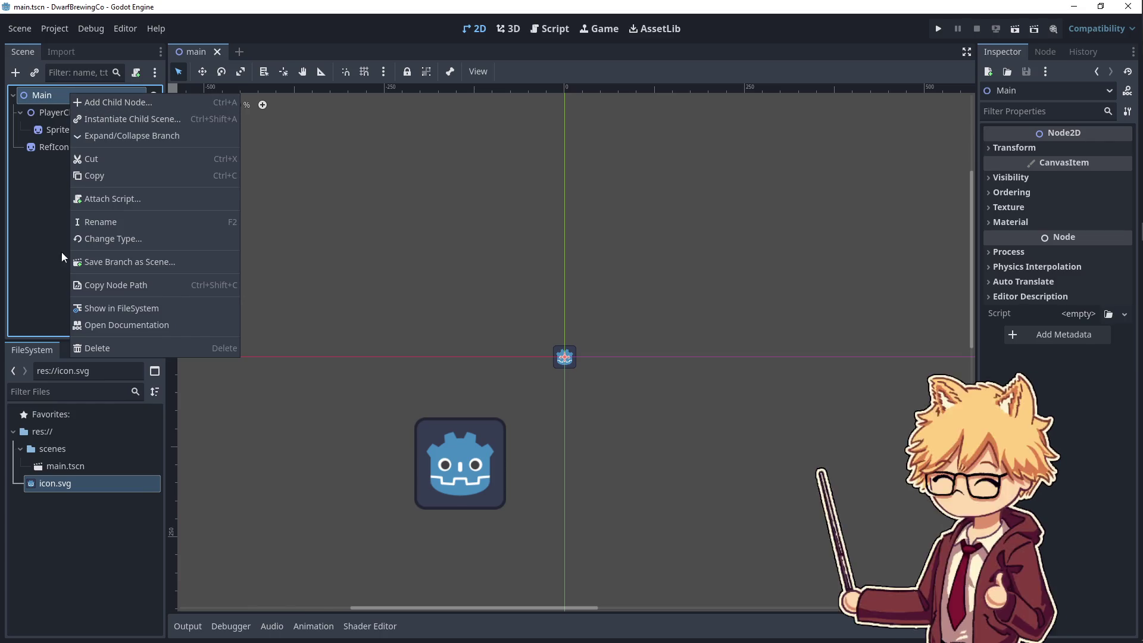
{"action": "left_click", "coordinate": [41, 282]}
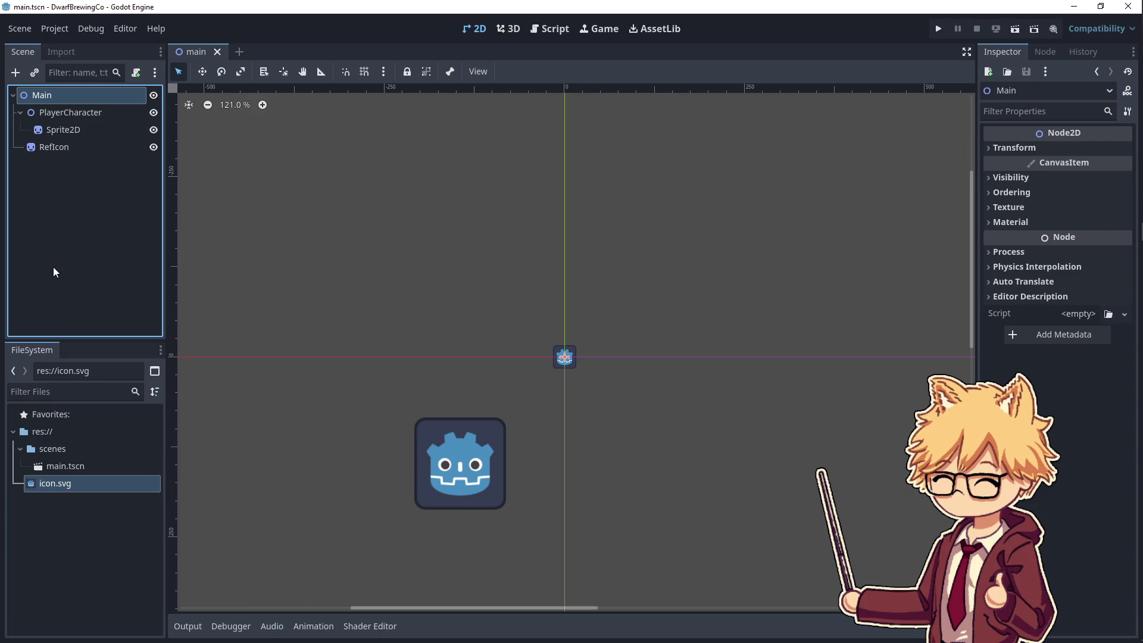
{"action": "left_click", "coordinate": [54, 272]}
{"action": "left_click", "coordinate": [90, 95]}
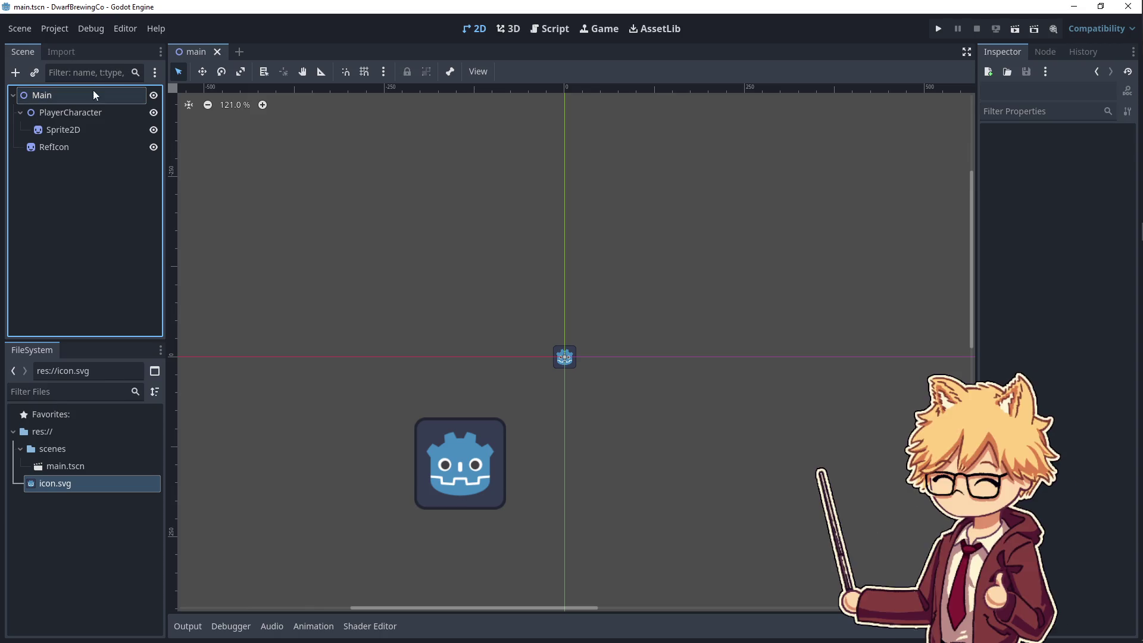
Add a Node2D child under Main
{"action": "right_click", "coordinate": [78, 98]}
{"action": "left_click", "coordinate": [112, 109]}
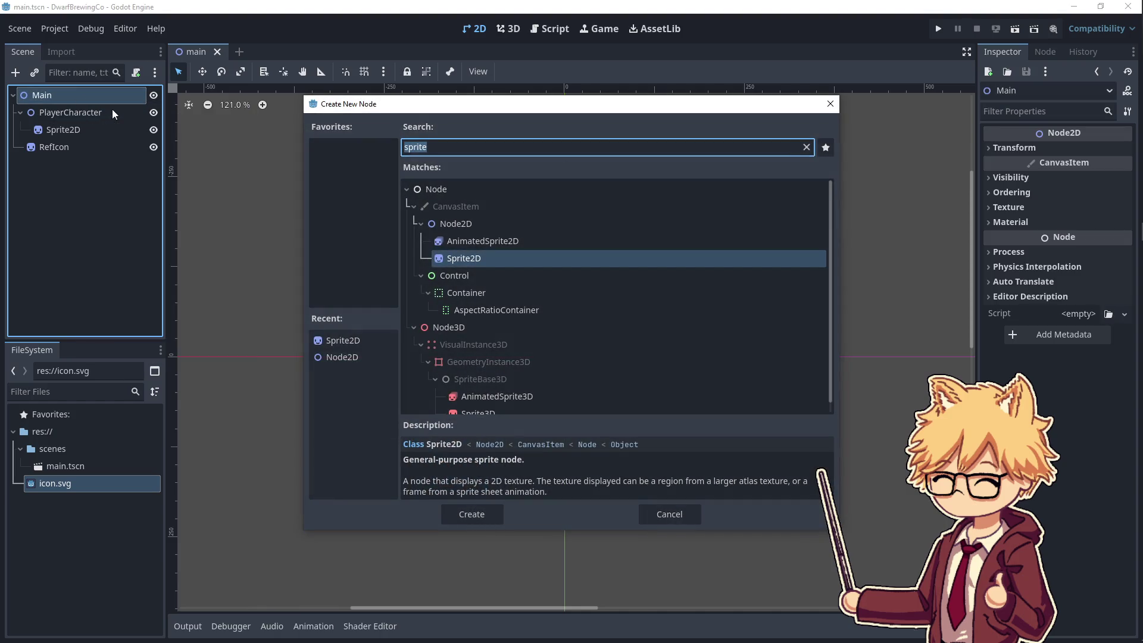
{"action": "key", "text": "Up"}
{"action": "key", "text": "Up"}
{"action": "key", "text": "Return"}
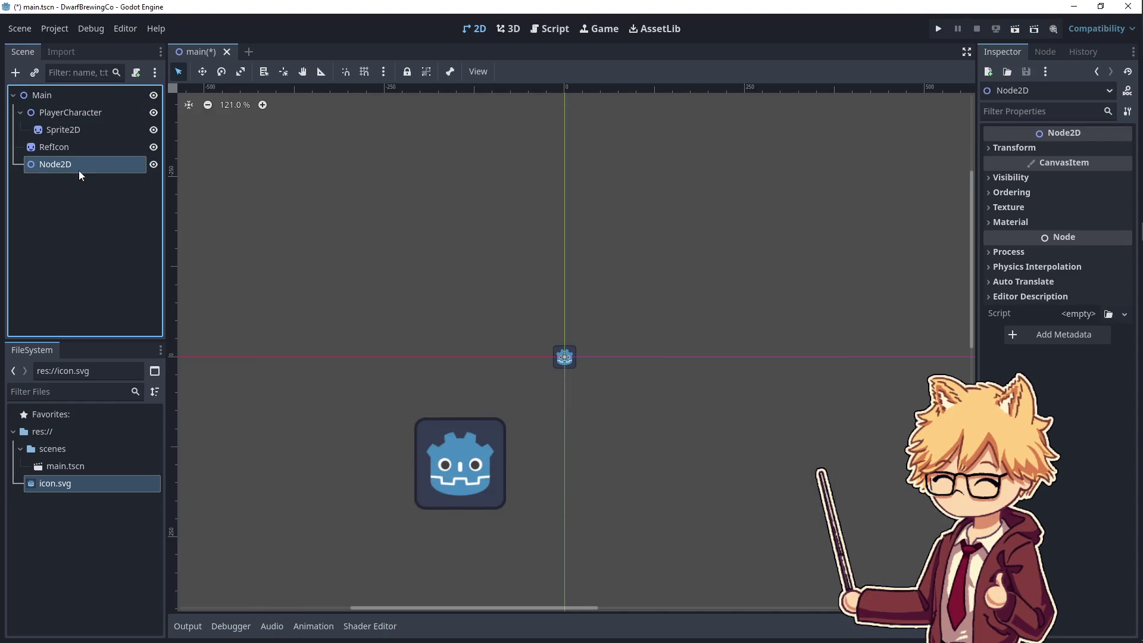
Rename the new Node2D to Plant
{"action": "double_click", "coordinate": [101, 163]}
{"action": "key", "text": "ctrl+a"}
{"action": "type", "text": "Plant"}
{"action": "key", "text": "Return"}
{"action": "double_click", "coordinate": [69, 169]}
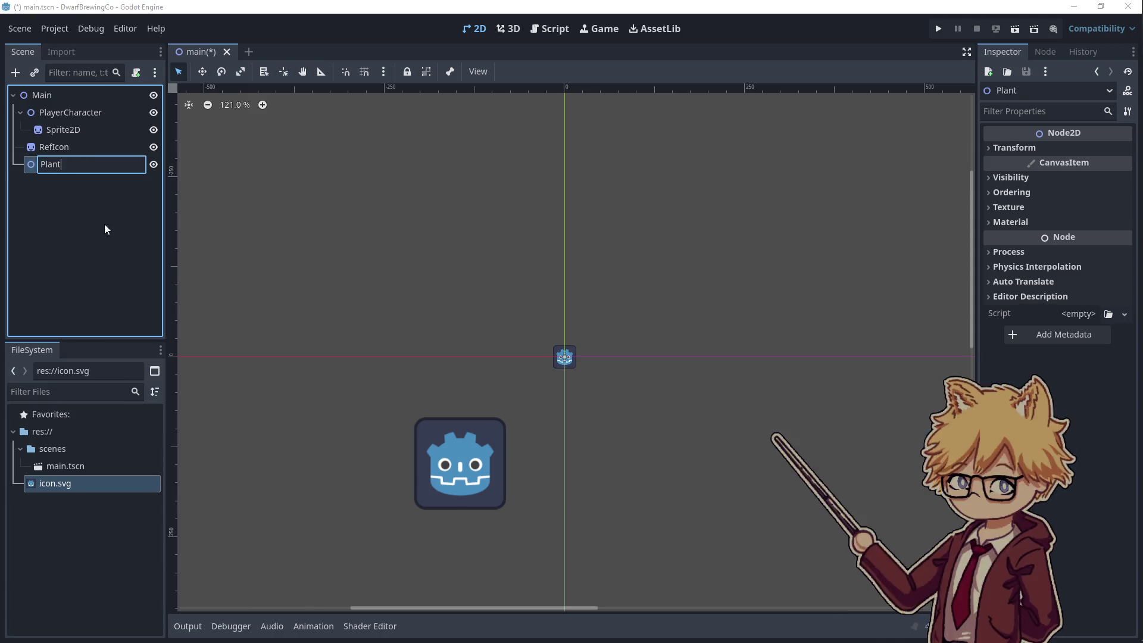
{"action": "key", "text": "Escape"}
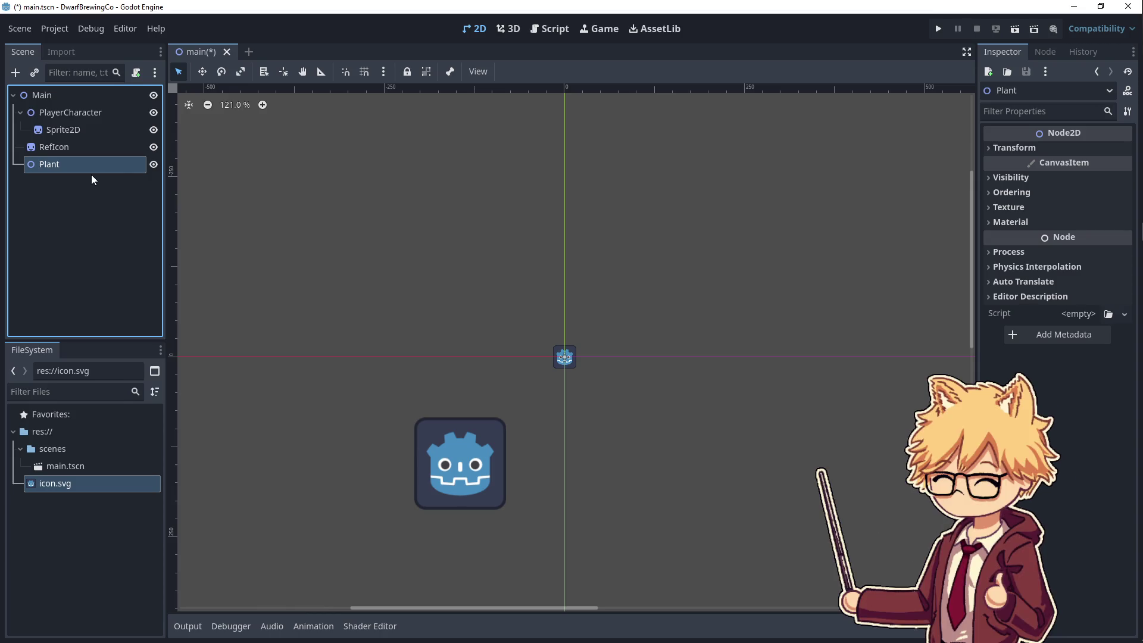
{"action": "right_click", "coordinate": [88, 164]}
Start adding a child node under Plant and search for 'sprite'
{"action": "left_click", "coordinate": [116, 169]}
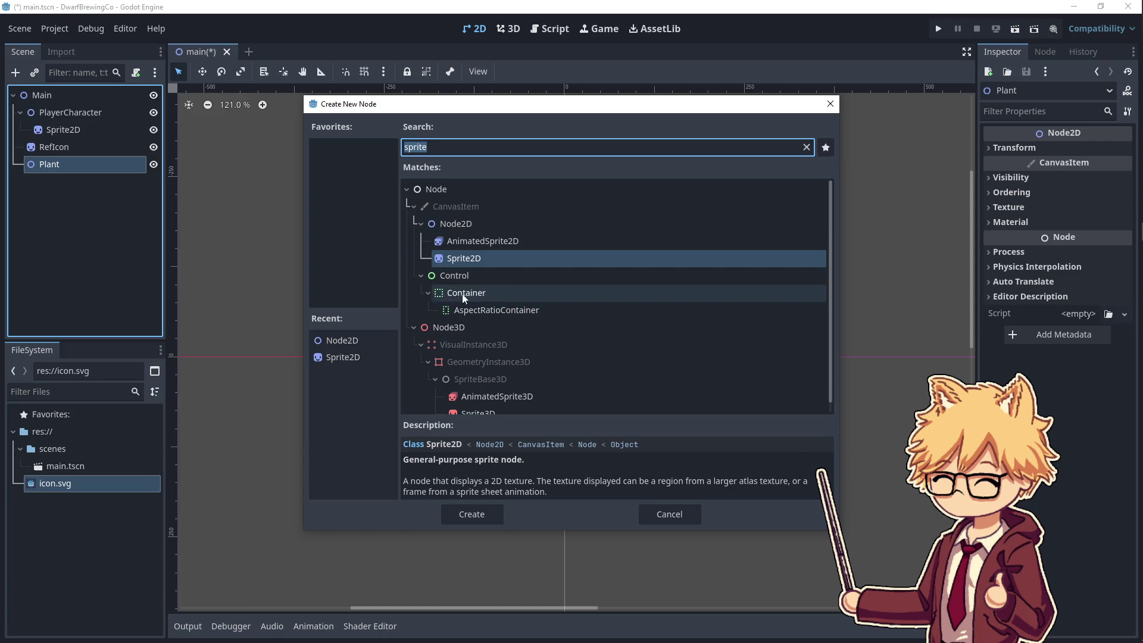
Create a Sprite2D under Plant with icon.svg texture, placed up-left of the origin
{"action": "left_click", "coordinate": [475, 513]}
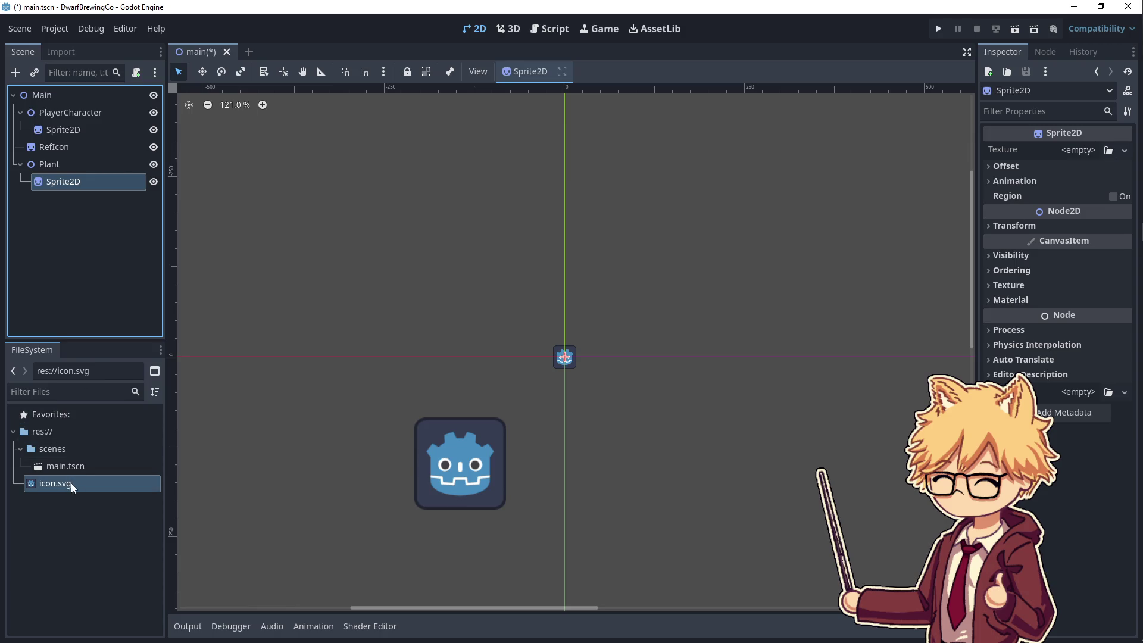
{"action": "mouse_move", "coordinate": [67, 485]}
{"action": "left_mouse_down"}
{"action": "mouse_move", "coordinate": [77, 194]}
{"action": "mouse_move", "coordinate": [66, 182]}
{"action": "left_mouse_up"}
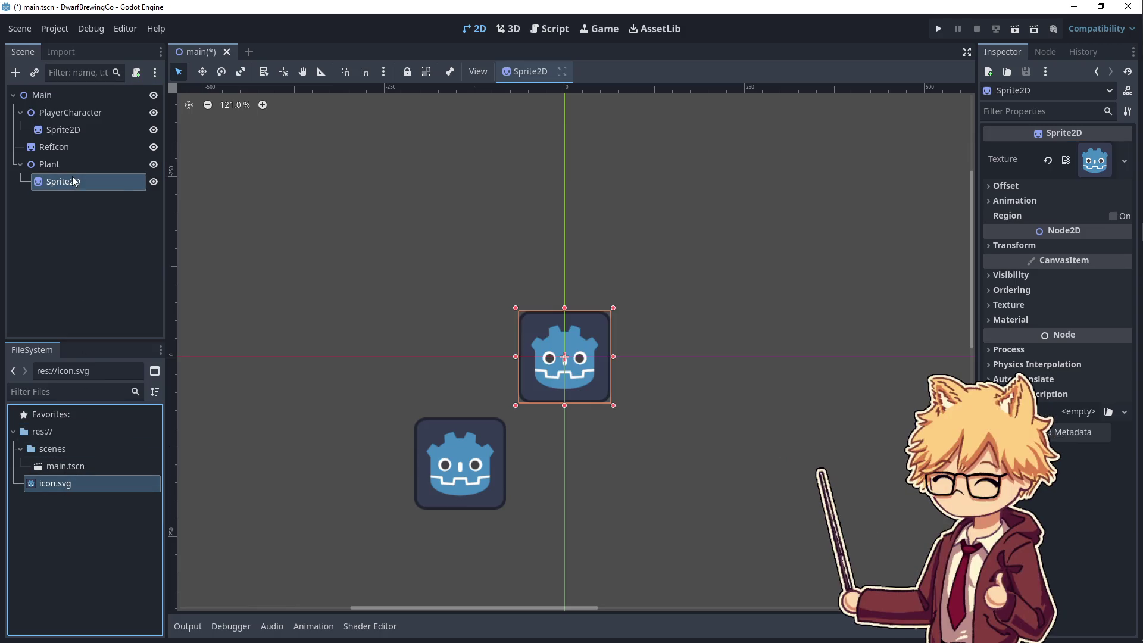
{"action": "mouse_move", "coordinate": [567, 372]}
{"action": "left_mouse_down"}
{"action": "mouse_move", "coordinate": [464, 342]}
{"action": "mouse_move", "coordinate": [369, 260]}
{"action": "left_mouse_up"}
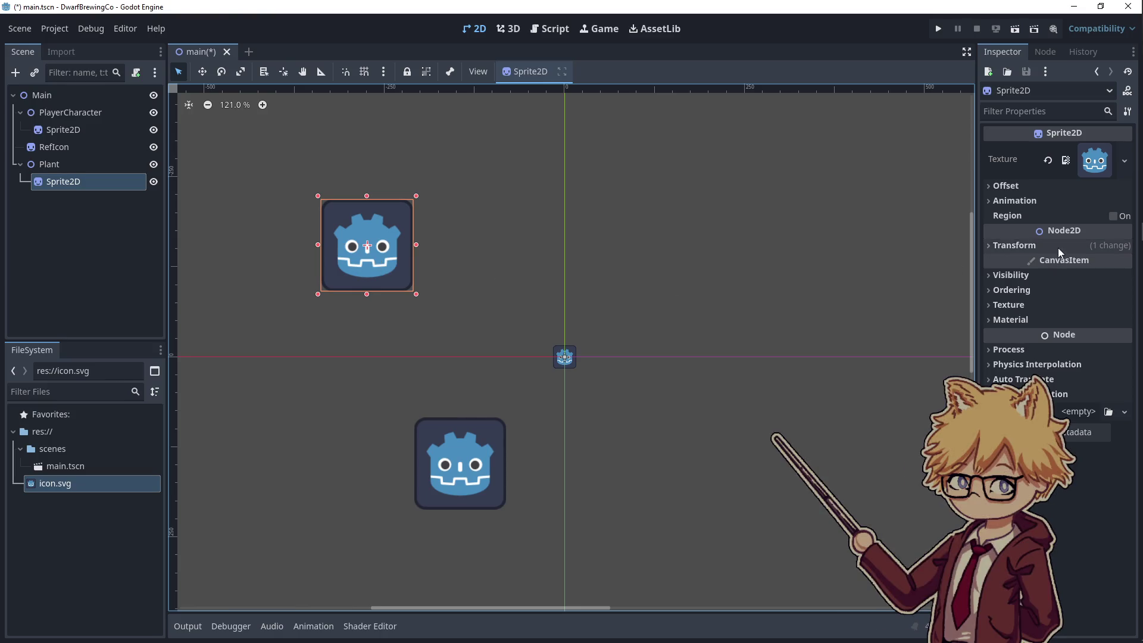
Set the sprite's Self Modulate to green (red and blue 0), then clear the filter
{"action": "left_click", "coordinate": [1020, 111]}
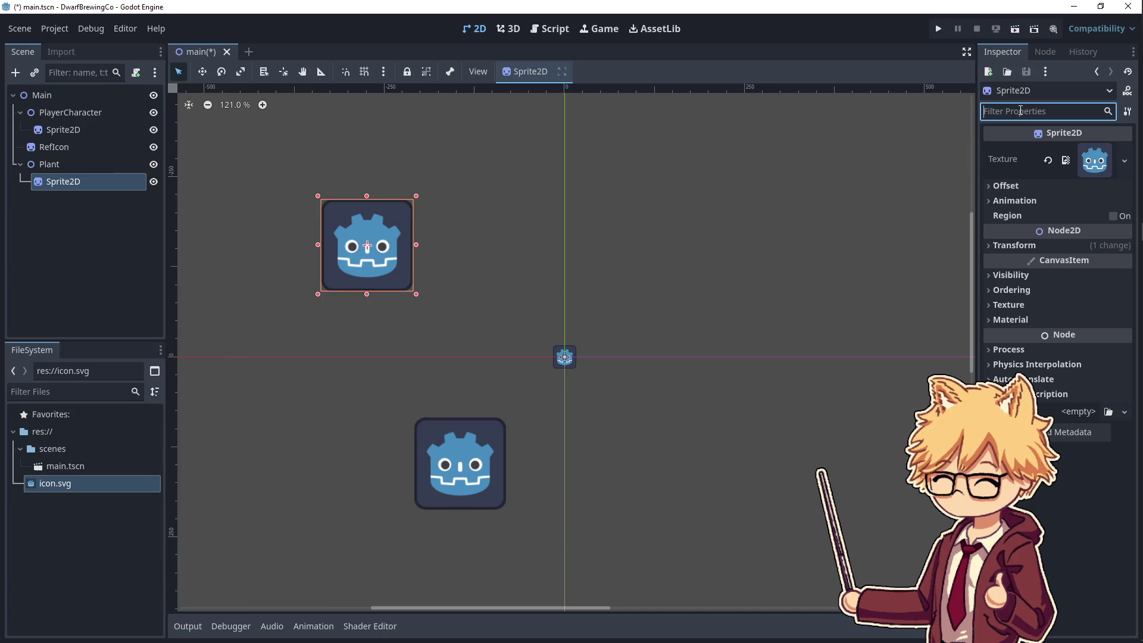
{"action": "type", "text": "self"}
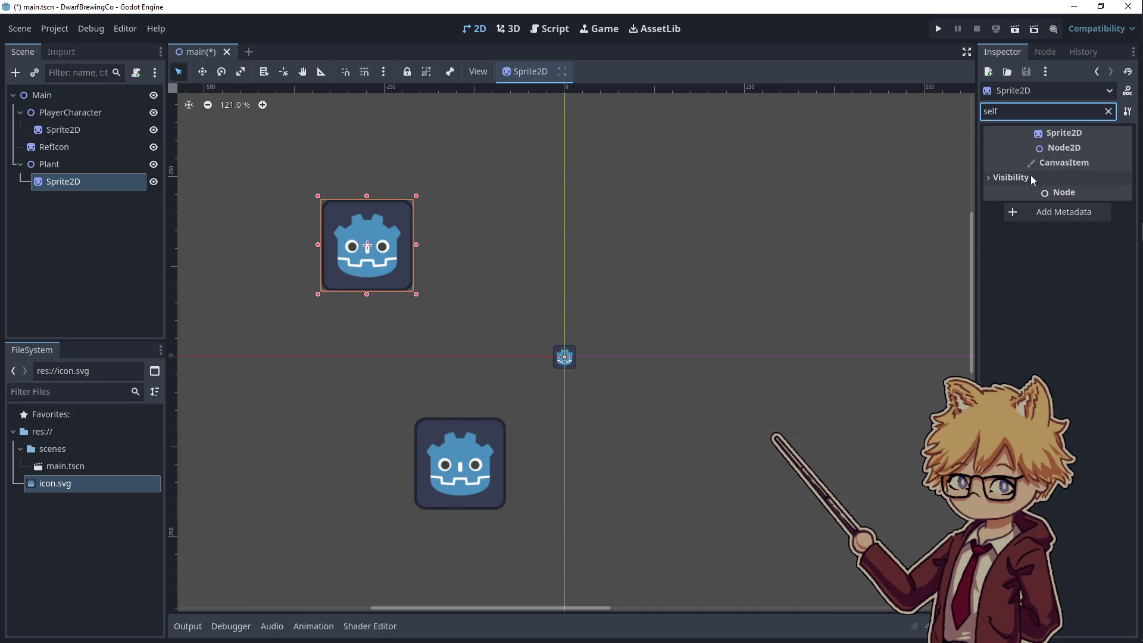
{"action": "left_click", "coordinate": [1097, 195]}
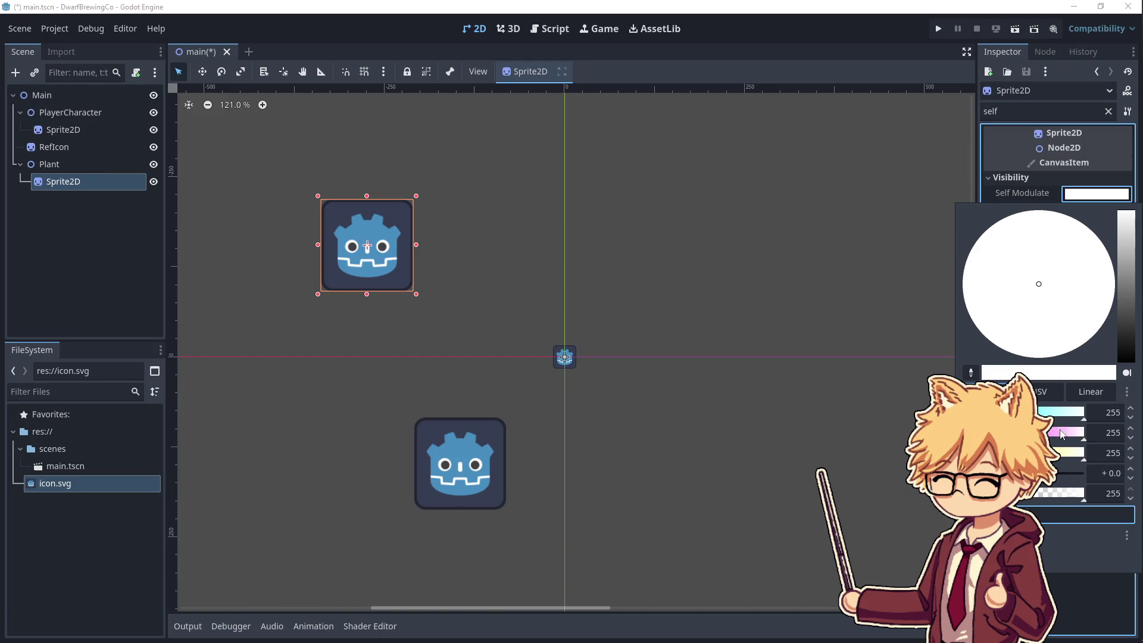
{"action": "left_click_drag", "start_coordinate": [1071, 413], "coordinate": [904, 425]}
{"action": "left_click_drag", "start_coordinate": [1082, 453], "coordinate": [912, 466]}
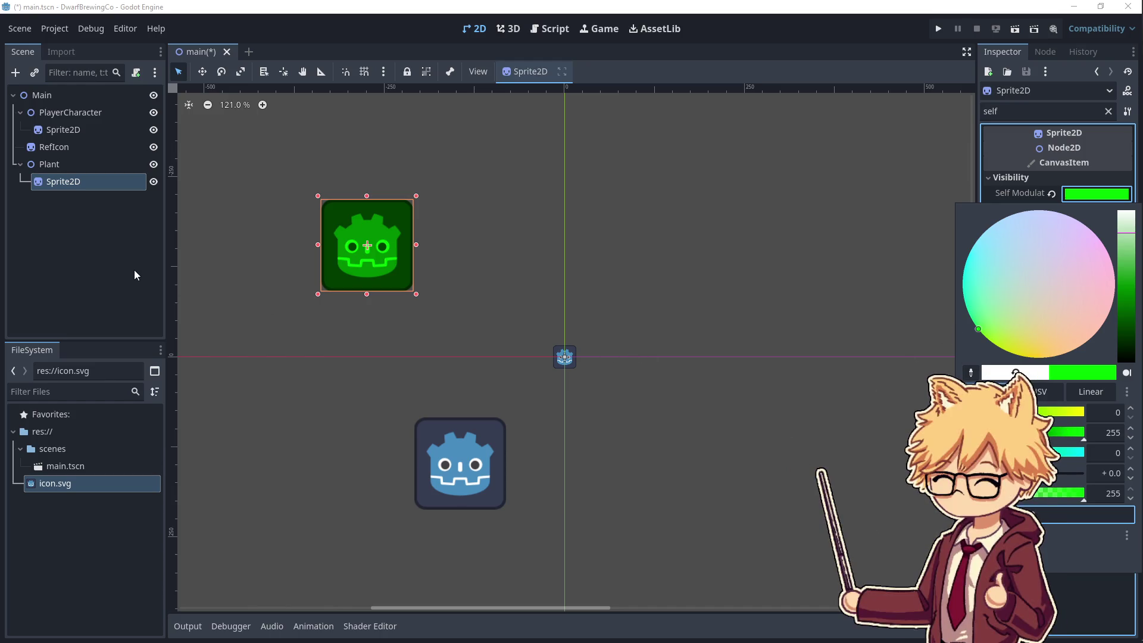
{"action": "left_click", "coordinate": [114, 262]}
{"action": "left_click", "coordinate": [81, 169]}
{"action": "left_click", "coordinate": [79, 184]}
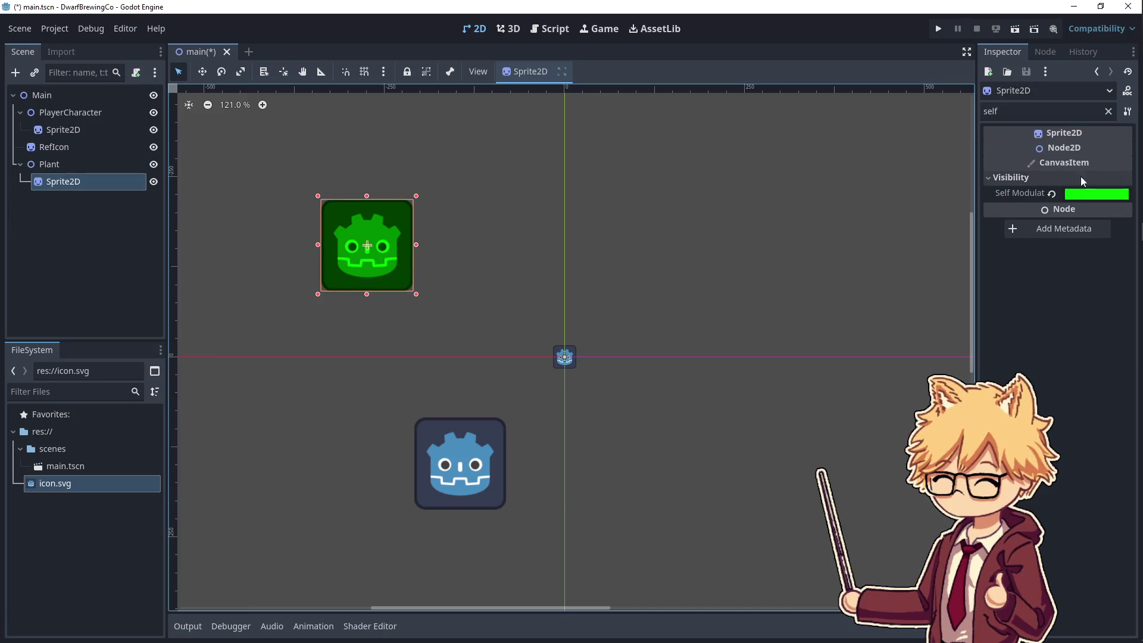
{"action": "left_click", "coordinate": [1108, 112]}
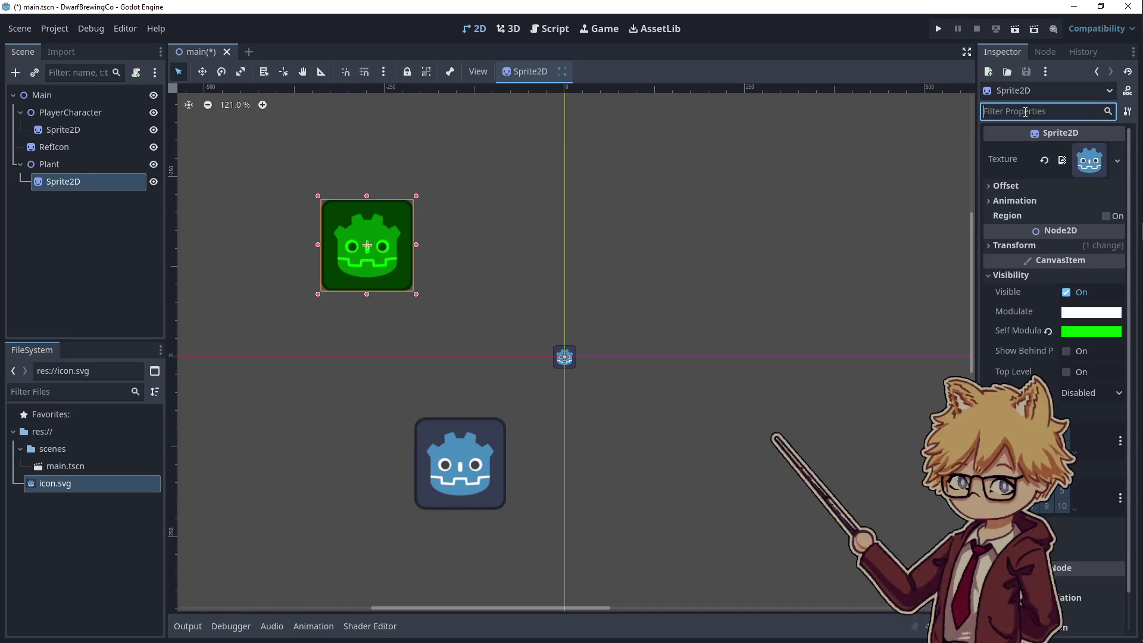
Set Plant's sprite Scale to 0.25 and revert its Position to centre it on Plant
{"action": "left_click", "coordinate": [1040, 247]}
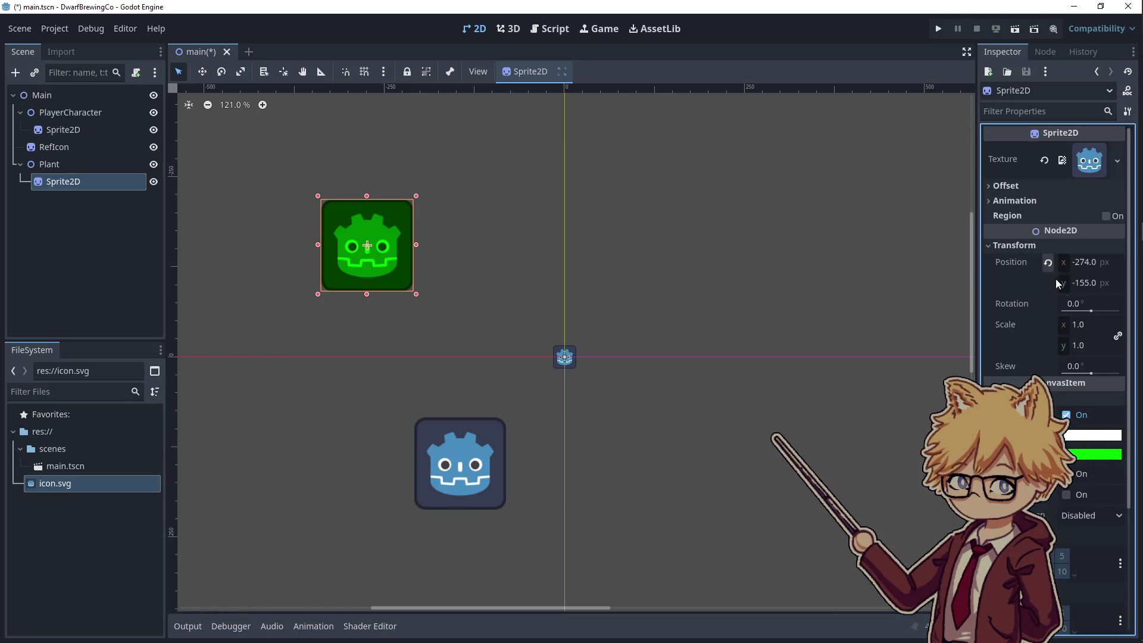
{"action": "left_click", "coordinate": [1088, 325]}
{"action": "type", "text": "0.25"}
{"action": "key", "text": "Return"}
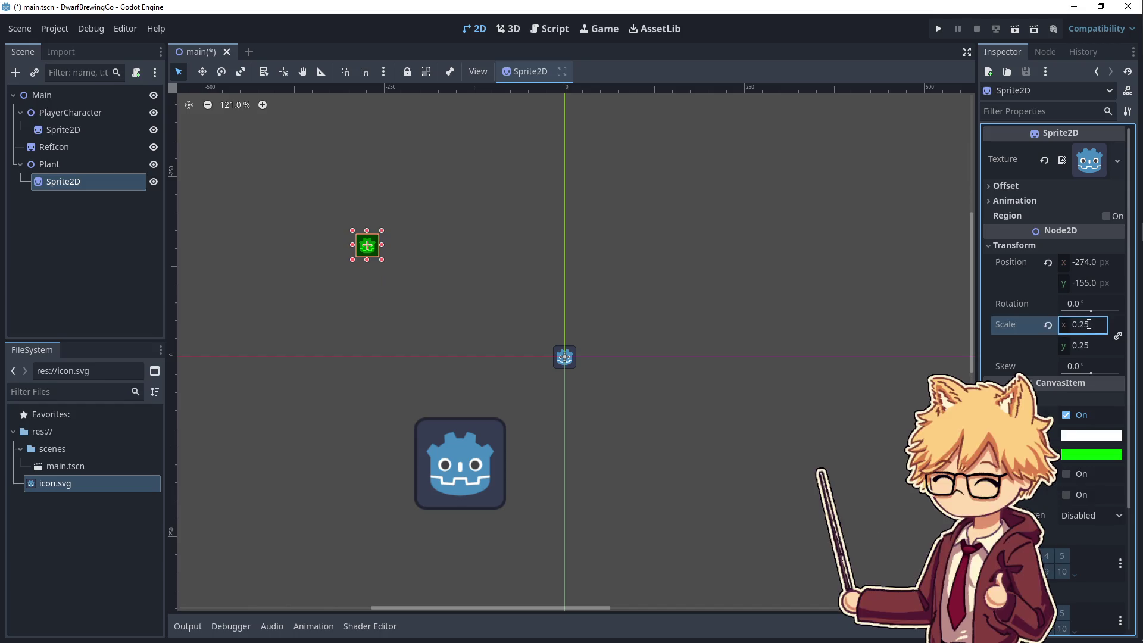
{"action": "left_click", "coordinate": [266, 181]}
{"action": "left_click", "coordinate": [88, 164]}
{"action": "left_click", "coordinate": [86, 181]}
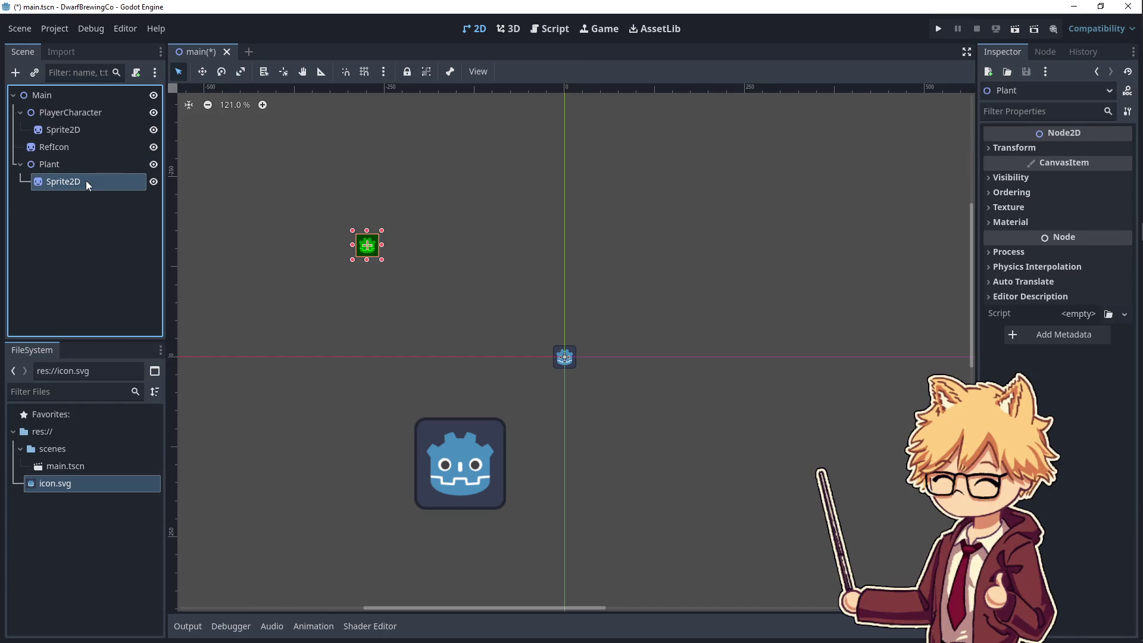
{"action": "left_click", "coordinate": [1048, 263]}
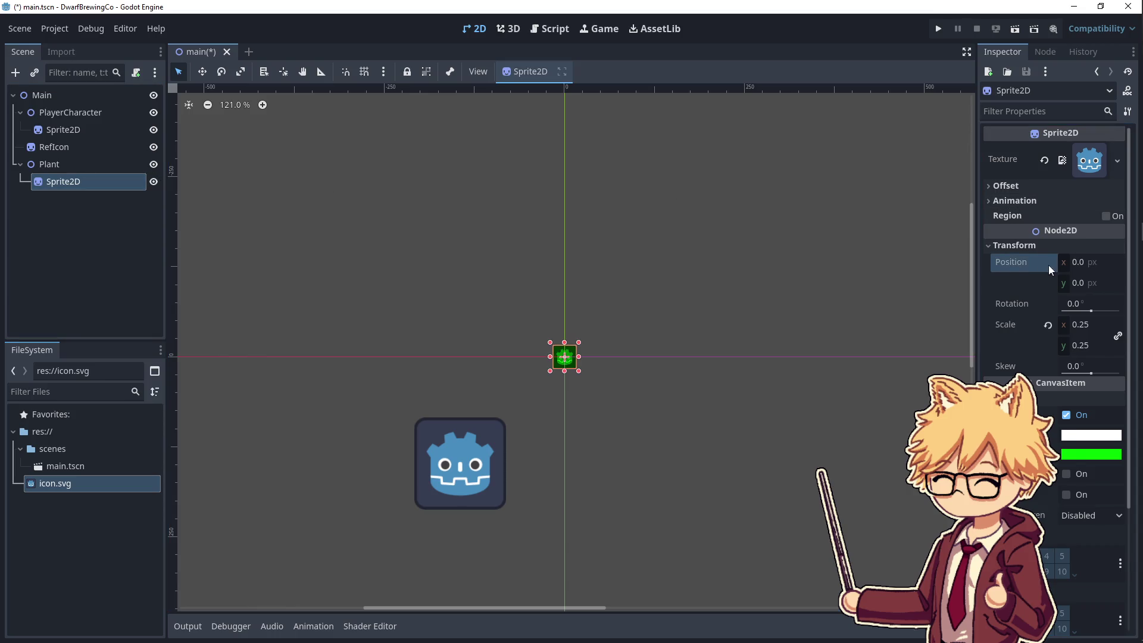
Lock both the Plant sprite and PlayerCharacter's sprite
{"action": "left_click", "coordinate": [407, 72]}
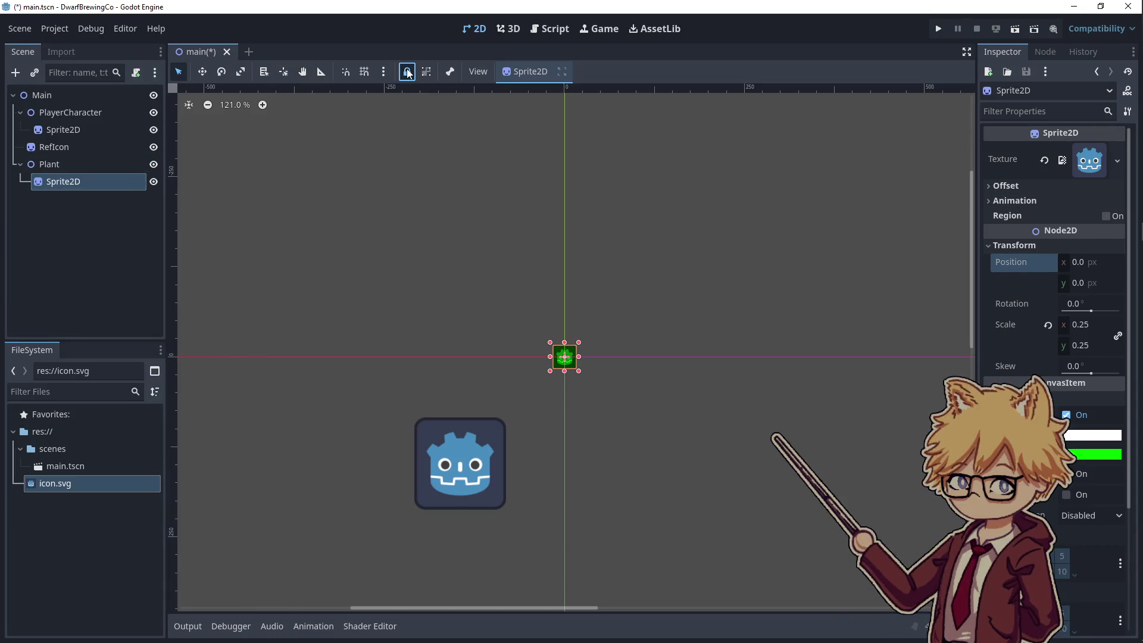
{"action": "left_click", "coordinate": [65, 130]}
{"action": "left_click", "coordinate": [407, 72]}
Move the Plant node up-left of the origin
{"action": "left_click", "coordinate": [49, 165]}
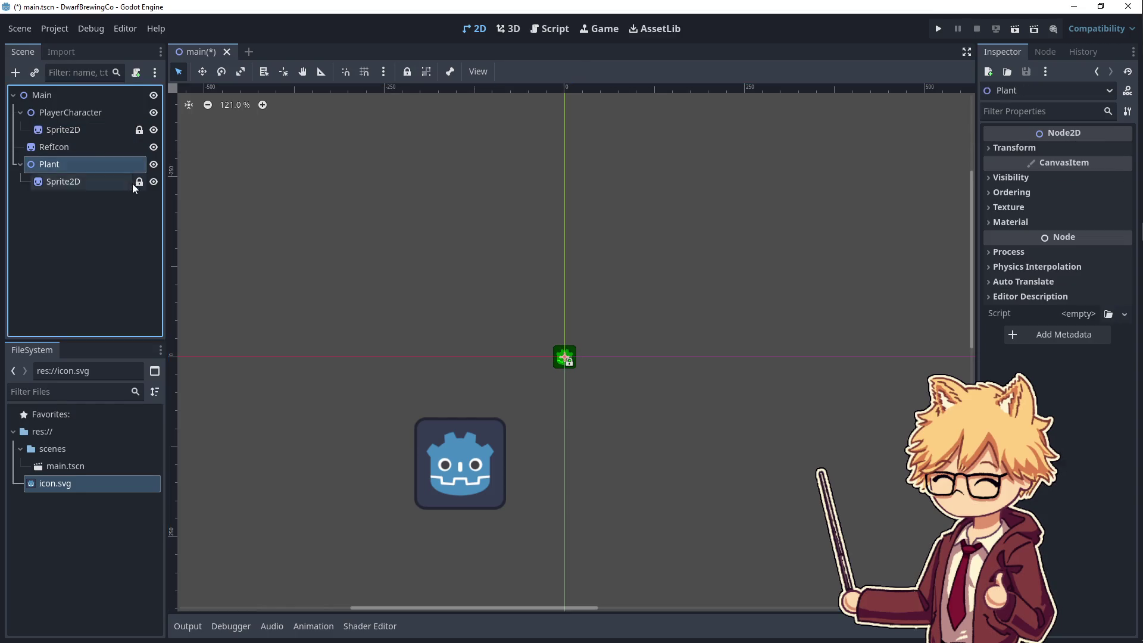
{"action": "mouse_move", "coordinate": [562, 356]}
{"action": "left_mouse_down"}
{"action": "mouse_move", "coordinate": [472, 346]}
{"action": "mouse_move", "coordinate": [375, 254]}
{"action": "left_mouse_up"}
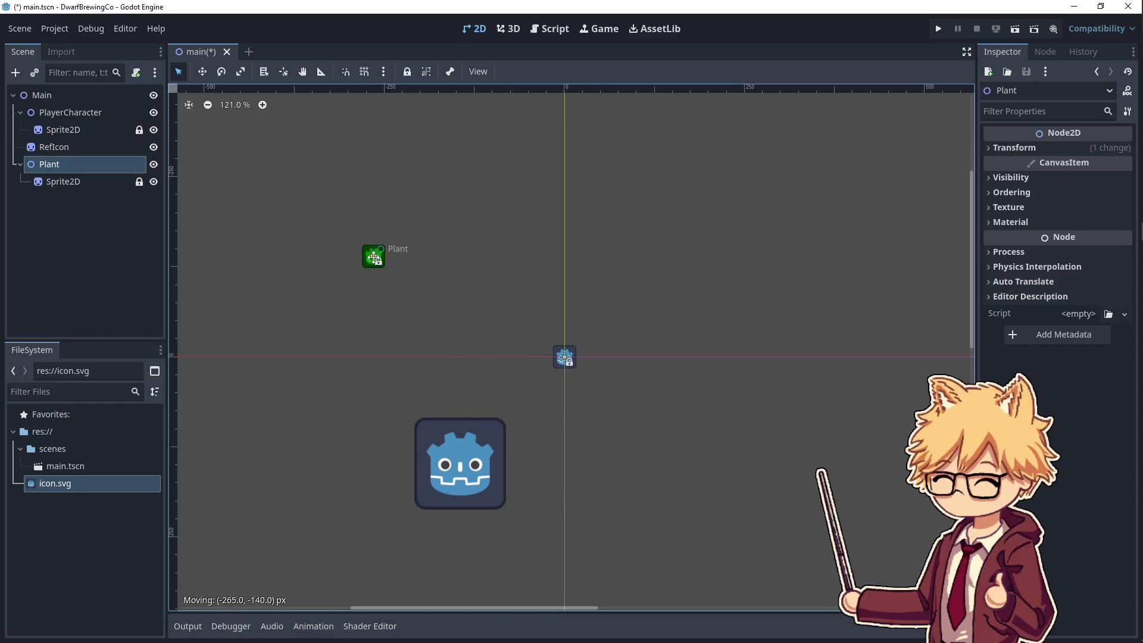
{"action": "left_click", "coordinate": [470, 281]}
{"action": "scroll", "coordinate": [481, 316], "scroll_direction": "down", "scroll_amount": 1}
{"action": "scroll", "coordinate": [481, 316], "scroll_direction": "down", "scroll_amount": 1}
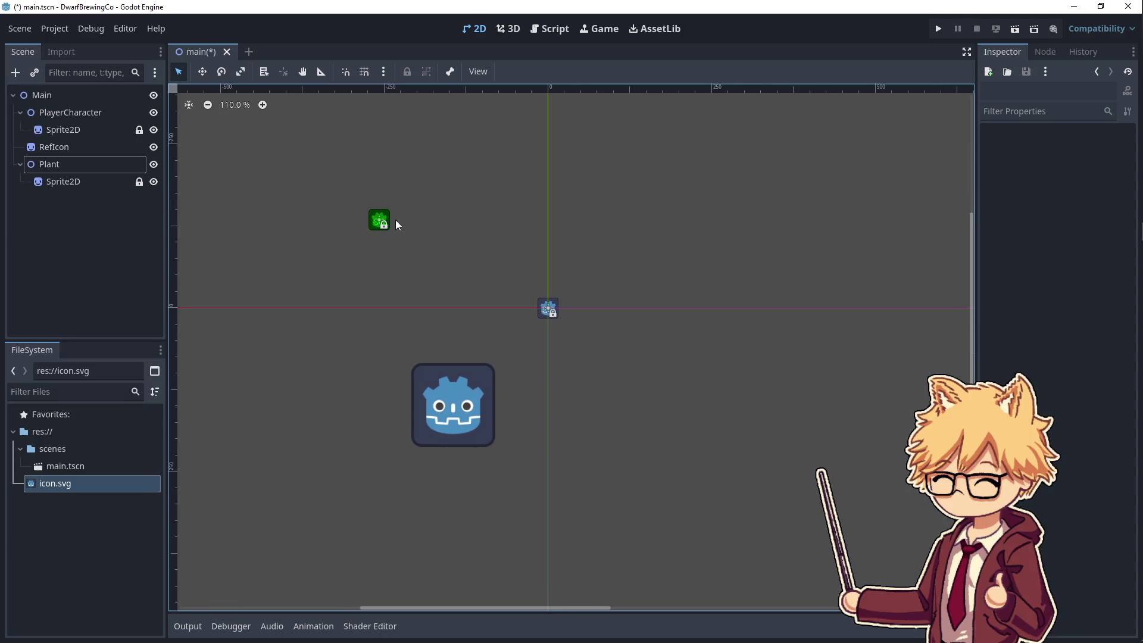
{"action": "left_click_drag", "start_coordinate": [380, 219], "coordinate": [415, 209]}
Move the large RefIcon down-left and clear the selection
{"action": "left_click_drag", "start_coordinate": [453, 405], "coordinate": [377, 420]}
{"action": "left_click", "coordinate": [134, 250]}
{"action": "left_click", "coordinate": [50, 164]}
{"action": "left_click", "coordinate": [130, 273]}
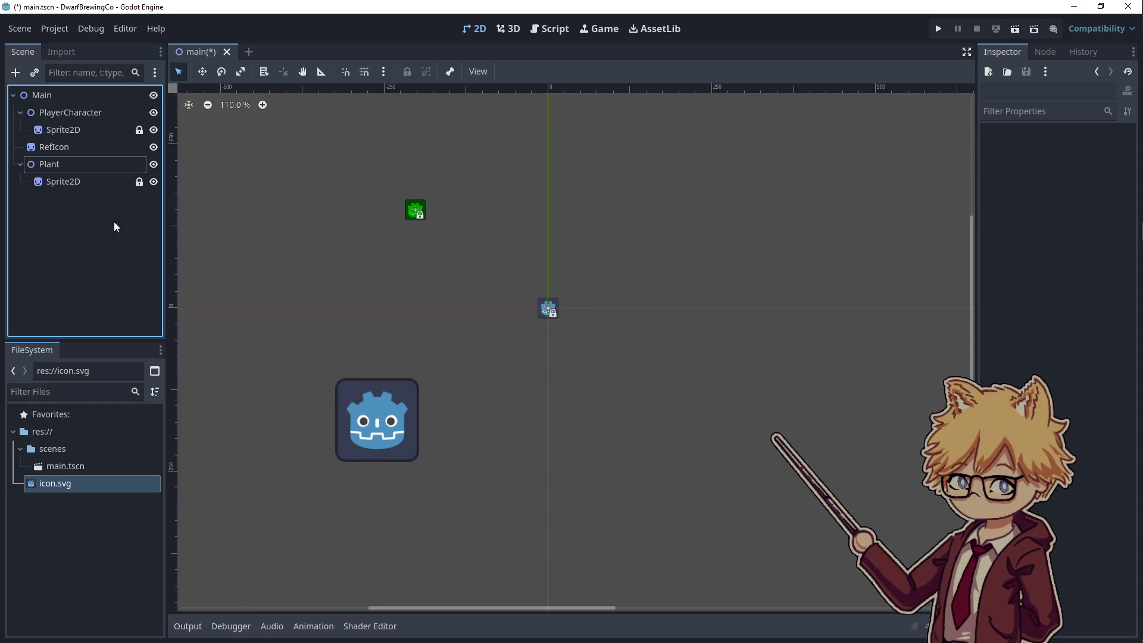
{"action": "right_click", "coordinate": [52, 95]}
Add a Node2D under Main named Cask
{"action": "left_click", "coordinate": [66, 98]}
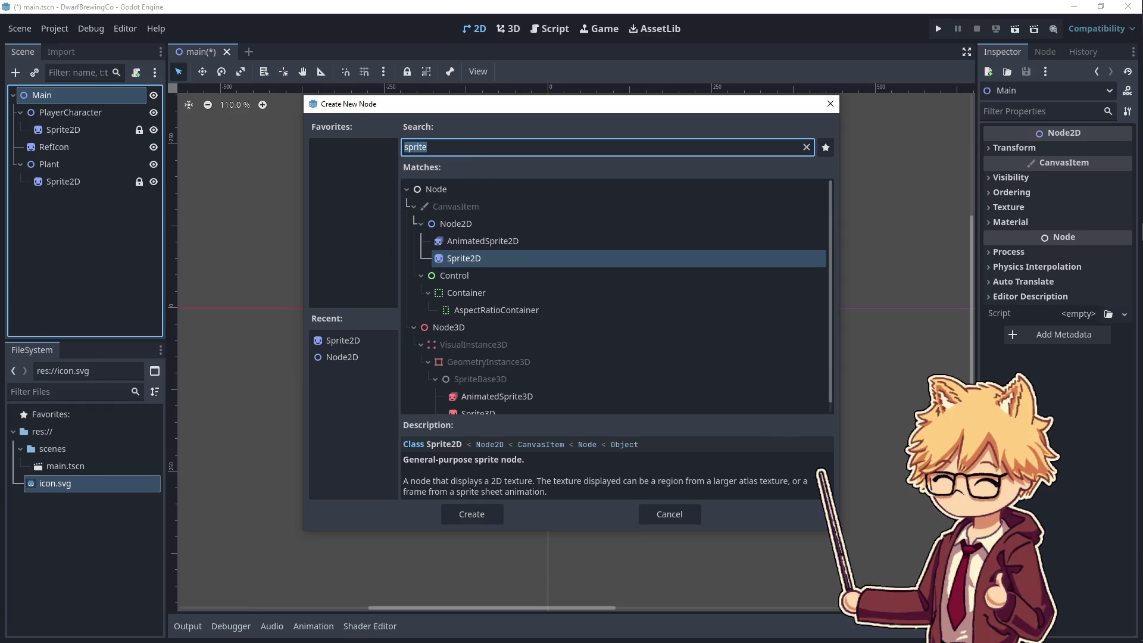
{"action": "left_click", "coordinate": [459, 230]}
{"action": "left_click", "coordinate": [457, 507]}
{"action": "double_click", "coordinate": [55, 198]}
{"action": "right_click", "coordinate": [55, 198]}
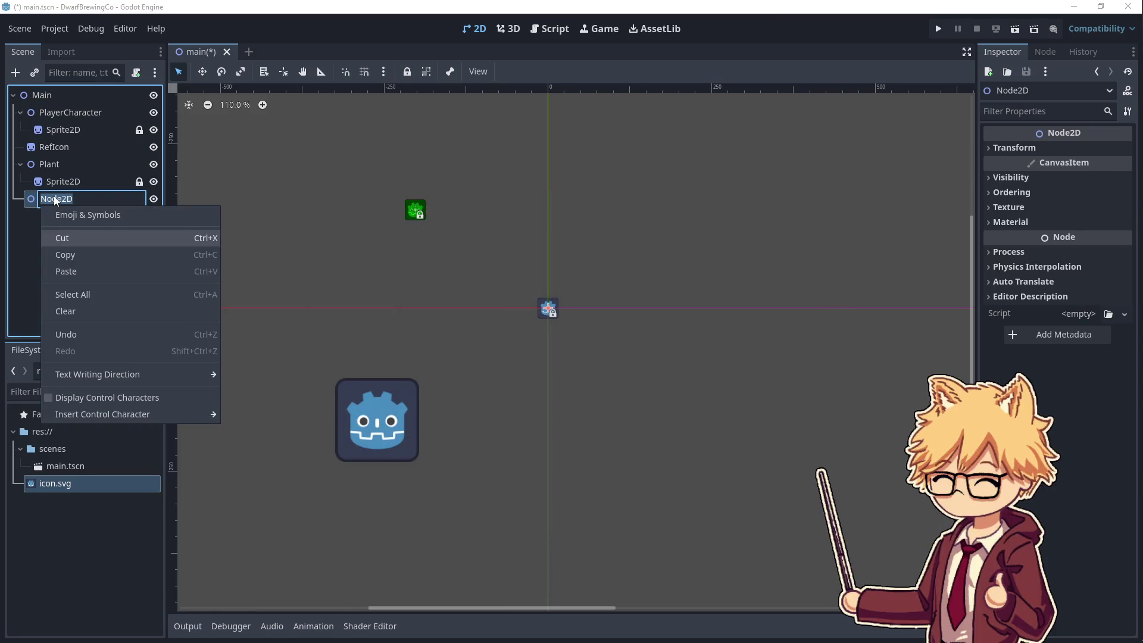
{"action": "left_click", "coordinate": [18, 255]}
{"action": "double_click", "coordinate": [68, 199]}
{"action": "type", "text": "Cask"}
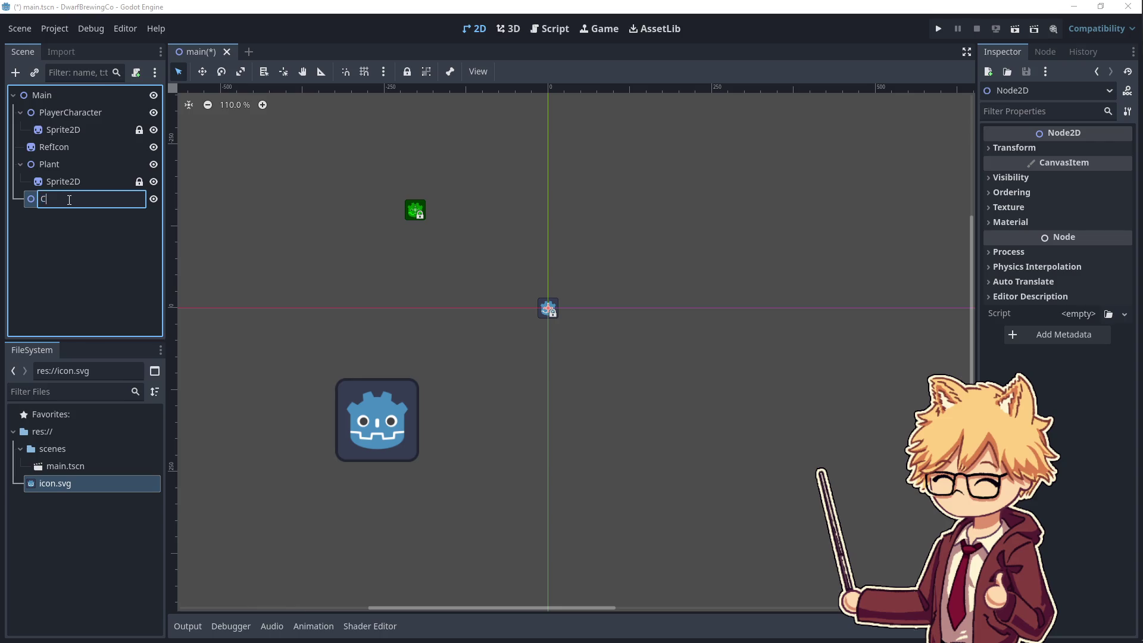
{"action": "key", "text": "Return"}
Add a locked Sprite2D under Cask with icon.svg as its texture
{"action": "right_click", "coordinate": [68, 199]}
{"action": "left_click", "coordinate": [119, 209]}
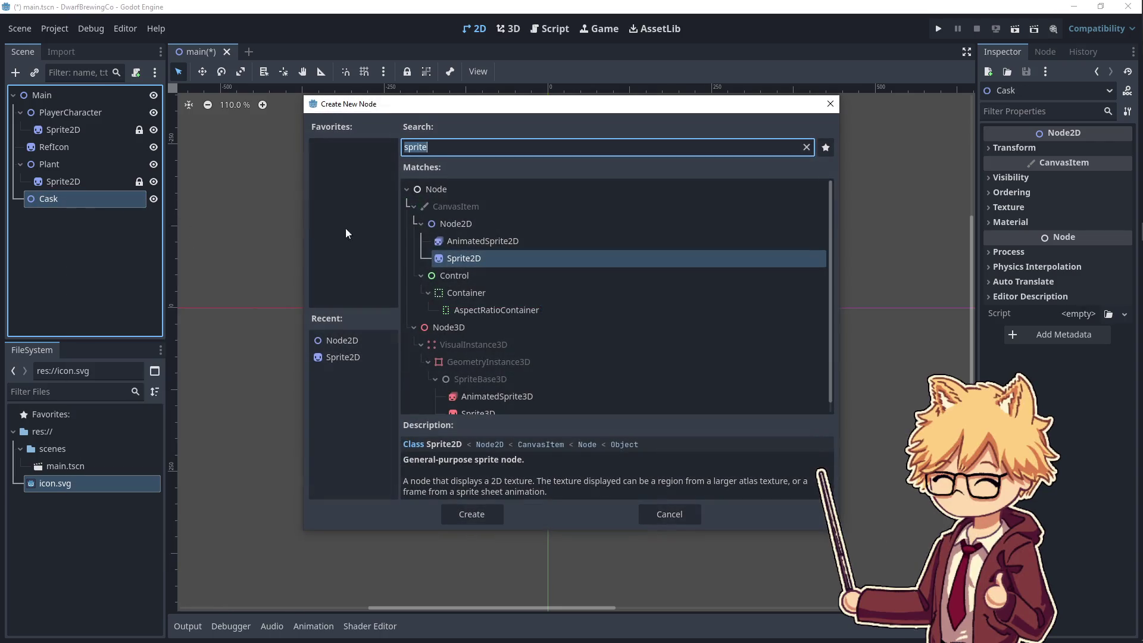
{"action": "key", "text": "Return"}
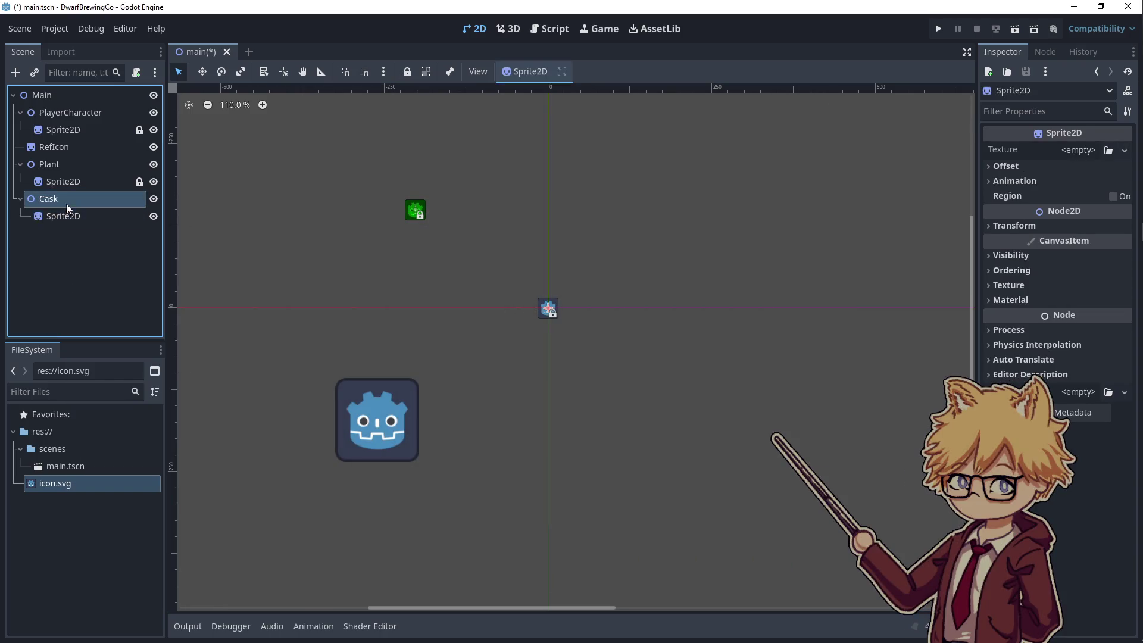
{"action": "left_click", "coordinate": [402, 72]}
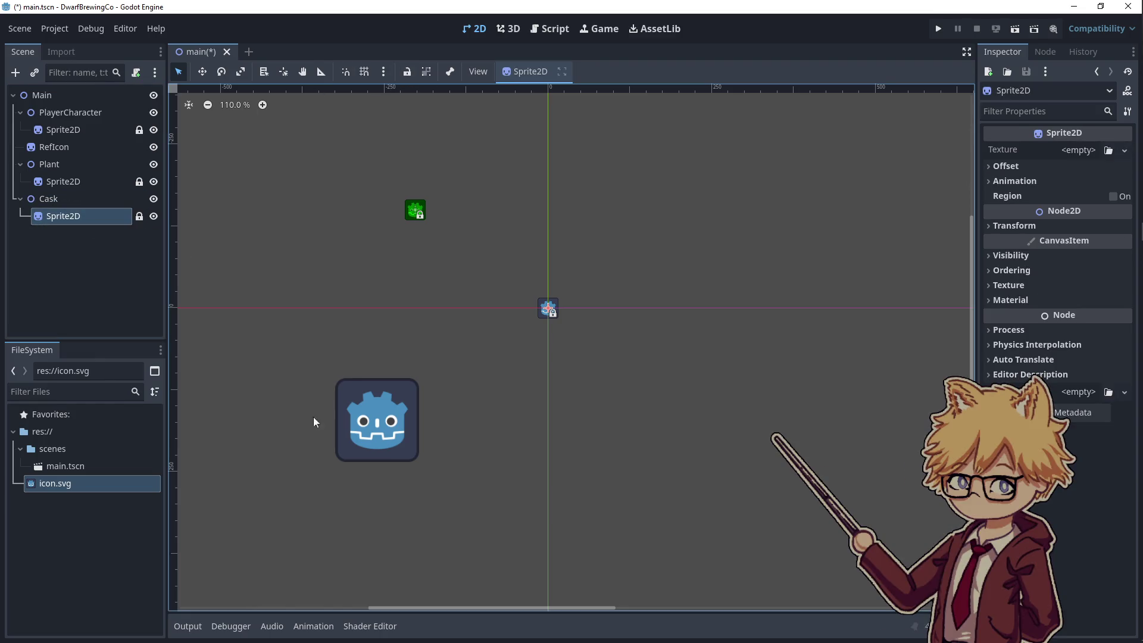
{"action": "left_click_drag", "start_coordinate": [57, 485], "coordinate": [64, 219]}
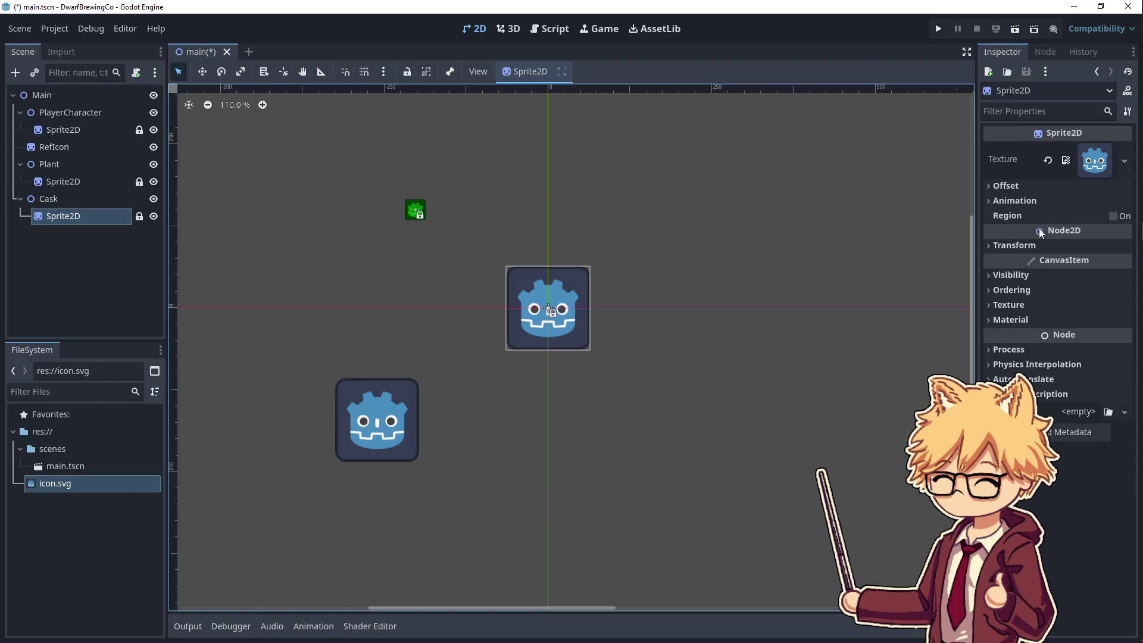
Set Cask's sprite Scale to 0.25
{"action": "left_click", "coordinate": [1014, 247]}
{"action": "left_click", "coordinate": [1087, 339]}
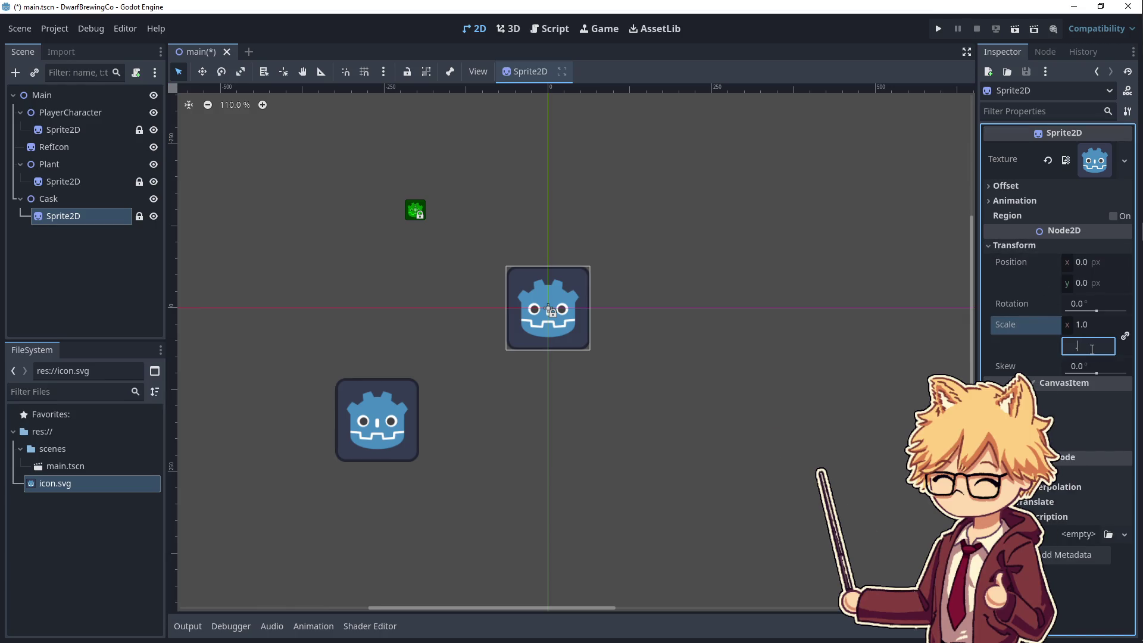
{"action": "type", "text": "0.25"}
{"action": "key", "text": "Return"}
{"action": "left_click", "coordinate": [84, 199]}
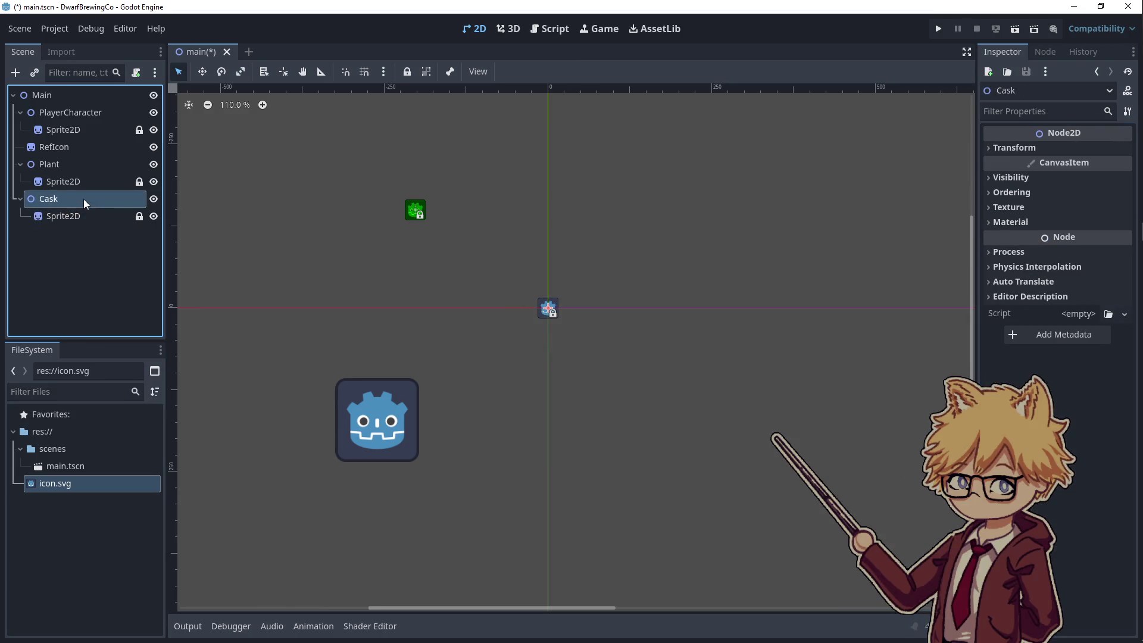
{"action": "left_click", "coordinate": [74, 217]}
Filter by 'self' and try Self Modulate tints, settling on yellow with blue 0
{"action": "left_click", "coordinate": [1023, 111]}
{"action": "type", "text": "self"}
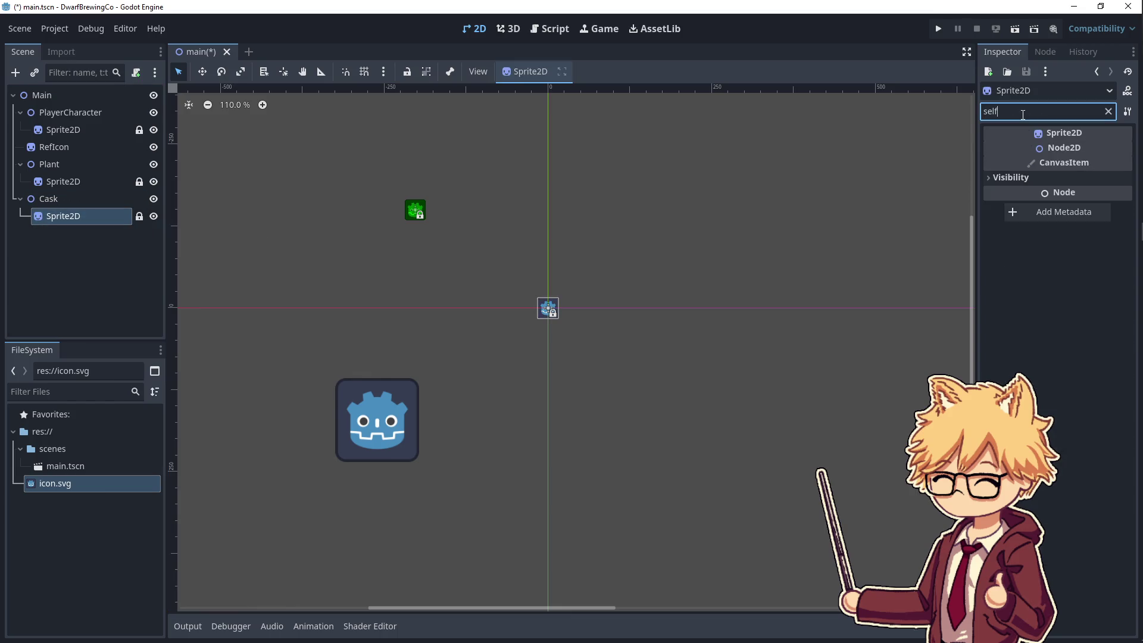
{"action": "left_click", "coordinate": [1095, 194]}
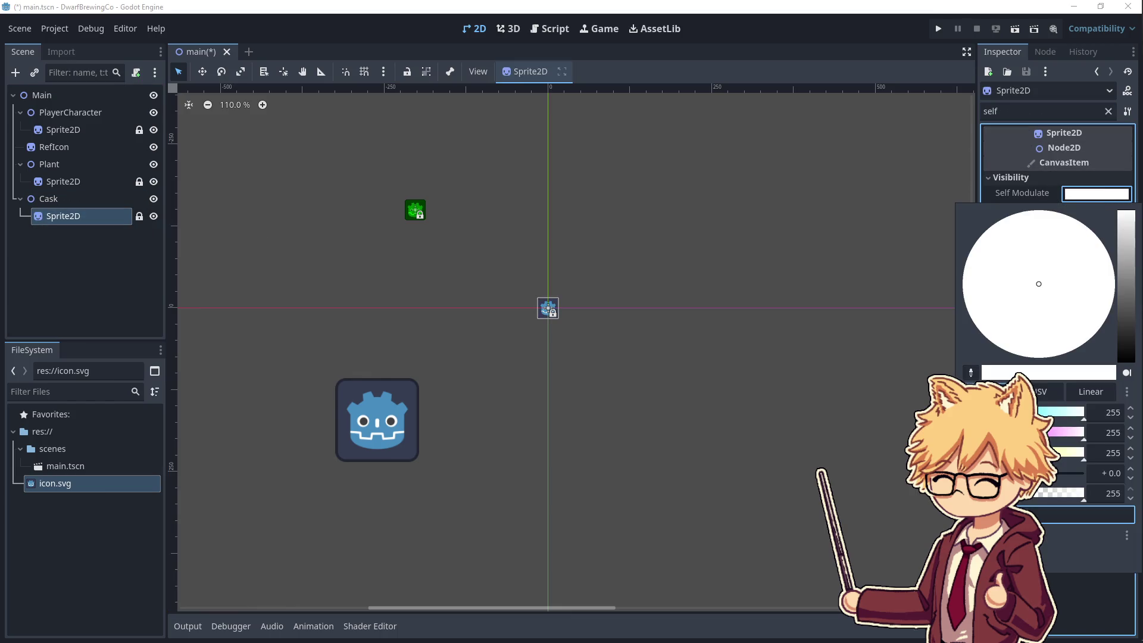
{"action": "left_click_drag", "start_coordinate": [1083, 456], "coordinate": [1000, 455]}
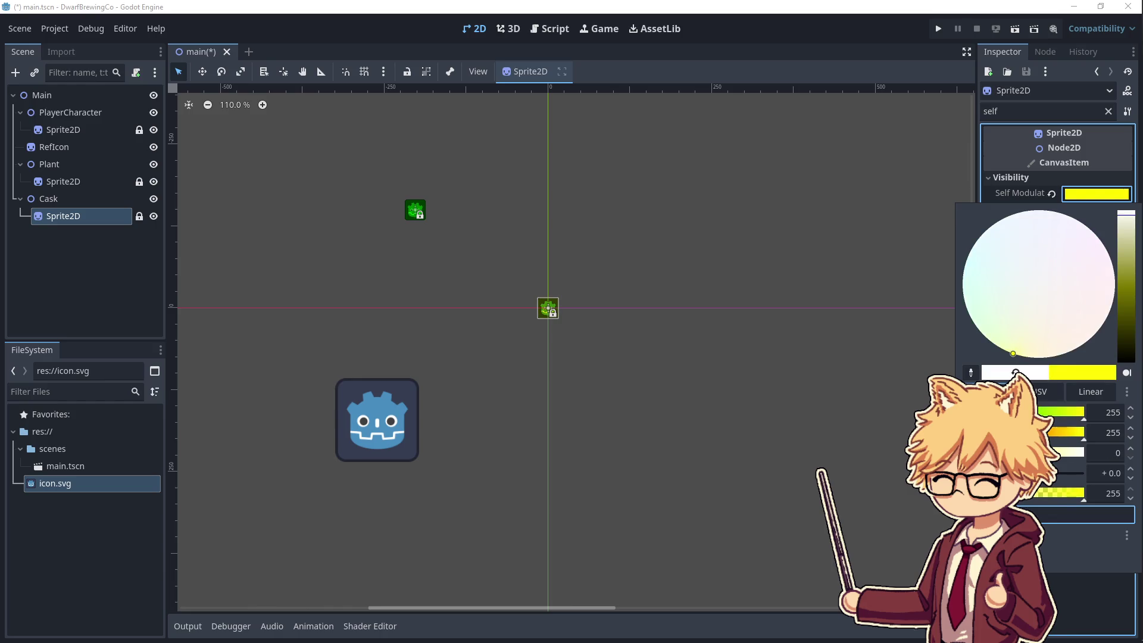
{"action": "left_click", "coordinate": [1015, 372]}
{"action": "left_click_drag", "start_coordinate": [1126, 428], "coordinate": [1127, 453]}
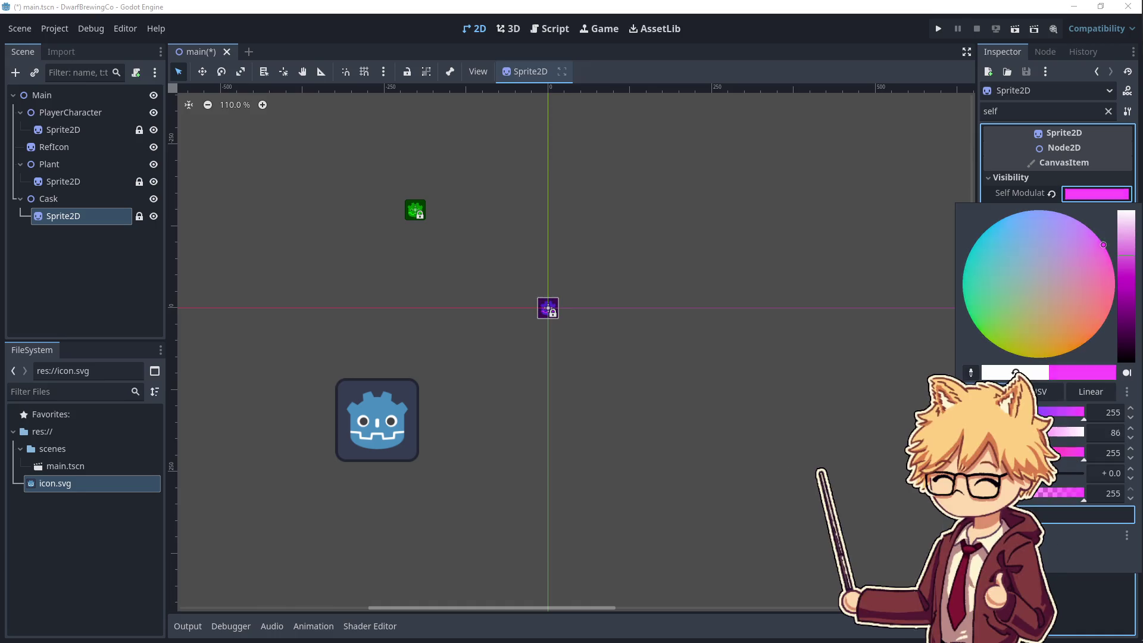
{"action": "left_click", "coordinate": [1015, 373]}
{"action": "double_click", "coordinate": [1108, 453]}
{"action": "type", "text": "0"}
{"action": "key", "text": "Return"}
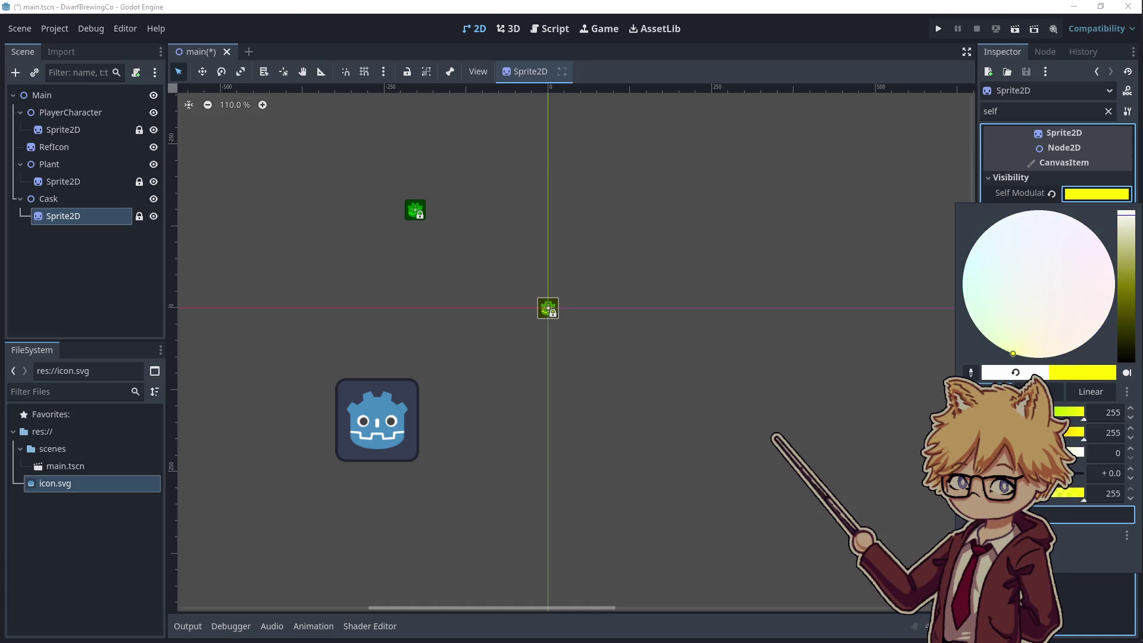
Refine the Cask sprite's tint to a muted golden yellow
{"action": "left_click", "coordinate": [1089, 340]}
{"action": "mouse_move", "coordinate": [1126, 255]}
{"action": "left_mouse_down"}
{"action": "mouse_move", "coordinate": [1128, 291]}
{"action": "mouse_move", "coordinate": [1126, 251]}
{"action": "left_mouse_up"}
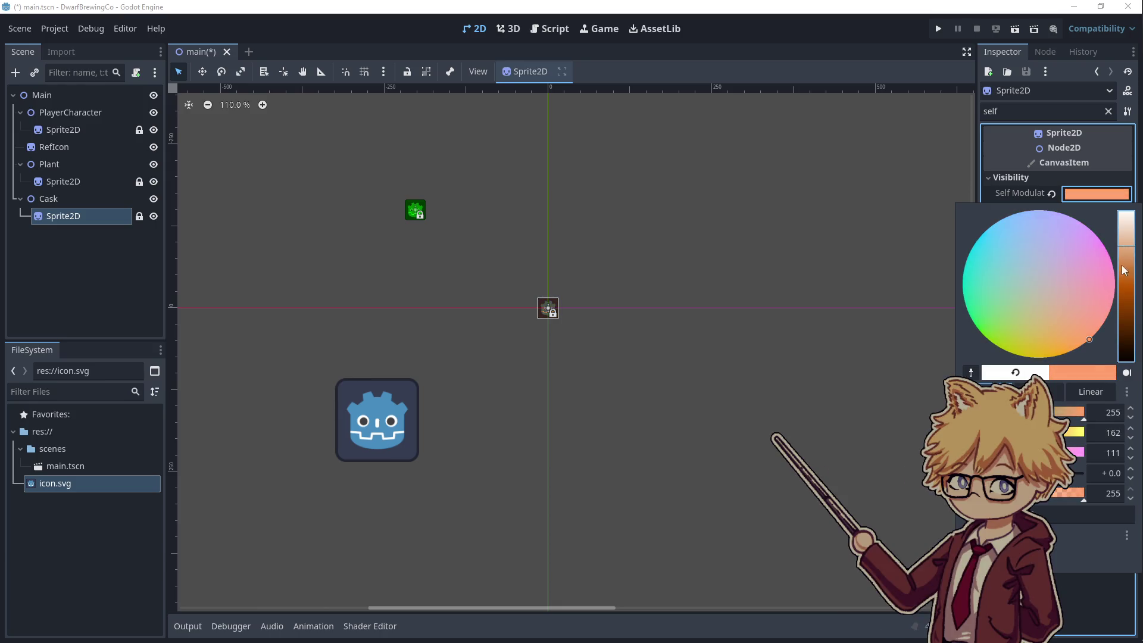
{"action": "left_click", "coordinate": [1076, 412]}
{"action": "left_click_drag", "start_coordinate": [1066, 325], "coordinate": [1041, 340]}
{"action": "mouse_move", "coordinate": [1126, 250]}
{"action": "left_mouse_down"}
{"action": "mouse_move", "coordinate": [1126, 280]}
{"action": "mouse_move", "coordinate": [1127, 253]}
{"action": "left_mouse_up"}
{"action": "left_click", "coordinate": [548, 308]}
Drag Cask down-right of the origin, leaving PlayerCharacter in place
{"action": "mouse_move", "coordinate": [546, 306]}
{"action": "left_mouse_down"}
{"action": "mouse_move", "coordinate": [594, 445]}
{"action": "mouse_move", "coordinate": [607, 435]}
{"action": "left_mouse_up"}
{"action": "left_click", "coordinate": [666, 399]}
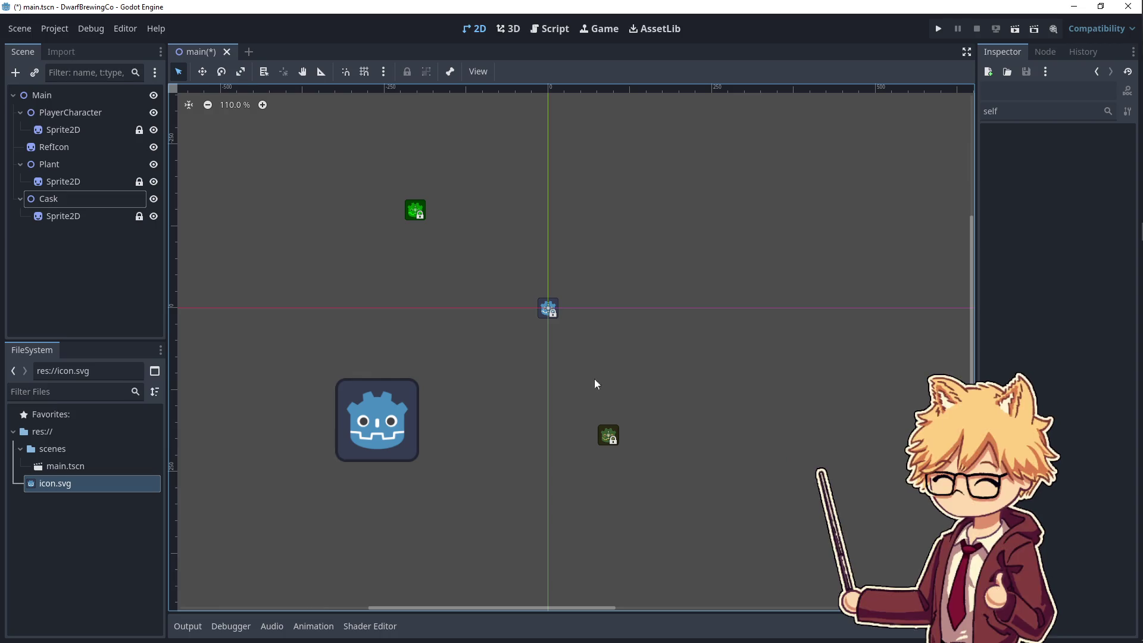
{"action": "left_click", "coordinate": [547, 309]}
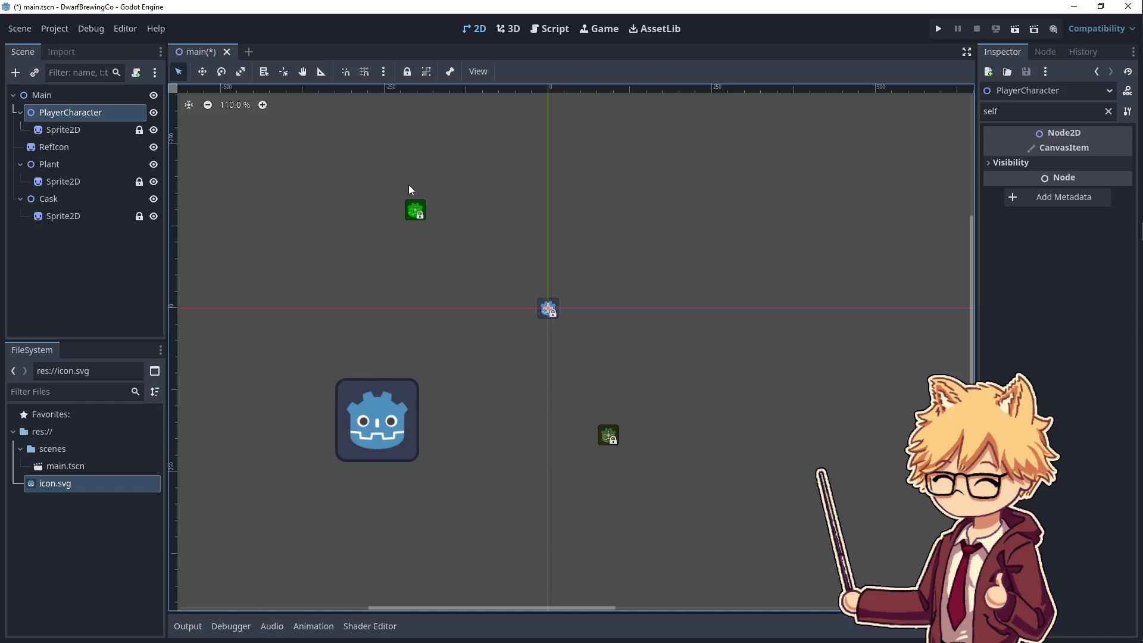
{"action": "mouse_move", "coordinate": [549, 307]}
{"action": "left_mouse_down"}
{"action": "mouse_move", "coordinate": [430, 199]}
{"action": "mouse_move", "coordinate": [563, 326]}
{"action": "mouse_move", "coordinate": [617, 427]}
{"action": "mouse_move", "coordinate": [584, 326]}
{"action": "mouse_move", "coordinate": [549, 307]}
{"action": "left_mouse_up"}
{"action": "left_click", "coordinate": [642, 429]}
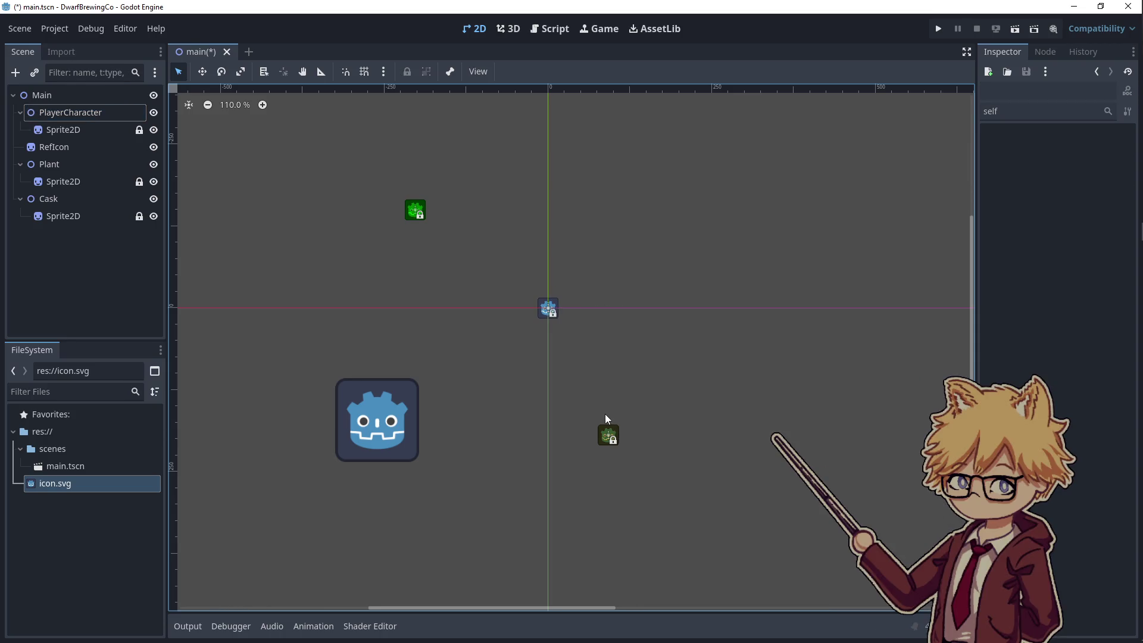
{"action": "left_click", "coordinate": [381, 432]}
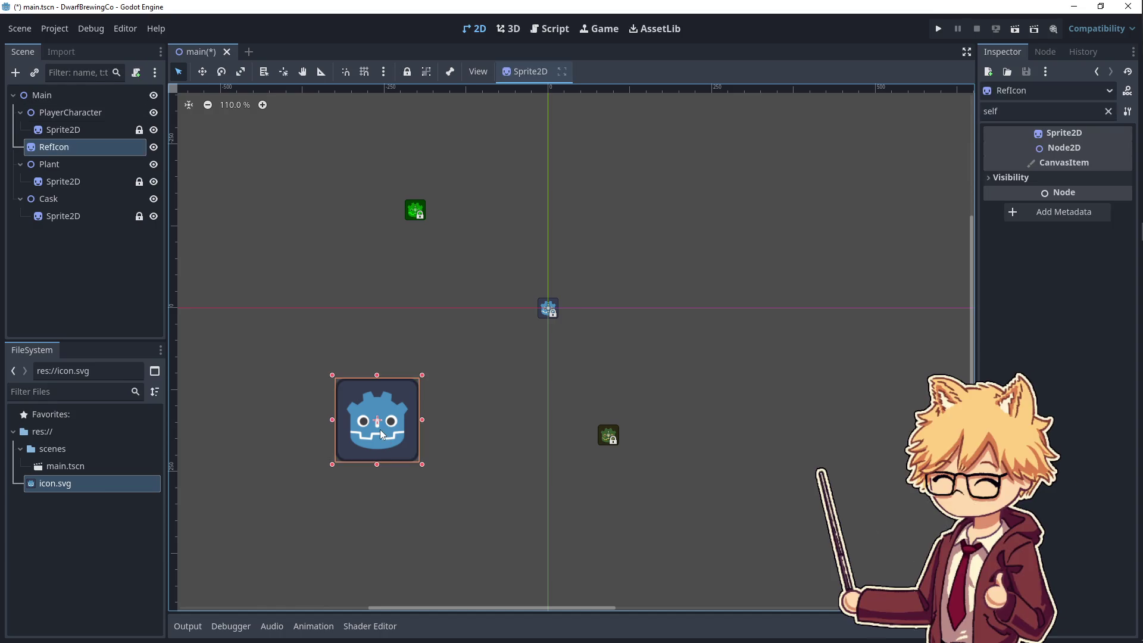
Delete the RefIcon node from the scene
{"action": "key", "text": "Delete"}
{"action": "left_click", "coordinate": [538, 332]}
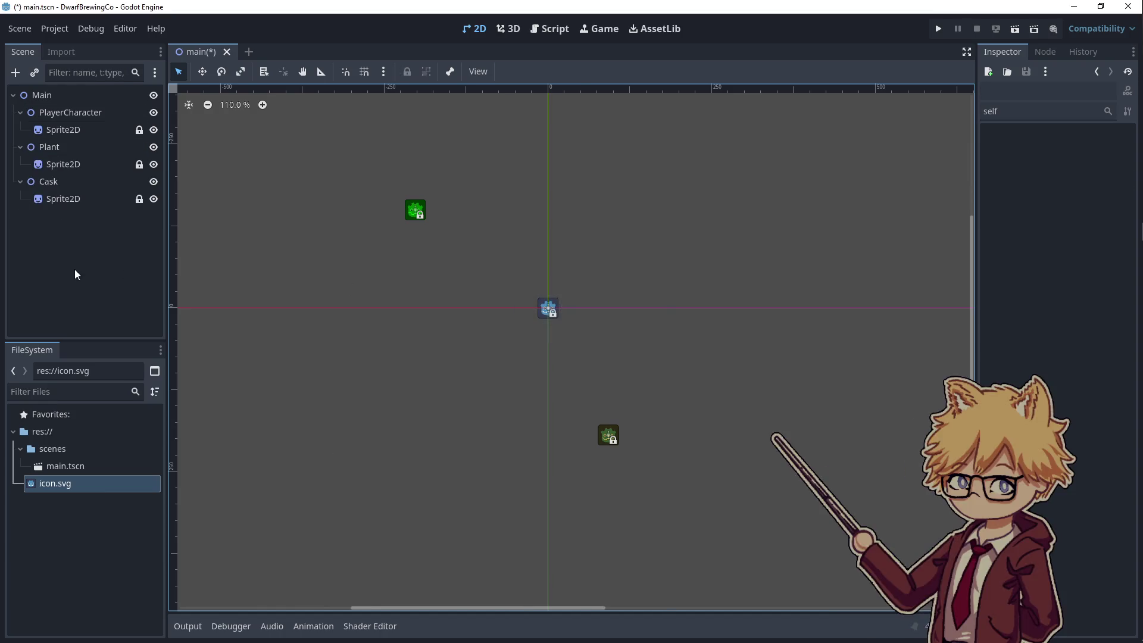
{"action": "left_click", "coordinate": [547, 308]}
{"action": "left_click", "coordinate": [131, 270]}
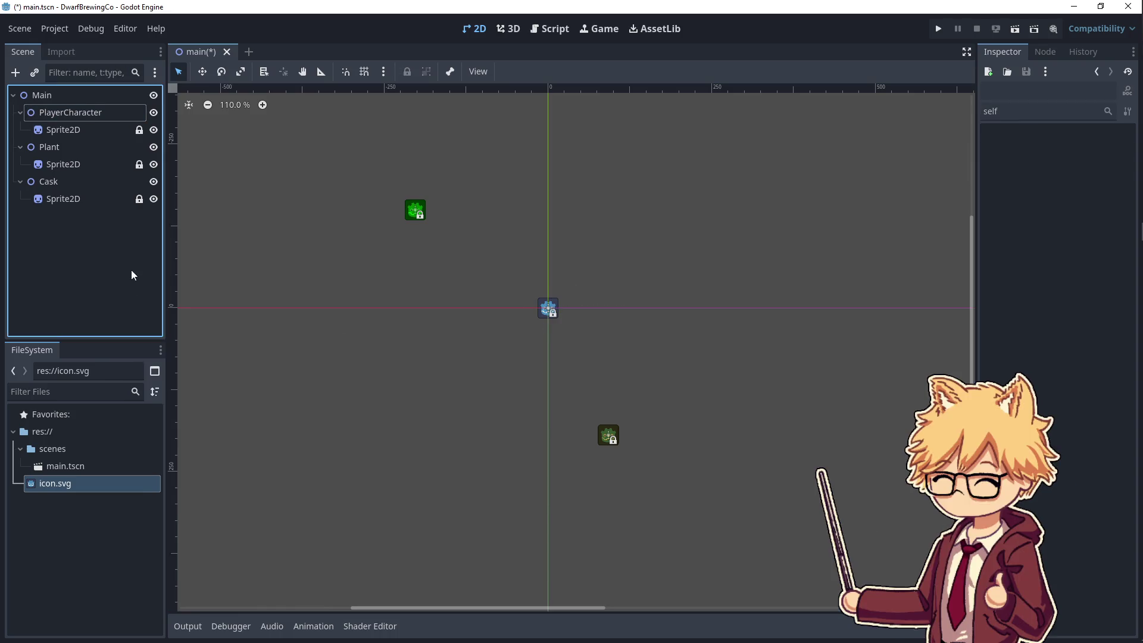
Start attaching a script to PlayerCharacter, proposing player_character.gd, after backing out of Add Child Node
{"action": "left_click", "coordinate": [95, 131]}
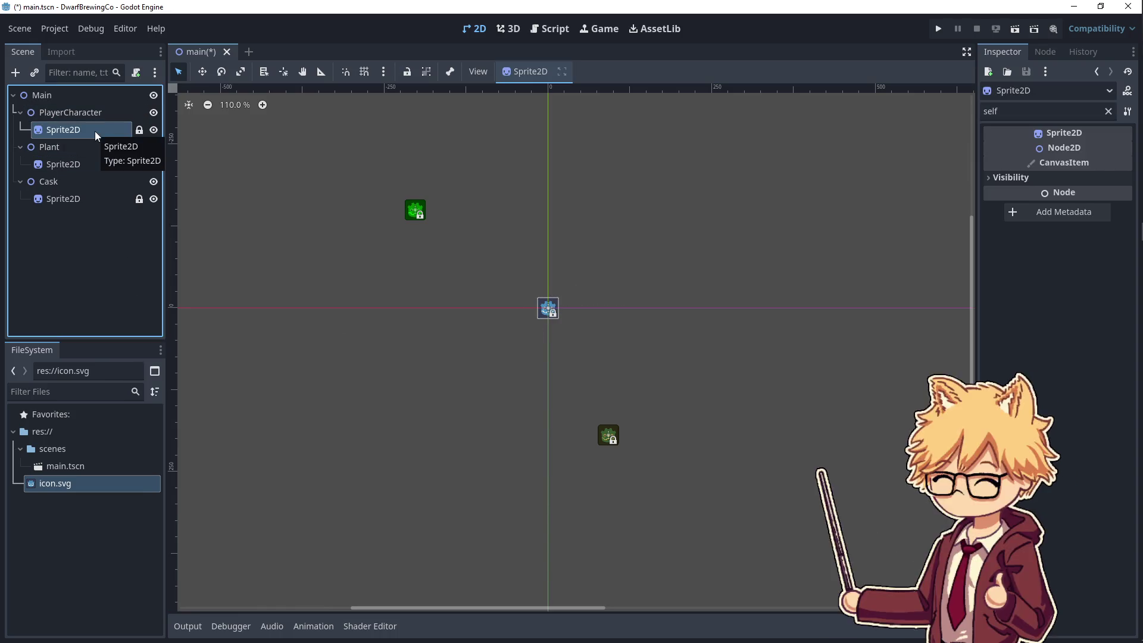
{"action": "right_click", "coordinate": [92, 112]}
{"action": "left_click", "coordinate": [128, 120]}
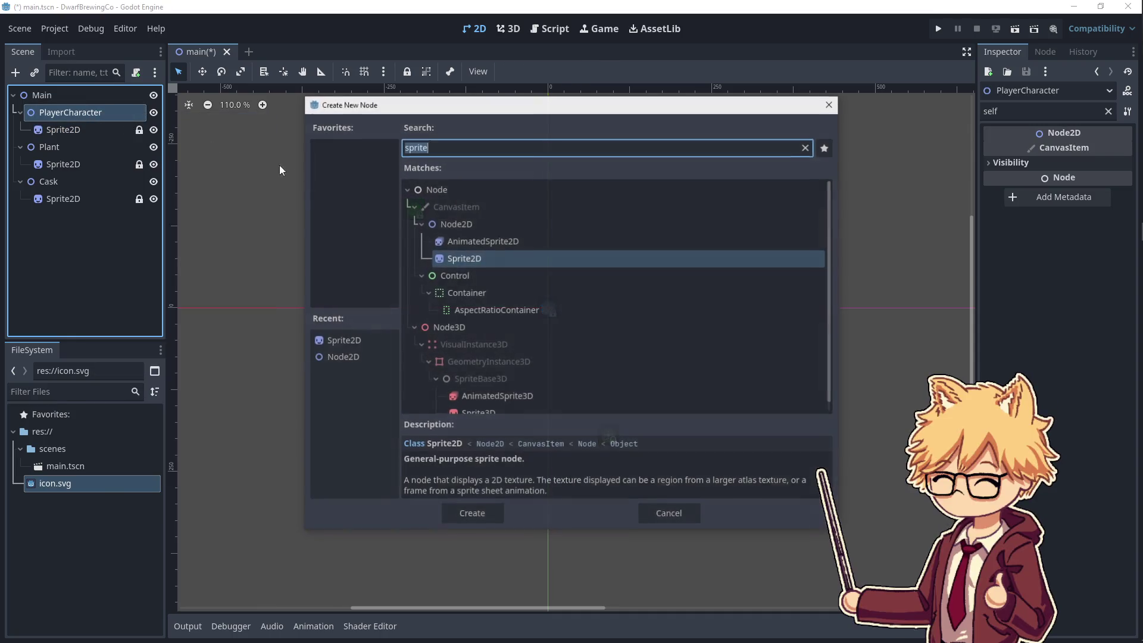
{"action": "left_click", "coordinate": [676, 518]}
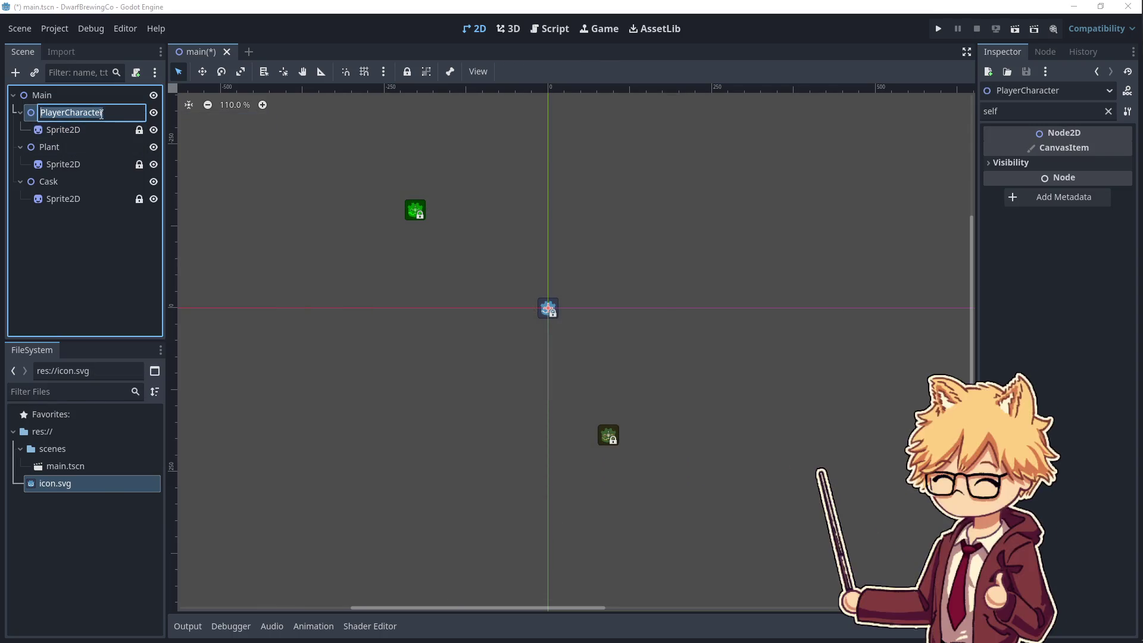
{"action": "right_click", "coordinate": [93, 119]}
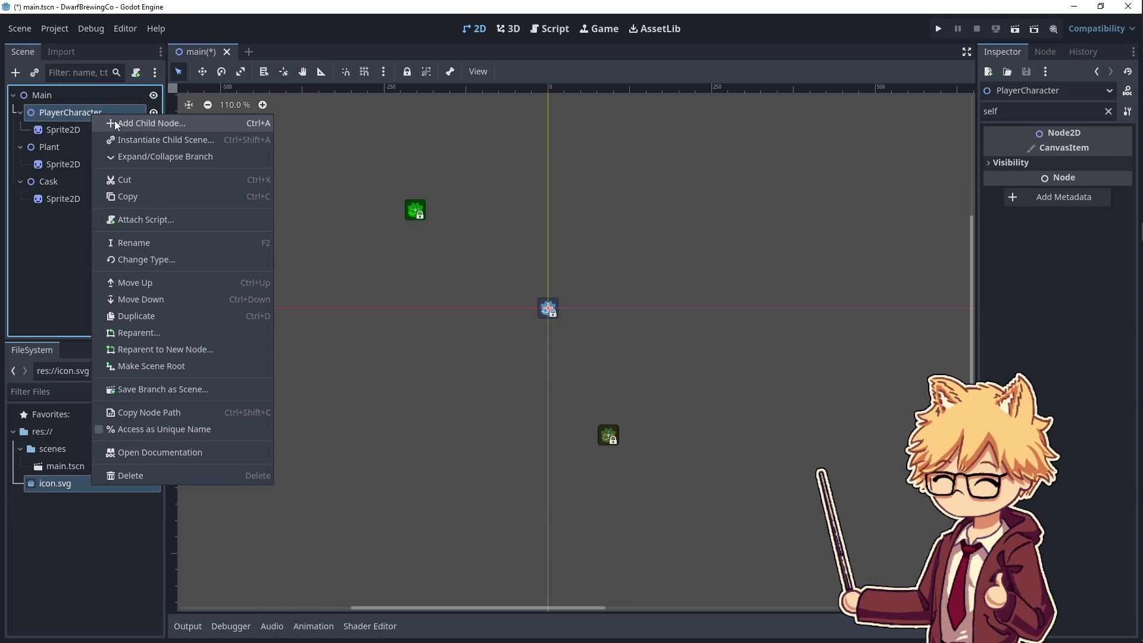
{"action": "left_click", "coordinate": [131, 220]}
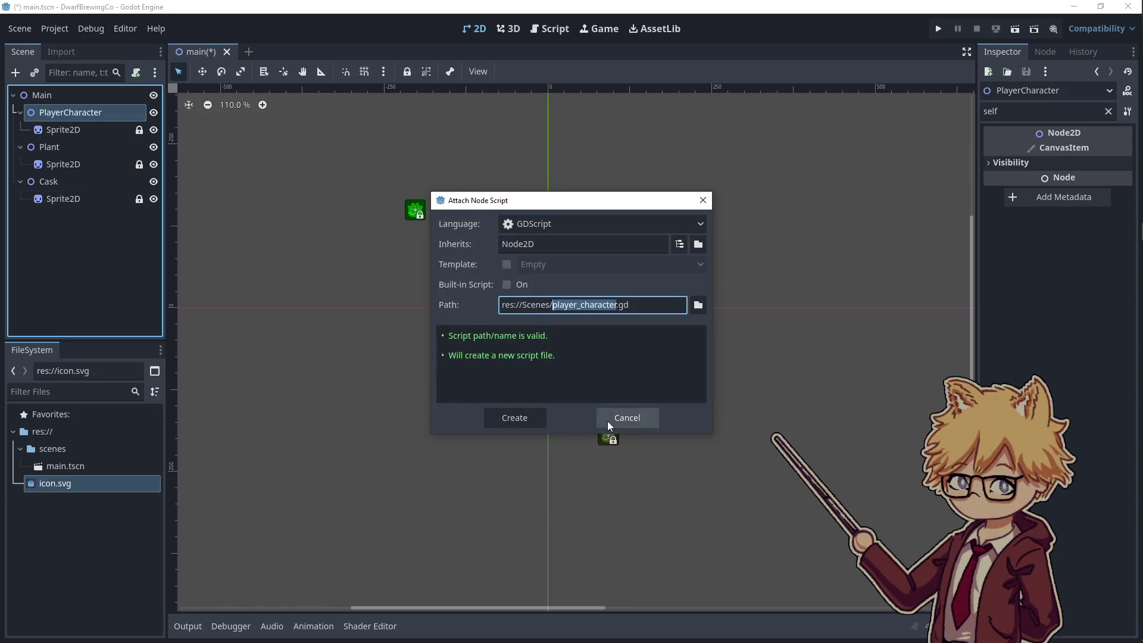
Cancel the script dialog and create a scripts folder under res://
{"action": "left_click", "coordinate": [608, 421]}
{"action": "right_click", "coordinate": [82, 519]}
{"action": "left_click", "coordinate": [104, 527]}
{"action": "type", "text": "scripts"}
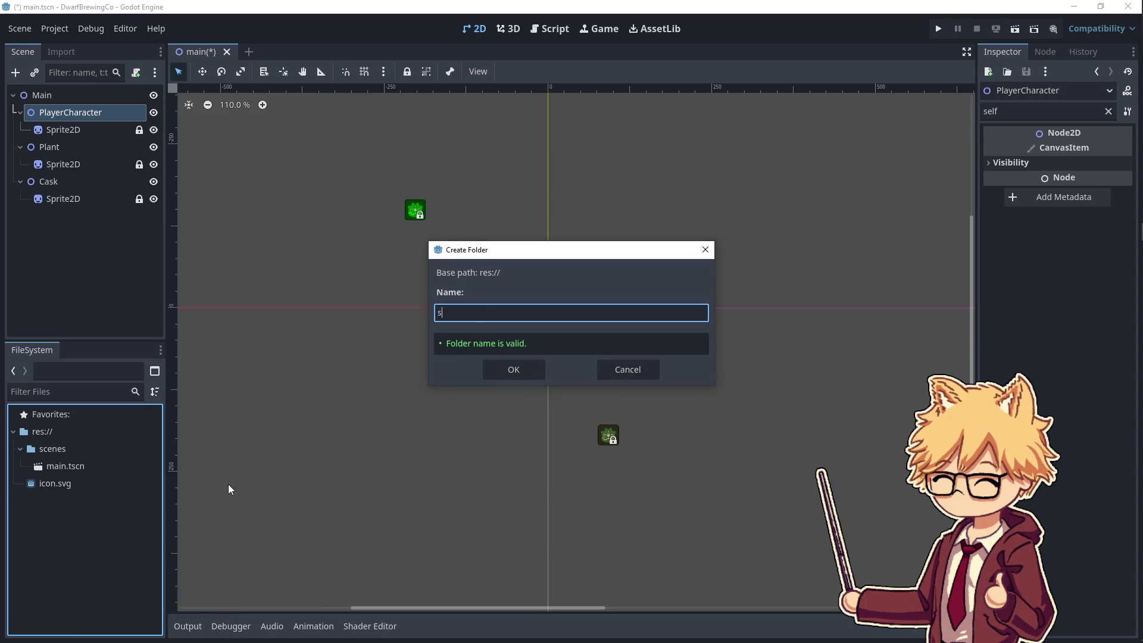
{"action": "key", "text": "Return"}
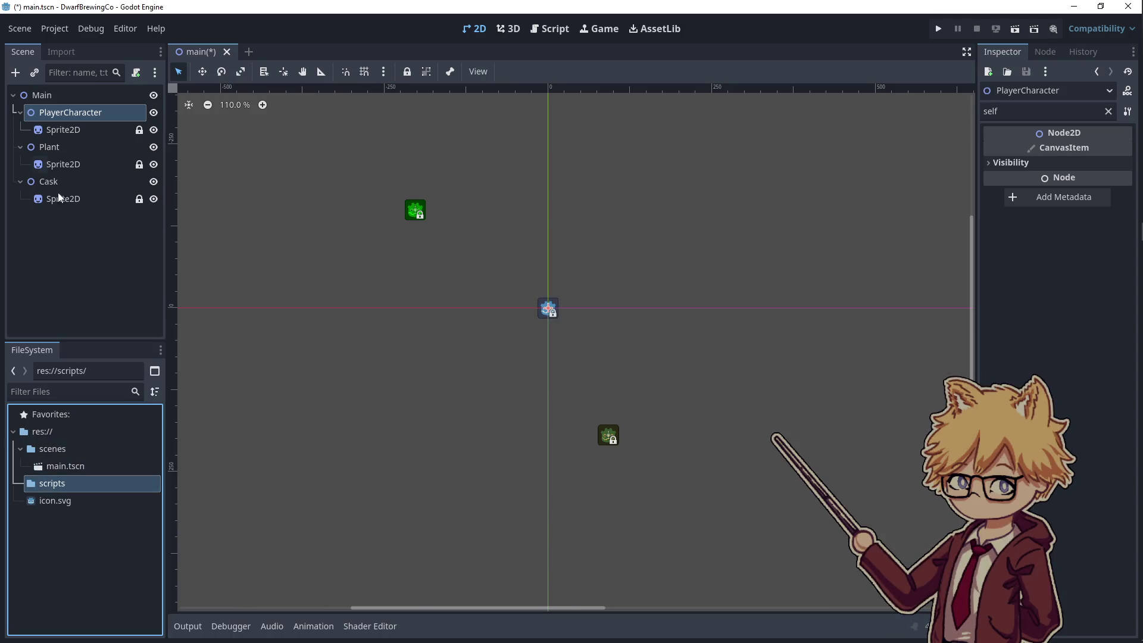
Attach a new player_character.gd script to PlayerCharacter and move it into scripts
{"action": "right_click", "coordinate": [60, 114]}
{"action": "left_click", "coordinate": [119, 219]}
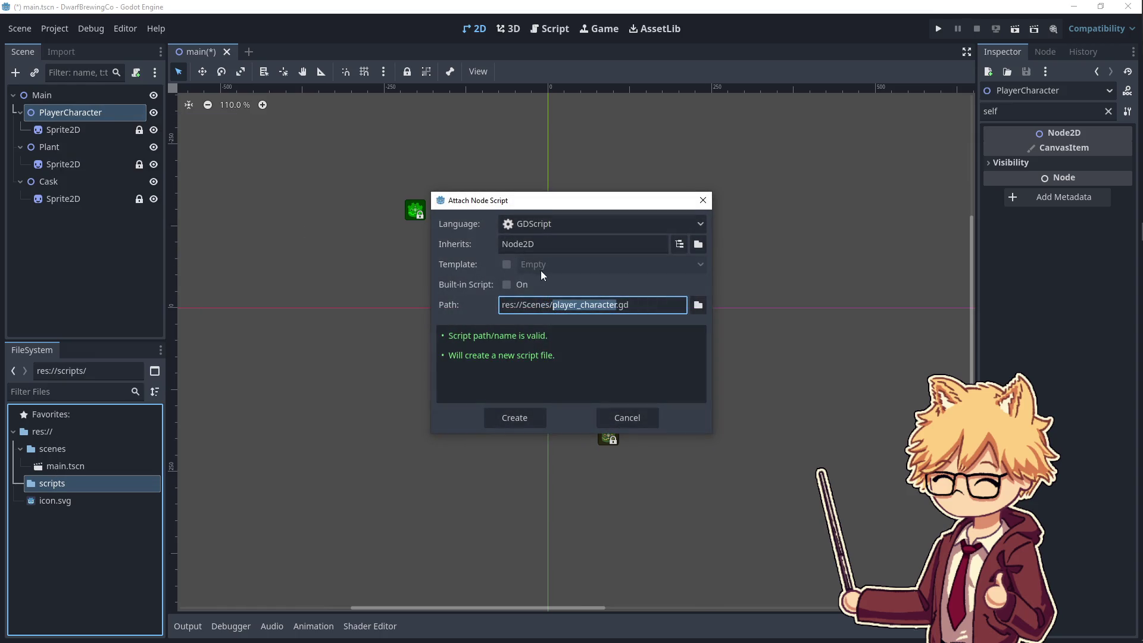
{"action": "key", "text": "Return"}
{"action": "left_click_drag", "start_coordinate": [81, 483], "coordinate": [56, 503]}
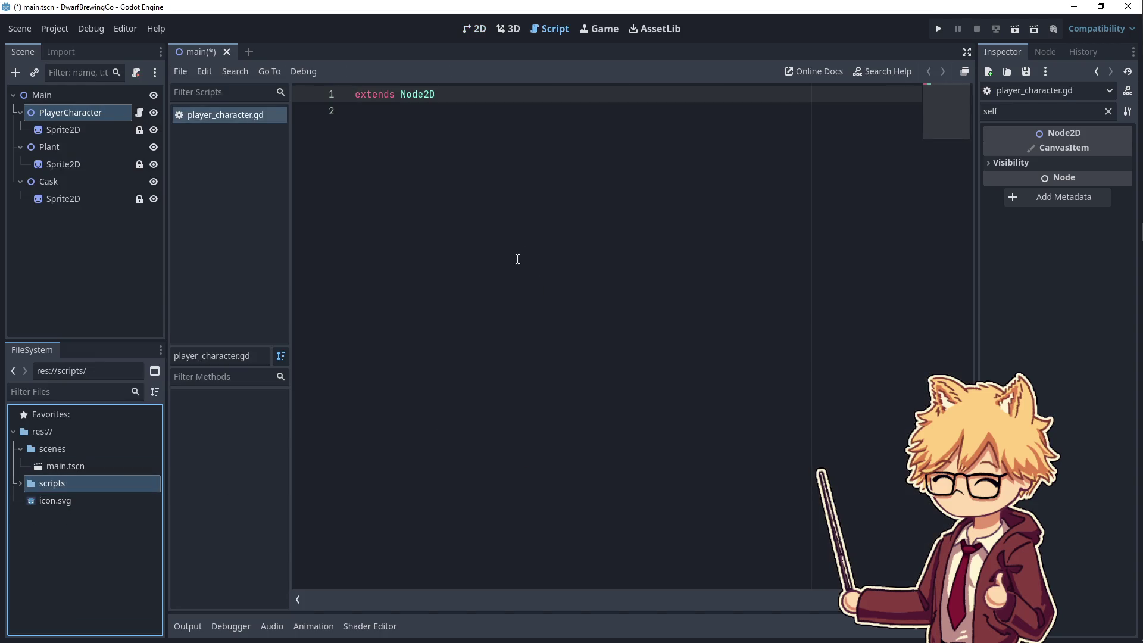
Prefix line 1 with class_name PlayerCharacter before extends Node2D, and save the script
{"action": "triple_click", "coordinate": [353, 96]}
{"action": "left_click", "coordinate": [353, 95]}
{"action": "type", "text": "class_"}
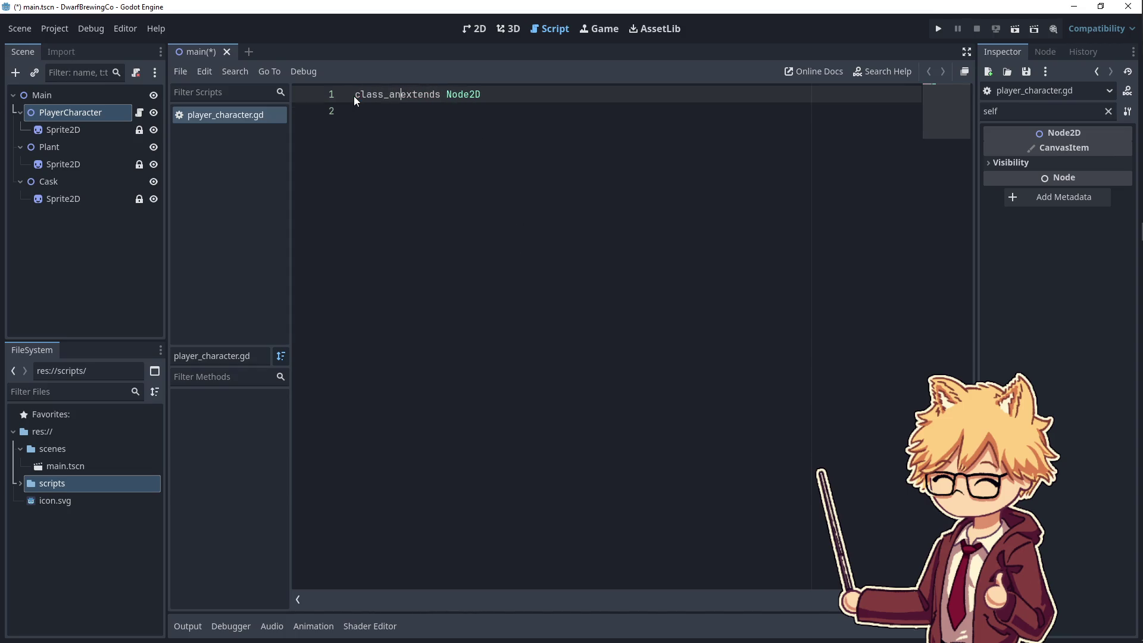
{"action": "type", "text": "name Player"}
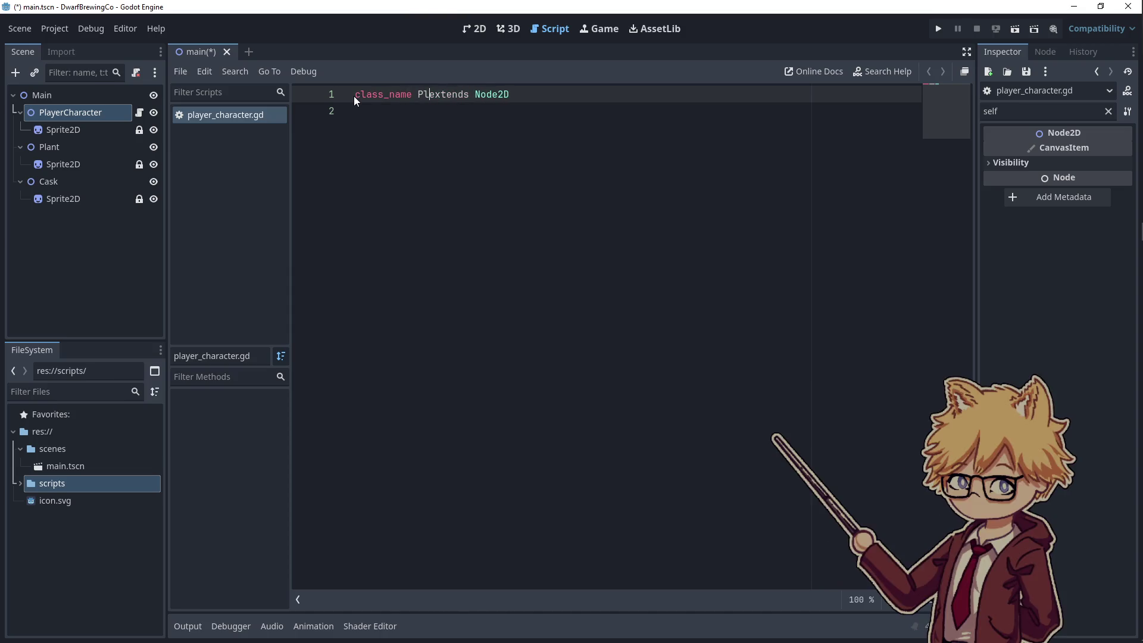
{"action": "type", "text": "Character"}
{"action": "key", "text": "End"}
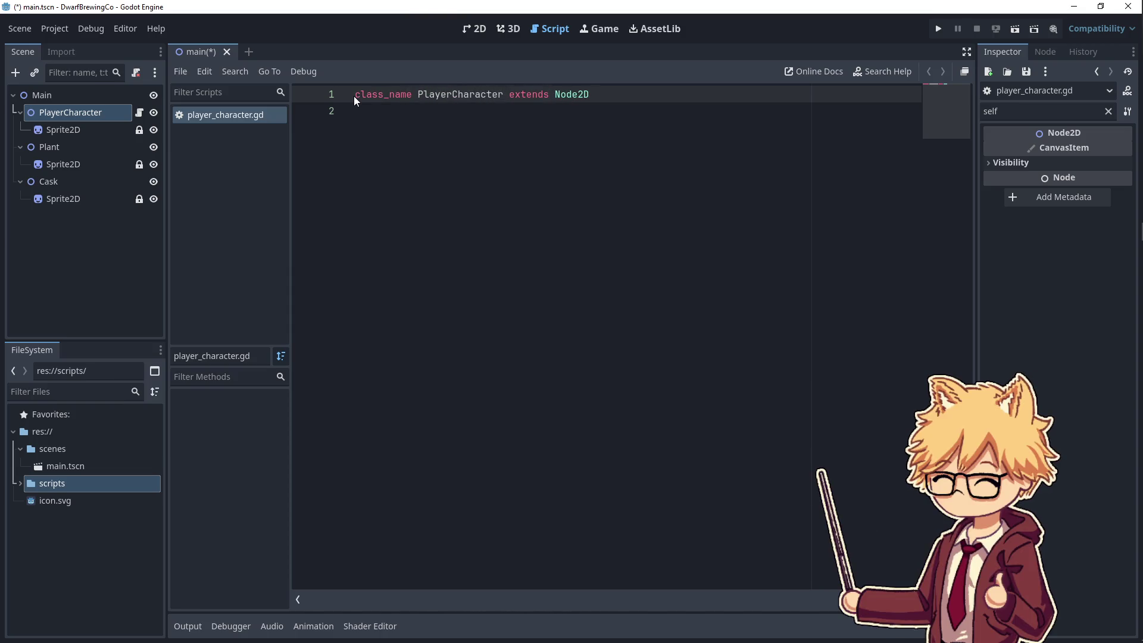
{"action": "key", "text": "Return"}
{"action": "key", "text": "Return"}
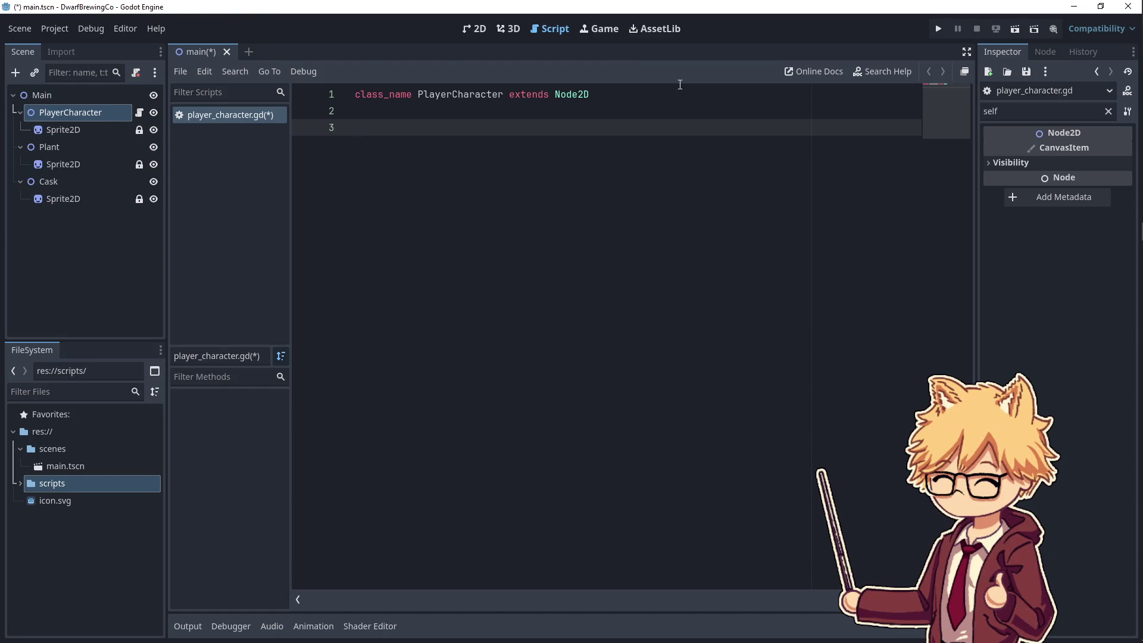
{"action": "key", "text": "ctrl+s"}
{"action": "key", "text": "Return"}
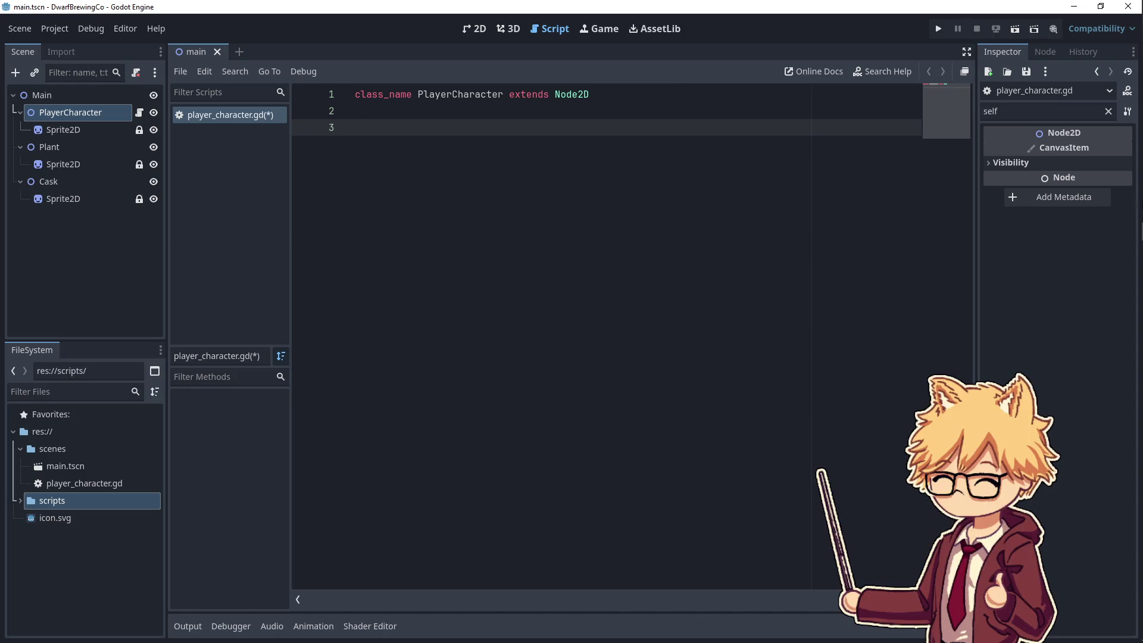
{"action": "mouse_move", "coordinate": [1137, 101]}
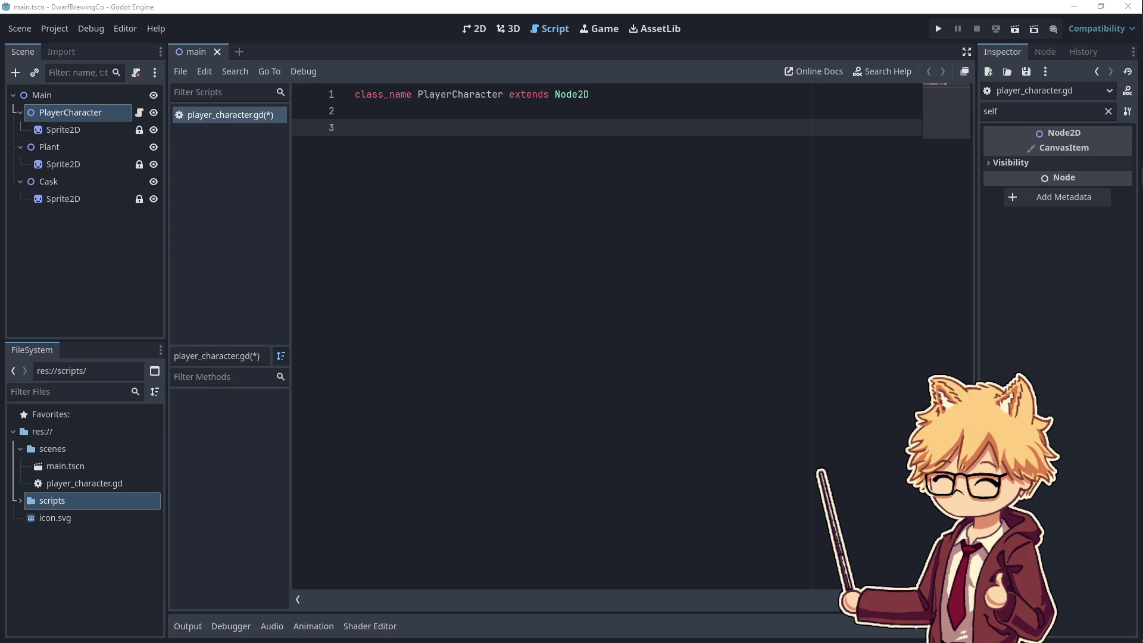
{"action": "left_click", "coordinate": [508, 317]}
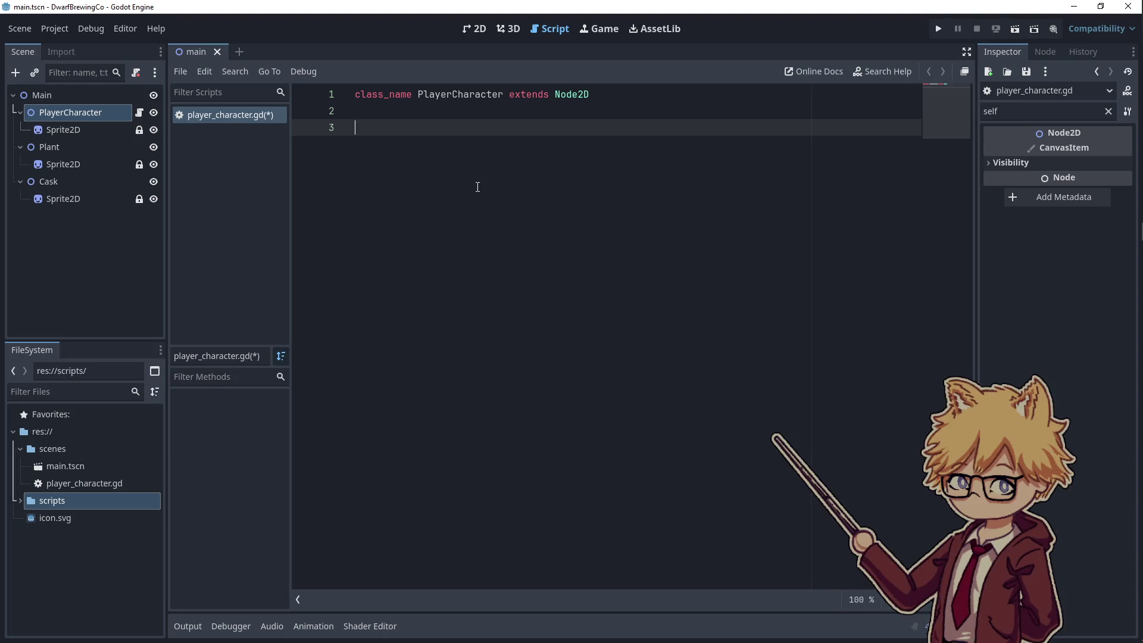
{"action": "mouse_move", "coordinate": [1127, 169]}
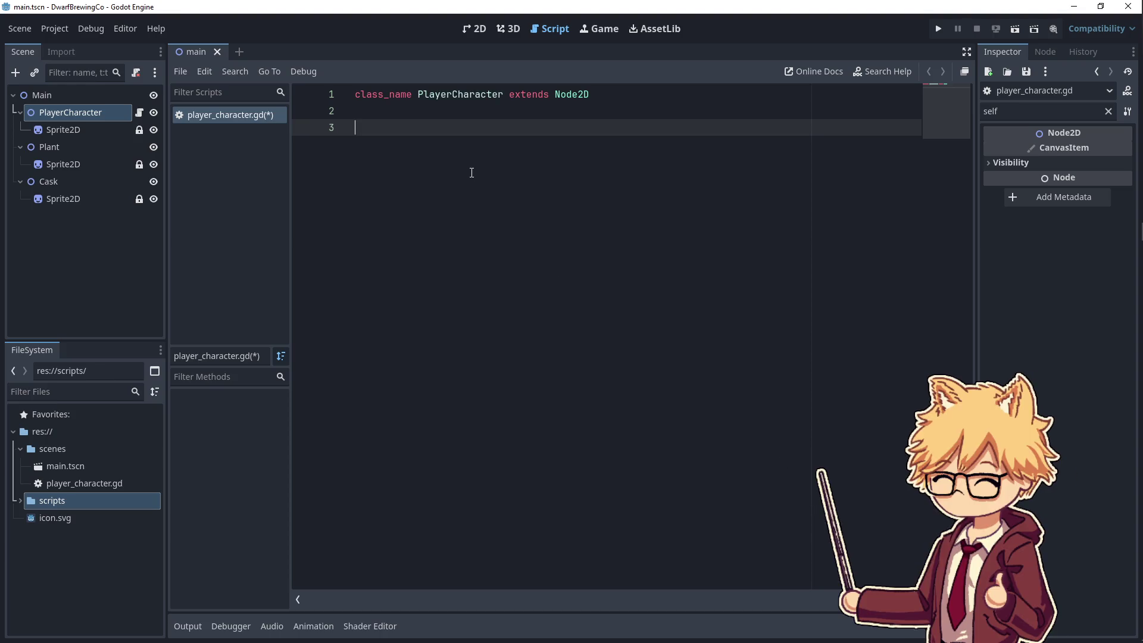
{"action": "key", "text": "BackSpace"}
{"action": "key", "text": "BackSpace"}
{"action": "key", "text": "BackSpace"}
Add a _process(delta) function from autocomplete with a pass body
{"action": "type", "text": "func"}
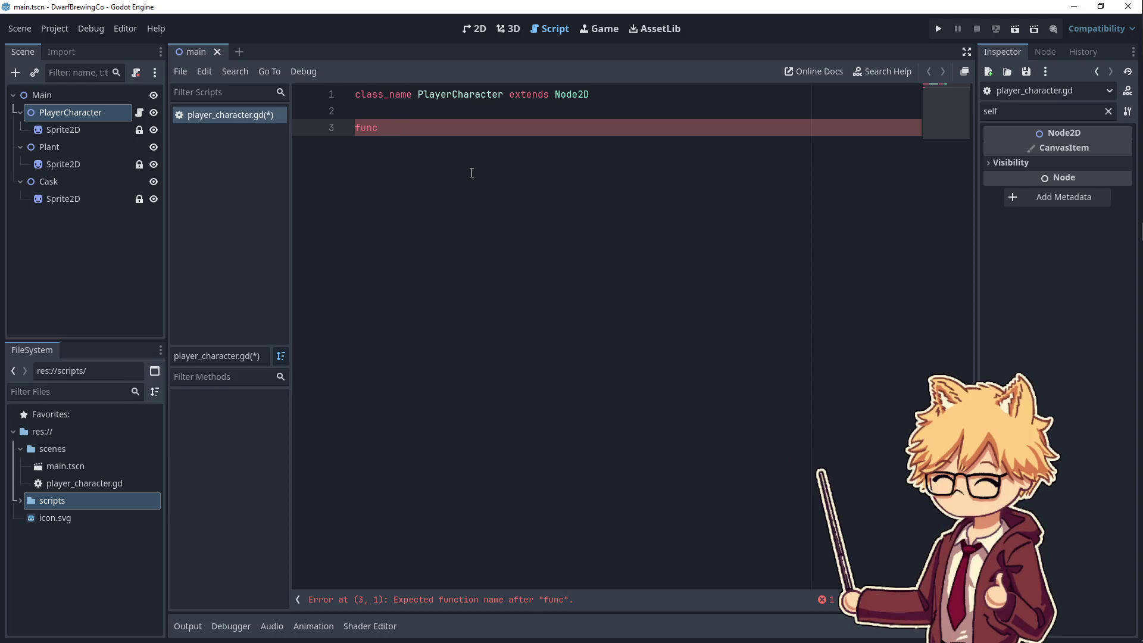
{"action": "type", "text": "_"}
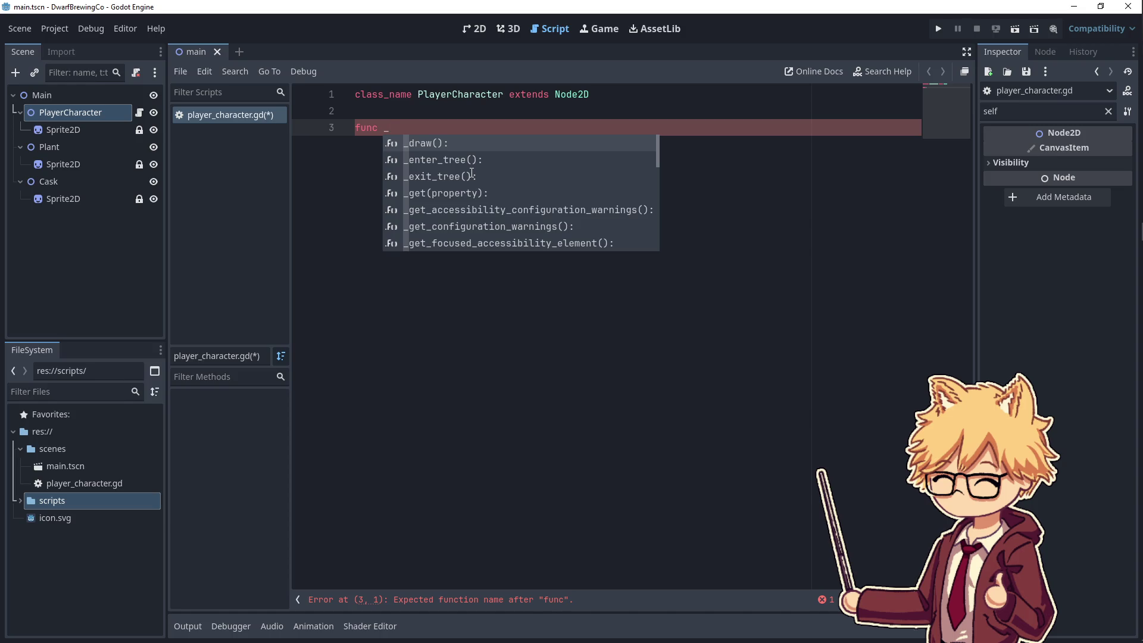
{"action": "scroll", "coordinate": [472, 172], "scroll_direction": "up", "scroll_amount": 1}
{"action": "scroll", "coordinate": [471, 173], "scroll_direction": "down", "scroll_amount": 1}
{"action": "key", "text": "Down"}
{"action": "key", "text": "Down"}
{"action": "key", "text": "Down"}
{"action": "key", "text": "Down"}
{"action": "key", "text": "Down"}
{"action": "key", "text": "Down"}
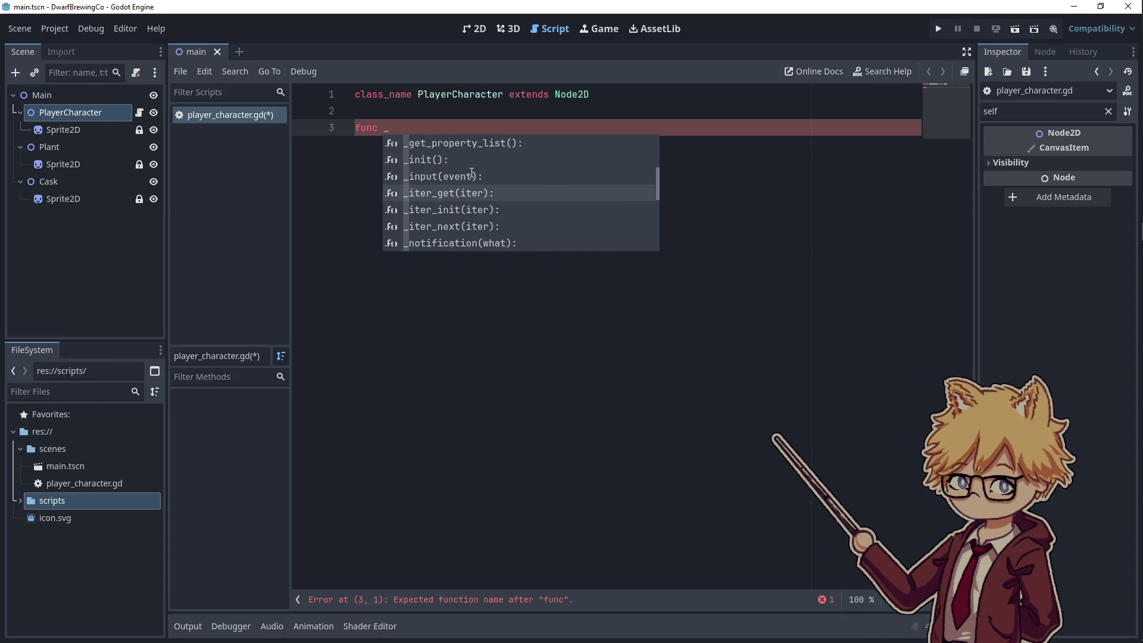
{"action": "key", "text": "Down"}
{"action": "key", "text": "Down"}
{"action": "key", "text": "Down"}
{"action": "key", "text": "Up"}
{"action": "key", "text": "Up"}
{"action": "key", "text": "Up"}
{"action": "key", "text": "Up"}
{"action": "key", "text": "Return"}
{"action": "key", "text": "Return"}
{"action": "type", "text": "pass"}
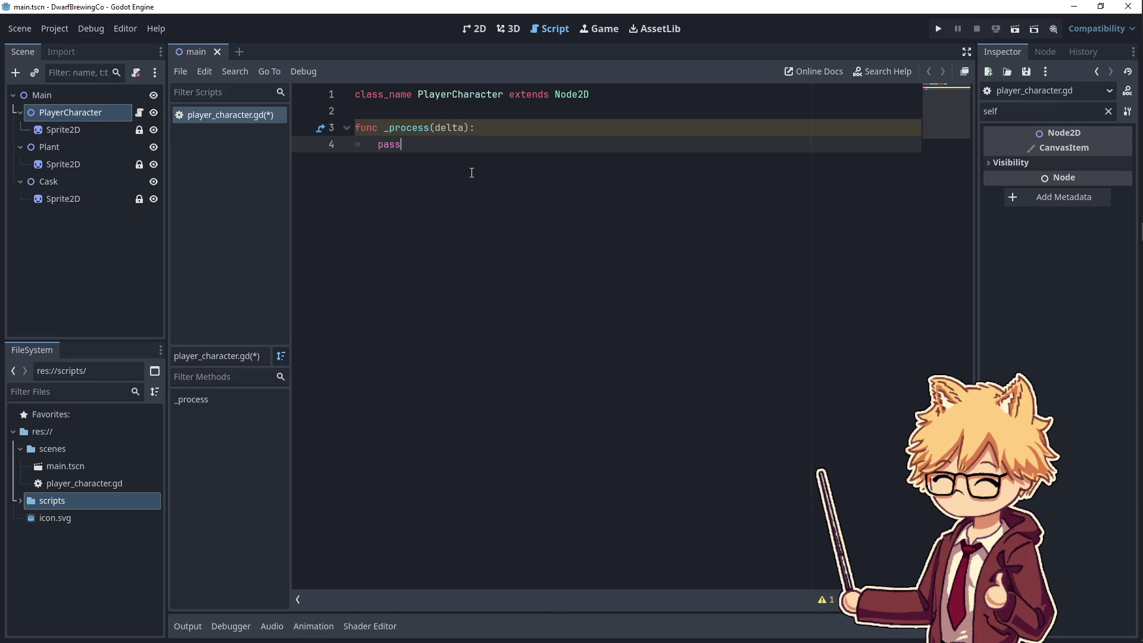
Make _process call _process_movement() and declare a matching func _process_movement() below
{"action": "key", "text": "BackSpace"}
{"action": "key", "text": "BackSpace"}
{"action": "key", "text": "BackSpace"}
{"action": "type", "text": "_h"}
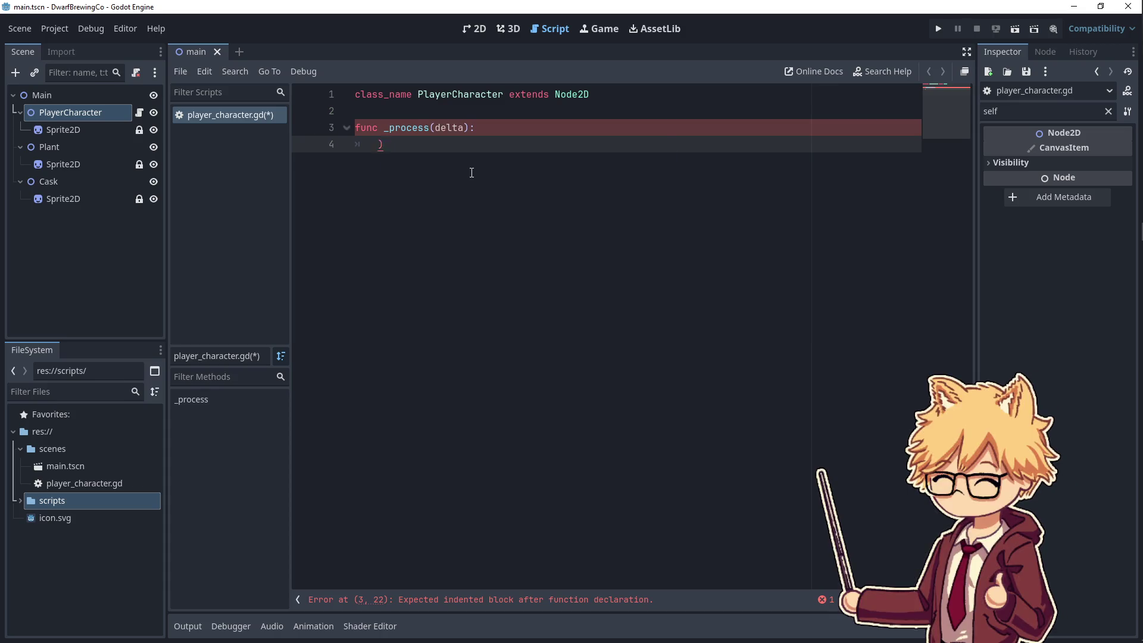
{"action": "type", "text": "andle_move"}
{"action": "type", "text": "ment()"}
{"action": "key", "text": "Return"}
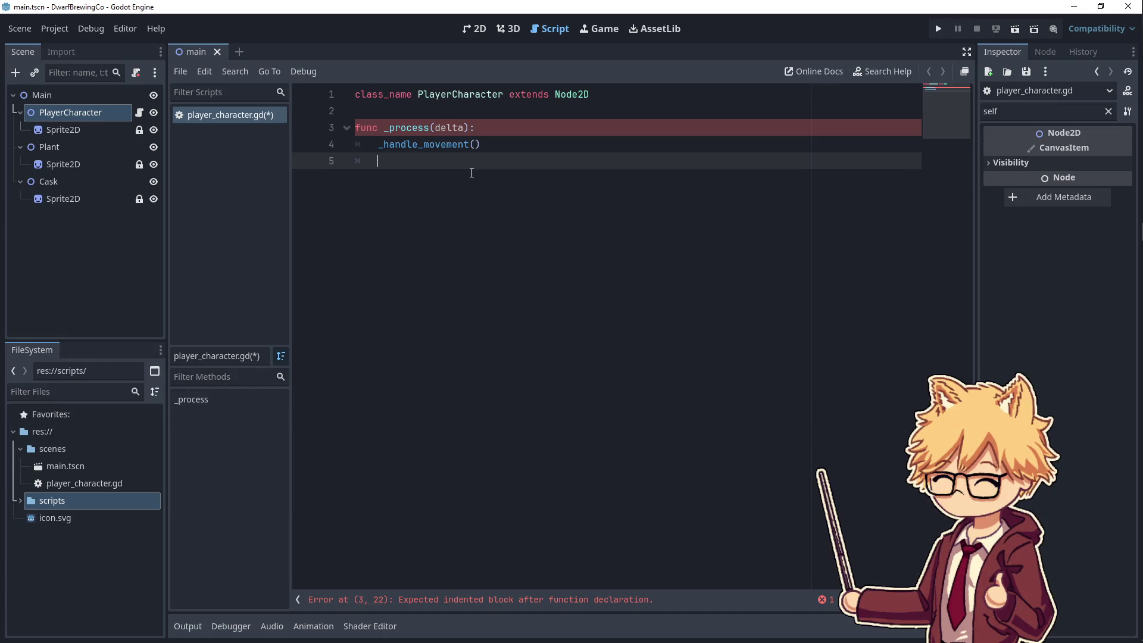
{"action": "key", "text": "Return"}
{"action": "type", "text": "func _handle"}
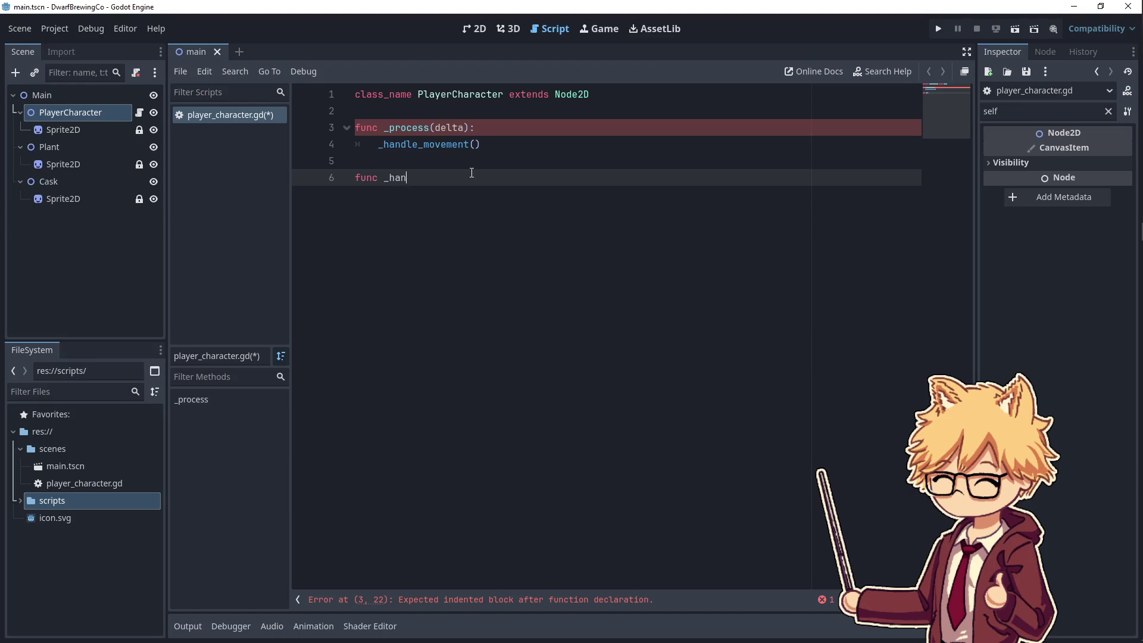
{"action": "type", "text": "_movment()"}
{"action": "left_click_drag", "start_coordinate": [424, 144], "coordinate": [384, 144]}
{"action": "type", "text": "process"}
{"action": "double_click", "coordinate": [417, 144]}
{"action": "key", "text": "ctrl+c"}
{"action": "double_click", "coordinate": [420, 177]}
{"action": "key", "text": "ctrl+v"}
Pass delta in the call and define _process_movement(delta: float): with a pass body
{"action": "left_click", "coordinate": [481, 144]}
{"action": "type", "text": "delta"}
{"action": "key", "text": "Escape"}
{"action": "double_click", "coordinate": [494, 144]}
{"action": "key", "text": "ctrl+c"}
{"action": "left_click", "coordinate": [487, 178]}
{"action": "key", "text": "ctrl+v"}
{"action": "type", "text": ": float"}
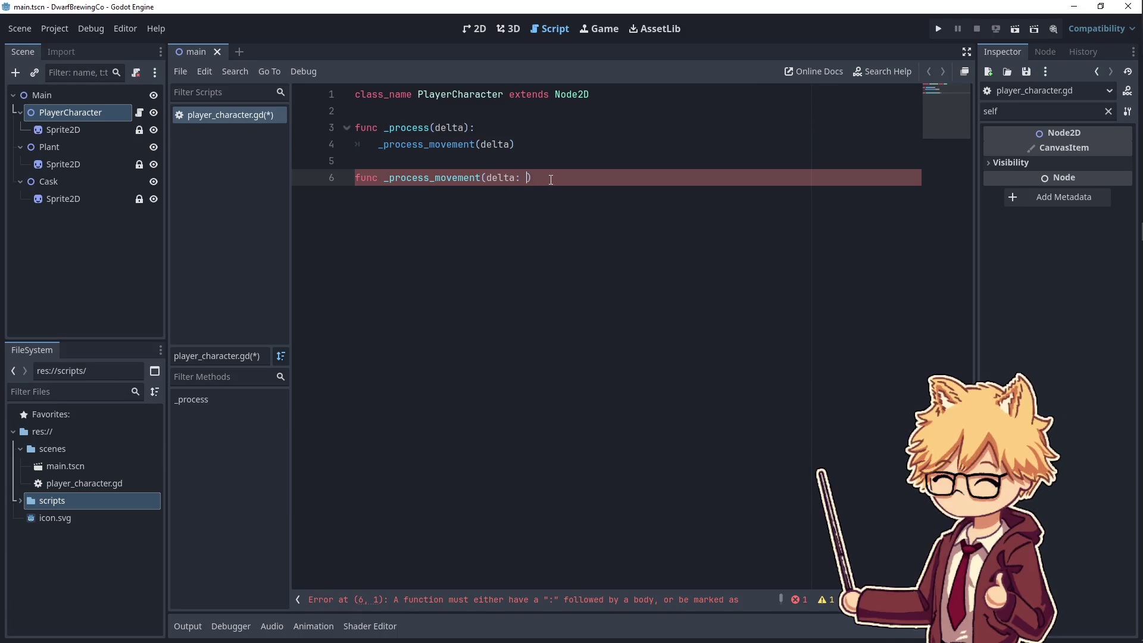
{"action": "key", "text": "End"}
{"action": "type", "text": ":"}
{"action": "key", "text": "Return"}
{"action": "type", "text": "pass"}
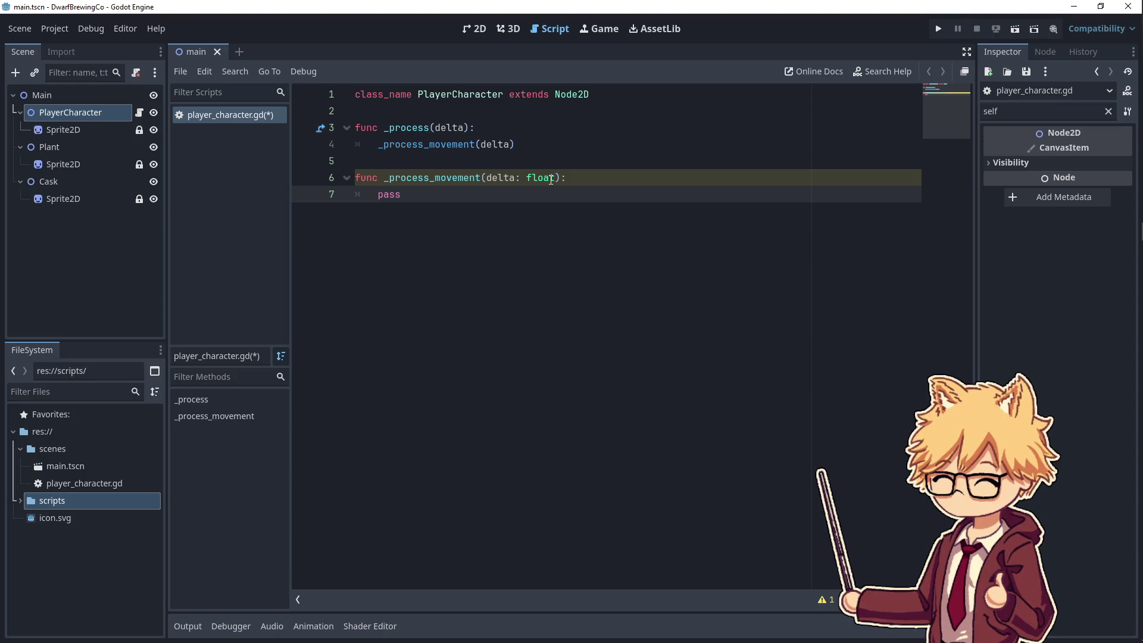
Save the script and erase pass from line 7
{"action": "key", "text": "ctrl+s"}
{"action": "key", "text": "BackSpace"}
{"action": "key", "text": "BackSpace"}
{"action": "key", "text": "BackSpace"}
Begin line 7 with an Input.get_vector() call via autocomplete
{"action": "type", "text": "Input.get_"}
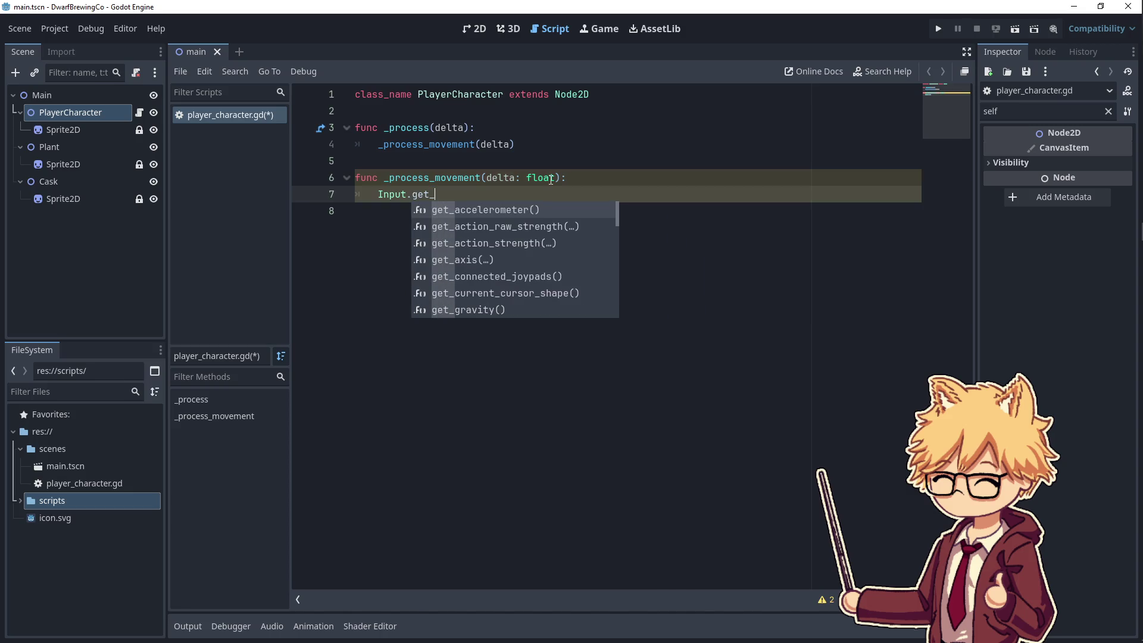
{"action": "type", "text": "mo"}
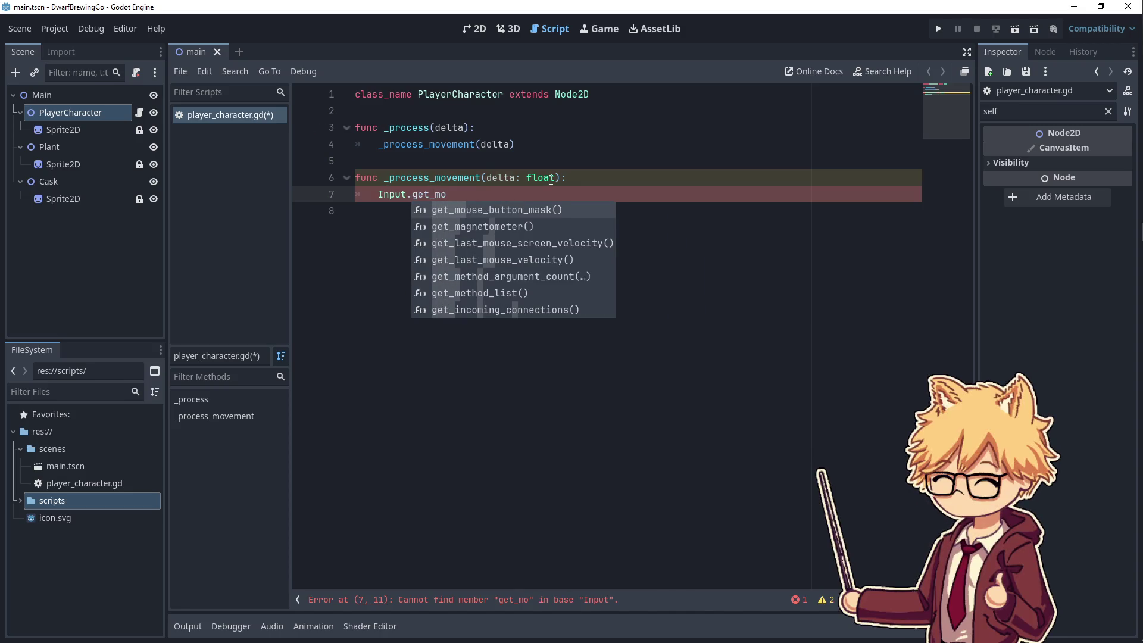
{"action": "key", "text": "BackSpace"}
{"action": "key", "text": "BackSpace"}
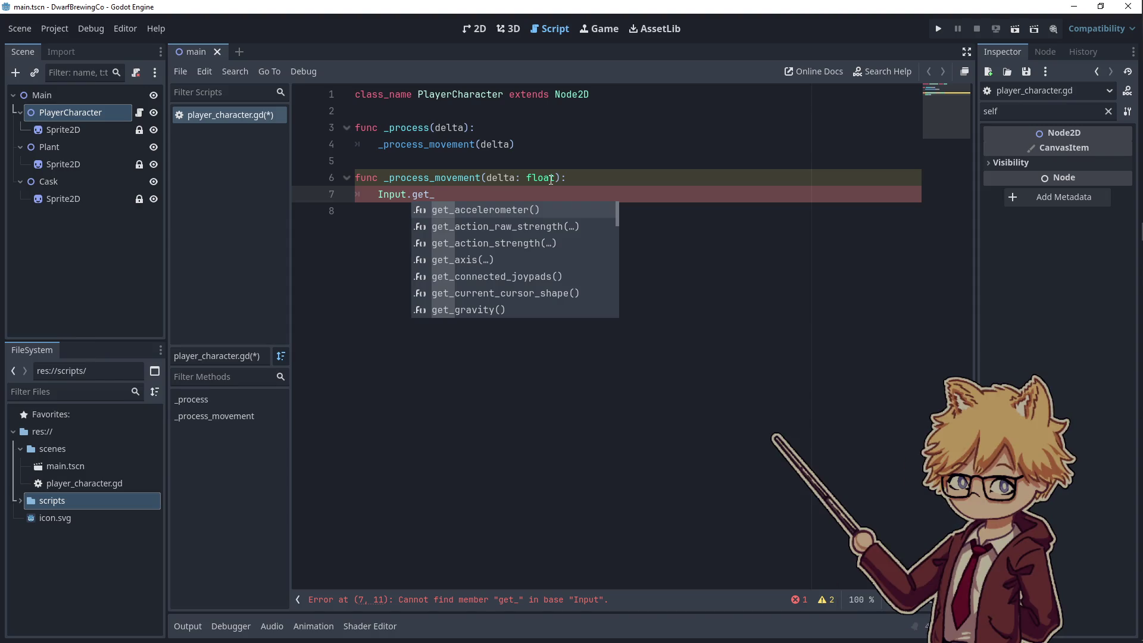
{"action": "type", "text": "ve"}
{"action": "key", "text": "Return"}
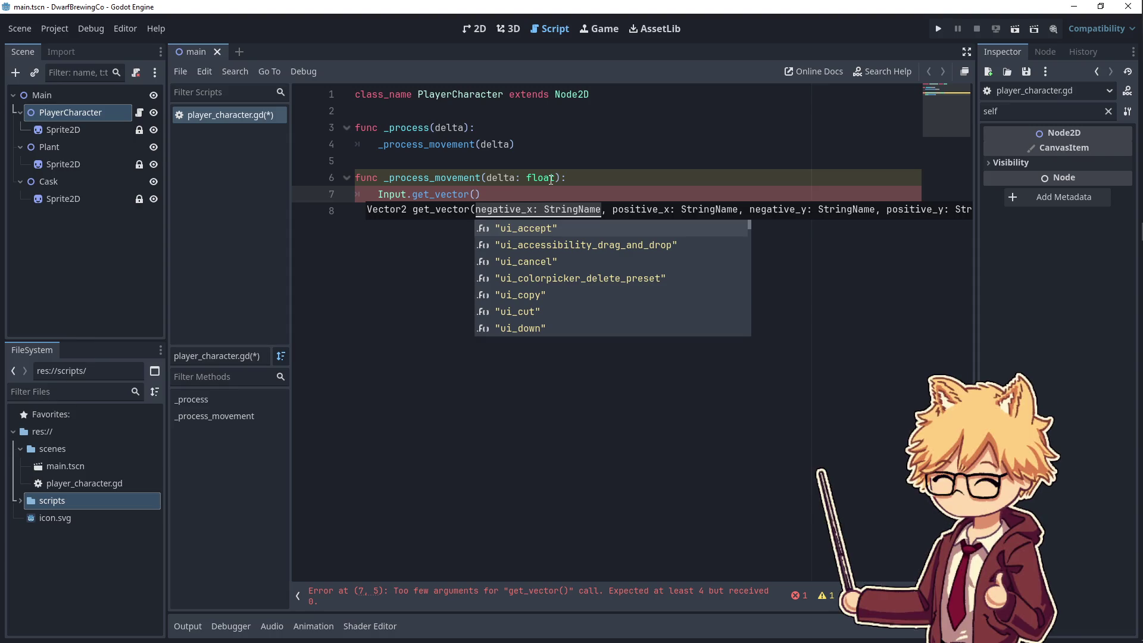
Enter "ui_left", "ui_right" and "ui_up" as arguments and start a fourth "ui_do" argument
{"action": "type", "text": "\""}
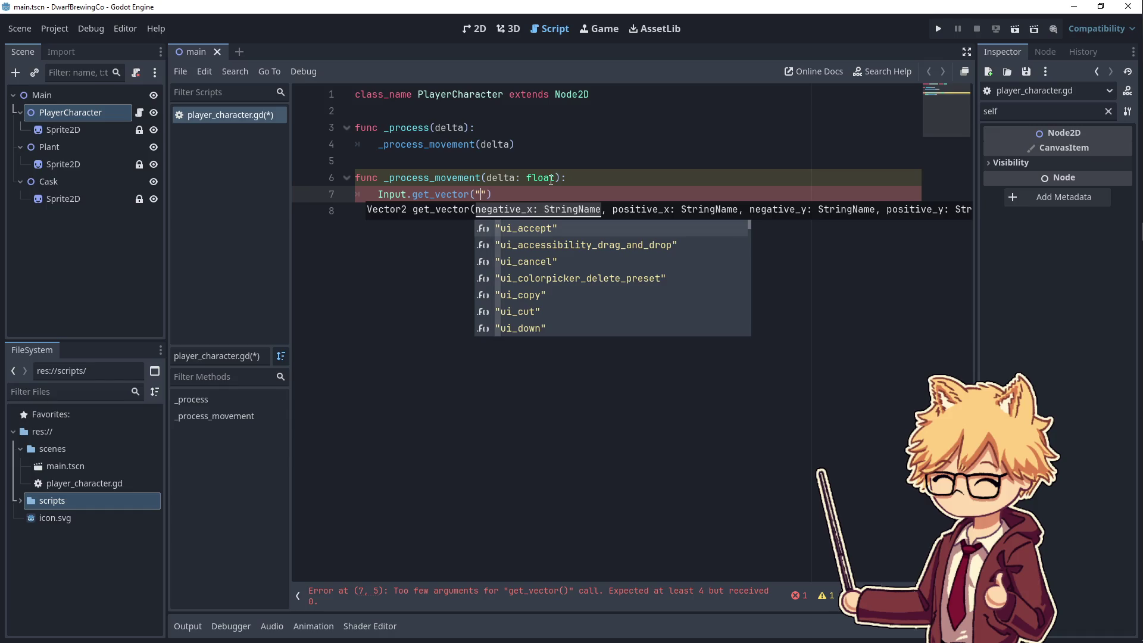
{"action": "type", "text": "ui_"}
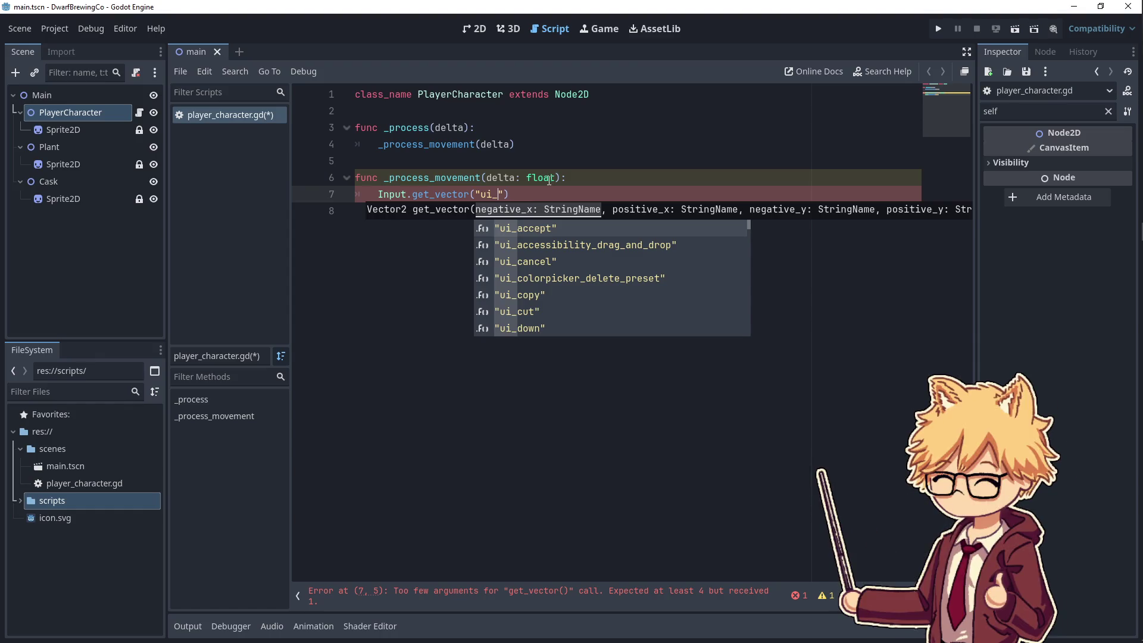
{"action": "type", "text": "left\", \""}
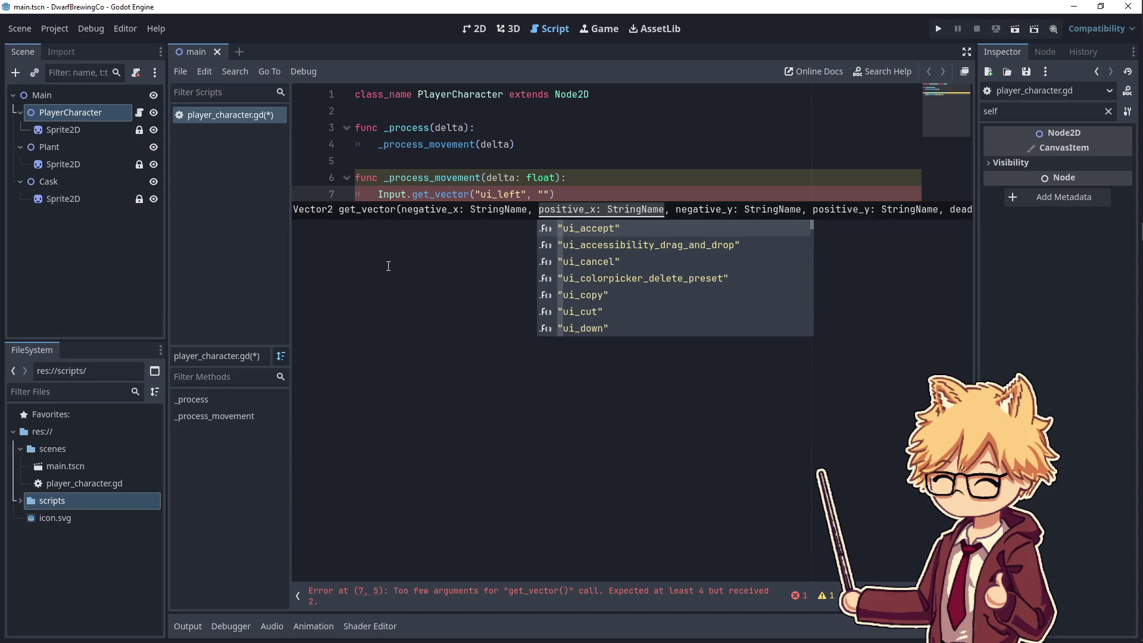
{"action": "type", "text": "ui_ri"}
{"action": "key", "text": "Return"}
{"action": "type", "text": ", \""}
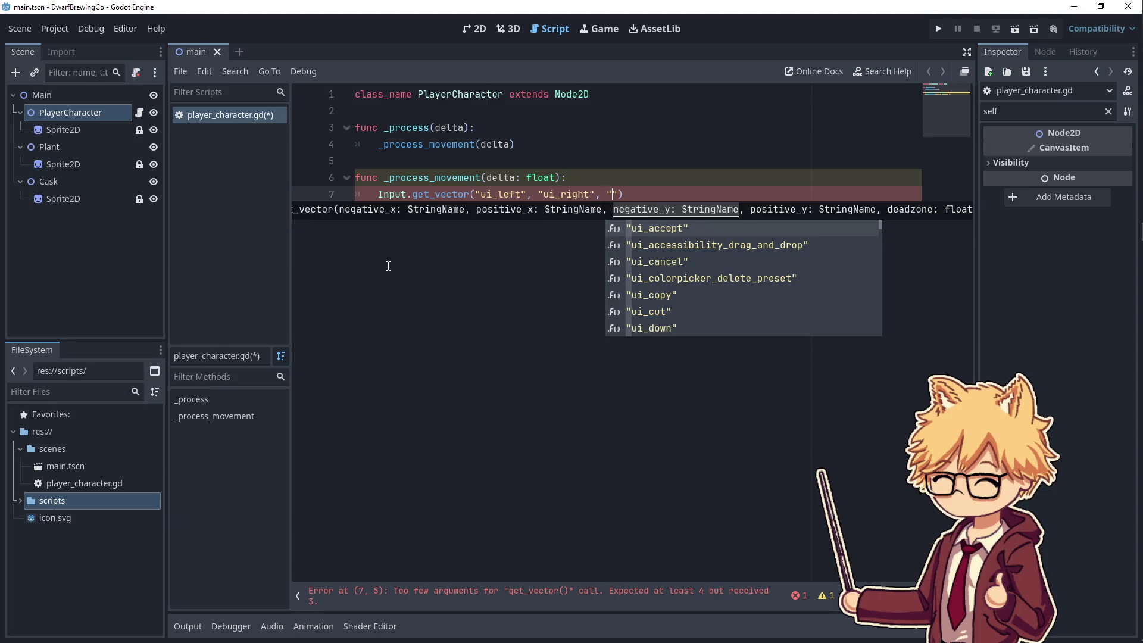
{"action": "type", "text": "ui_up"}
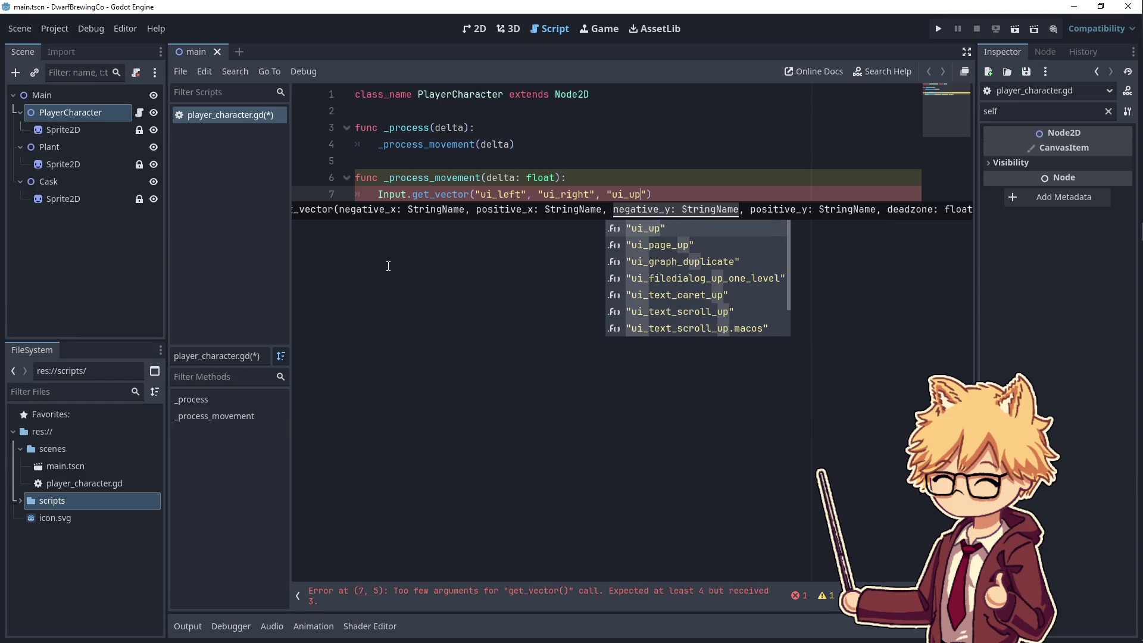
{"action": "key", "text": "Return"}
{"action": "type", "text": ", \""}
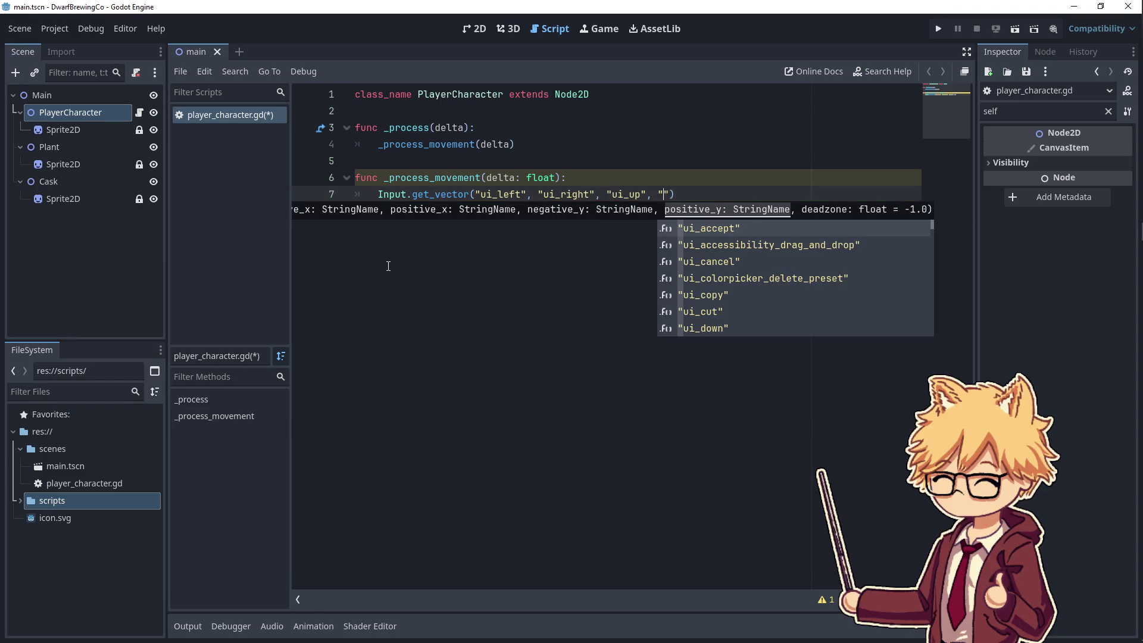
{"action": "type", "text": "ui_dow"}
Complete "ui_down", close the call, and assign it to var movment_vector
{"action": "key", "text": "Return"}
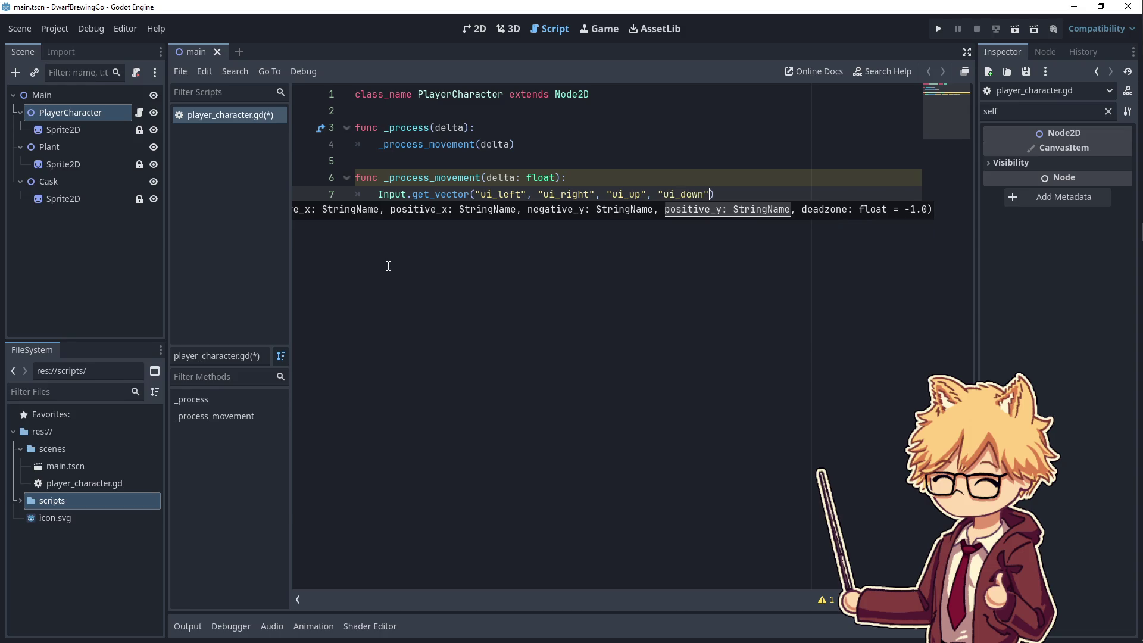
{"action": "type", "text": ")"}
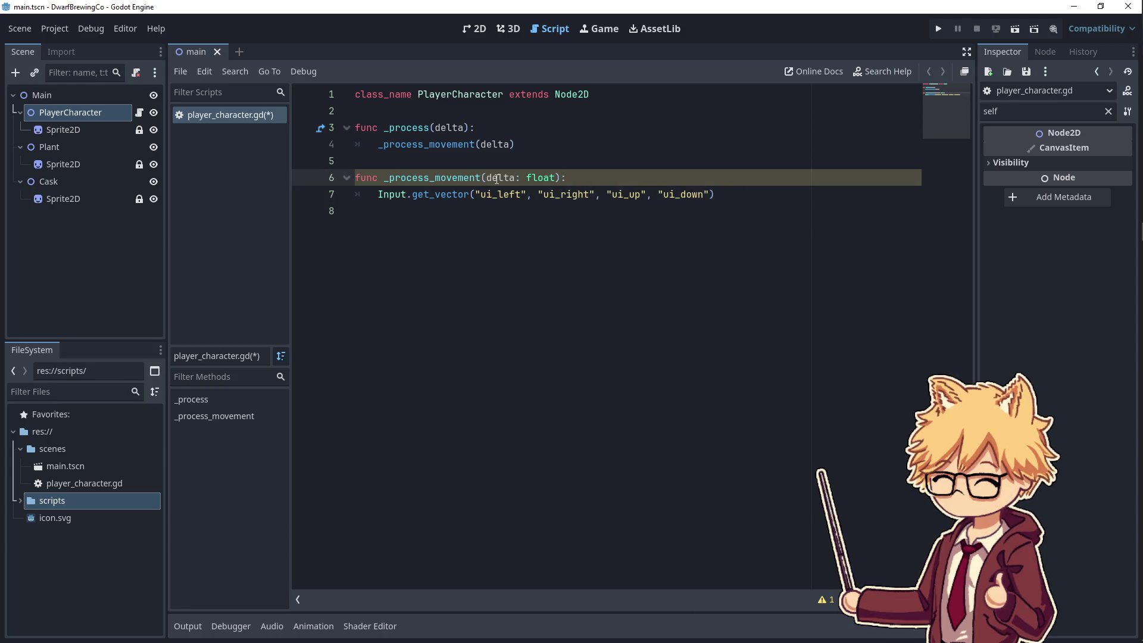
{"action": "double_click", "coordinate": [437, 197]}
{"action": "left_click", "coordinate": [740, 194]}
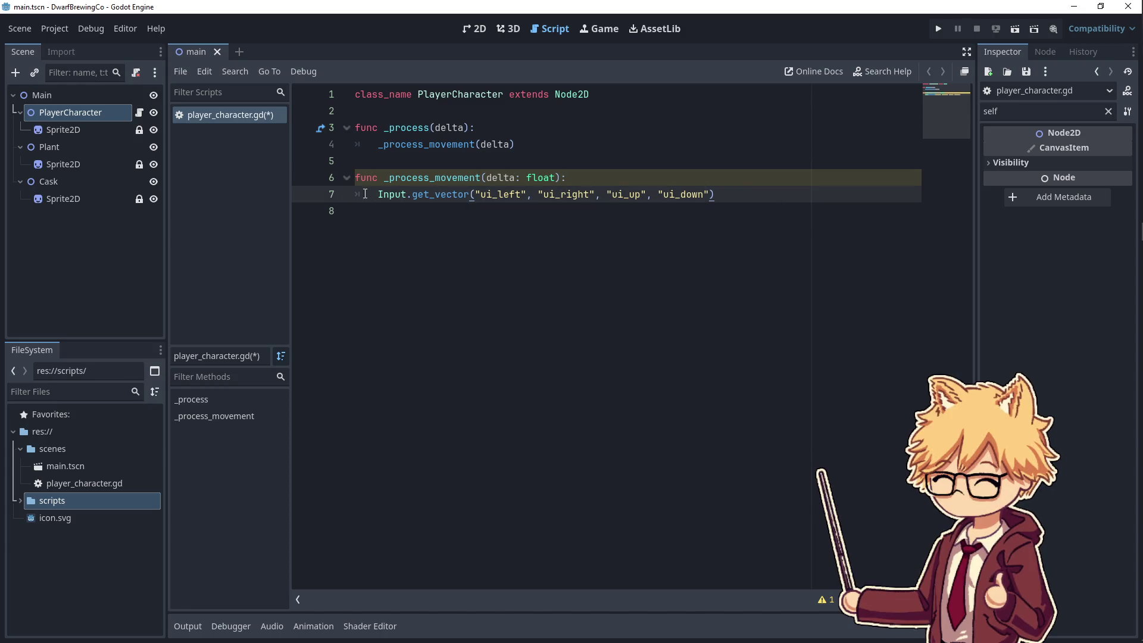
{"action": "mouse_move", "coordinate": [375, 196]}
{"action": "type", "text": "var movment_vector ="}
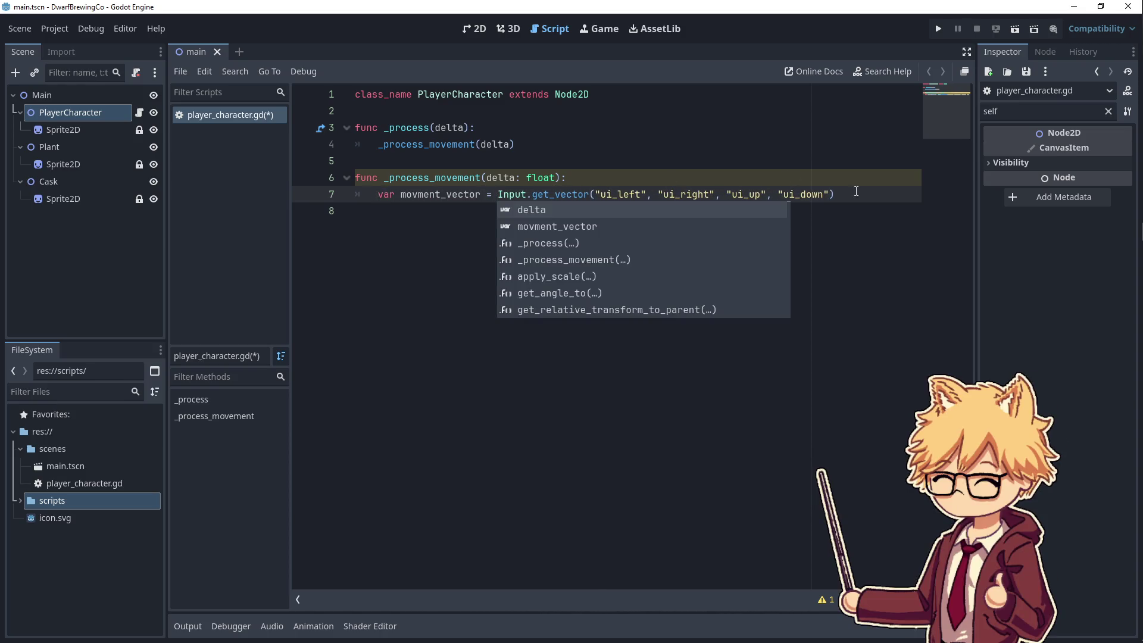
Put each get_vector argument and the closing bracket on its own line
{"action": "left_click", "coordinate": [591, 195]}
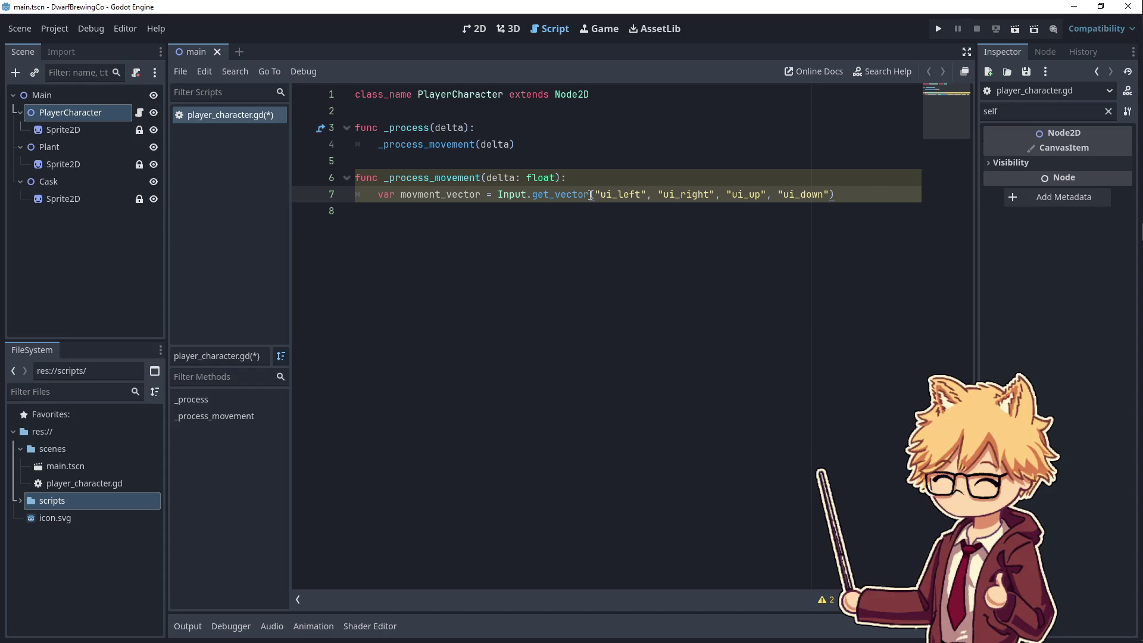
{"action": "key", "text": "Return"}
{"action": "left_click", "coordinate": [470, 211]}
{"action": "key", "text": "Return"}
{"action": "left_click", "coordinate": [475, 227]}
{"action": "key", "text": "Return"}
{"action": "left_click", "coordinate": [459, 244]}
{"action": "key", "text": "Return"}
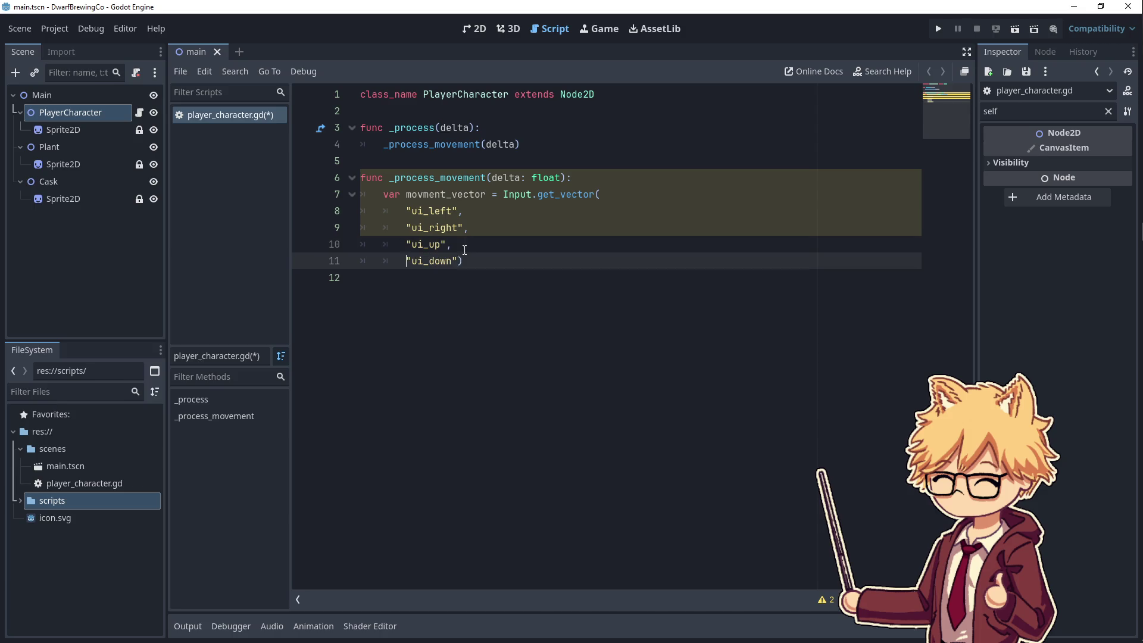
{"action": "key", "text": "Return"}
{"action": "left_click", "coordinate": [502, 228]}
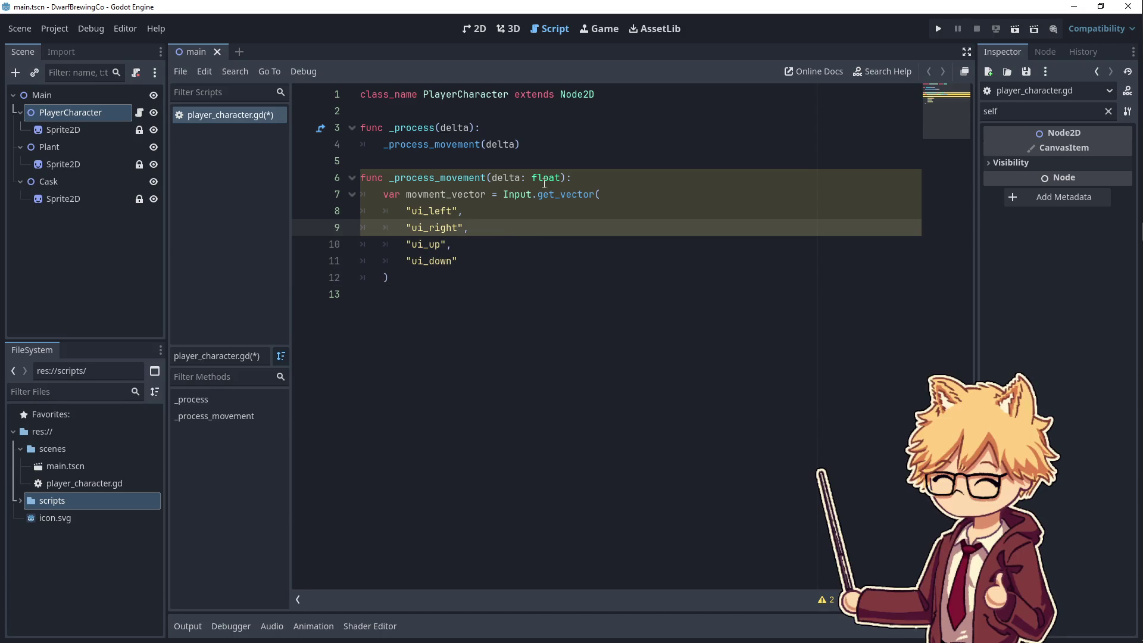
Type movment_vector as Vector2 and add blank lines below the call
{"action": "double_click", "coordinate": [470, 194]}
{"action": "left_click", "coordinate": [489, 196]}
{"action": "type", "text": ": Vector2"}
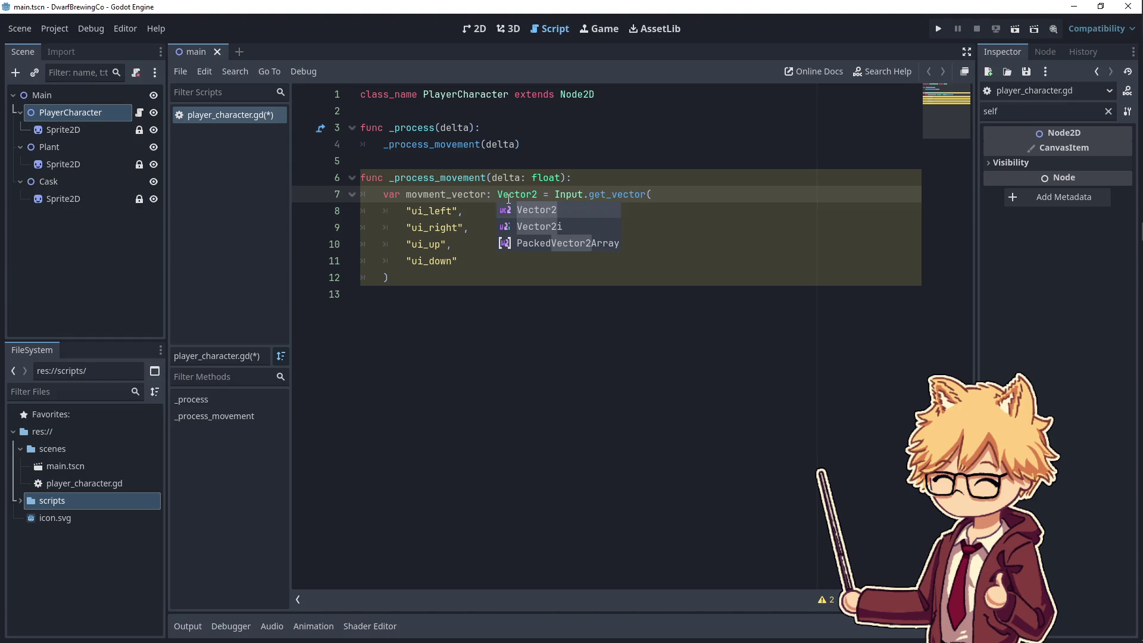
{"action": "key", "text": "ctrl+End"}
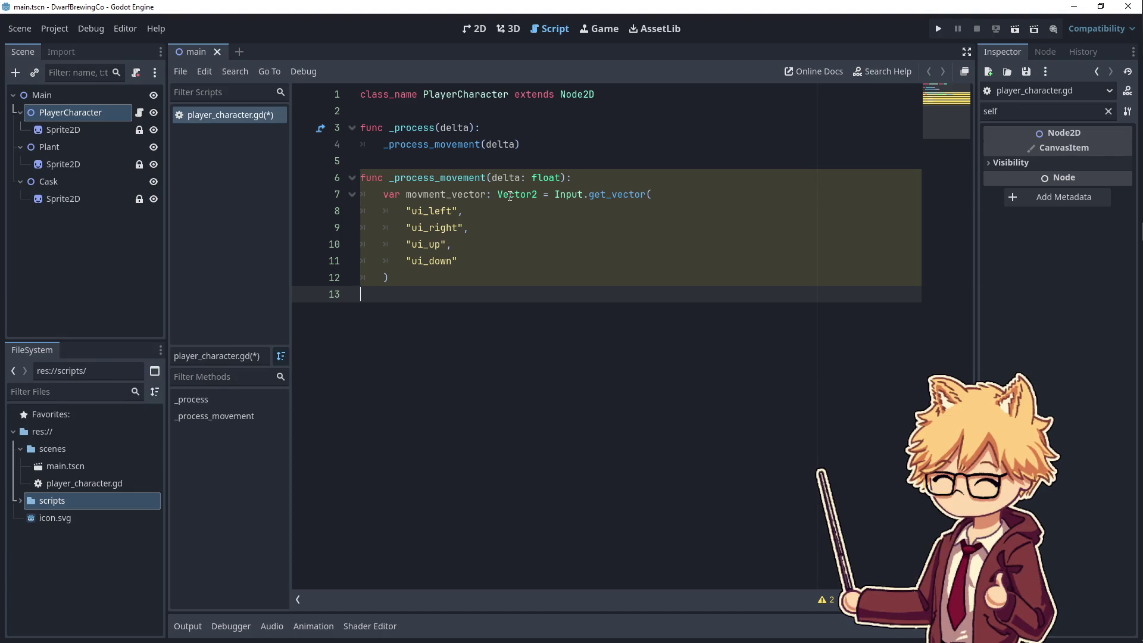
{"action": "mouse_move", "coordinate": [624, 194]}
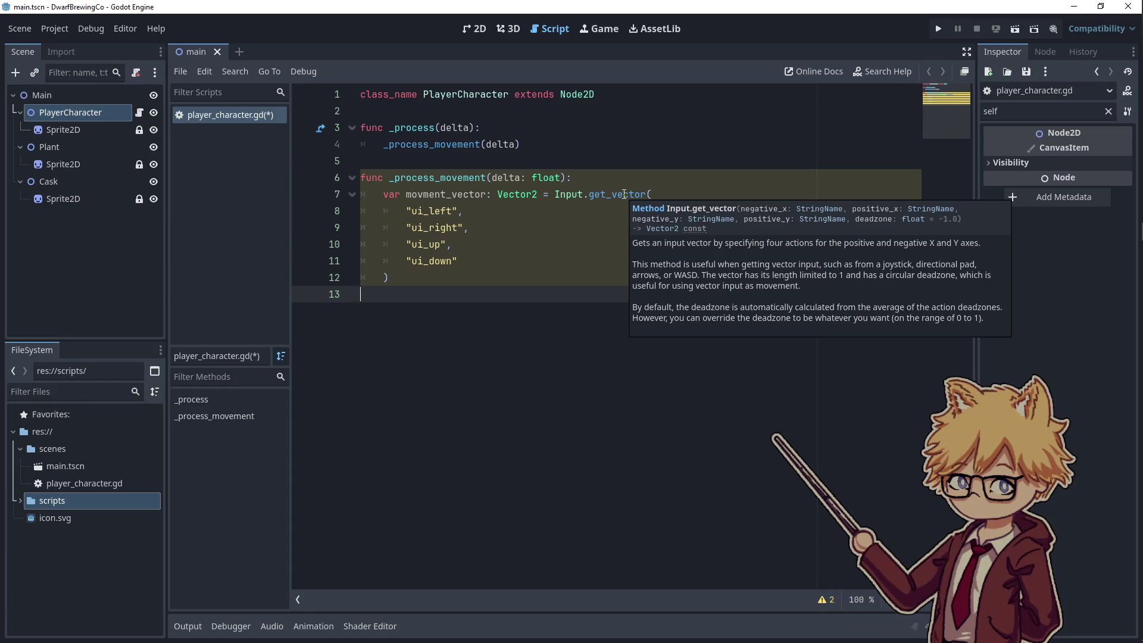
{"action": "double_click", "coordinate": [438, 197]}
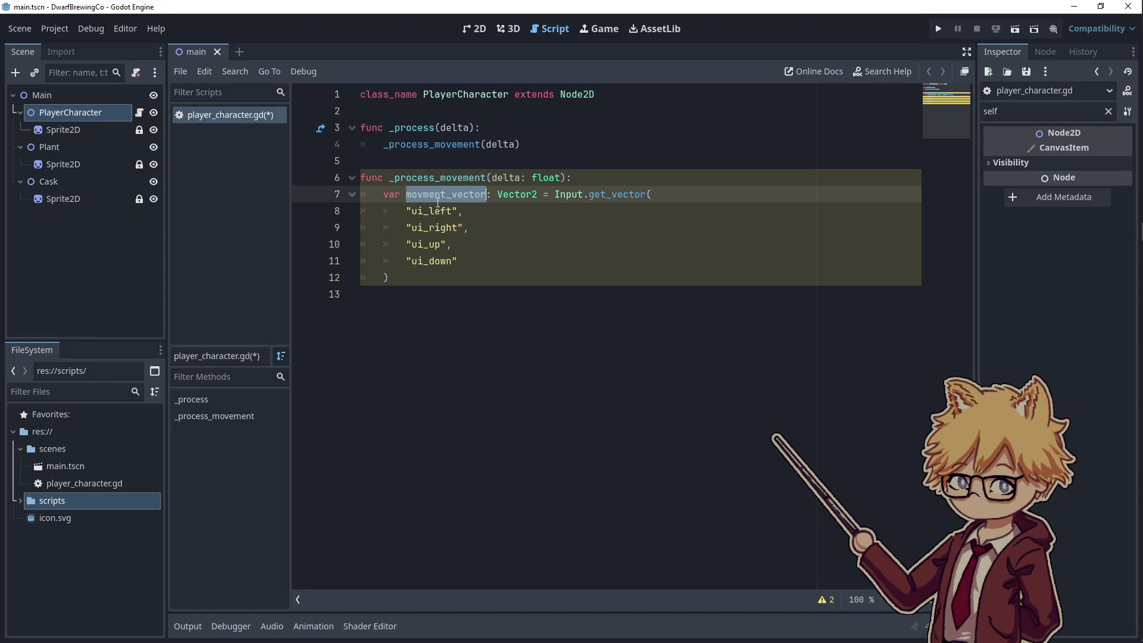
{"action": "left_click", "coordinate": [446, 267]}
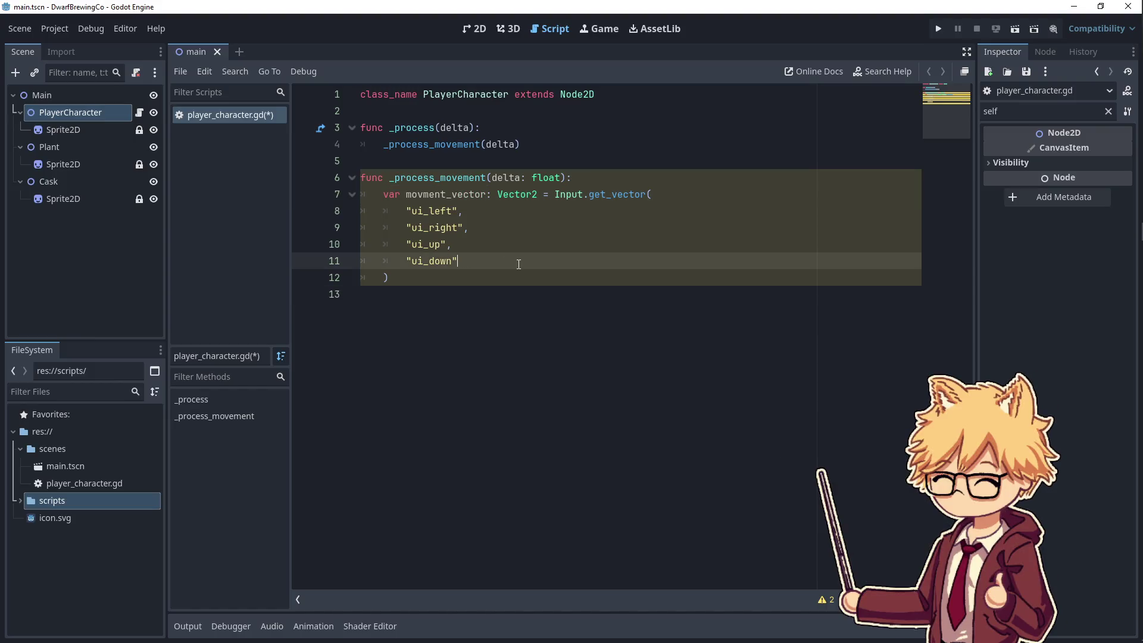
{"action": "key", "text": "Down"}
{"action": "key", "text": "Return"}
{"action": "key", "text": "Return"}
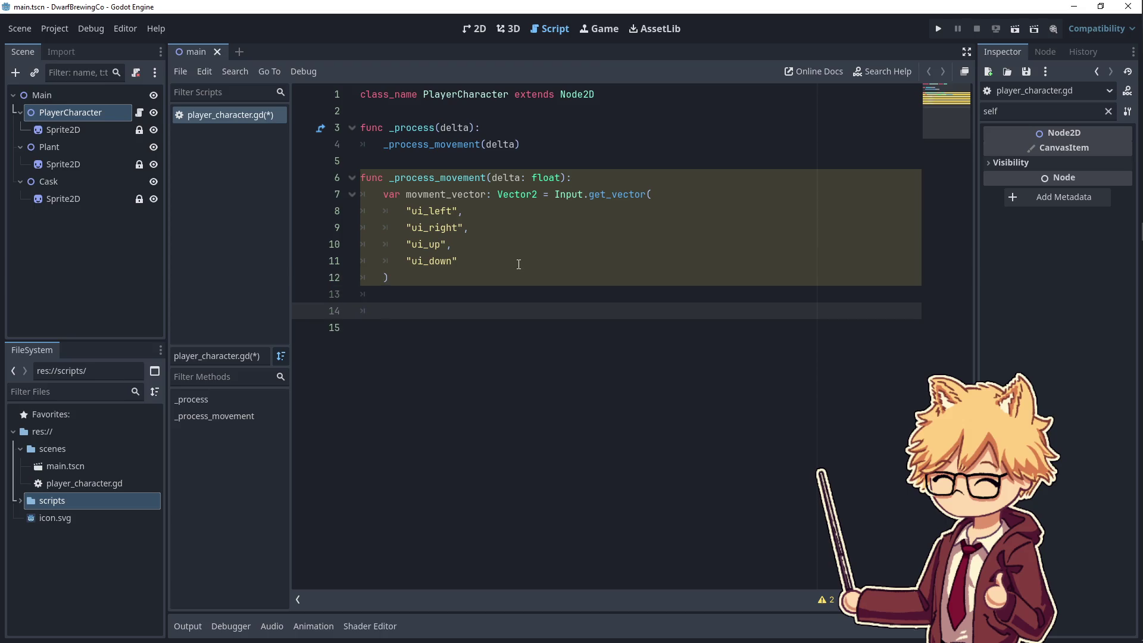
{"action": "mouse_move", "coordinate": [1137, 333]}
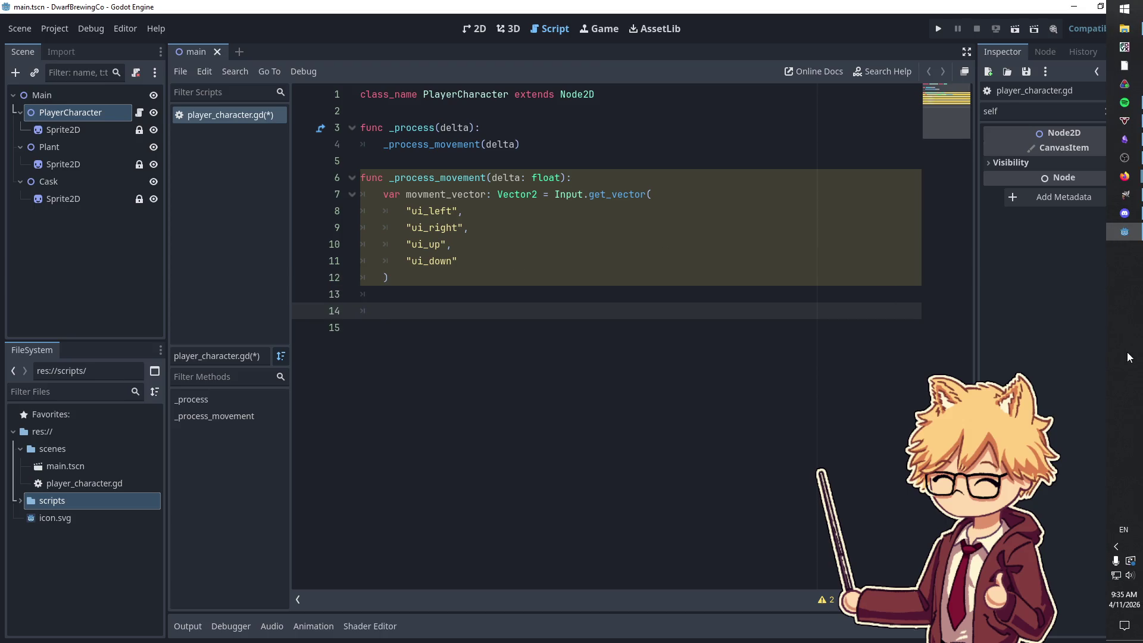
{"action": "left_click", "coordinate": [1117, 590]}
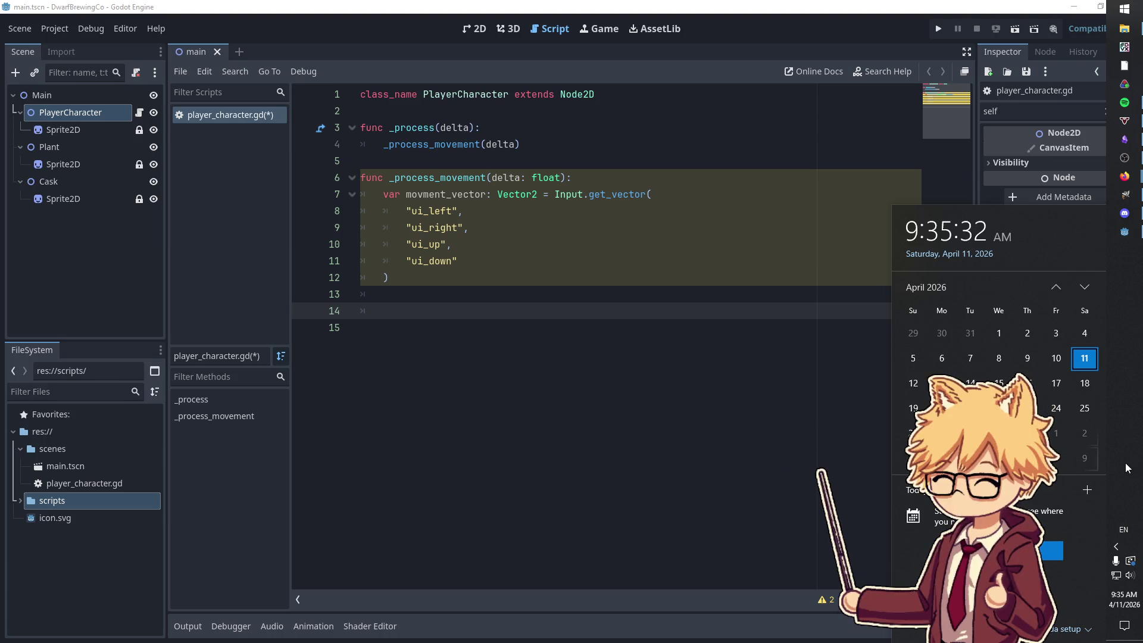
{"action": "left_click", "coordinate": [434, 316]}
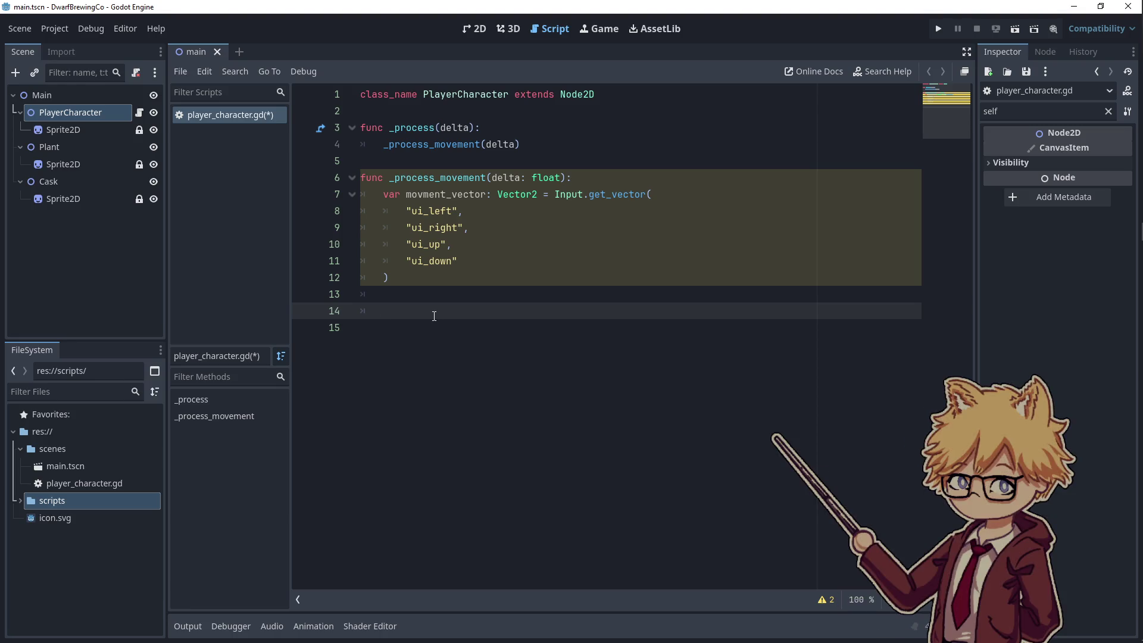
Write position += movment_vector * move_speed on line 14
{"action": "type", "text": "position += mo"}
{"action": "key", "text": "Return"}
{"action": "type", "text": "move_spee"}
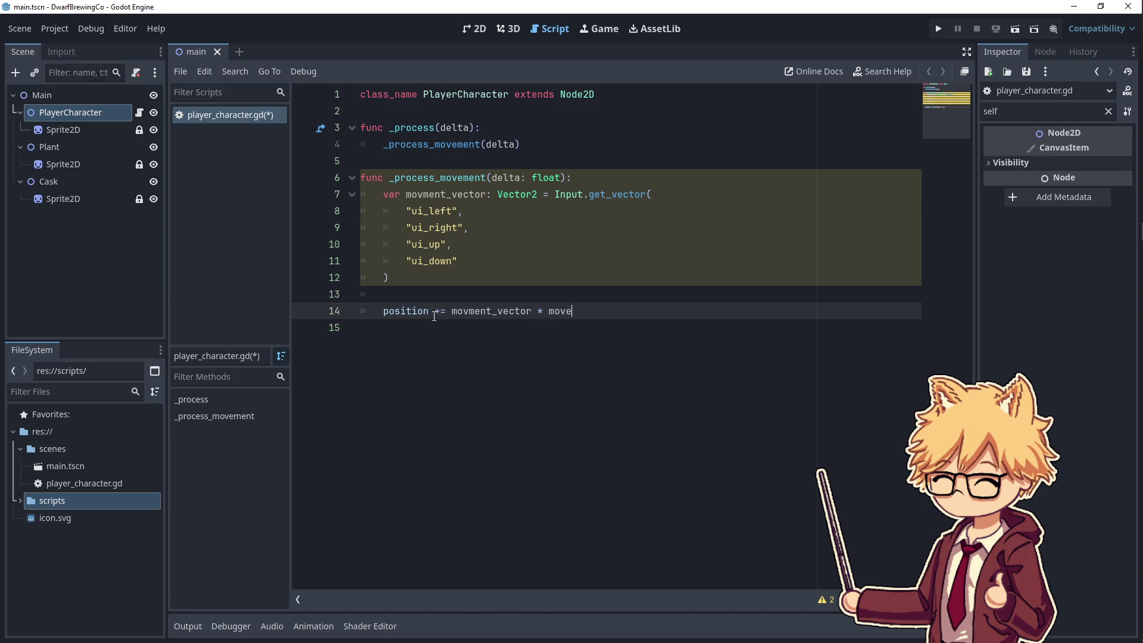
{"action": "key", "text": "BackSpace"}
{"action": "key", "text": "BackSpace"}
{"action": "type", "text": "eed"}
{"action": "double_click", "coordinate": [577, 311]}
{"action": "left_click", "coordinate": [524, 277]}
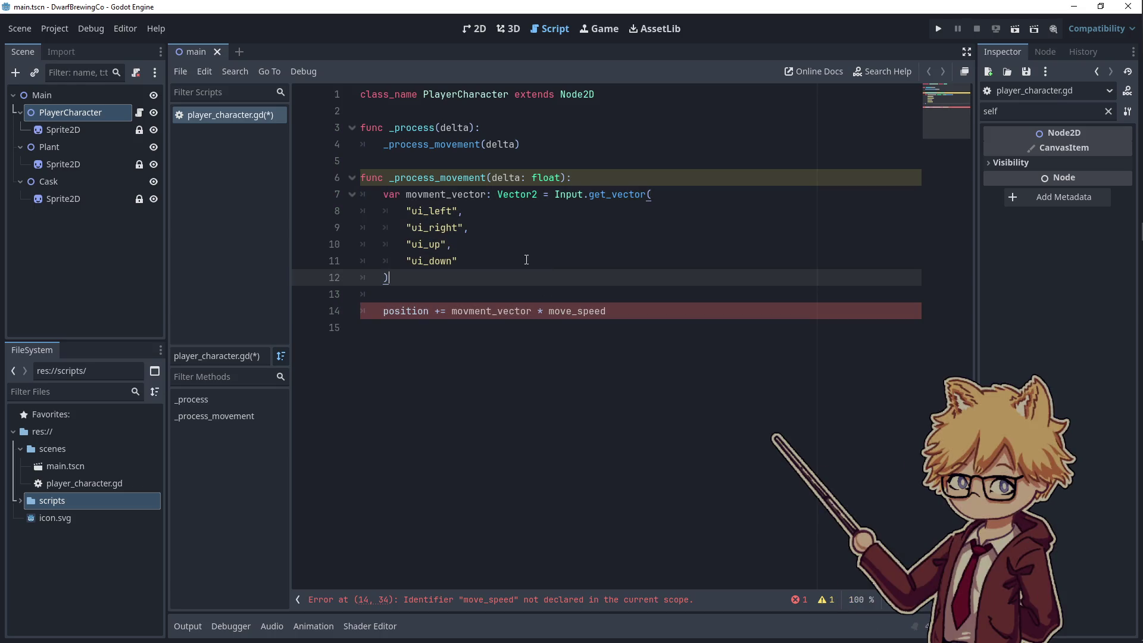
{"action": "left_click", "coordinate": [405, 109]}
{"action": "key", "text": "Return"}
{"action": "key", "text": "Return"}
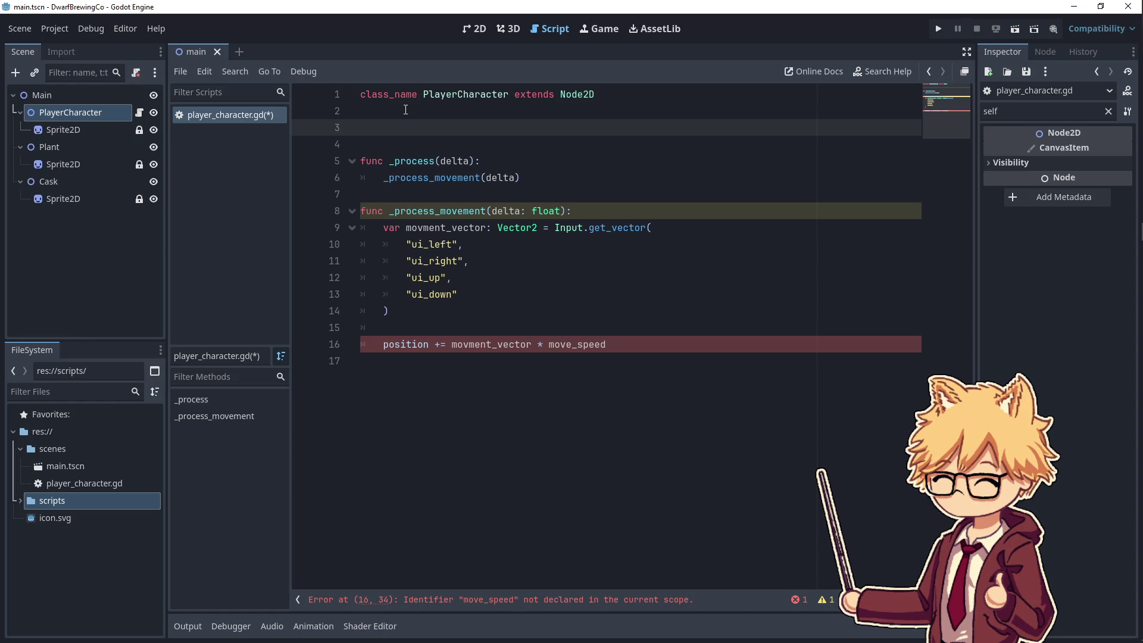
{"action": "type", "text": "@export var "}
{"action": "type", "text": "move"}
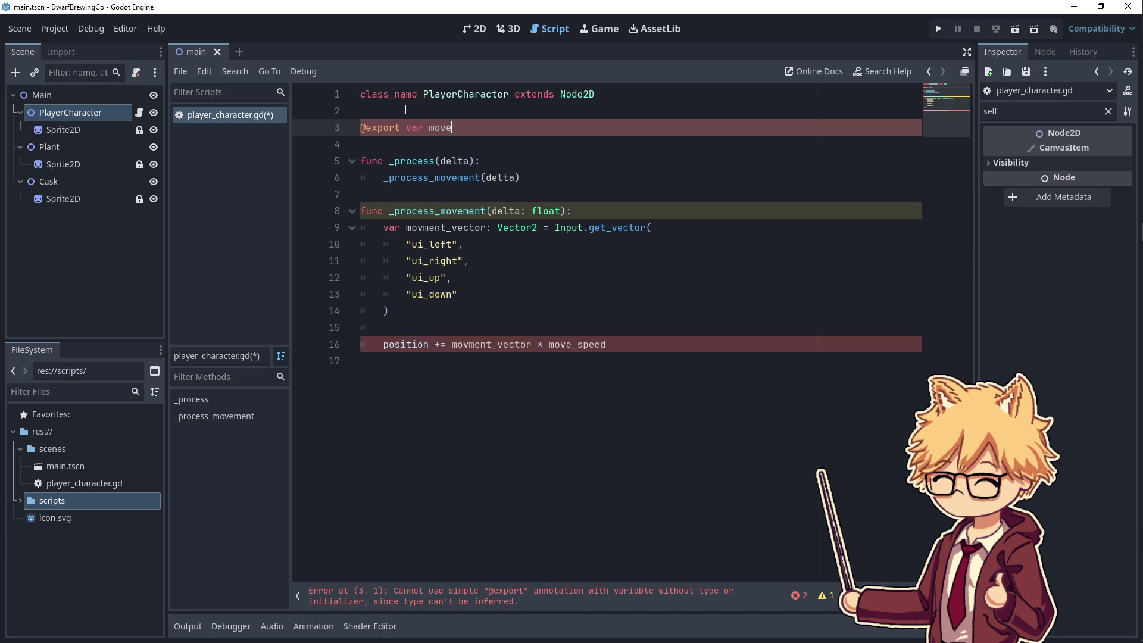
{"action": "type", "text": "_speed: "}
{"action": "type", "text": "float = 10.0"}
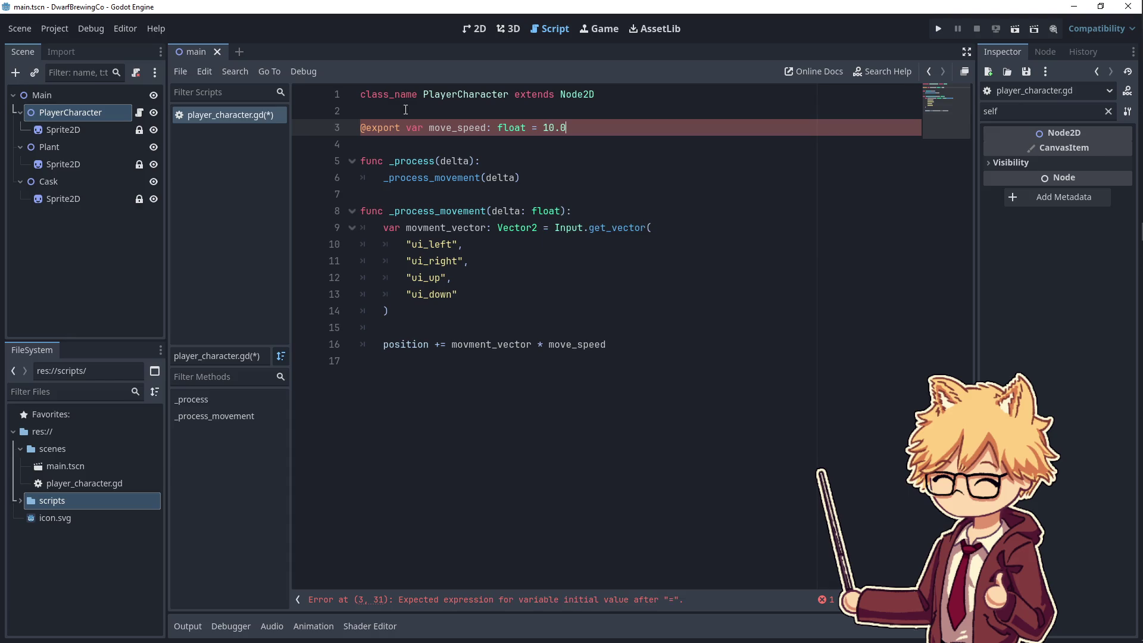
{"action": "key", "text": "ctrl+s"}
Append * delta to the position line, raise move_speed's default to 100.0, and save
{"action": "left_click", "coordinate": [568, 197]}
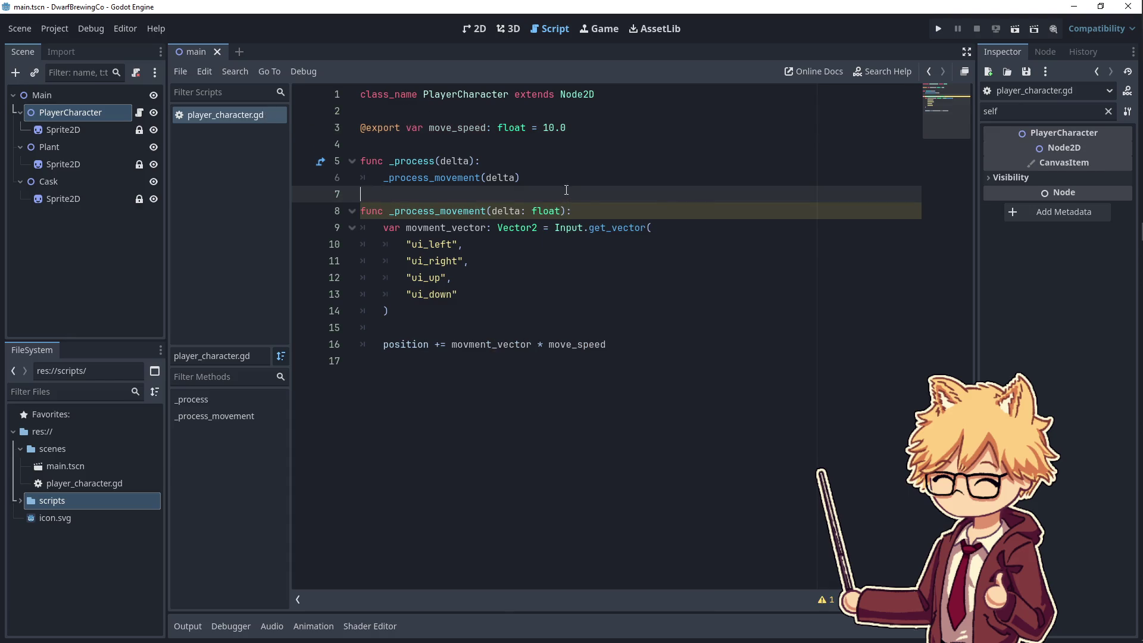
{"action": "double_click", "coordinate": [506, 211]}
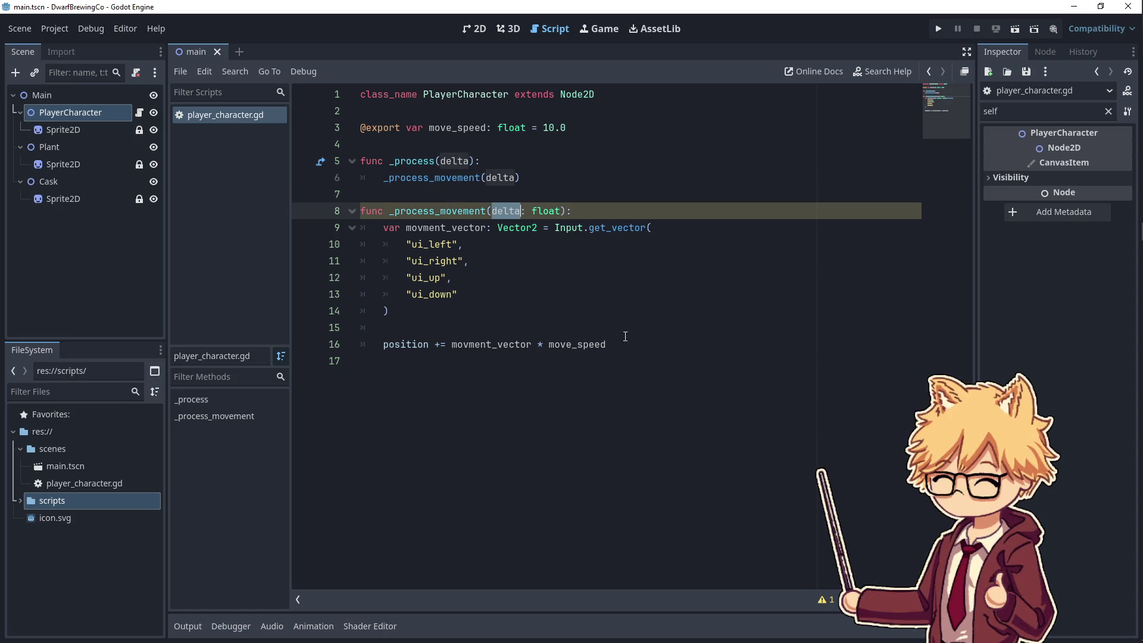
{"action": "left_click", "coordinate": [629, 344]}
{"action": "type", "text": "* delta"}
{"action": "left_click", "coordinate": [560, 128]}
{"action": "type", "text": "0"}
{"action": "left_click", "coordinate": [565, 161]}
{"action": "key", "text": "ctrl+s"}
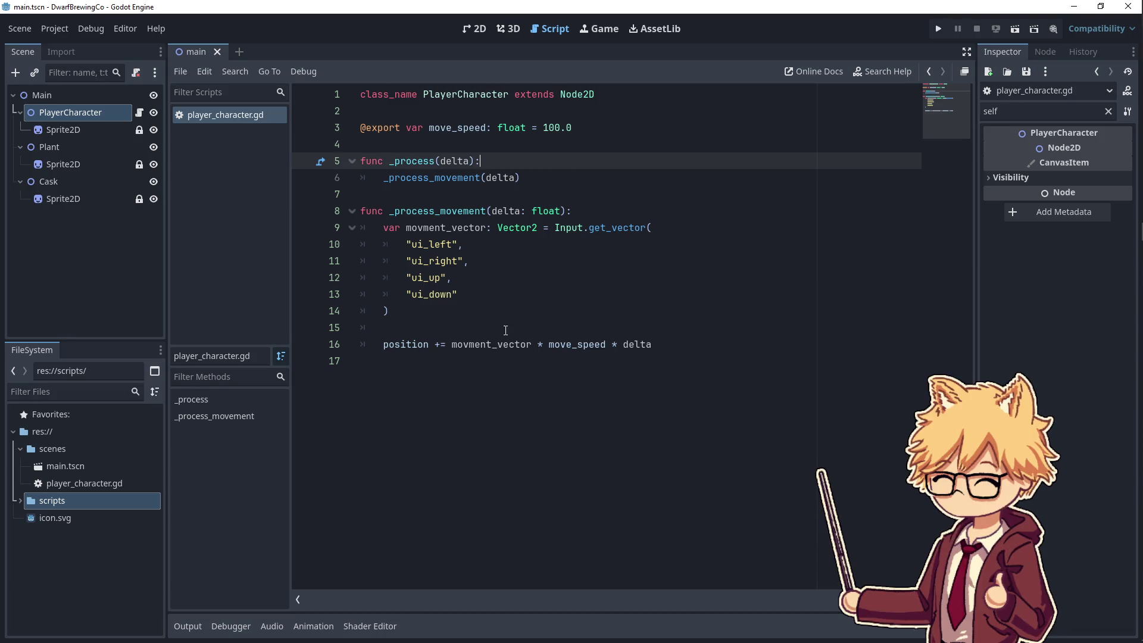
{"action": "left_click", "coordinate": [66, 31]}
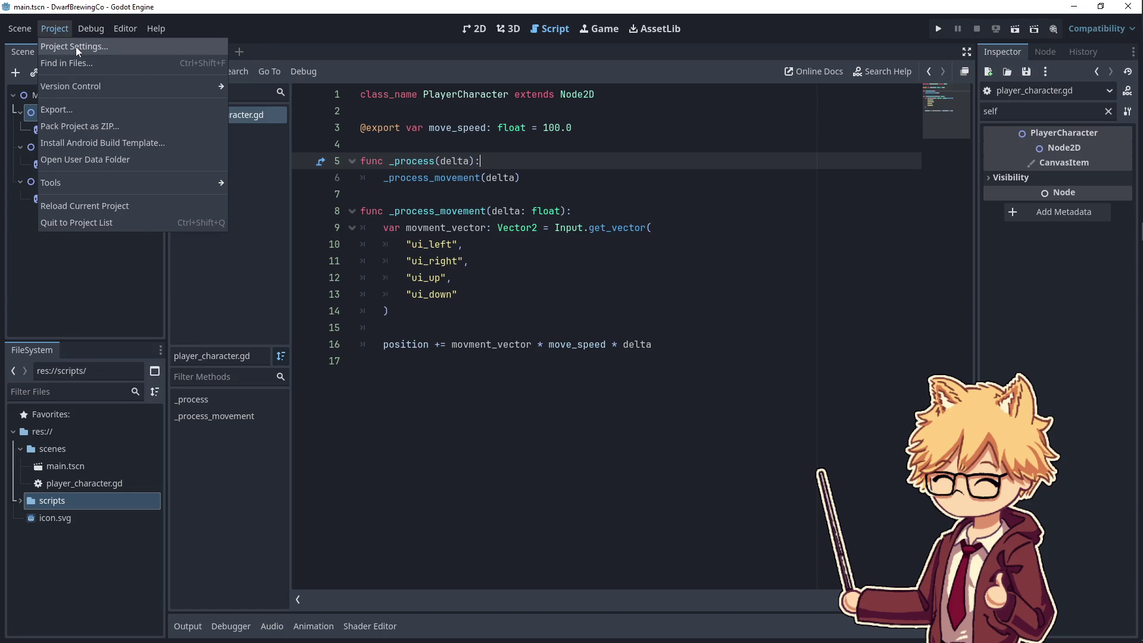
Filter Project Settings' Input Map to ui_up, review its Up key and joypad bindings, then close
{"action": "left_click", "coordinate": [76, 47]}
{"action": "left_click", "coordinate": [291, 127]}
{"action": "left_click", "coordinate": [801, 206]}
{"action": "left_click", "coordinate": [421, 147]}
{"action": "left_click", "coordinate": [344, 169]}
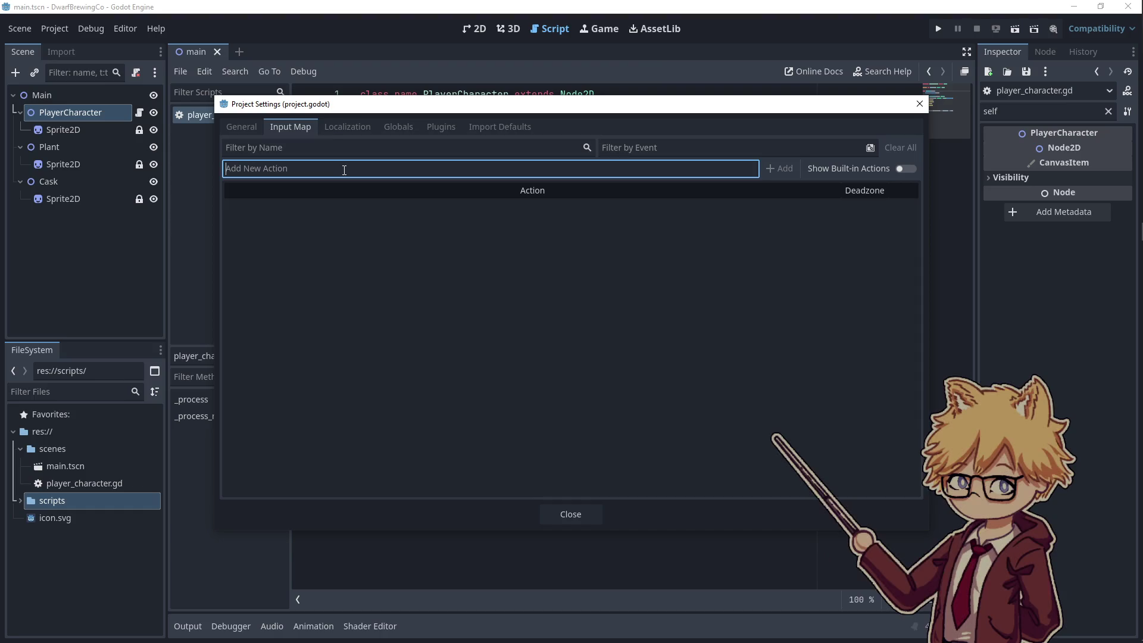
{"action": "type", "text": "ui_up"}
{"action": "key", "text": "ctrl+a"}
{"action": "key", "text": "BackSpace"}
{"action": "left_click", "coordinate": [328, 147]}
{"action": "type", "text": "ui_+"}
{"action": "key", "text": "BackSpace"}
{"action": "type", "text": "up"}
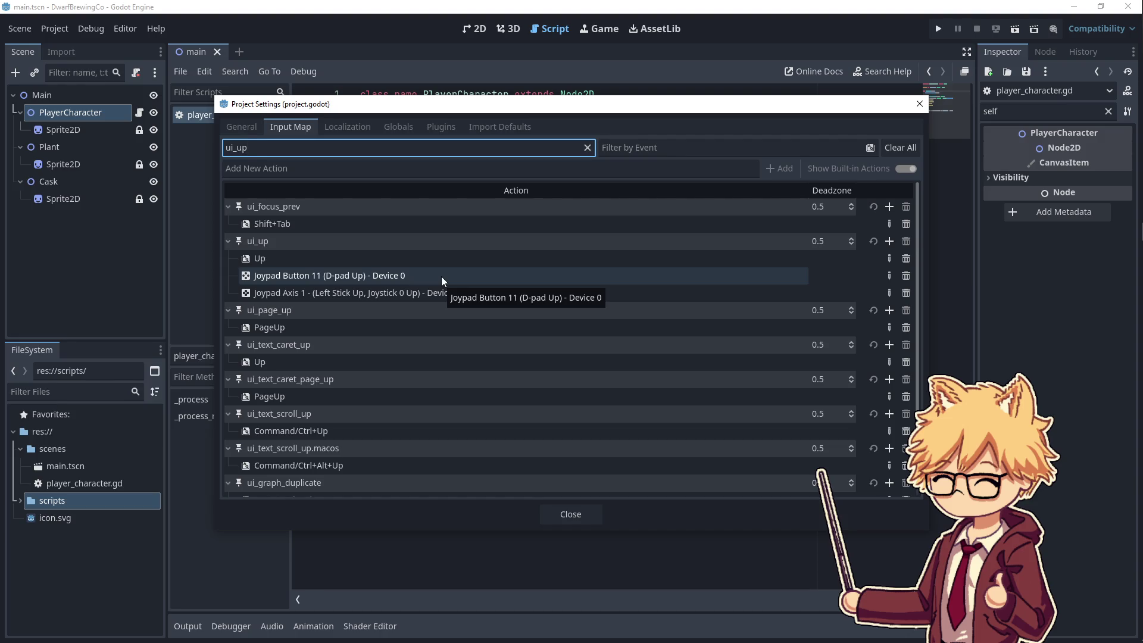
{"action": "left_click", "coordinate": [565, 513]}
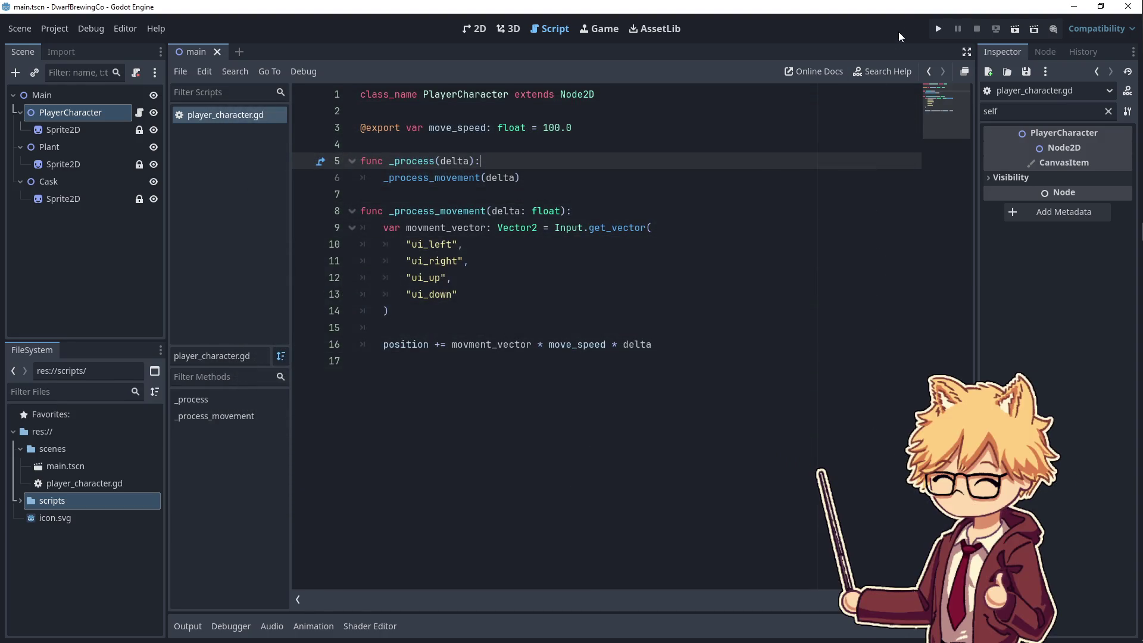
Run the project with the current scene as main, move the player left, then stop it
{"action": "left_click", "coordinate": [938, 29]}
{"action": "left_click", "coordinate": [662, 342]}
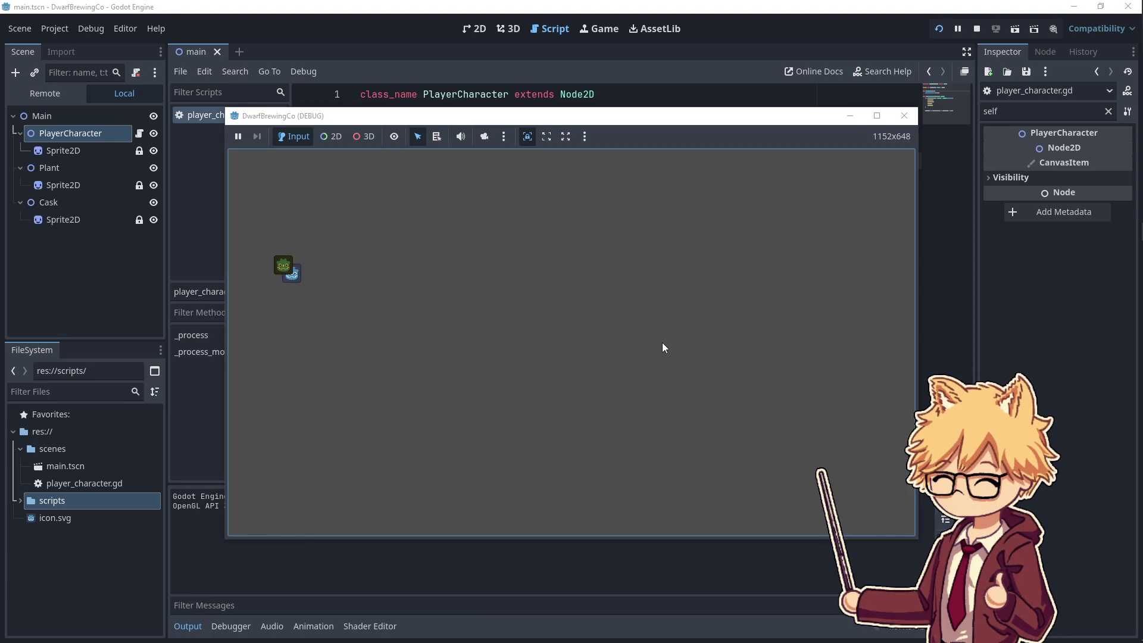
{"action": "mouse_move", "coordinate": [1124, 177]}
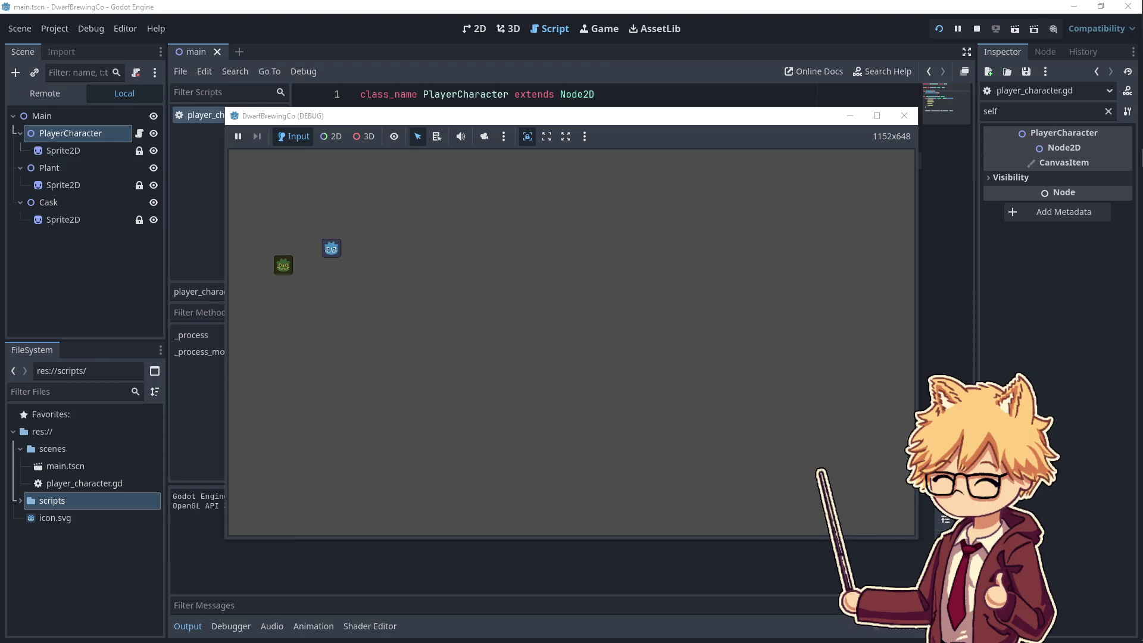
{"action": "left_click", "coordinate": [401, 292]}
{"action": "key", "text": "Left"}
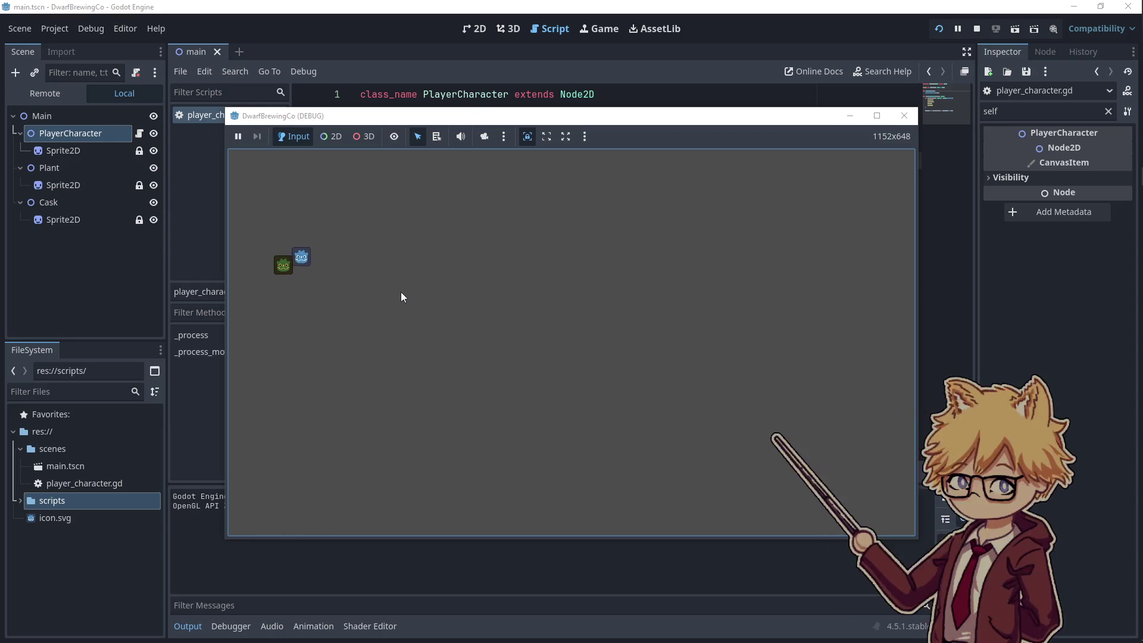
{"action": "left_click", "coordinate": [902, 117]}
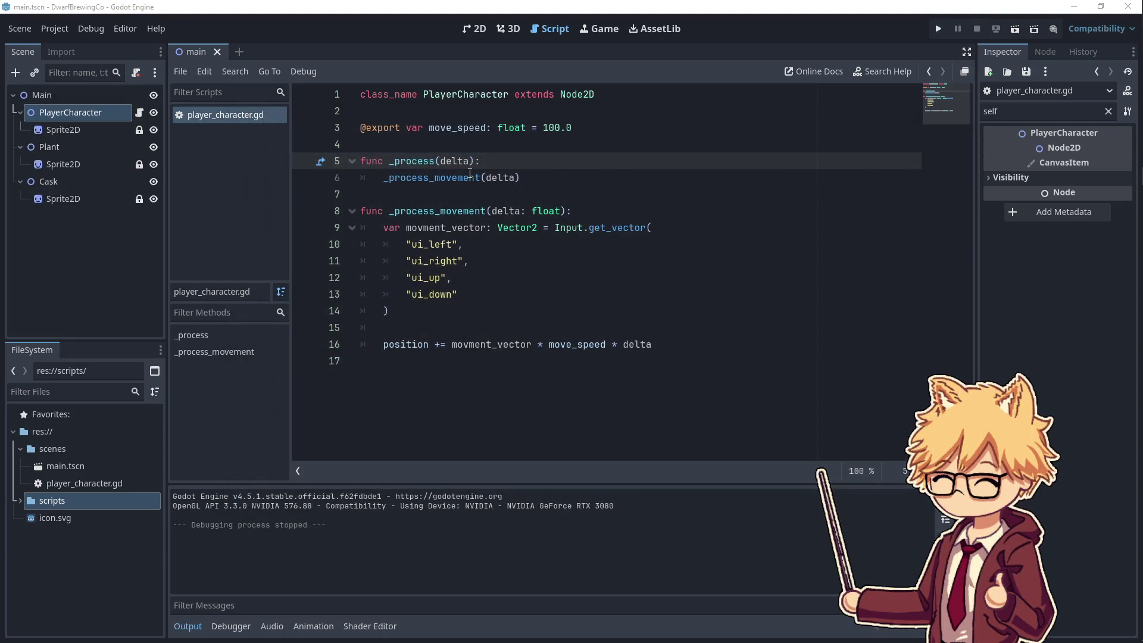
Add a Camera2D node to Main and drag it under PlayerCharacter
{"action": "left_click", "coordinate": [57, 94]}
{"action": "right_click", "coordinate": [57, 94]}
{"action": "left_click", "coordinate": [91, 106]}
{"action": "type", "text": "camera"}
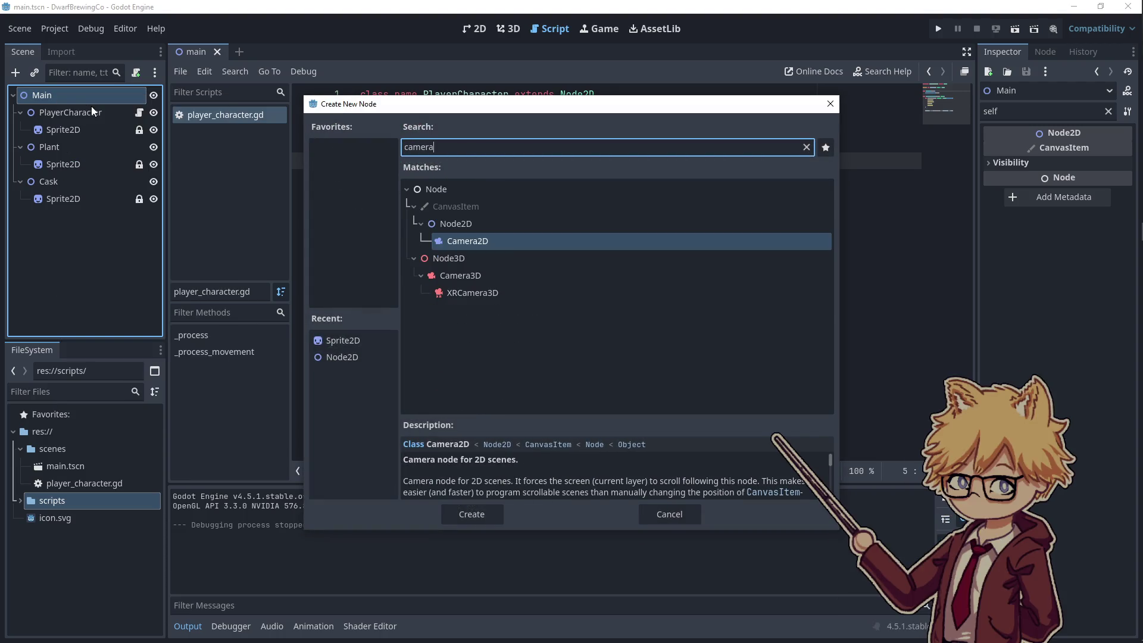
{"action": "key", "text": "Return"}
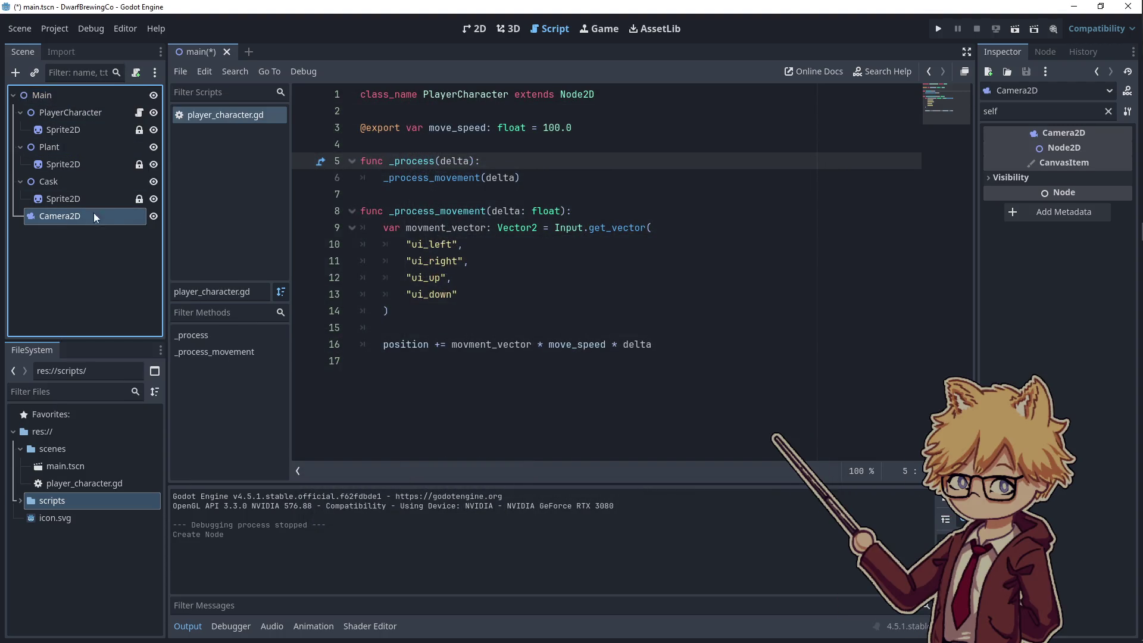
{"action": "left_click", "coordinate": [1108, 112]}
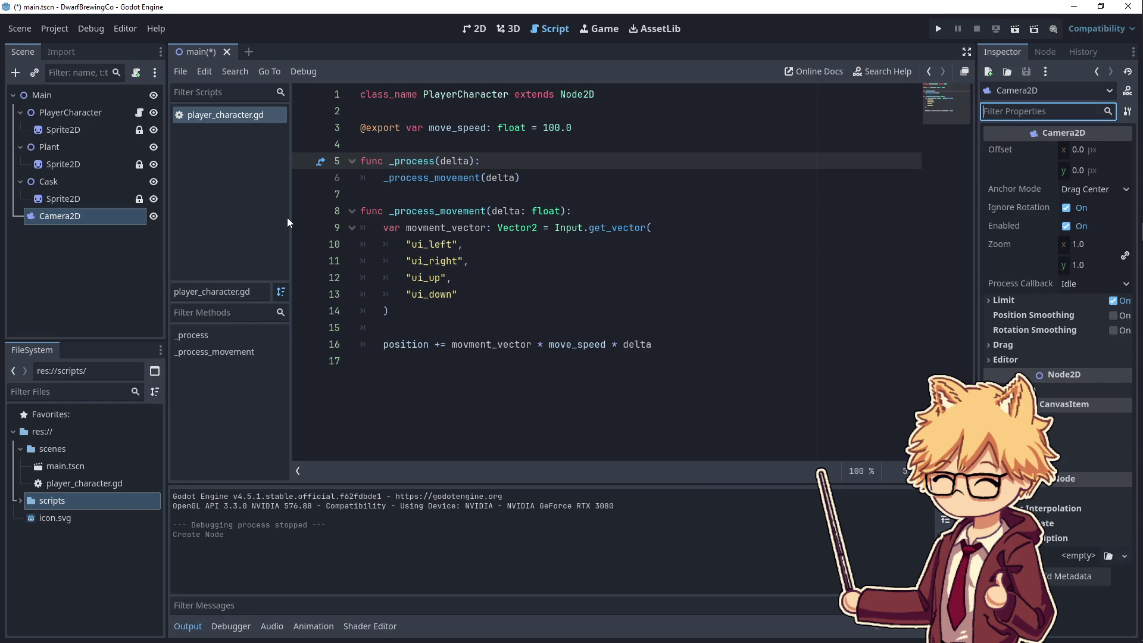
{"action": "mouse_move", "coordinate": [99, 214]}
{"action": "left_mouse_down"}
{"action": "mouse_move", "coordinate": [90, 127]}
{"action": "mouse_move", "coordinate": [73, 112]}
{"action": "left_mouse_up"}
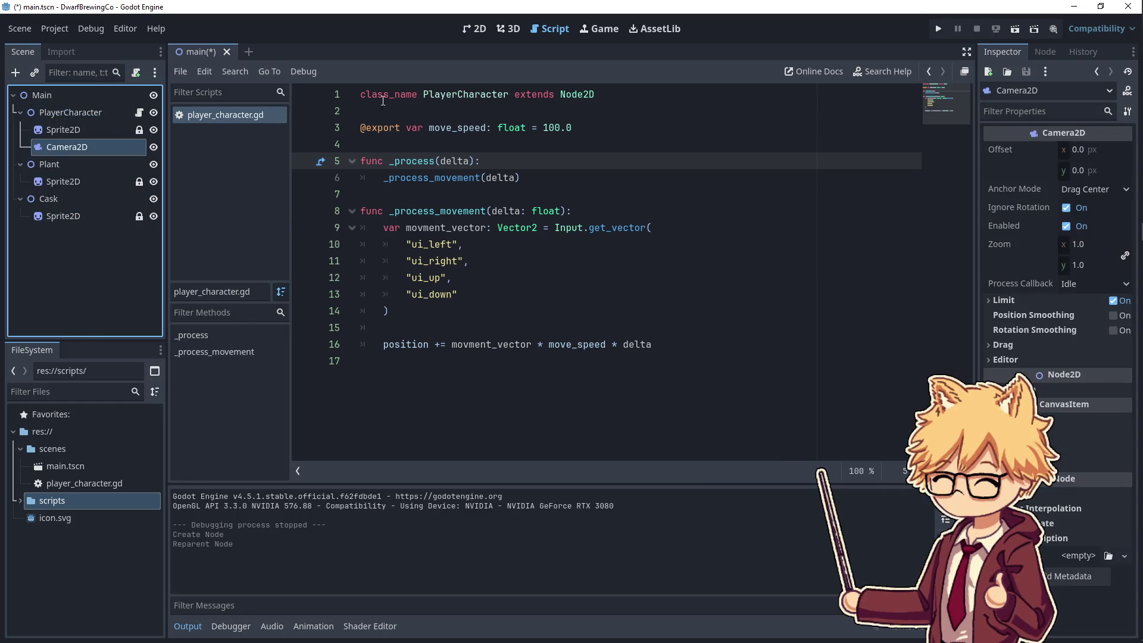
Save and test-run the scene, moving the player with the arrow keys, then stop it
{"action": "left_click", "coordinate": [938, 29]}
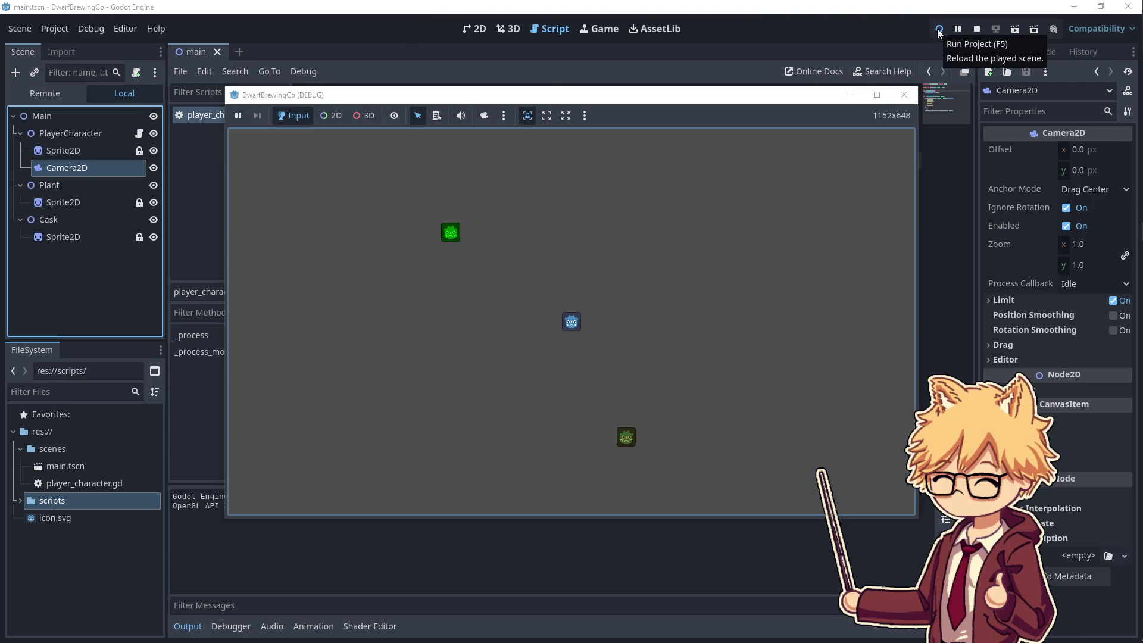
{"action": "key", "text": "Down"}
{"action": "key", "text": "Right"}
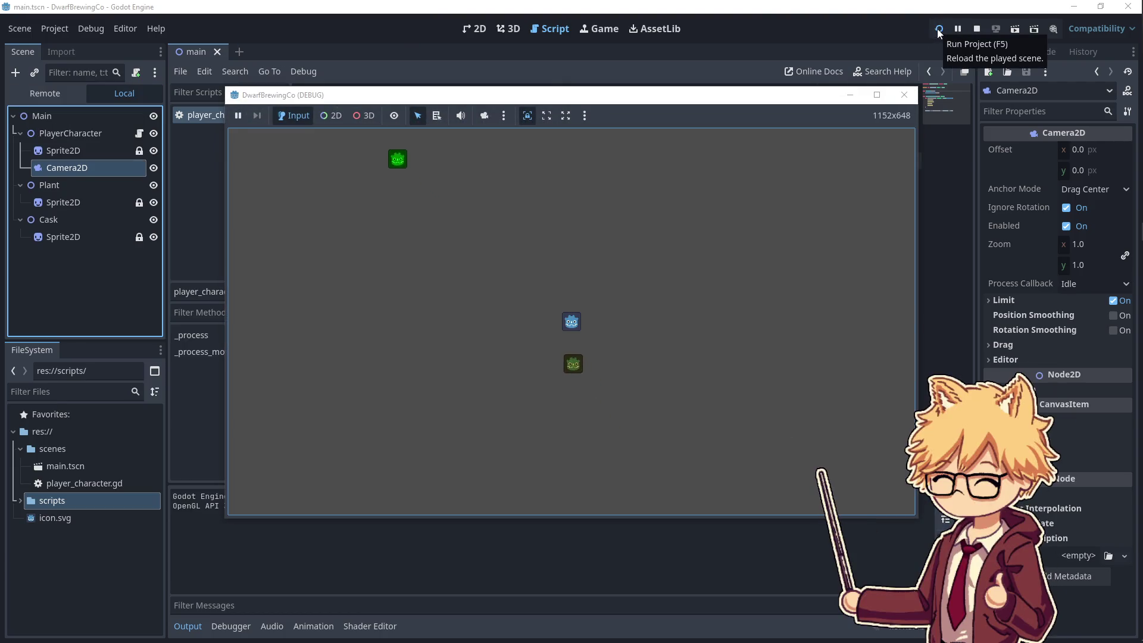
{"action": "key", "text": "Down"}
{"action": "key", "text": "Up"}
{"action": "key", "text": "Left"}
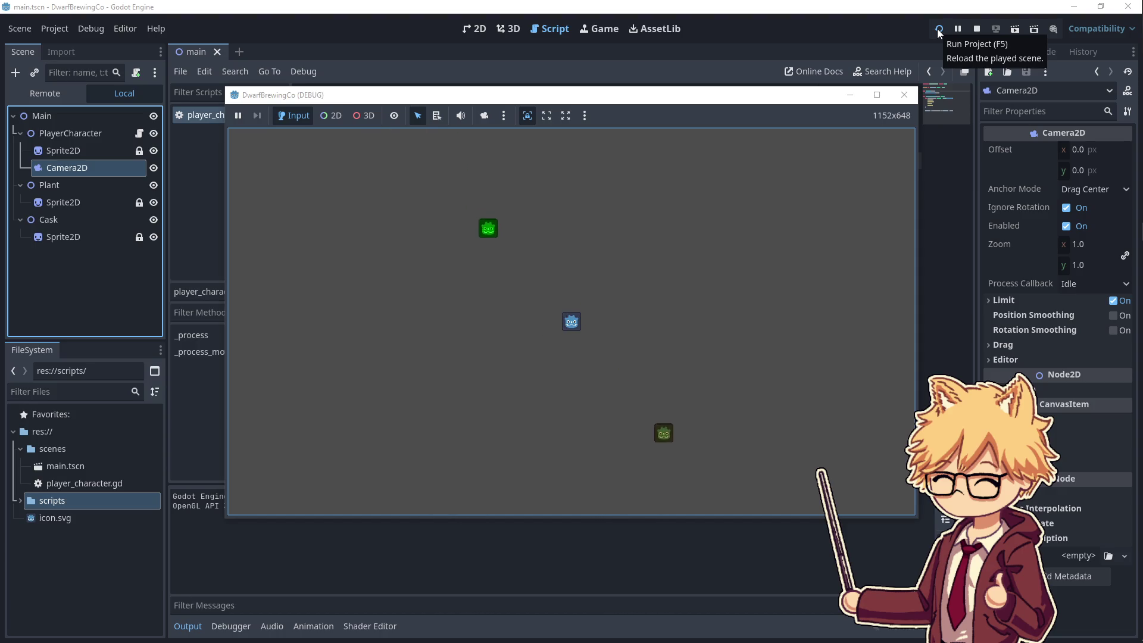
{"action": "left_click", "coordinate": [904, 95]}
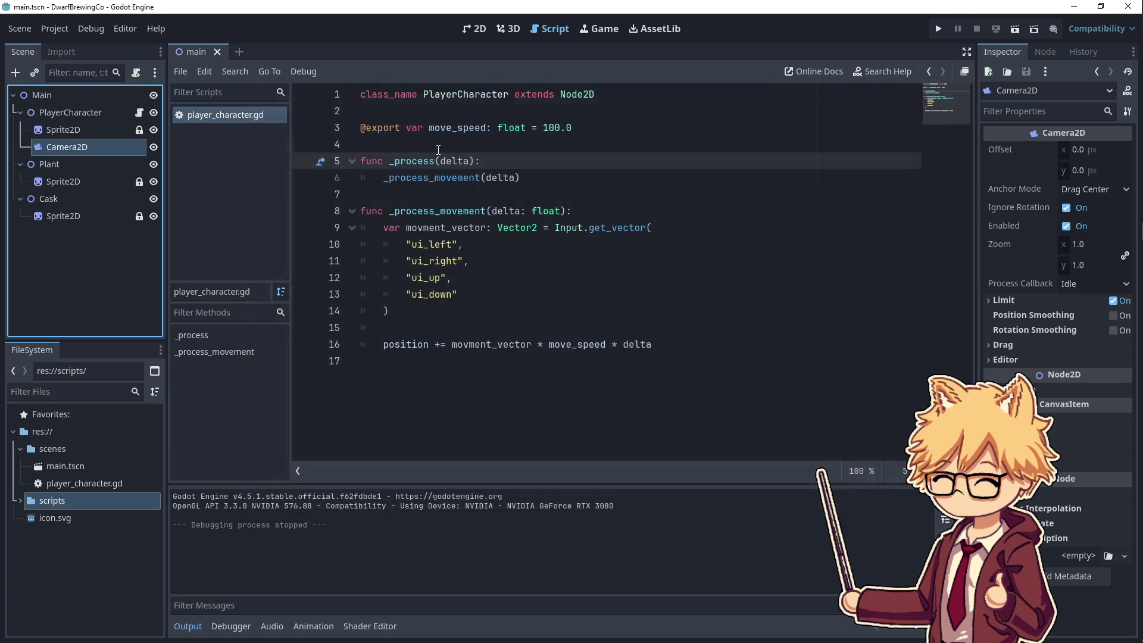
Change the move_speed default on line 3 from 100.0 to 200.0
{"action": "left_click", "coordinate": [550, 128]}
{"action": "key", "text": "BackSpace"}
{"action": "type", "text": "2"}
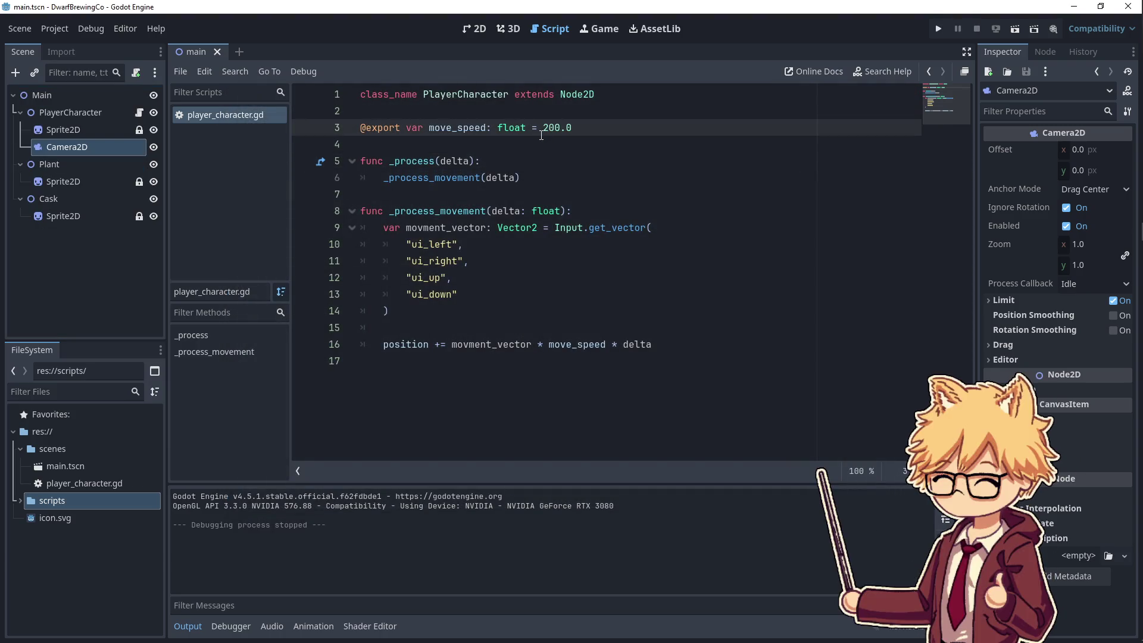
Test-run the faster player around the plant and cask, then stop the game
{"action": "key", "text": "F5"}
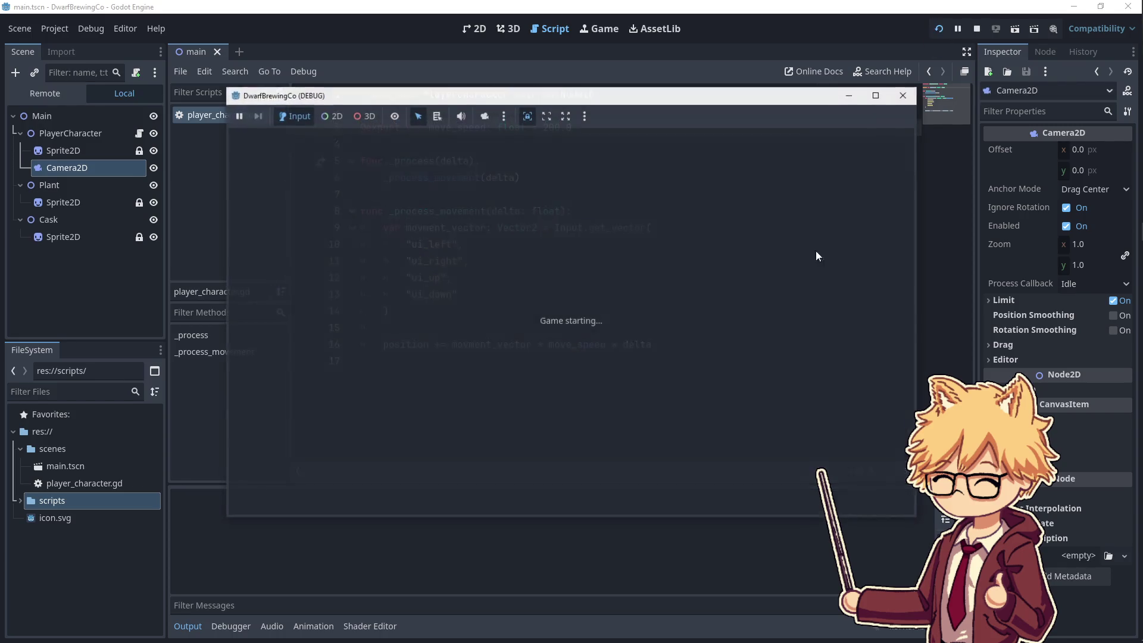
{"action": "key", "text": "Right"}
{"action": "key", "text": "Down"}
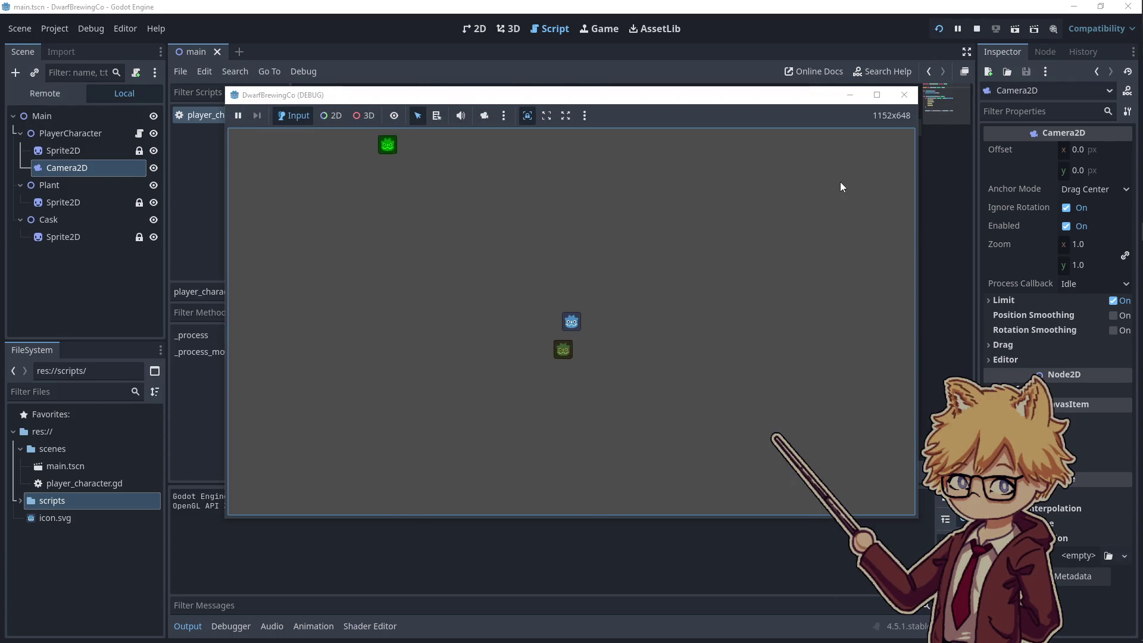
{"action": "key", "text": "Up"}
{"action": "key", "text": "Left"}
{"action": "key", "text": "Up"}
{"action": "key", "text": "Left"}
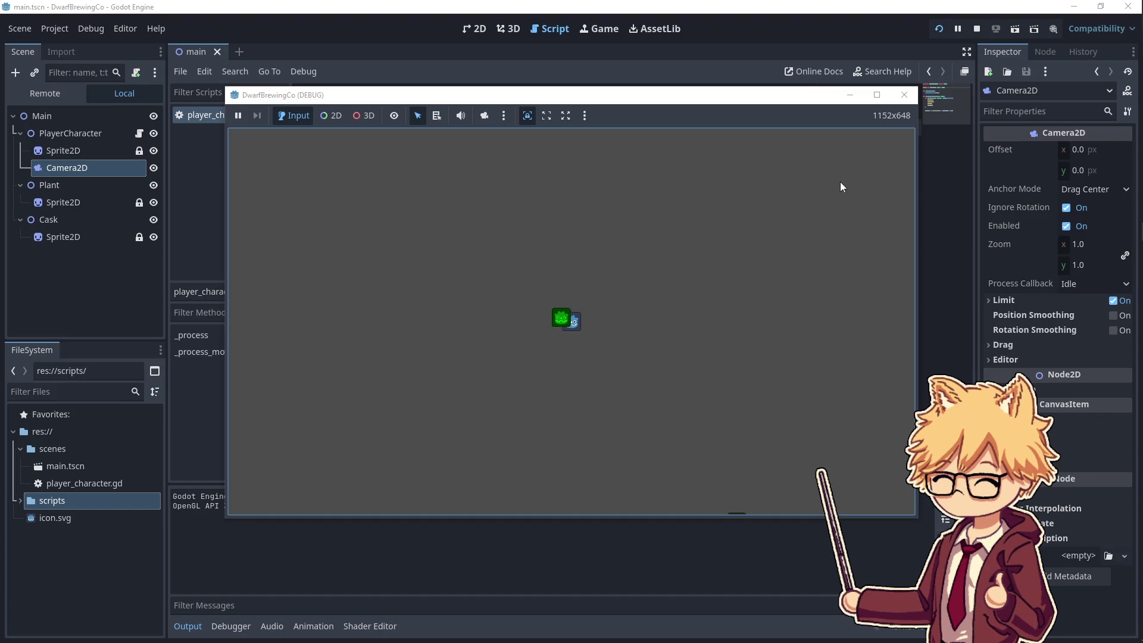
{"action": "key", "text": "Right"}
{"action": "key", "text": "Down"}
{"action": "key", "text": "Right"}
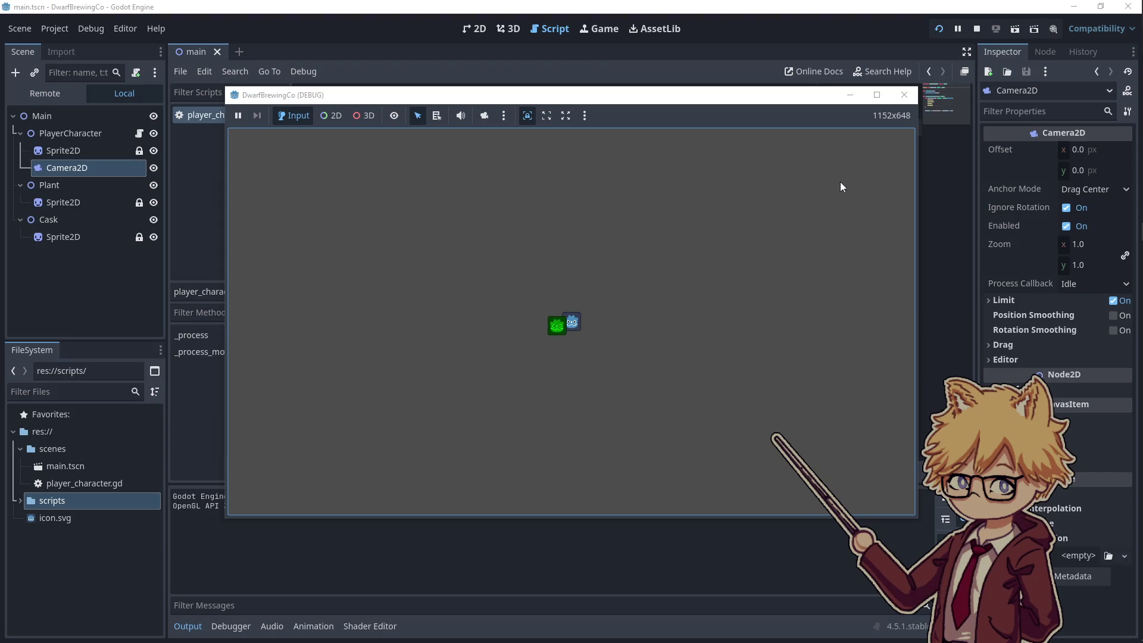
{"action": "key", "text": "Down"}
{"action": "key", "text": "Right"}
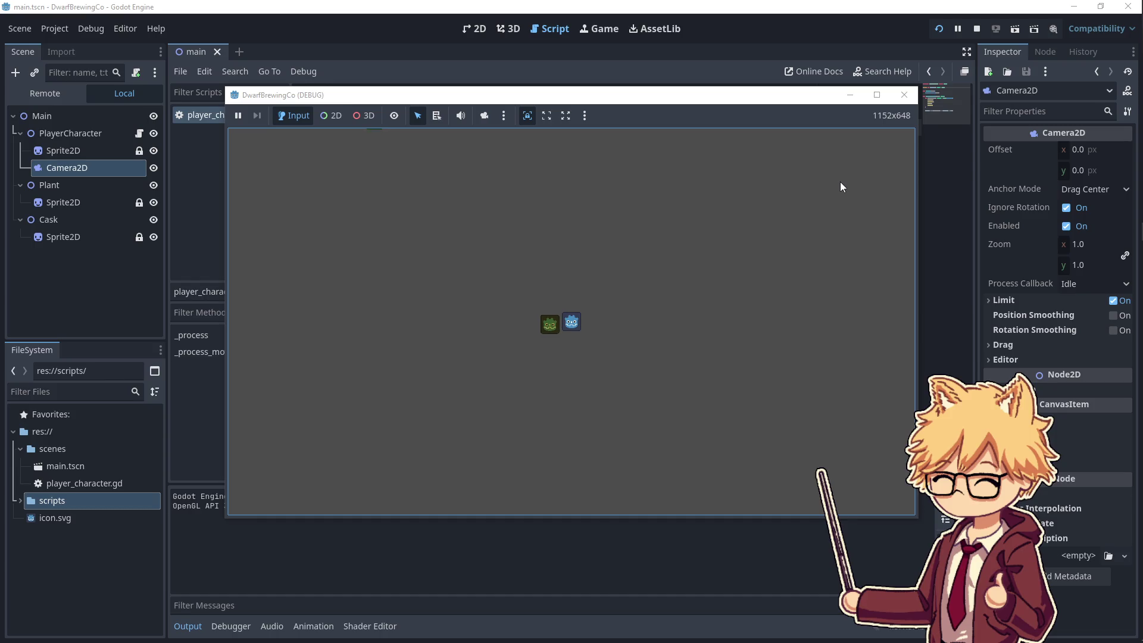
{"action": "key", "text": "Up"}
{"action": "key", "text": "Left"}
{"action": "key", "text": "Up"}
{"action": "key", "text": "Left"}
{"action": "key", "text": "Right"}
{"action": "key", "text": "Down"}
{"action": "key", "text": "Right"}
{"action": "key", "text": "Down"}
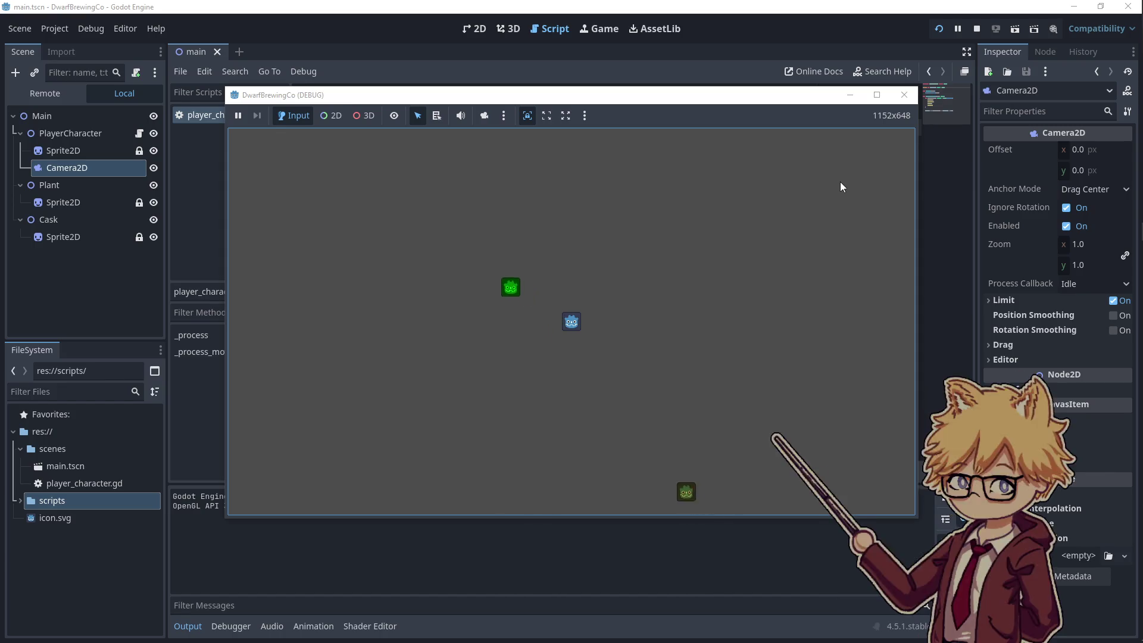
{"action": "key", "text": "Left"}
{"action": "key", "text": "Up"}
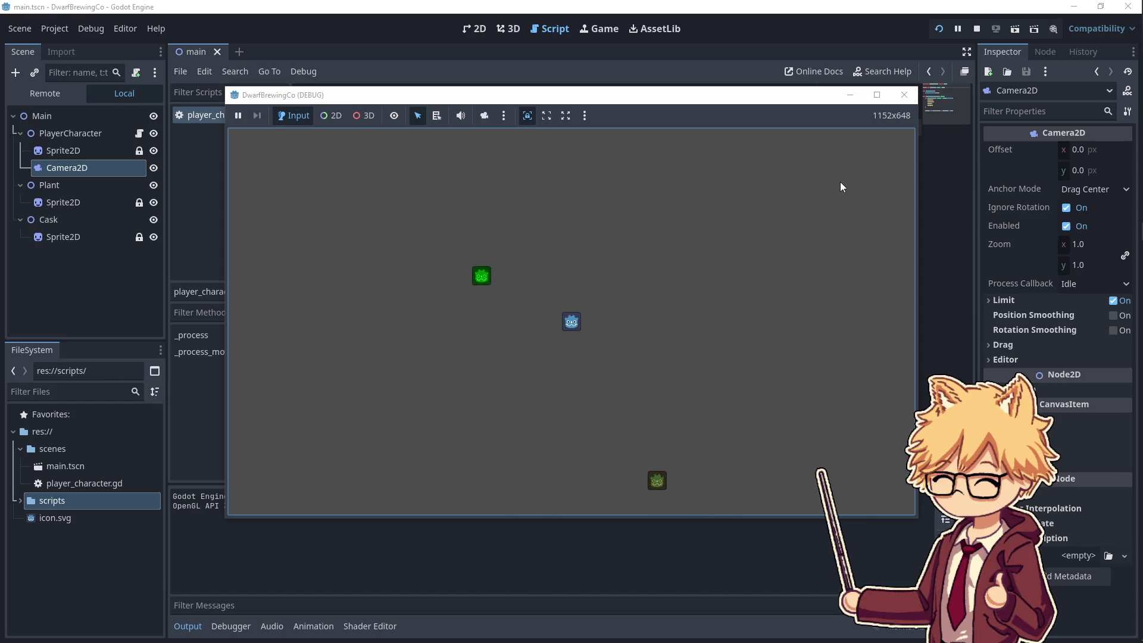
{"action": "key", "text": "Down"}
{"action": "key", "text": "Left"}
{"action": "key", "text": "Down"}
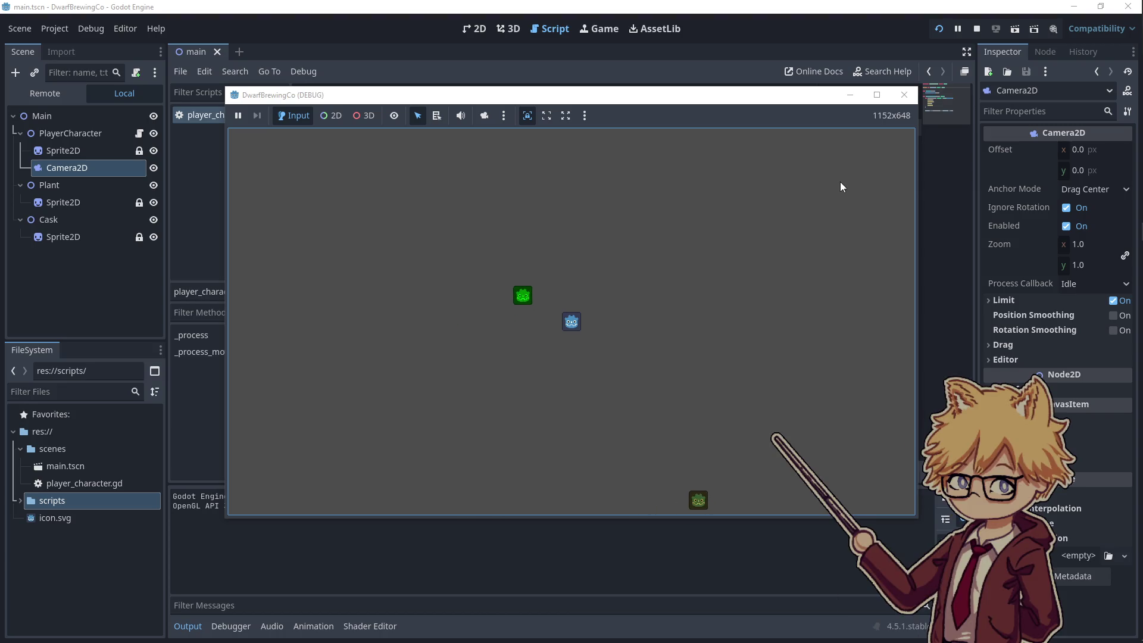
{"action": "key", "text": "Left"}
{"action": "key", "text": "Down"}
{"action": "key", "text": "Right"}
{"action": "key", "text": "Down"}
{"action": "key", "text": "Up"}
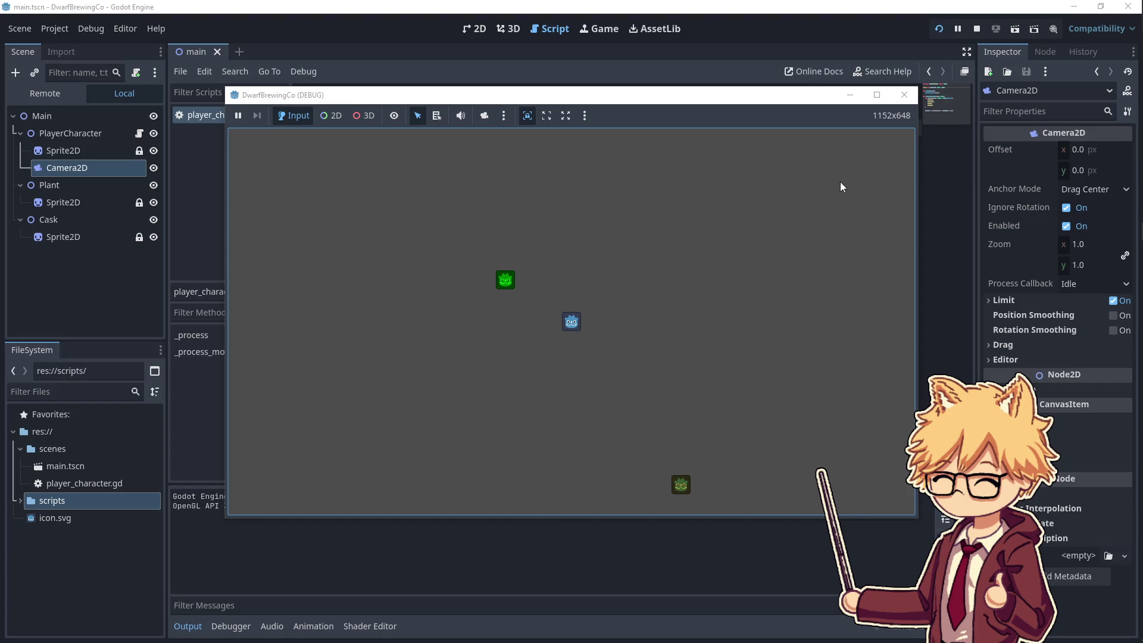
{"action": "key", "text": "Up"}
{"action": "key", "text": "Left"}
{"action": "key", "text": "Down"}
{"action": "key", "text": "Right"}
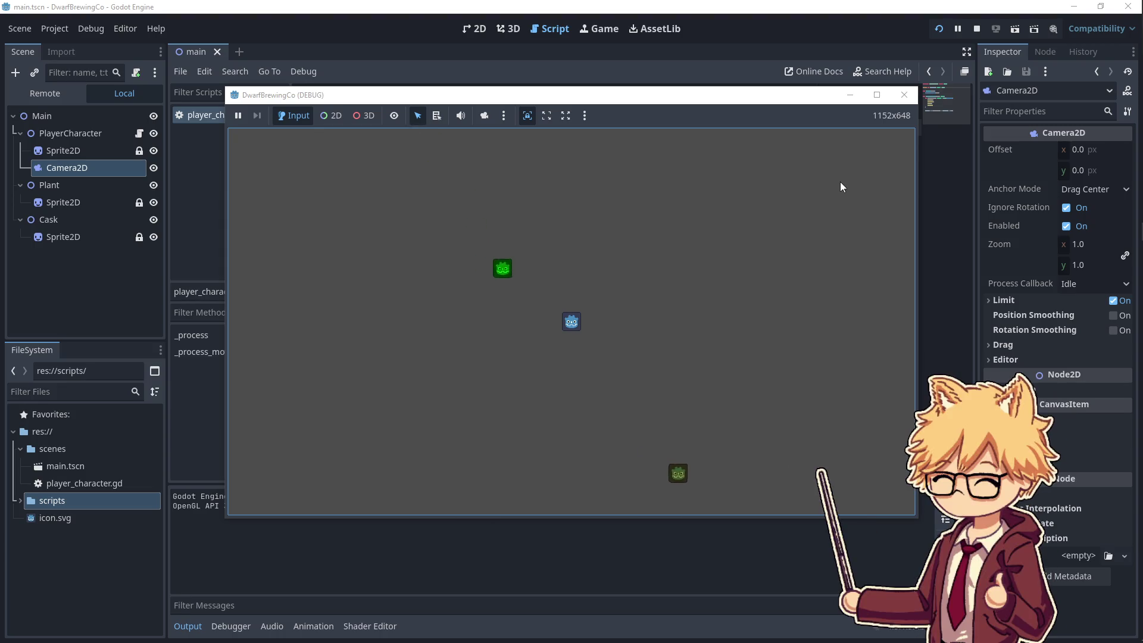
{"action": "left_click", "coordinate": [904, 95]}
{"action": "left_click", "coordinate": [140, 284]}
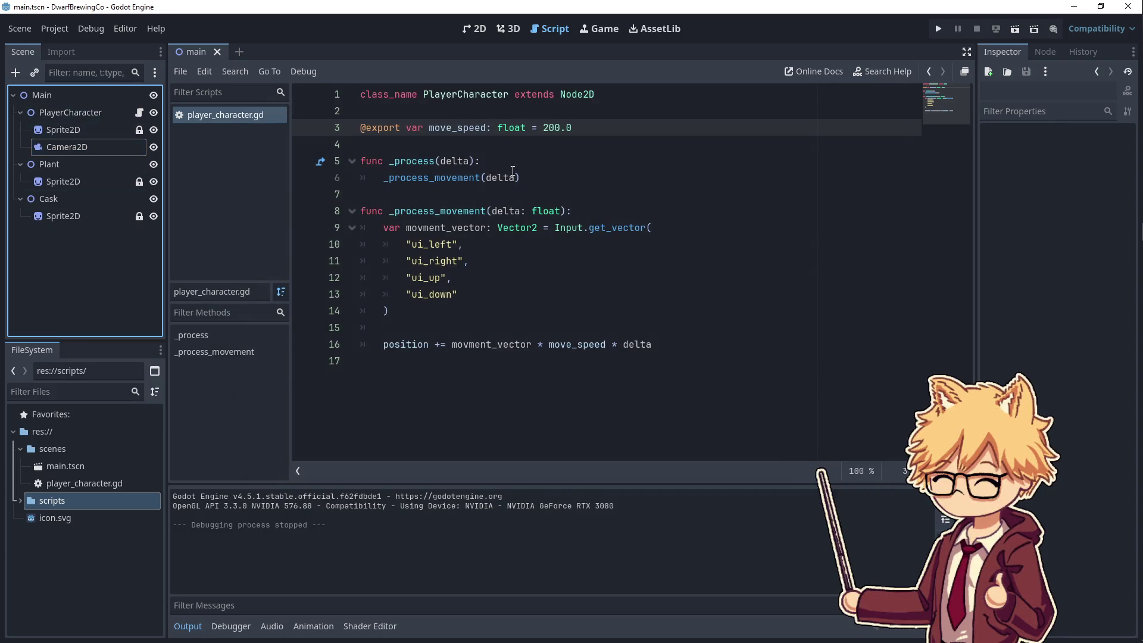
Show the main scene in the 2D view and cancel adding a child to PlayerCharacter
{"action": "left_click", "coordinate": [472, 29]}
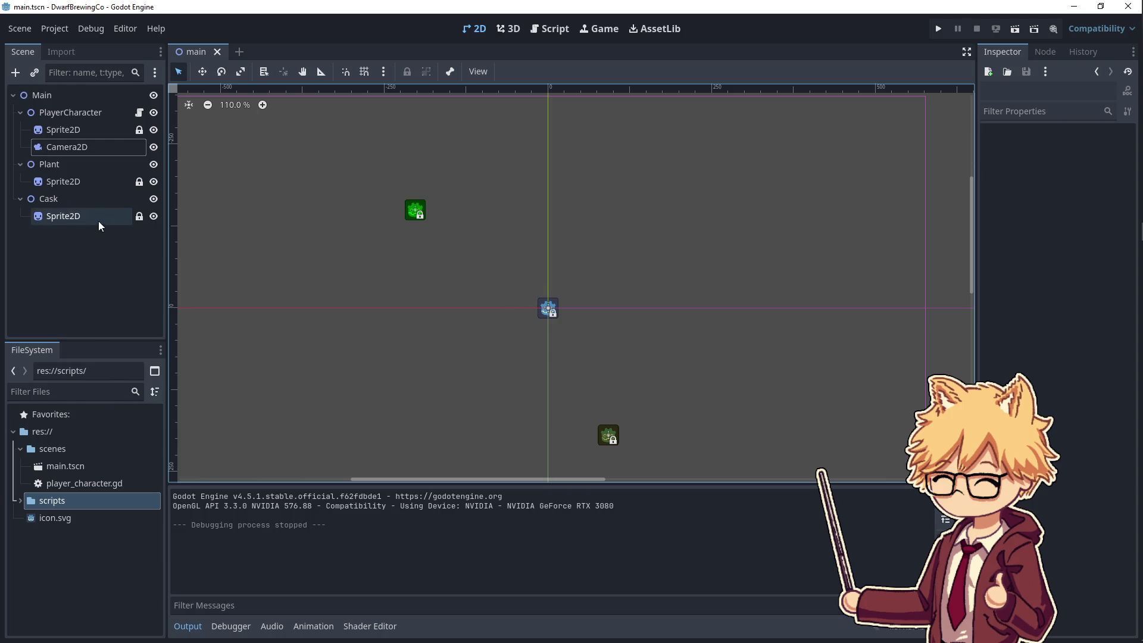
{"action": "right_click", "coordinate": [100, 114]}
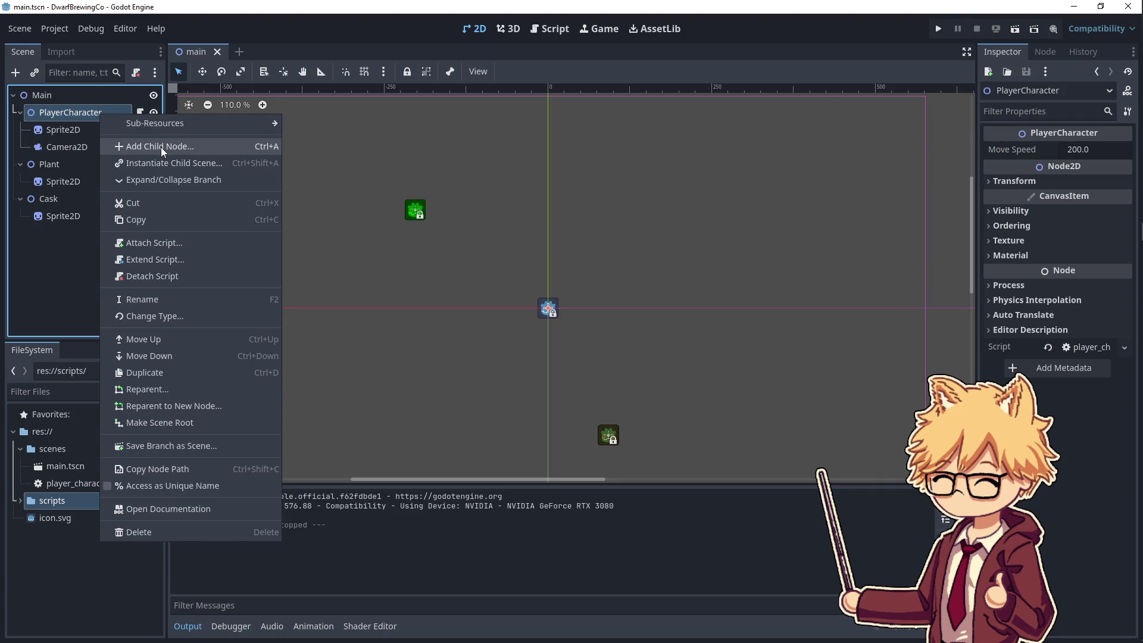
{"action": "left_click", "coordinate": [161, 147]}
{"action": "left_click", "coordinate": [668, 512]}
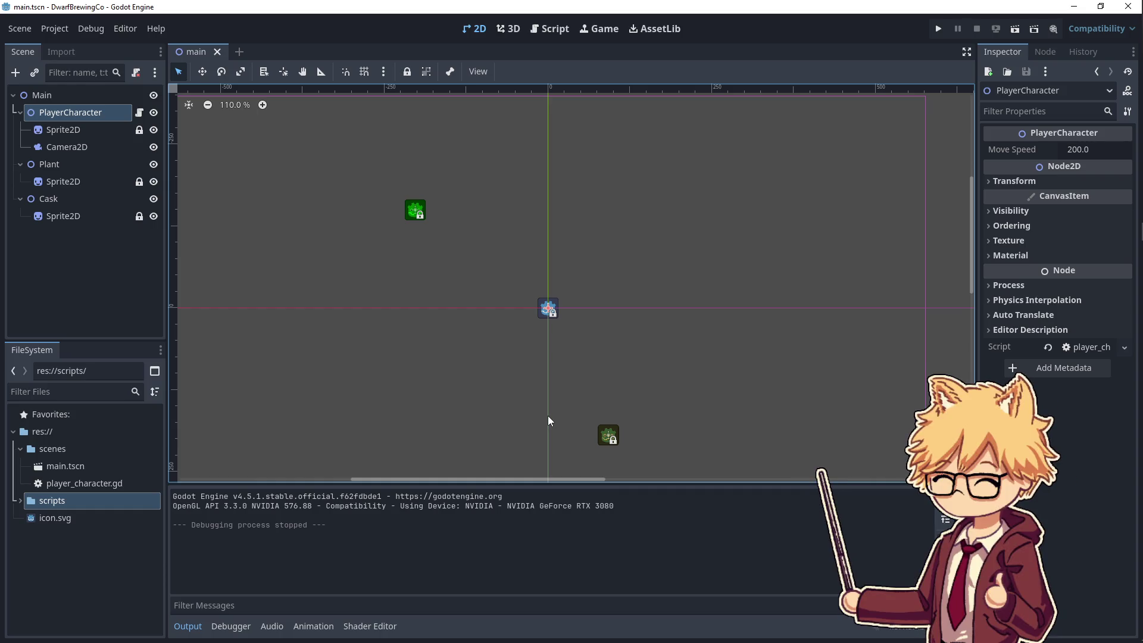
{"action": "right_click", "coordinate": [80, 111]}
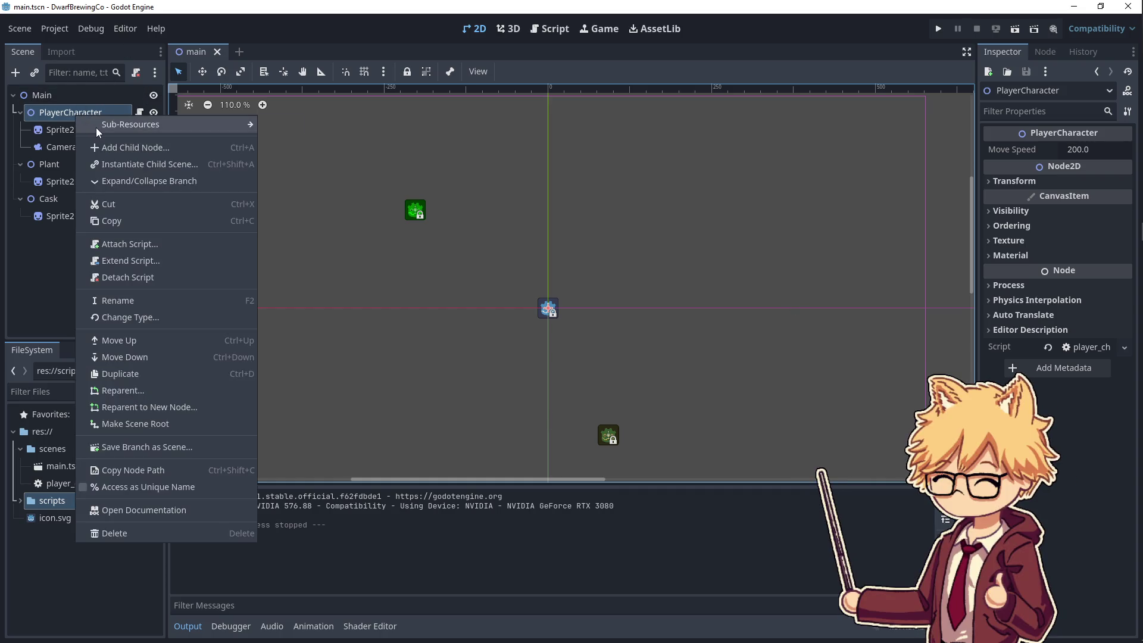
Add an Area2D under PlayerCharacter with a CollisionShape2D child
{"action": "left_click", "coordinate": [96, 147]}
{"action": "type", "text": "area"}
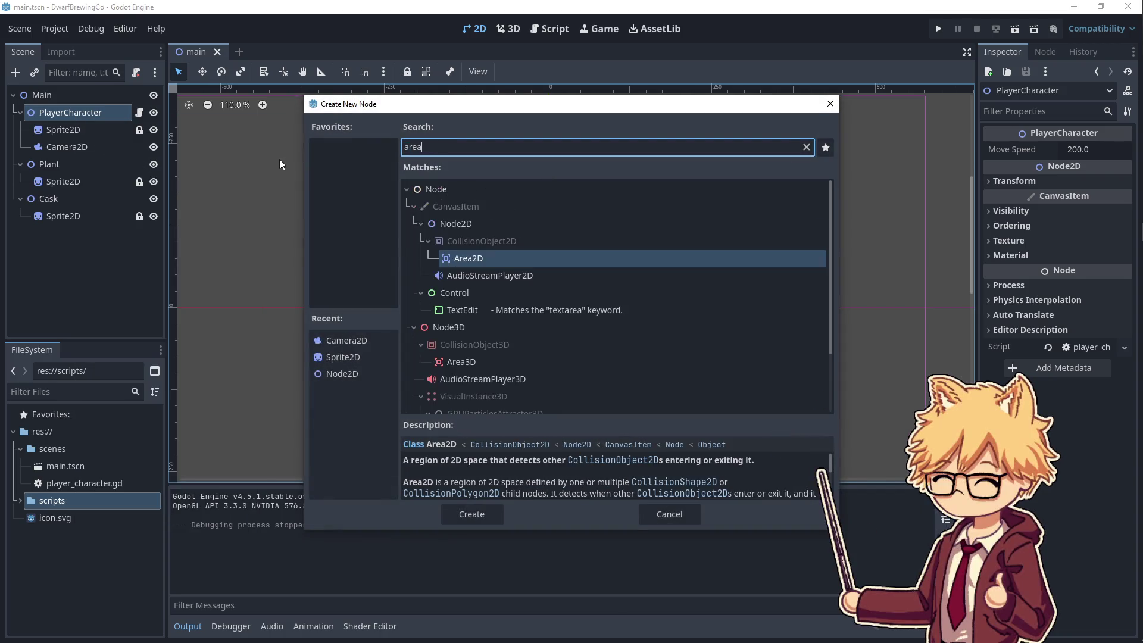
{"action": "key", "text": "Return"}
{"action": "key", "text": "ctrl+a"}
{"action": "type", "text": "shape"}
{"action": "key", "text": "BackSpace"}
{"action": "key", "text": "BackSpace"}
{"action": "key", "text": "BackSpace"}
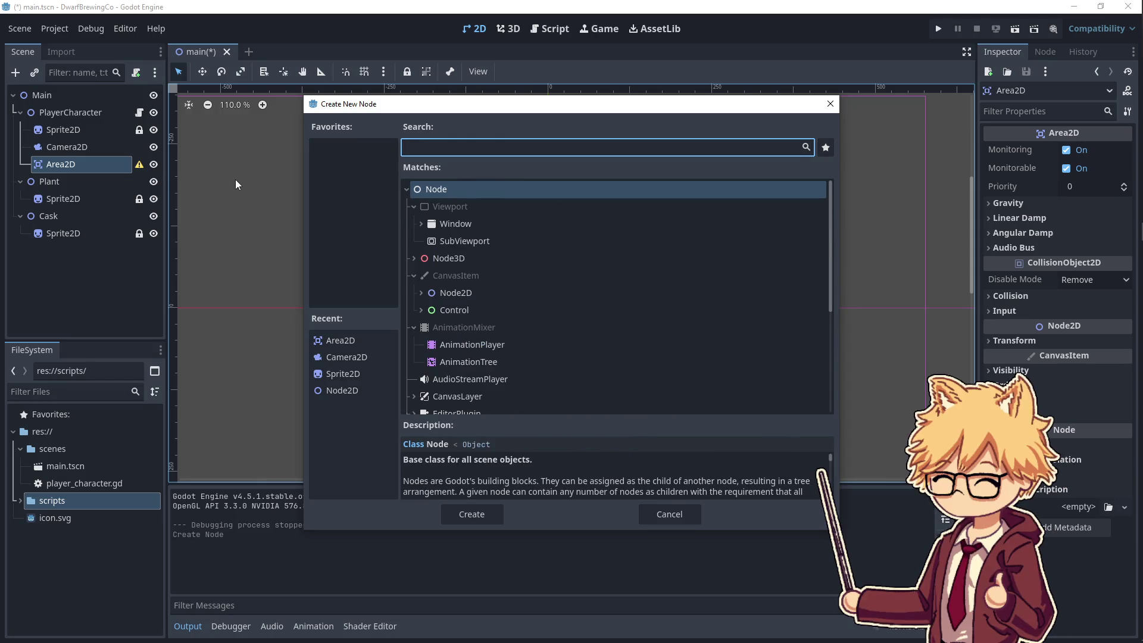
{"action": "type", "text": "colli"}
{"action": "key", "text": "Return"}
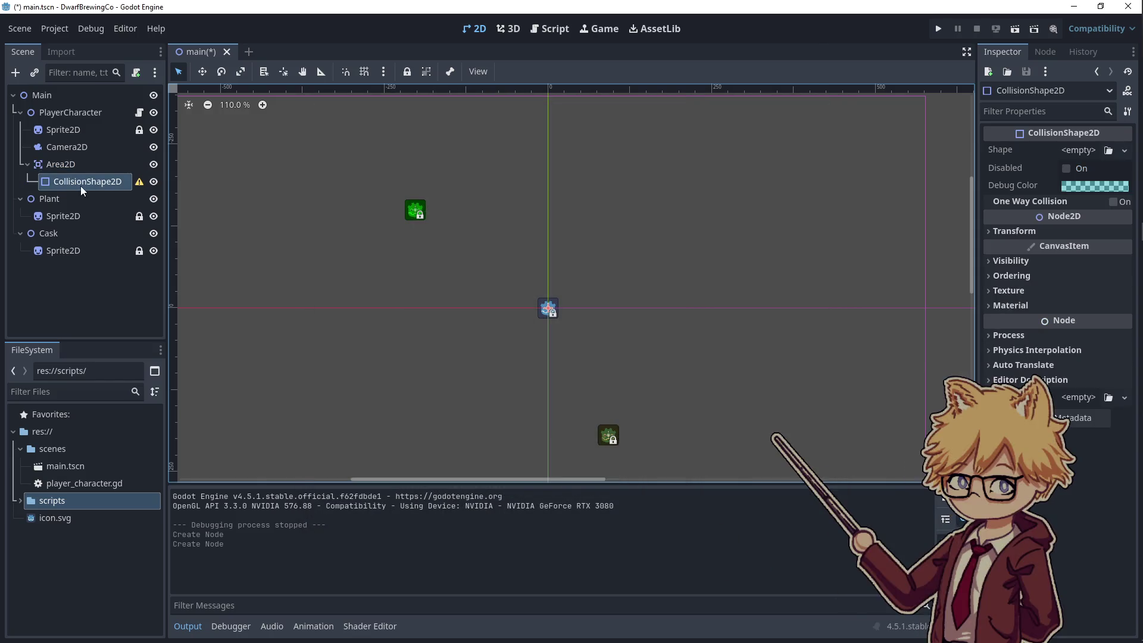
Give the collision shape a RectangleShape2D and enlarge it around the sprite
{"action": "left_click", "coordinate": [1078, 150]}
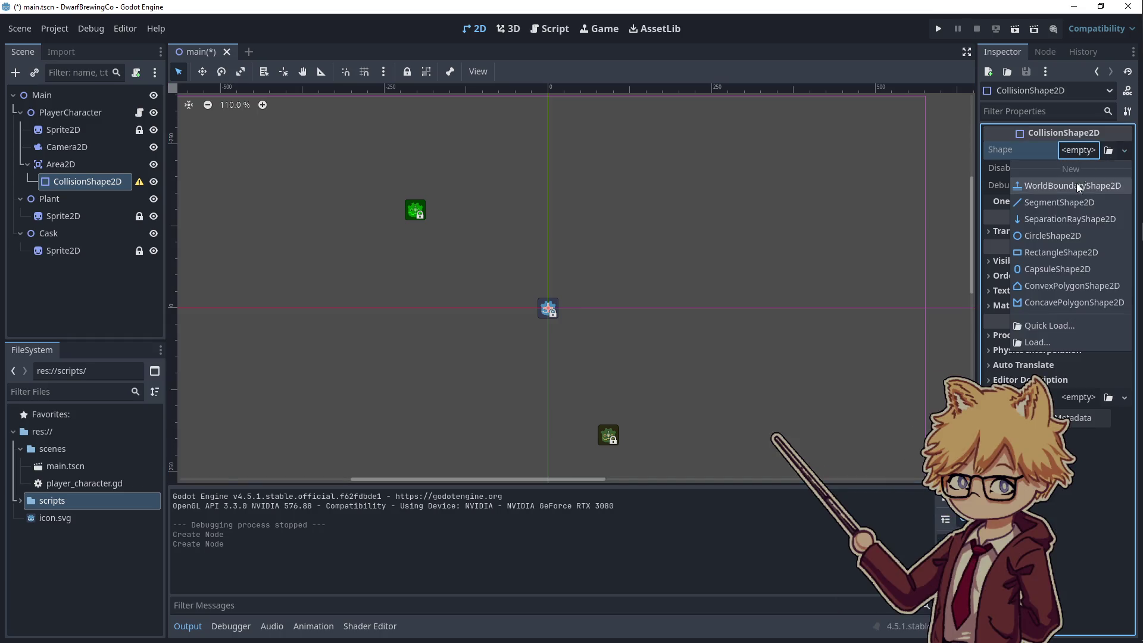
{"action": "left_click", "coordinate": [1049, 252]}
{"action": "scroll", "coordinate": [549, 291], "scroll_direction": "up", "scroll_amount": 6}
{"action": "scroll", "coordinate": [576, 324], "scroll_direction": "up", "scroll_amount": 3}
{"action": "mouse_move", "coordinate": [503, 311]}
{"action": "left_mouse_down"}
{"action": "mouse_move", "coordinate": [496, 253]}
{"action": "mouse_move", "coordinate": [494, 266]}
{"action": "left_mouse_up"}
{"action": "key", "text": "ctrl+z"}
{"action": "left_click", "coordinate": [408, 71]}
{"action": "left_click_drag", "start_coordinate": [514, 296], "coordinate": [525, 288]}
{"action": "left_click_drag", "start_coordinate": [480, 330], "coordinate": [470, 340]}
{"action": "left_click", "coordinate": [509, 303]}
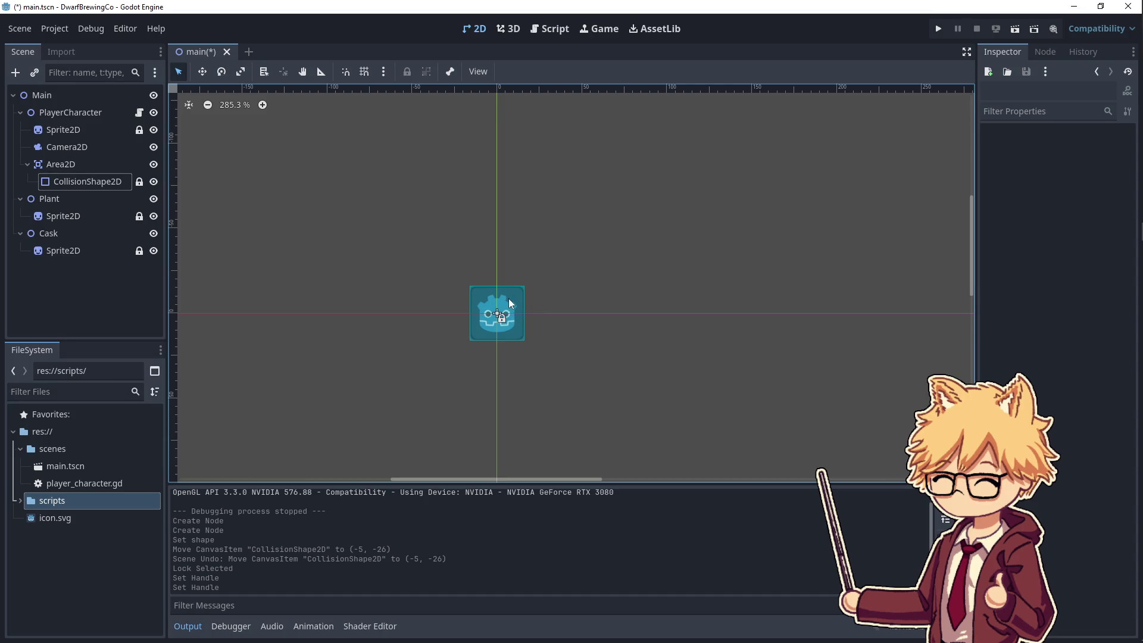
Move the Area2D up above the player sprite
{"action": "left_click", "coordinate": [123, 164]}
{"action": "left_click_drag", "start_coordinate": [499, 313], "coordinate": [499, 257]}
{"action": "left_click", "coordinate": [637, 278]}
{"action": "scroll", "coordinate": [605, 312], "scroll_direction": "down", "scroll_amount": 5}
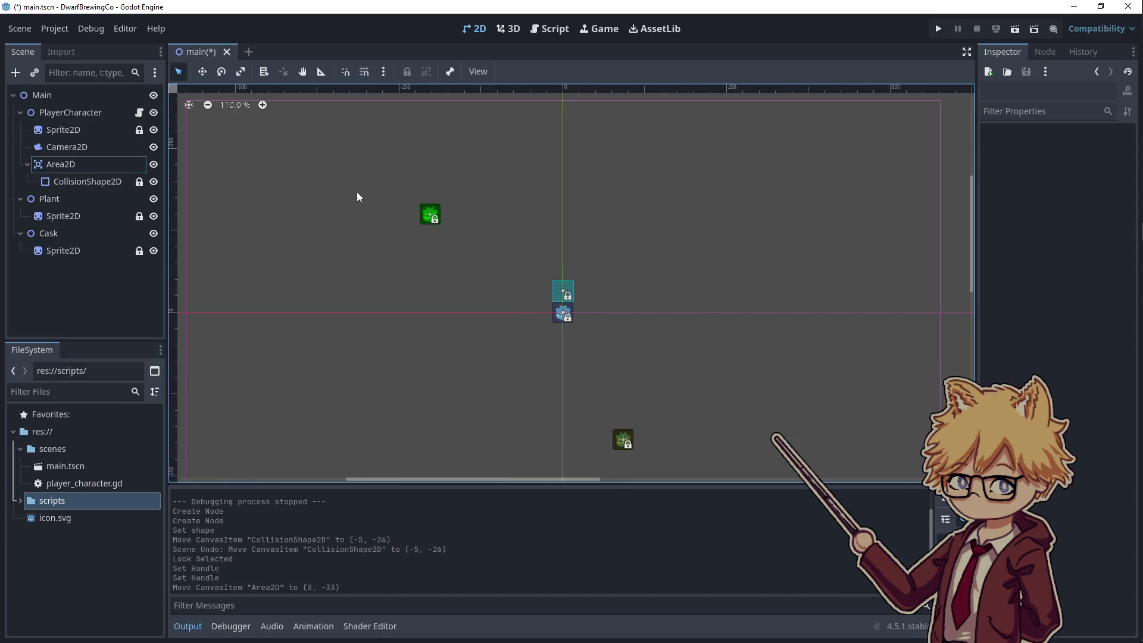
Test-run the project, stop it, and open the player_character.gd script
{"action": "left_click", "coordinate": [89, 29]}
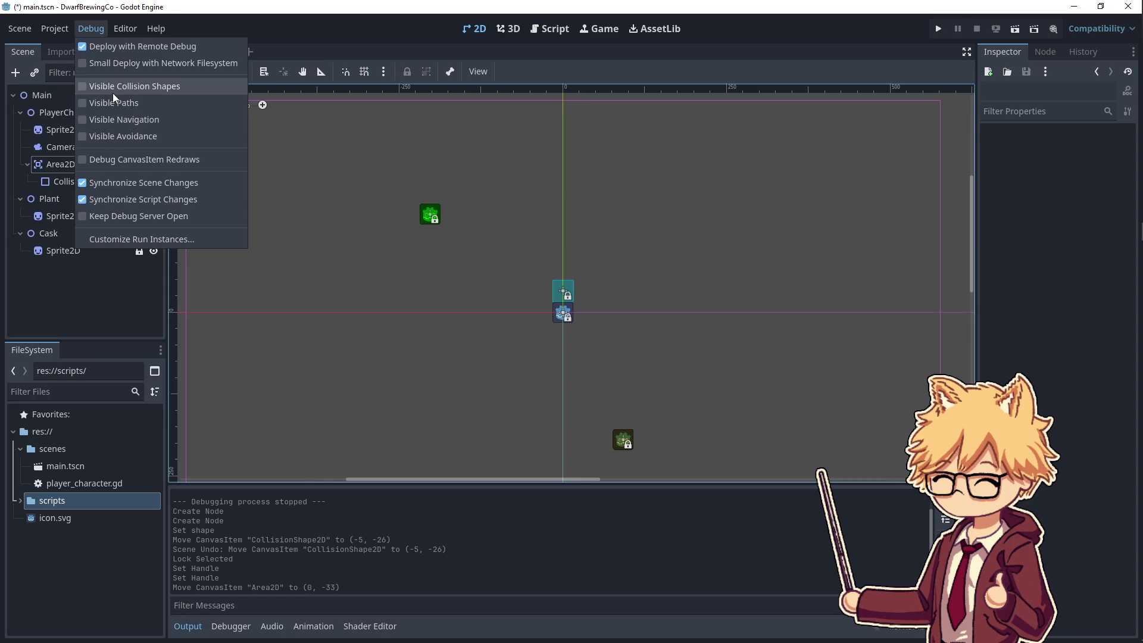
{"action": "left_click", "coordinate": [831, 179]}
{"action": "left_click", "coordinate": [938, 34]}
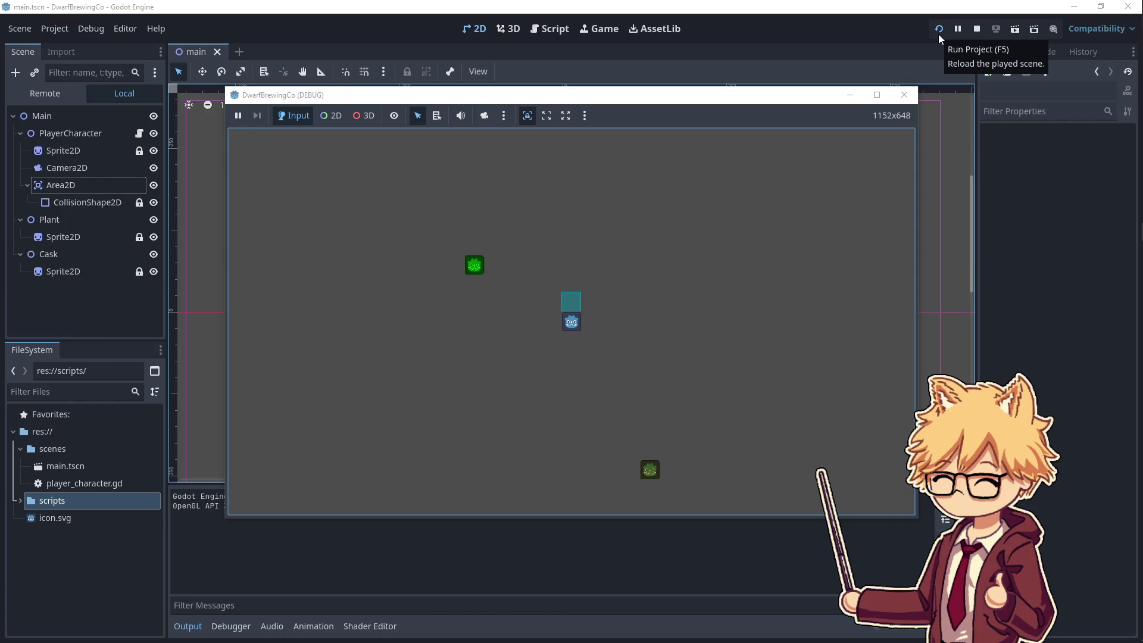
{"action": "left_click", "coordinate": [903, 97]}
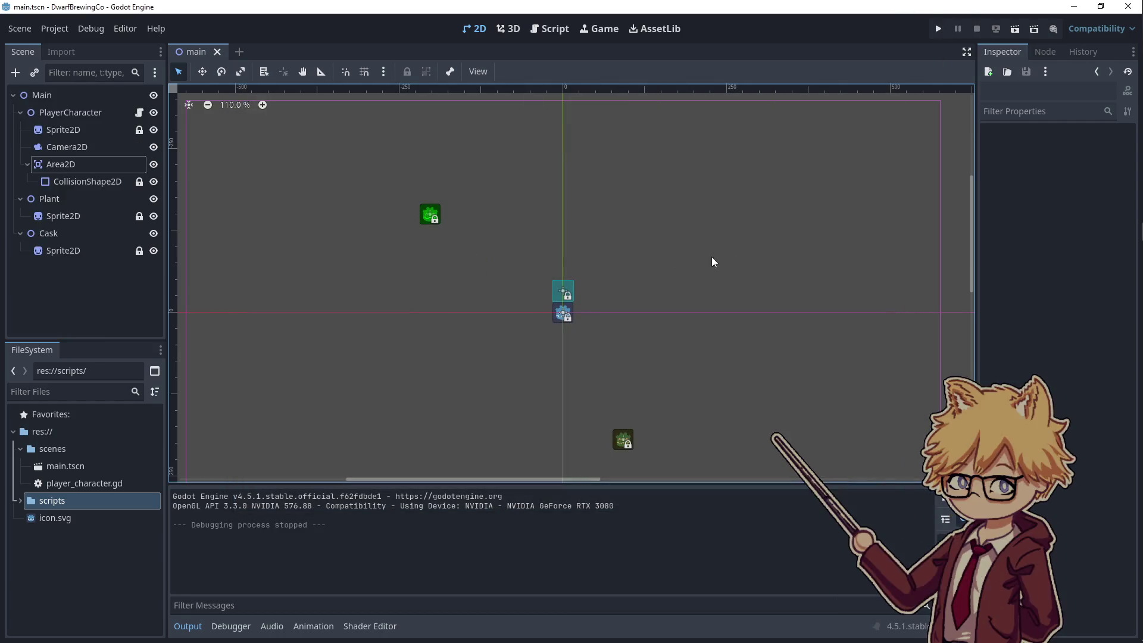
{"action": "left_click", "coordinate": [140, 113]}
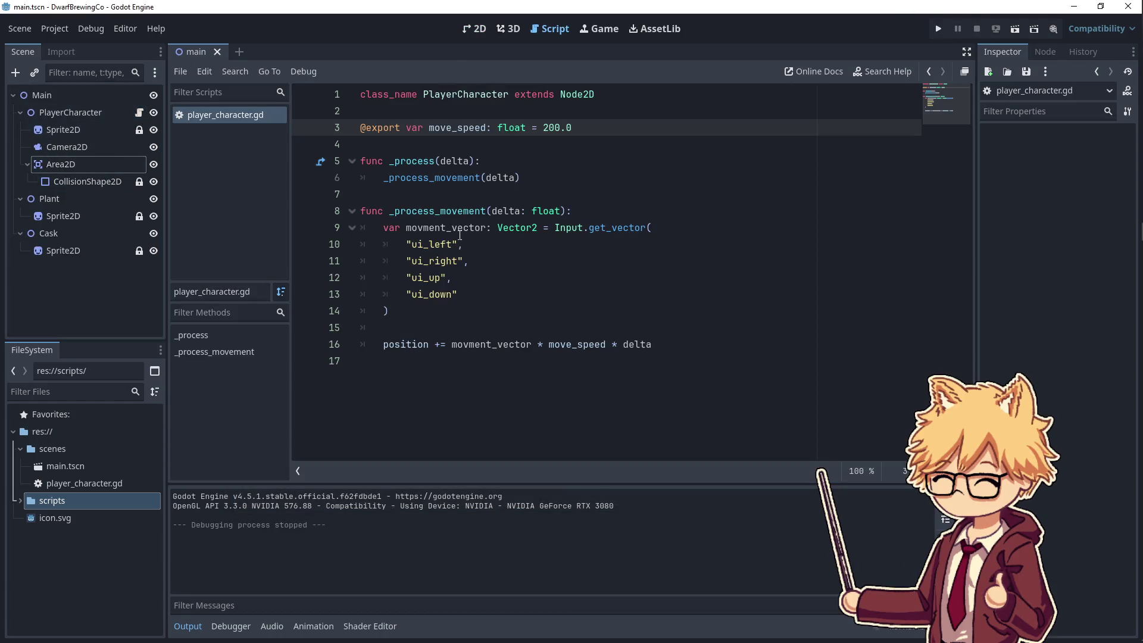
Start line 17 with 'if movment_vector.x' using the movment_vector autocomplete
{"action": "left_click", "coordinate": [459, 298]}
{"action": "key", "text": "Down"}
{"action": "key", "text": "Down"}
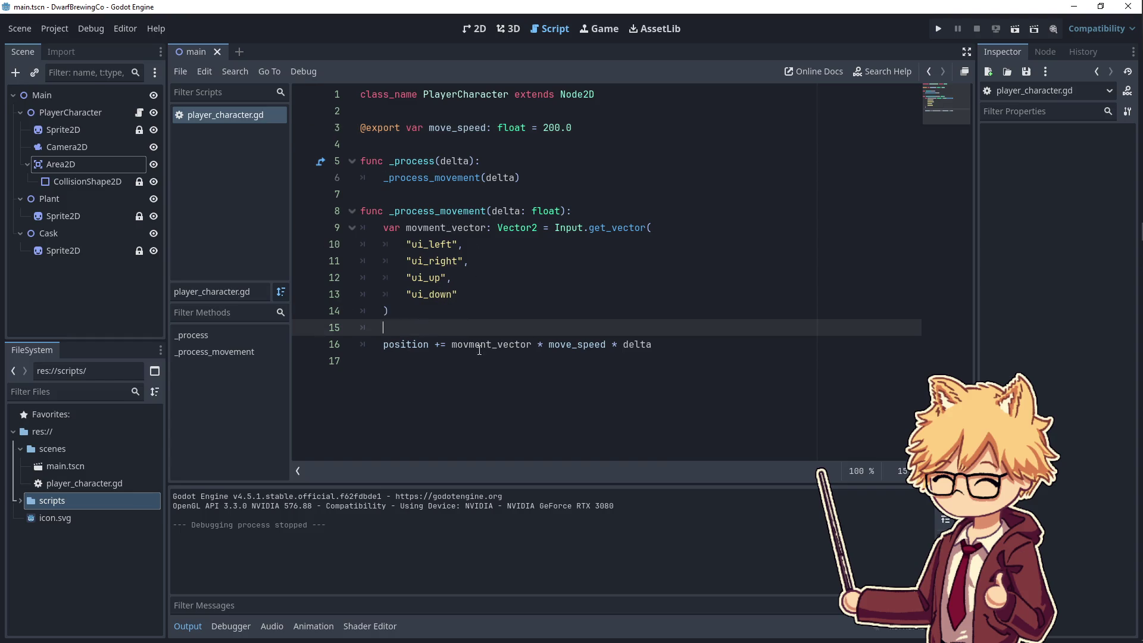
{"action": "left_click", "coordinate": [454, 360]}
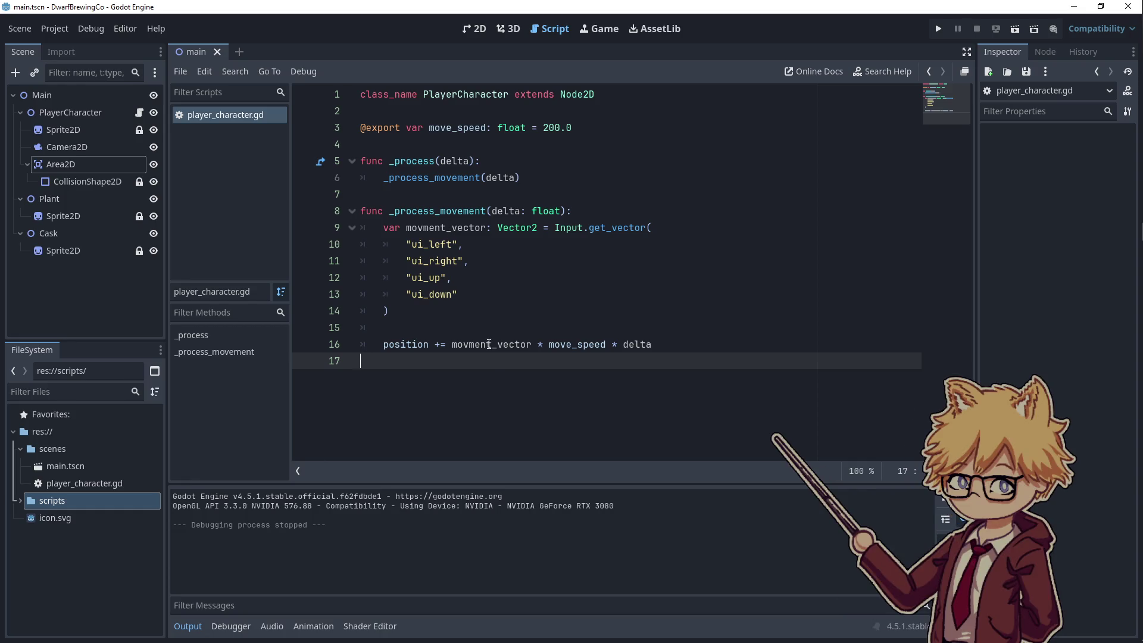
{"action": "mouse_move", "coordinate": [489, 344]}
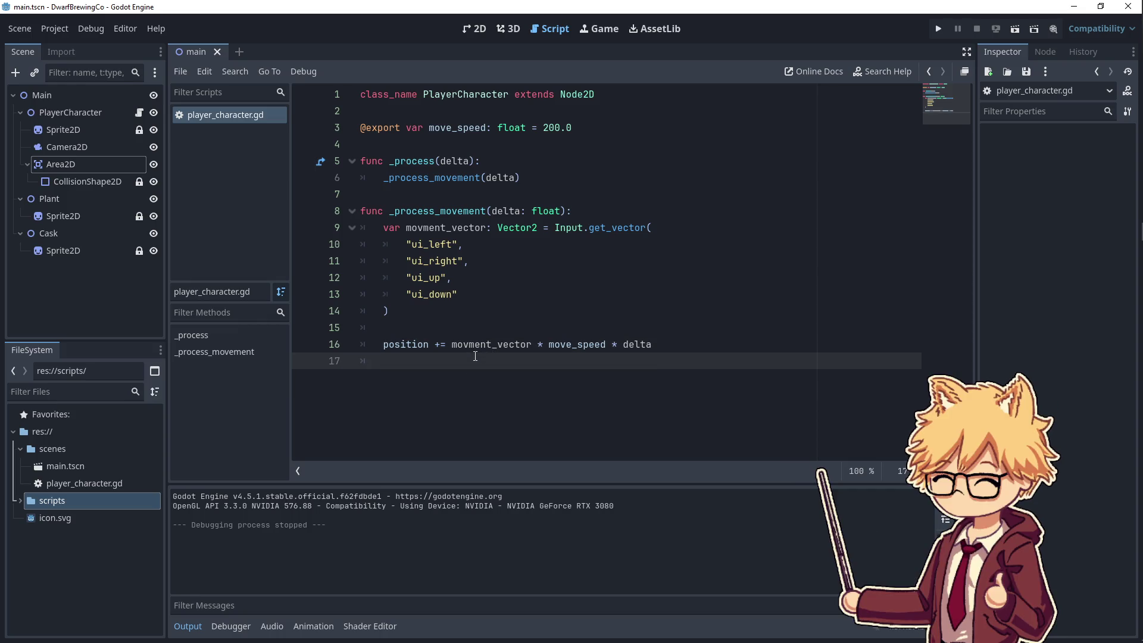
{"action": "type", "text": "if "}
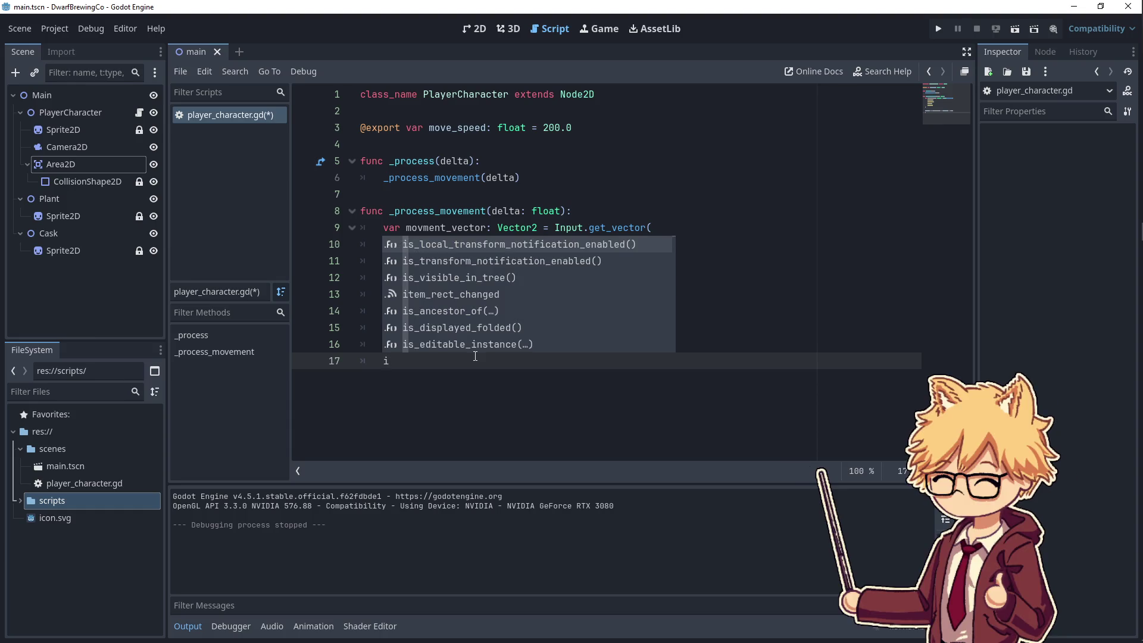
{"action": "type", "text": "mov"}
{"action": "key", "text": "Down"}
{"action": "key", "text": "Return"}
{"action": "type", "text": "x"}
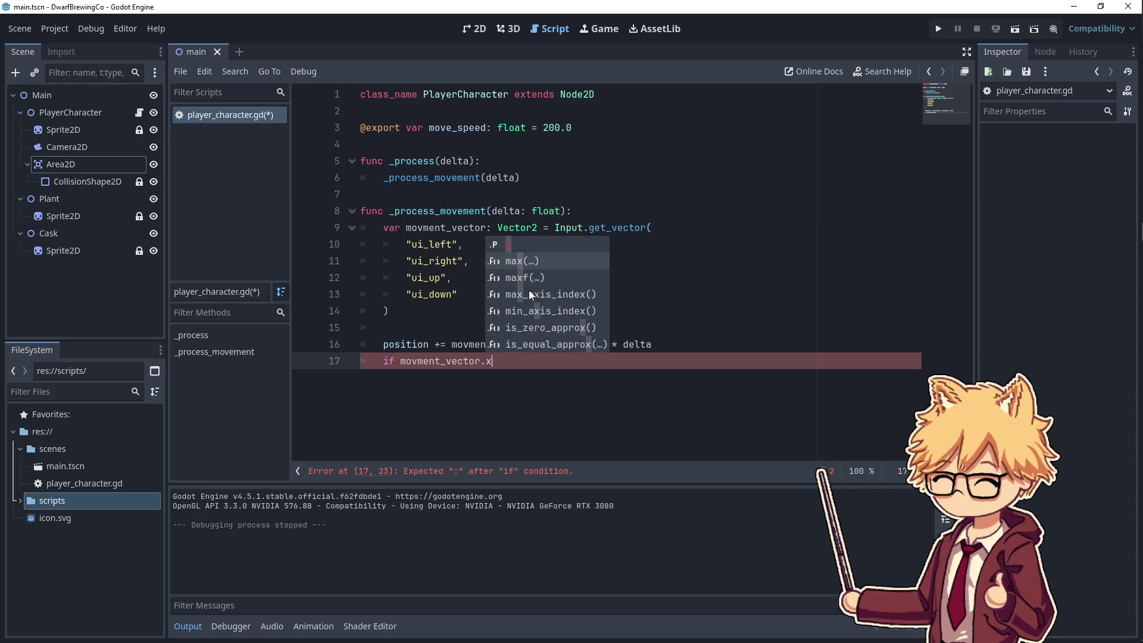
{"action": "left_click", "coordinate": [589, 440]}
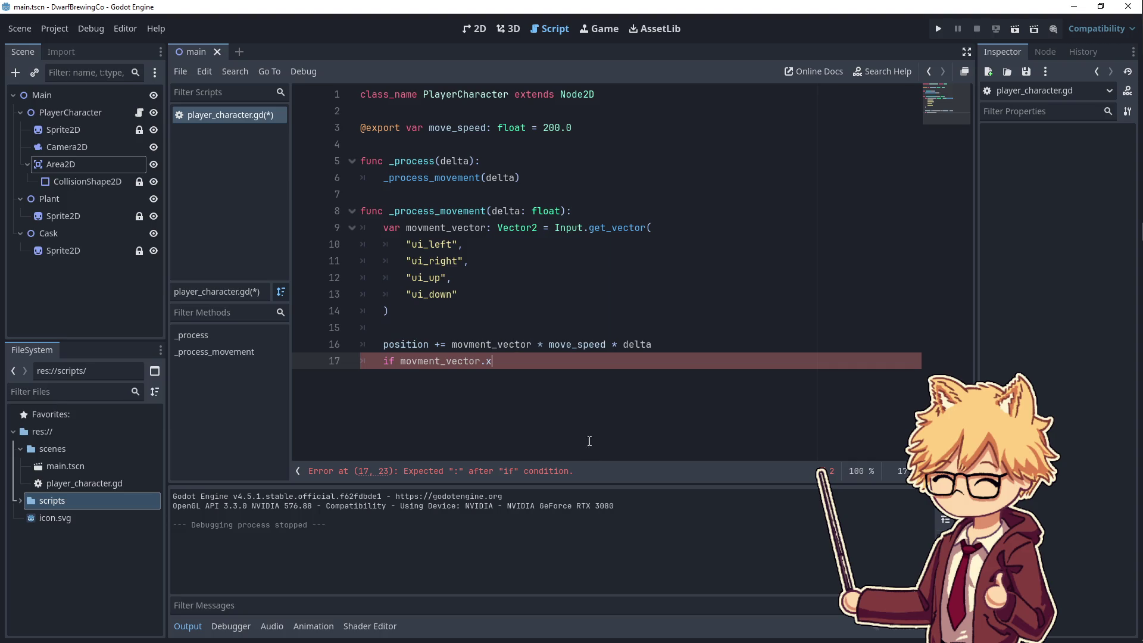
{"action": "left_click", "coordinate": [526, 228], "text": "ctrl"}
Browse the Vector2 reference's methods, reading max_axis_index and the AXIS_X/AXIS_Y constants
{"action": "scroll", "coordinate": [530, 289], "scroll_direction": "down", "scroll_amount": 5}
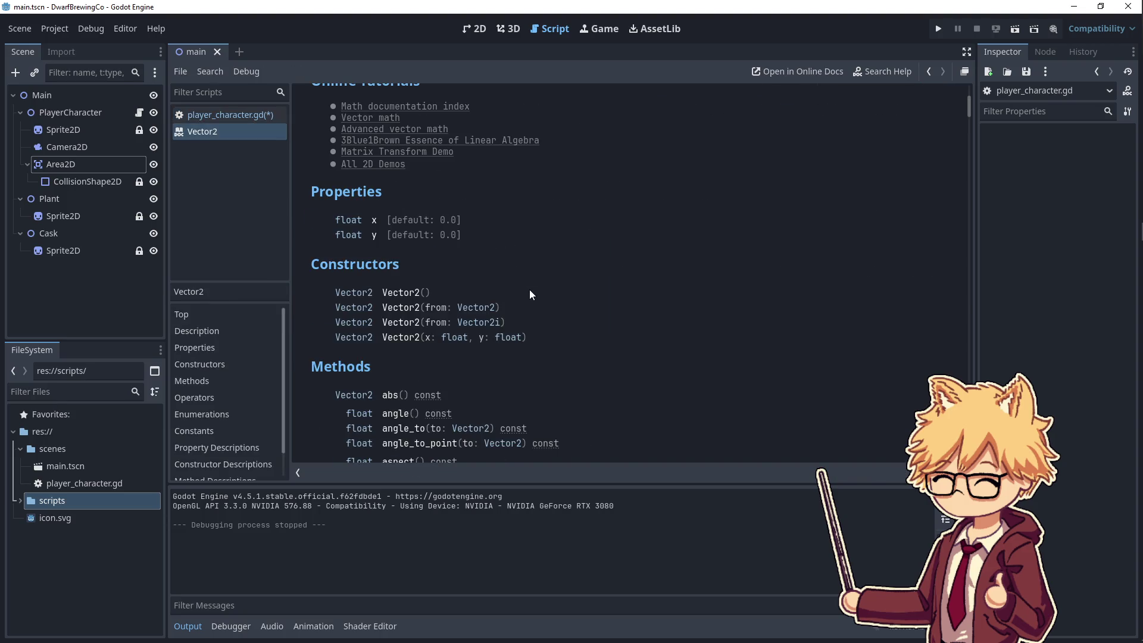
{"action": "scroll", "coordinate": [560, 319], "scroll_direction": "down", "scroll_amount": 2}
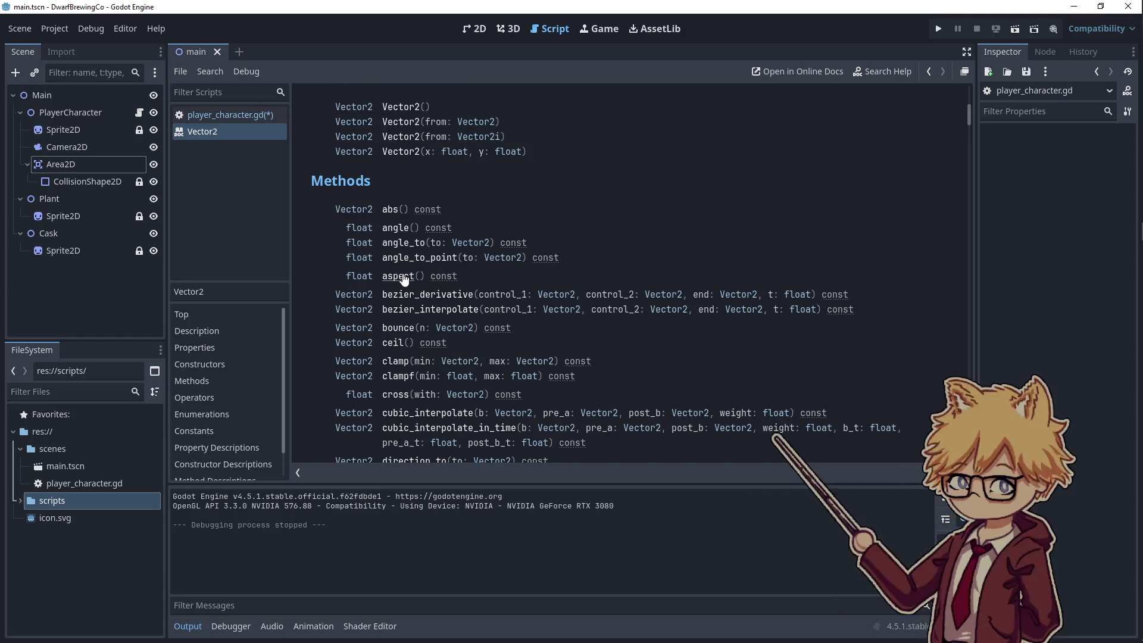
{"action": "scroll", "coordinate": [401, 333], "scroll_direction": "down", "scroll_amount": 2}
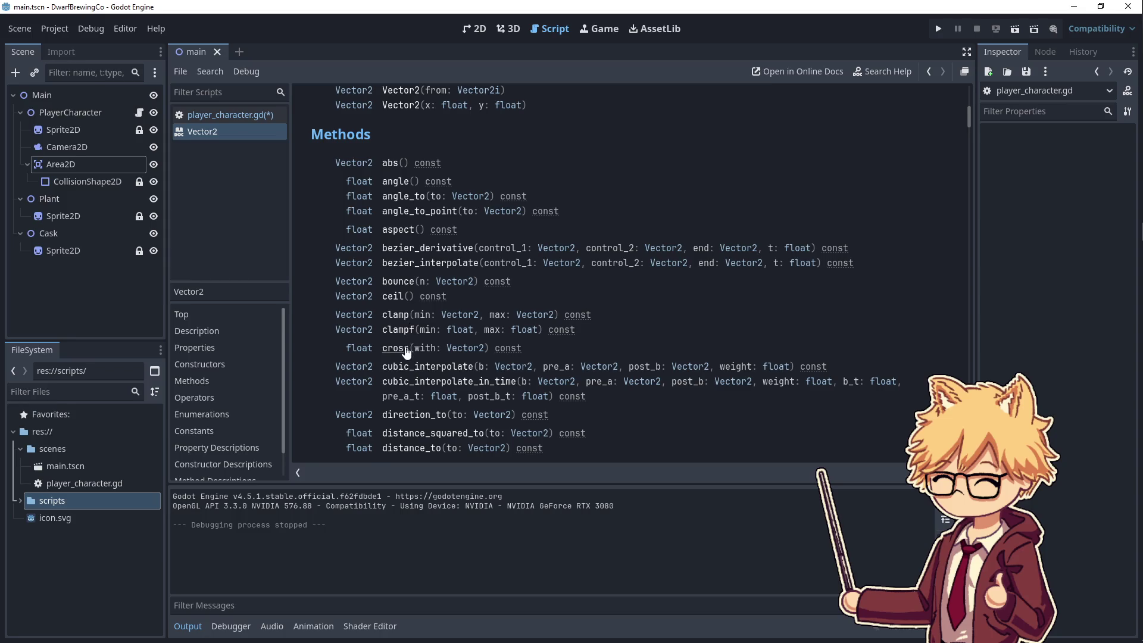
{"action": "scroll", "coordinate": [411, 342], "scroll_direction": "down", "scroll_amount": 2}
{"action": "scroll", "coordinate": [467, 376], "scroll_direction": "down", "scroll_amount": 2}
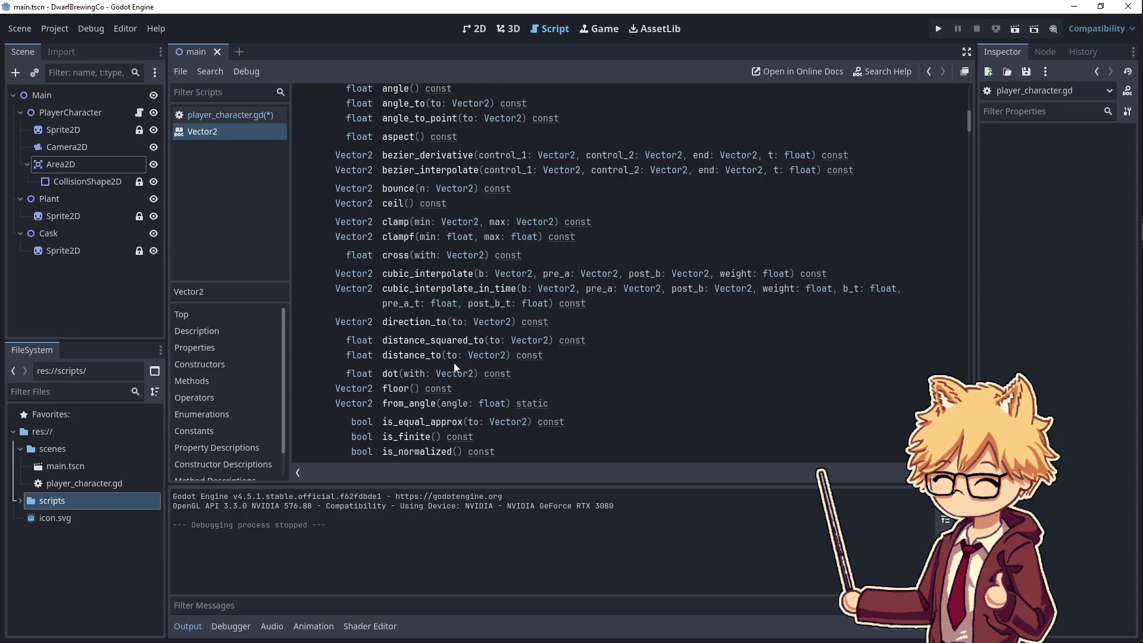
{"action": "scroll", "coordinate": [453, 362], "scroll_direction": "down", "scroll_amount": 3}
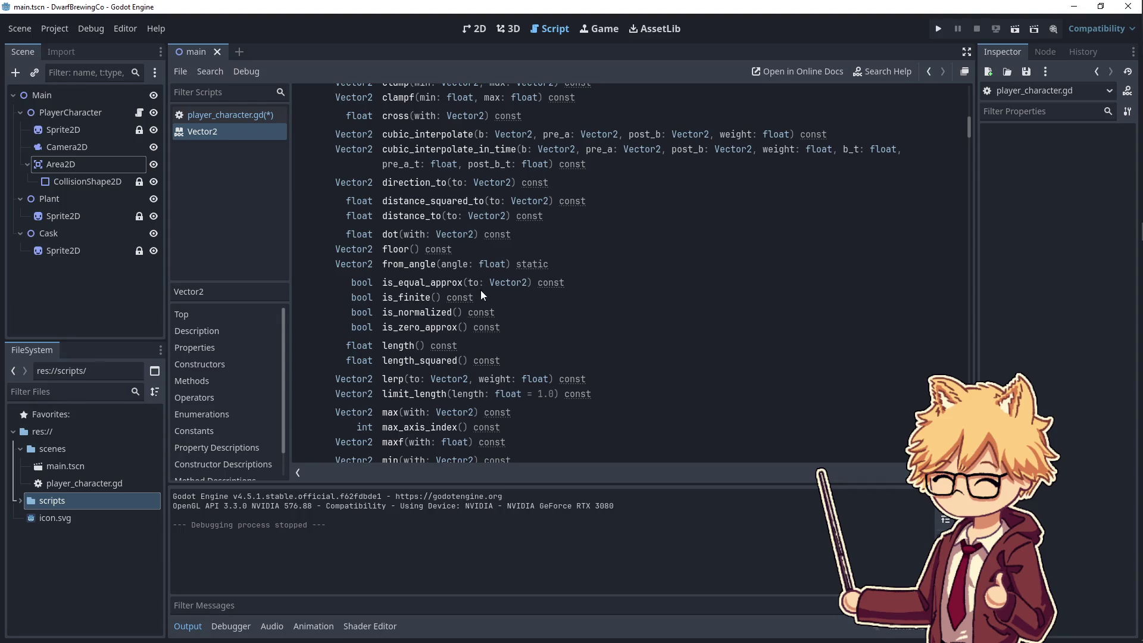
{"action": "scroll", "coordinate": [487, 332], "scroll_direction": "down", "scroll_amount": 1}
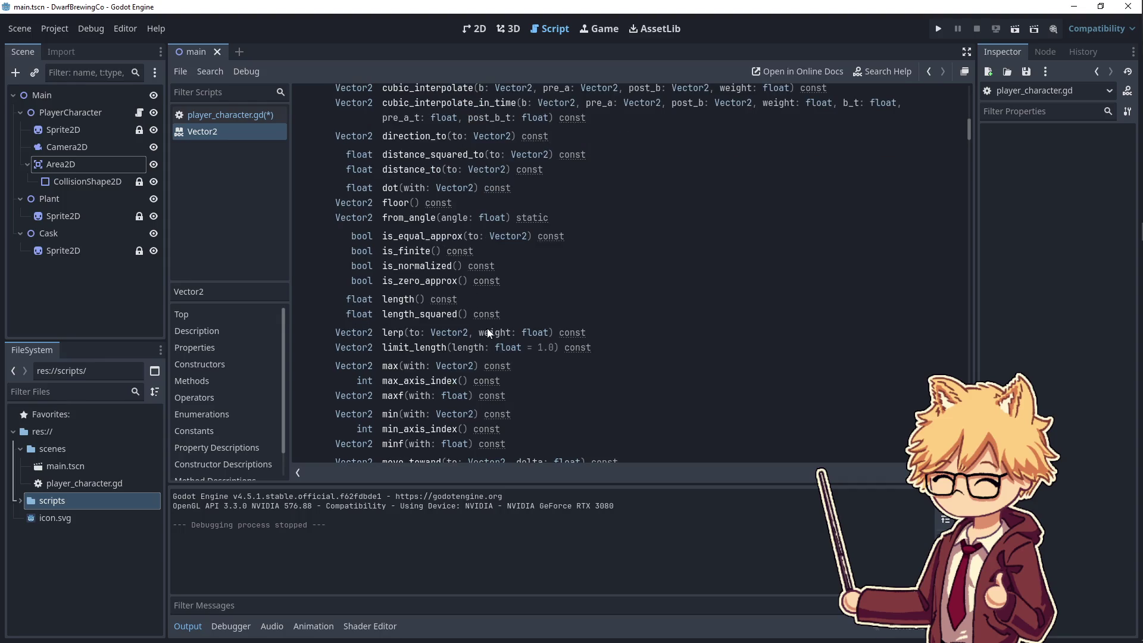
{"action": "scroll", "coordinate": [487, 333], "scroll_direction": "down", "scroll_amount": 1}
{"action": "scroll", "coordinate": [486, 329], "scroll_direction": "down", "scroll_amount": 1}
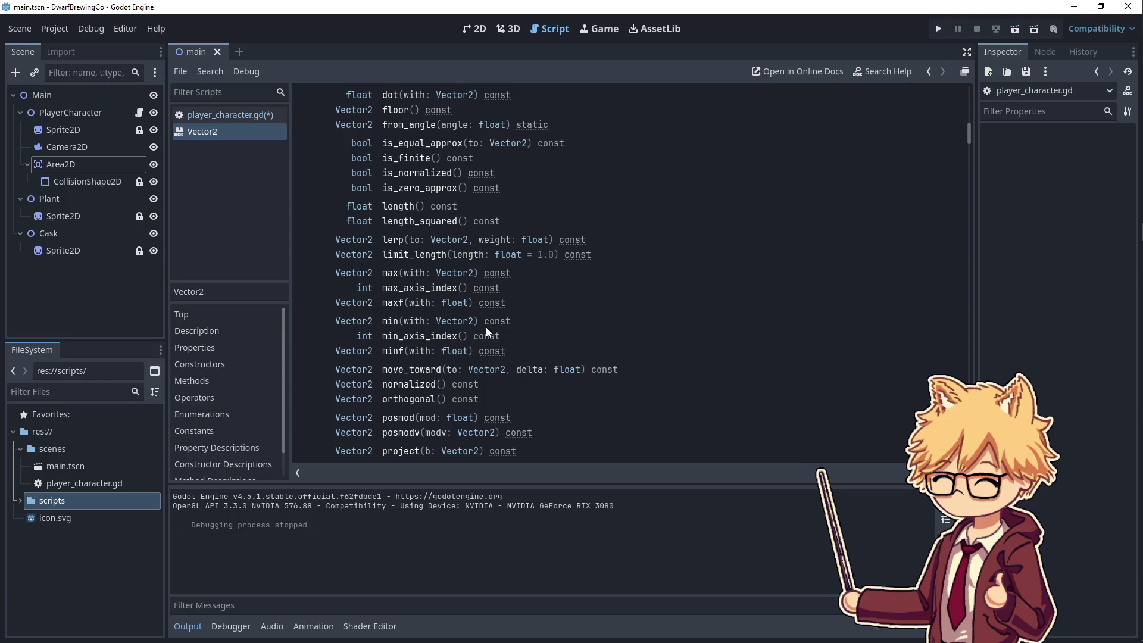
{"action": "left_click", "coordinate": [393, 302]}
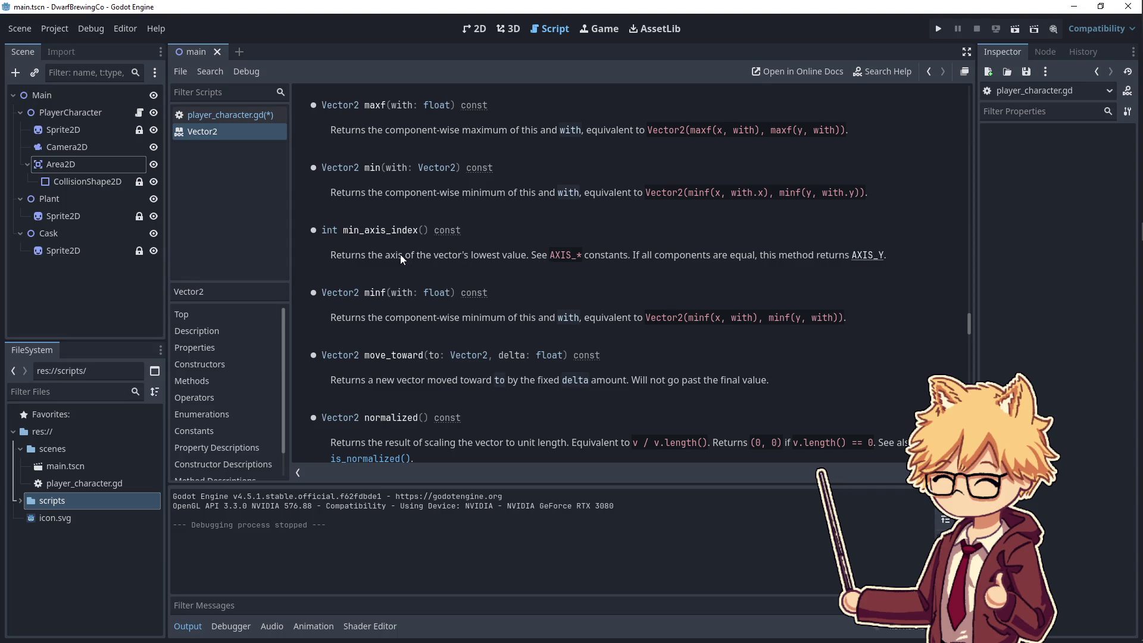
{"action": "scroll", "coordinate": [406, 280], "scroll_direction": "up", "scroll_amount": 5}
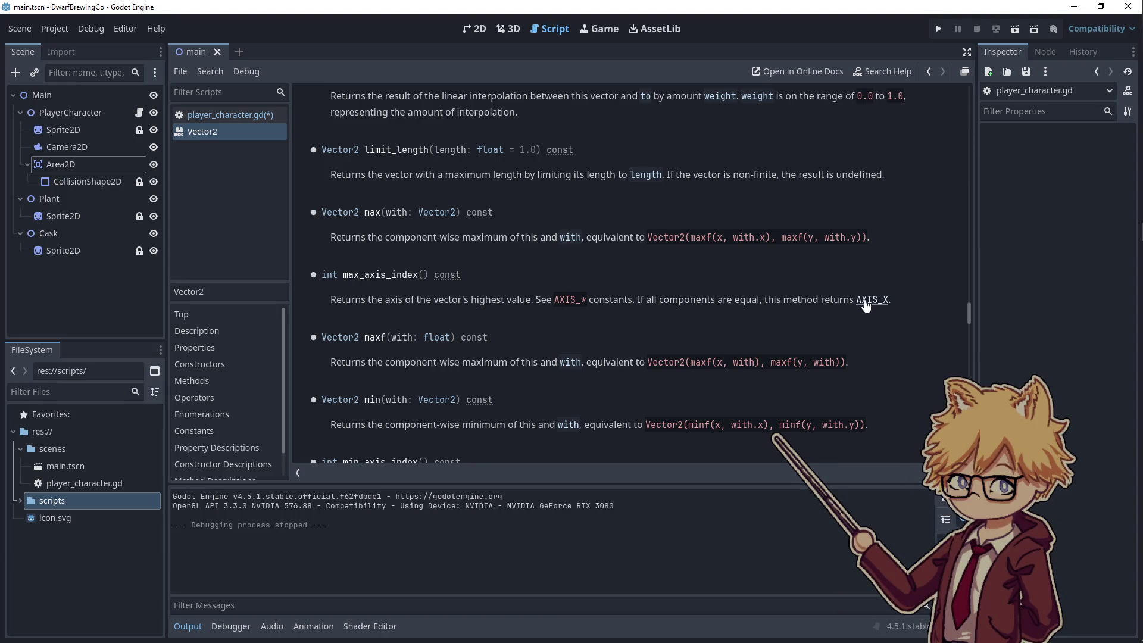
{"action": "left_click", "coordinate": [566, 301]}
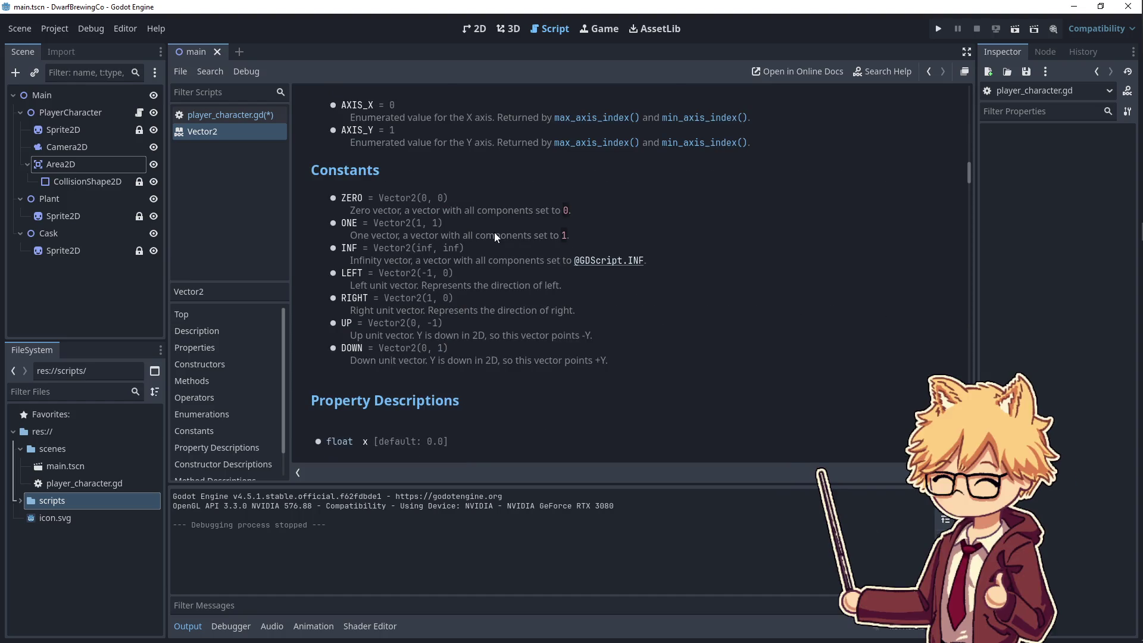
Rewrite line 17 as print(movment_vector.max_axis_index()), save the script, and run the game
{"action": "left_click", "coordinate": [927, 70]}
{"action": "key", "text": "BackSpace"}
{"action": "type", "text": "max_"}
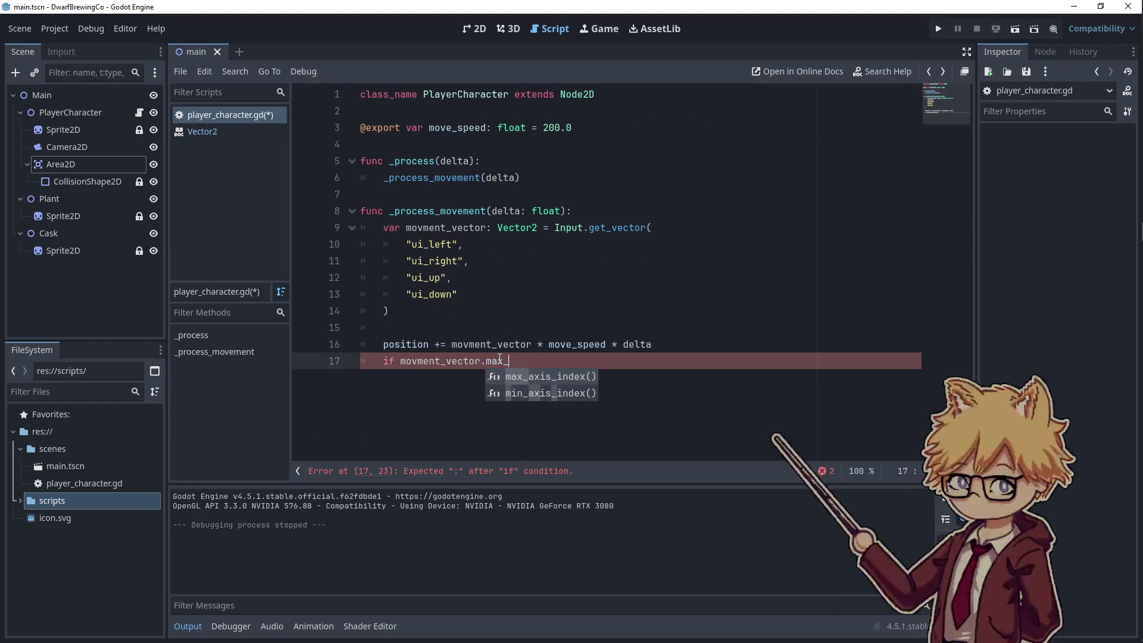
{"action": "key", "text": "Return"}
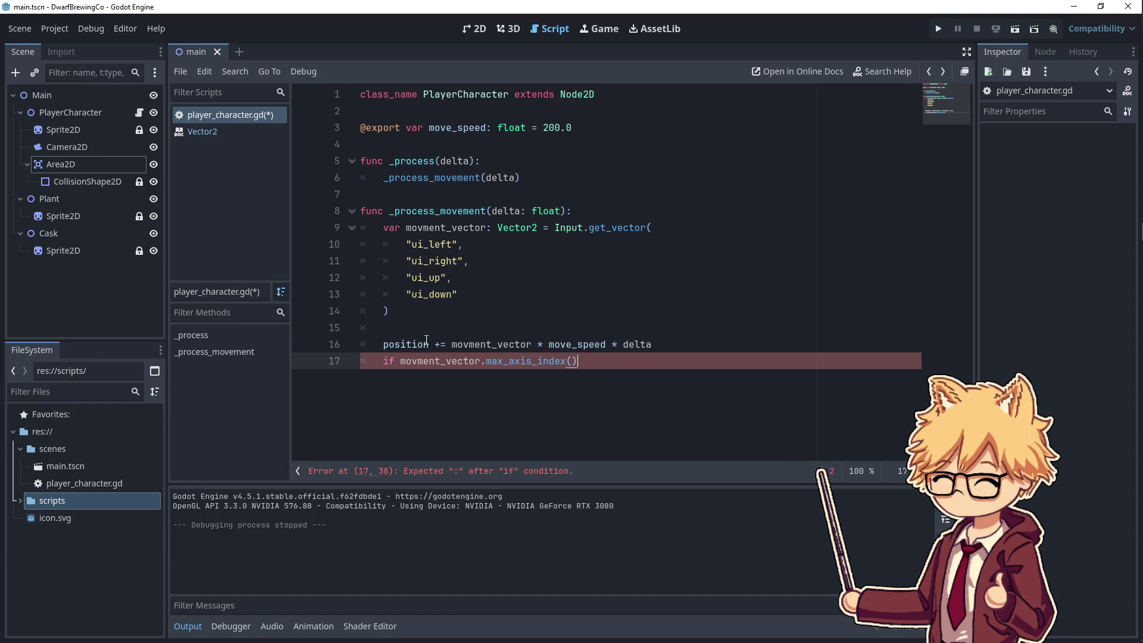
{"action": "left_click_drag", "start_coordinate": [398, 361], "coordinate": [382, 365]}
{"action": "type", "text": "print("}
{"action": "left_click", "coordinate": [651, 362]}
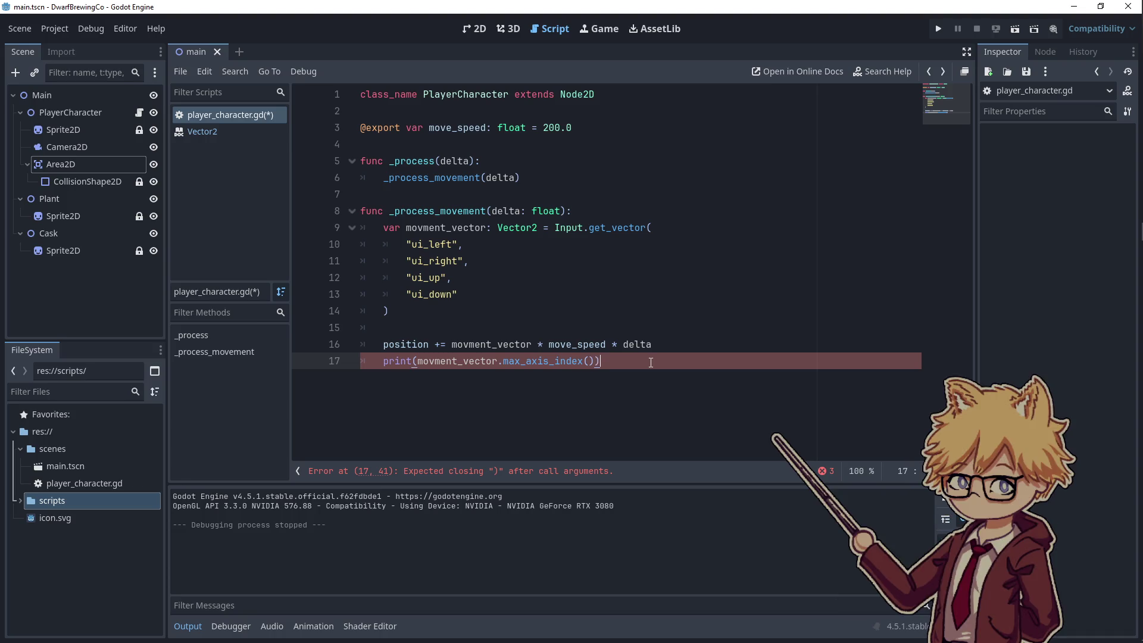
{"action": "type", "text": ")"}
{"action": "key", "text": "ctrl+s"}
{"action": "left_click", "coordinate": [939, 29]}
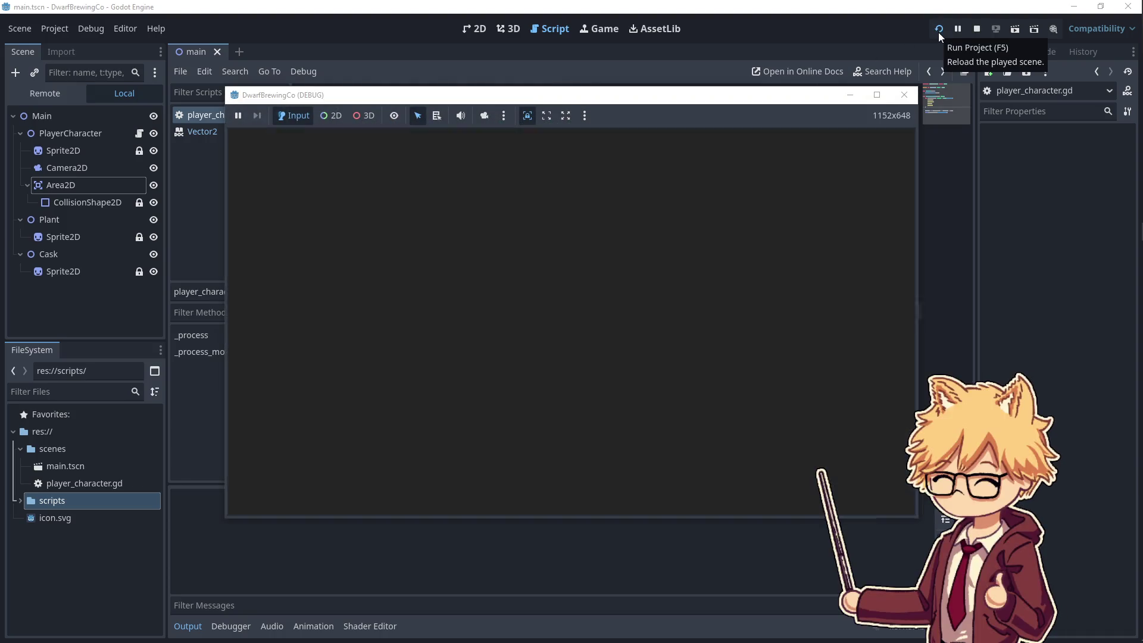
Move the player in every direction to print axis indices, then stop the game
{"action": "key", "text": "Down"}
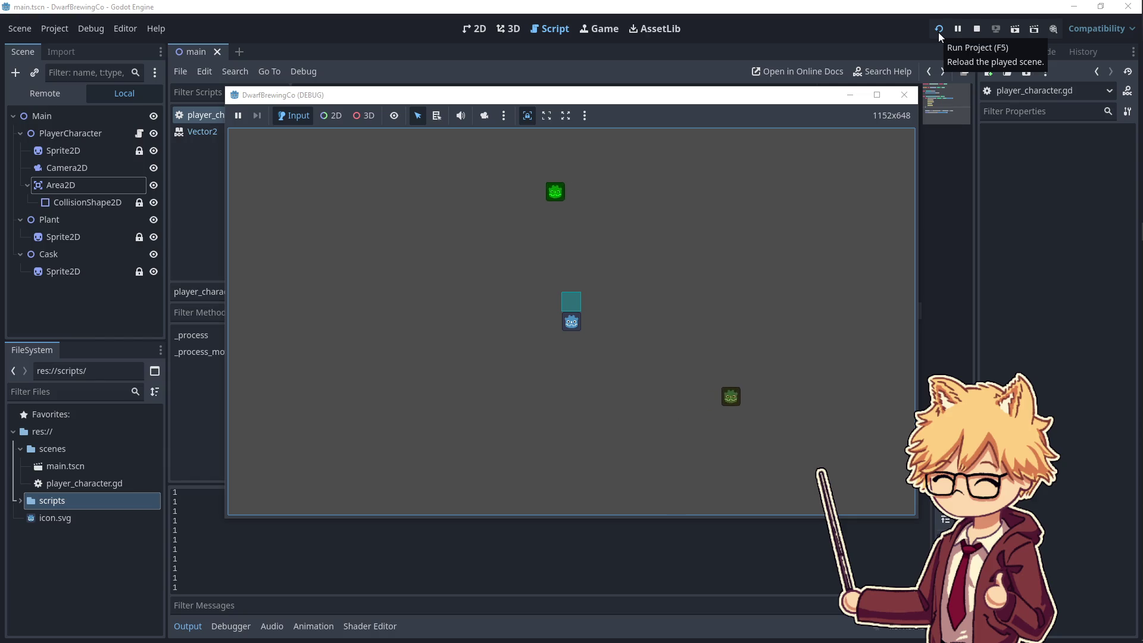
{"action": "key", "text": "Up"}
{"action": "key", "text": "Right"}
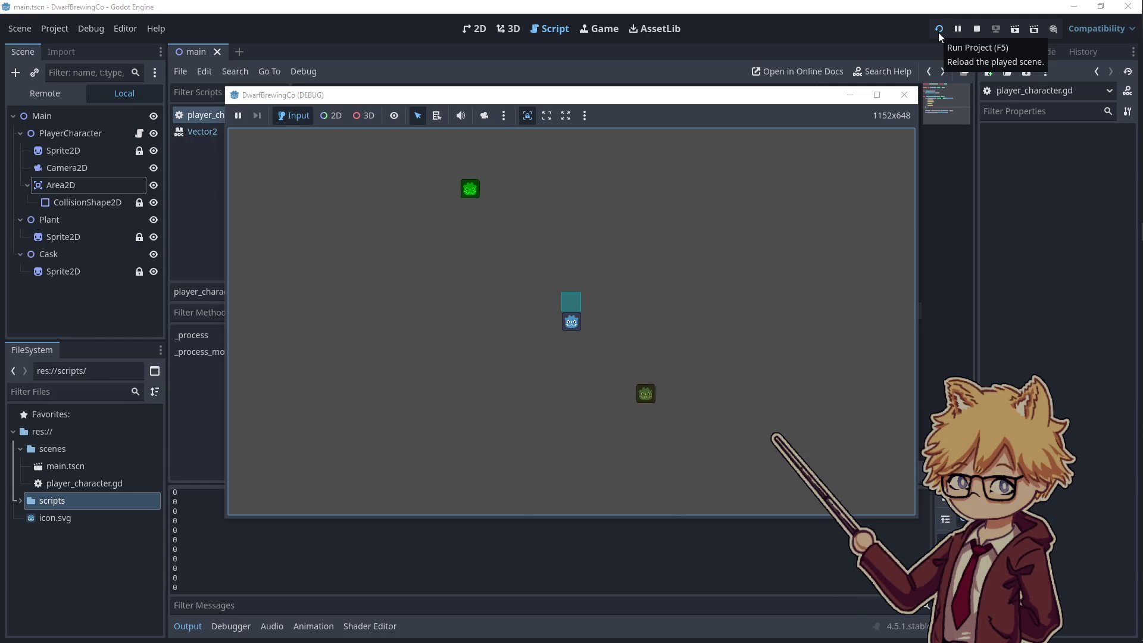
{"action": "key", "text": "Left"}
{"action": "key", "text": "Right"}
{"action": "key", "text": "Left"}
{"action": "key", "text": "Down"}
{"action": "key", "text": "Left"}
{"action": "key", "text": "Up"}
{"action": "key", "text": "Left"}
{"action": "key", "text": "Down"}
{"action": "key", "text": "Right"}
{"action": "left_click", "coordinate": [904, 95]}
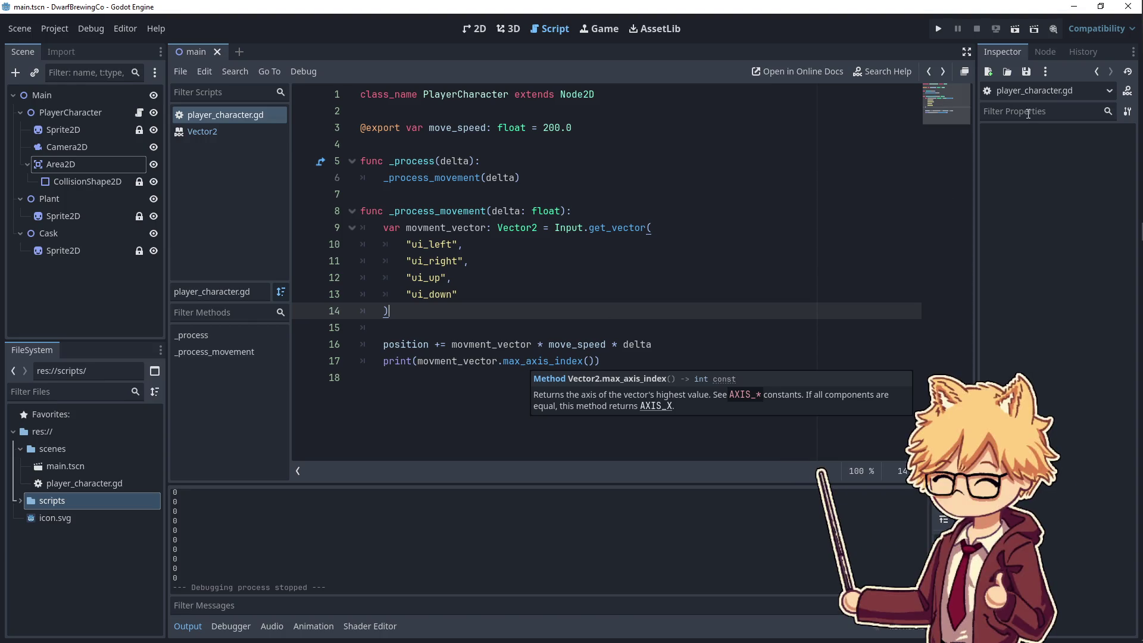
Run the project again, test left, right, up and down movement, then stop it
{"action": "left_click", "coordinate": [939, 29]}
{"action": "key", "text": "Left"}
{"action": "key", "text": "Right"}
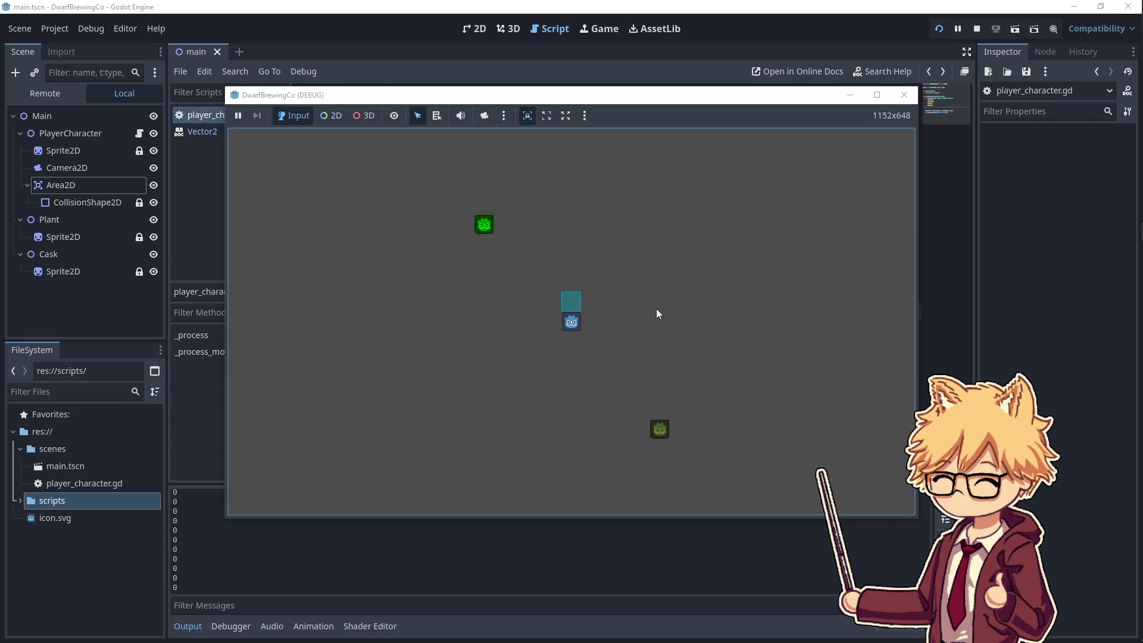
{"action": "key", "text": "Down"}
{"action": "key", "text": "Left"}
{"action": "key", "text": "Down"}
{"action": "key", "text": "Left"}
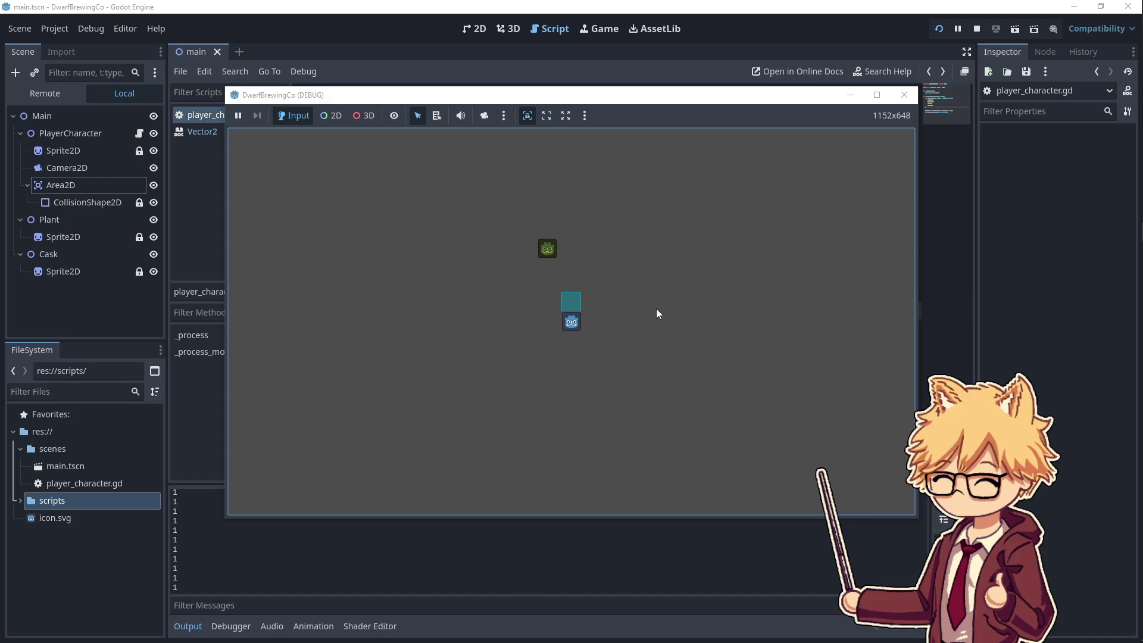
{"action": "key", "text": "Up"}
{"action": "key", "text": "Right"}
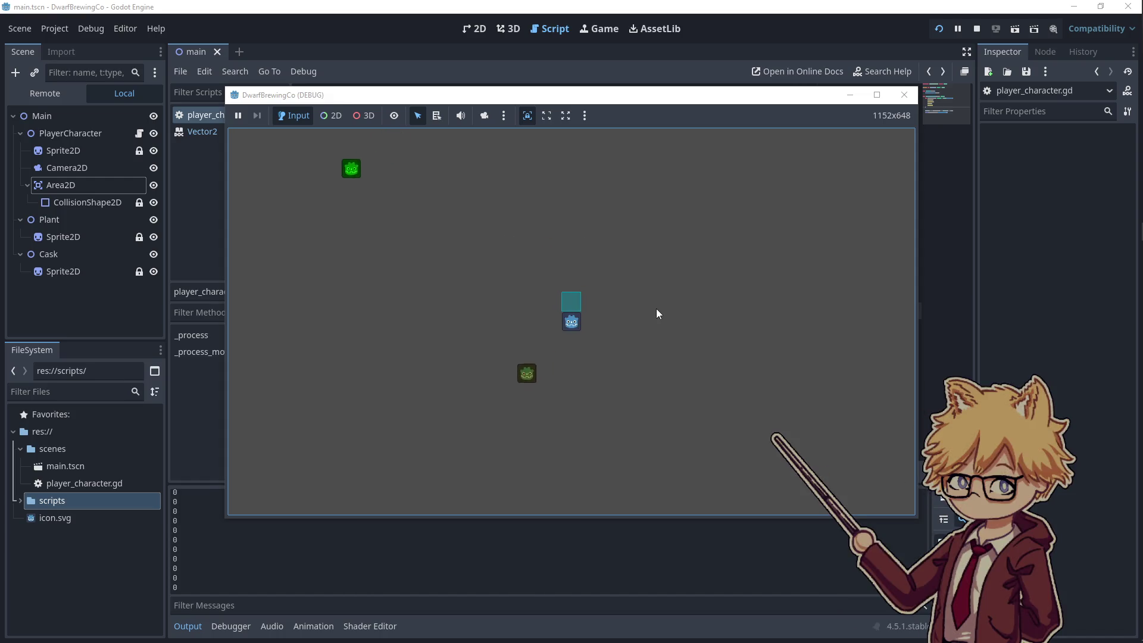
{"action": "left_click", "coordinate": [903, 95]}
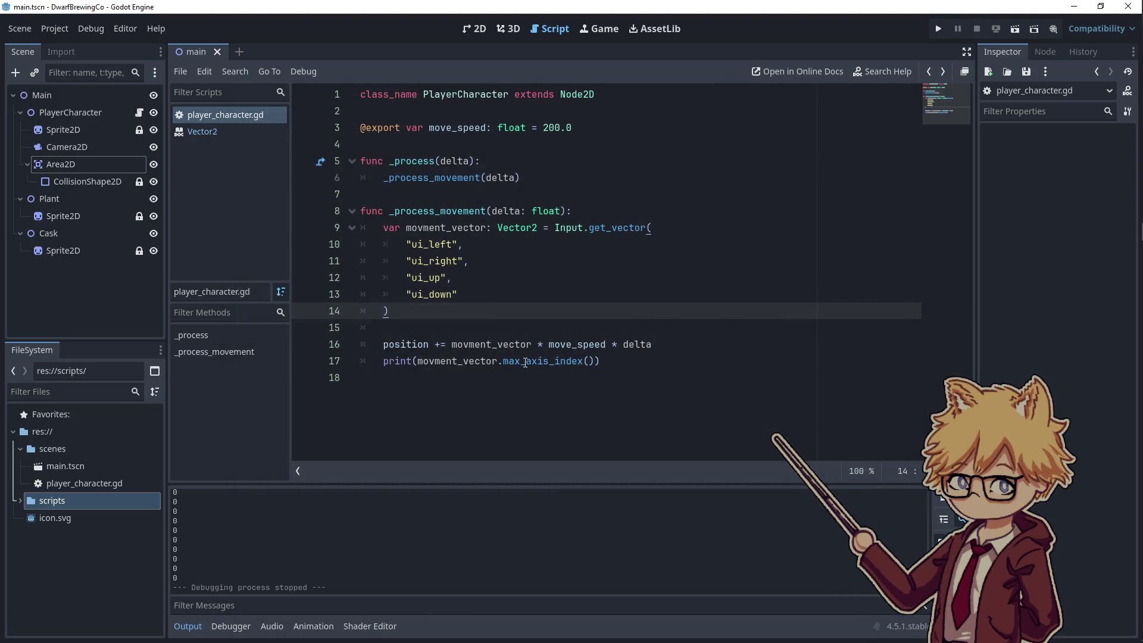
Delete the max_axis_index call from line 17, leaving print(movment_vector, and reopen the Vector2 reference
{"action": "mouse_move", "coordinate": [525, 362]}
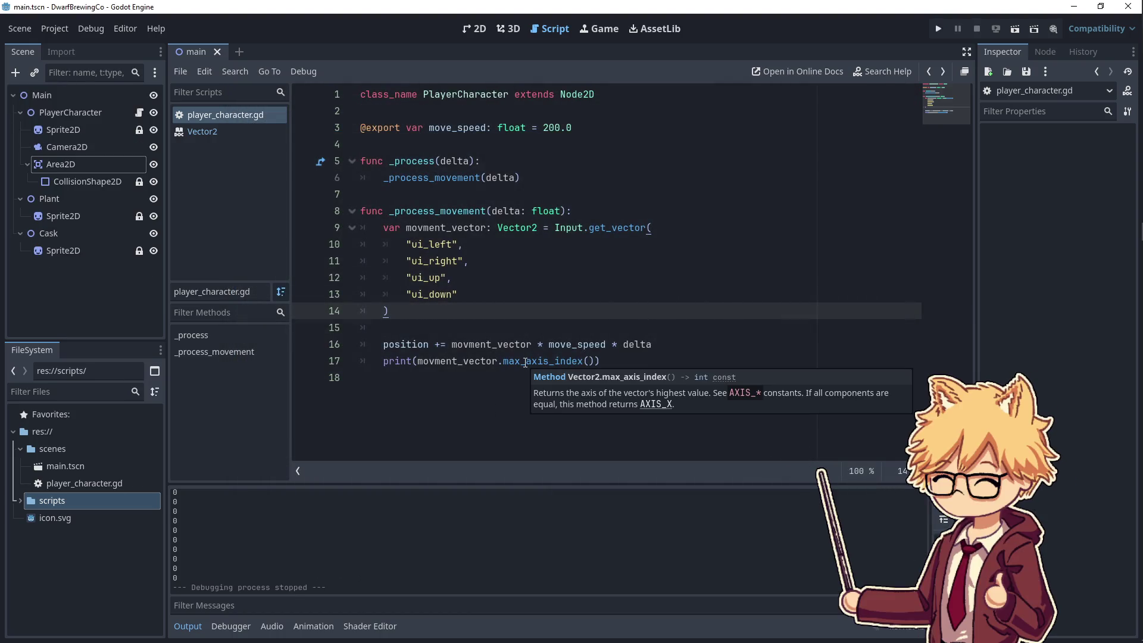
{"action": "double_click", "coordinate": [525, 363]}
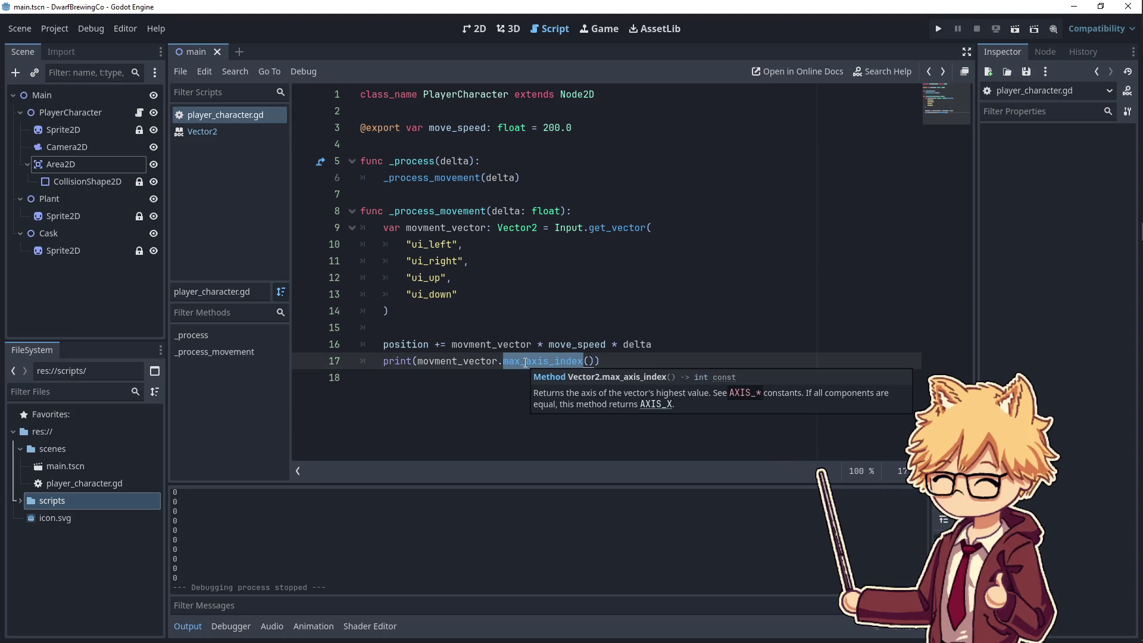
{"action": "key", "text": "BackSpace"}
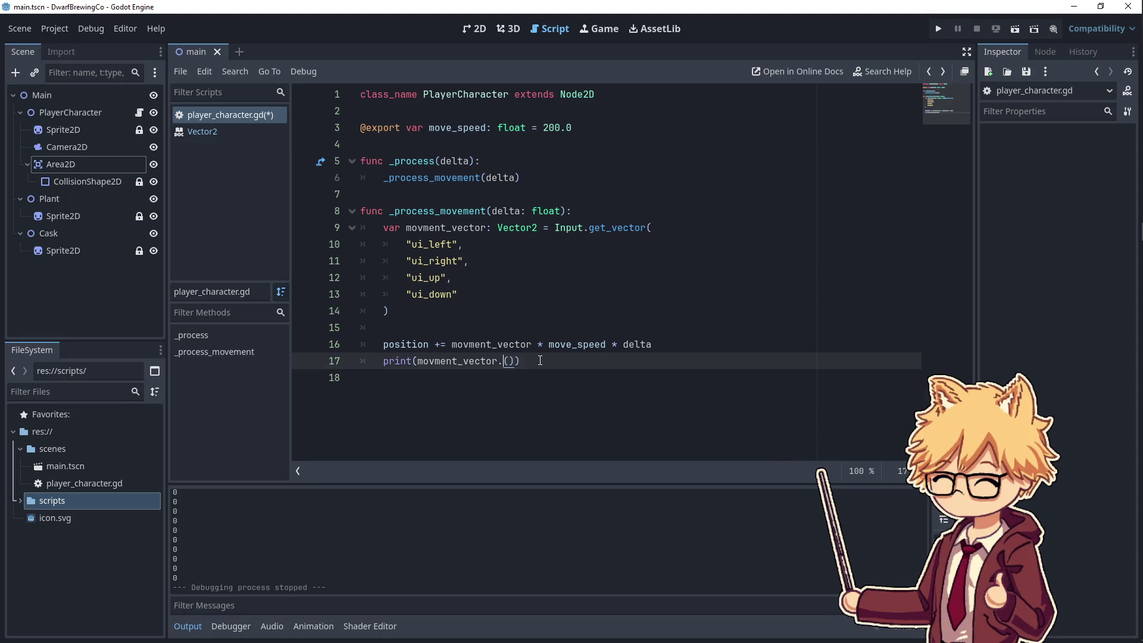
{"action": "key", "text": "BackSpace"}
{"action": "key", "text": "BackSpace"}
{"action": "key", "text": "BackSpace"}
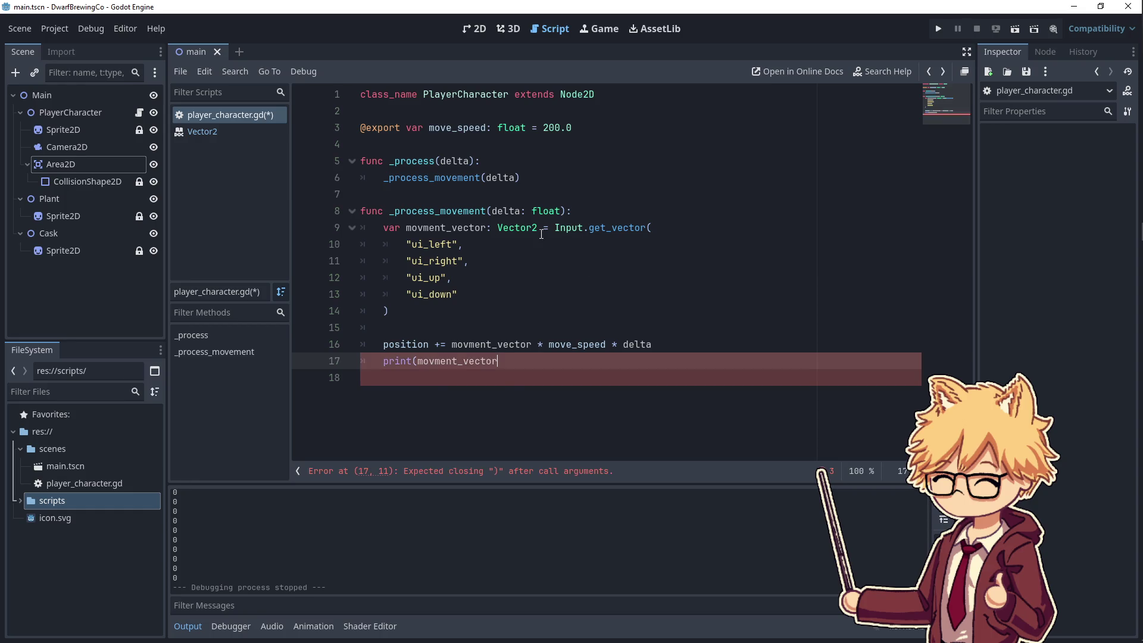
{"action": "left_click", "coordinate": [517, 227], "text": "ctrl"}
{"action": "scroll", "coordinate": [489, 355], "scroll_direction": "down", "scroll_amount": 8}
Browse the Vector2 Methods list and jump to the orthogonal() method description
{"action": "scroll", "coordinate": [490, 354], "scroll_direction": "down", "scroll_amount": 8}
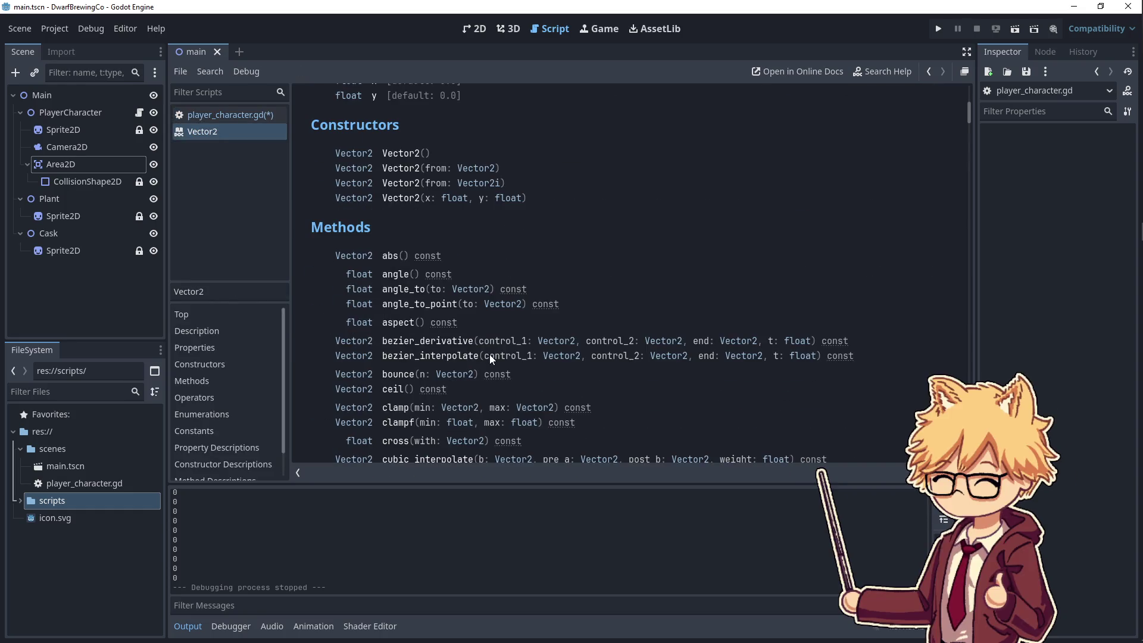
{"action": "scroll", "coordinate": [484, 338], "scroll_direction": "down", "scroll_amount": 3}
{"action": "scroll", "coordinate": [485, 344], "scroll_direction": "down", "scroll_amount": 2}
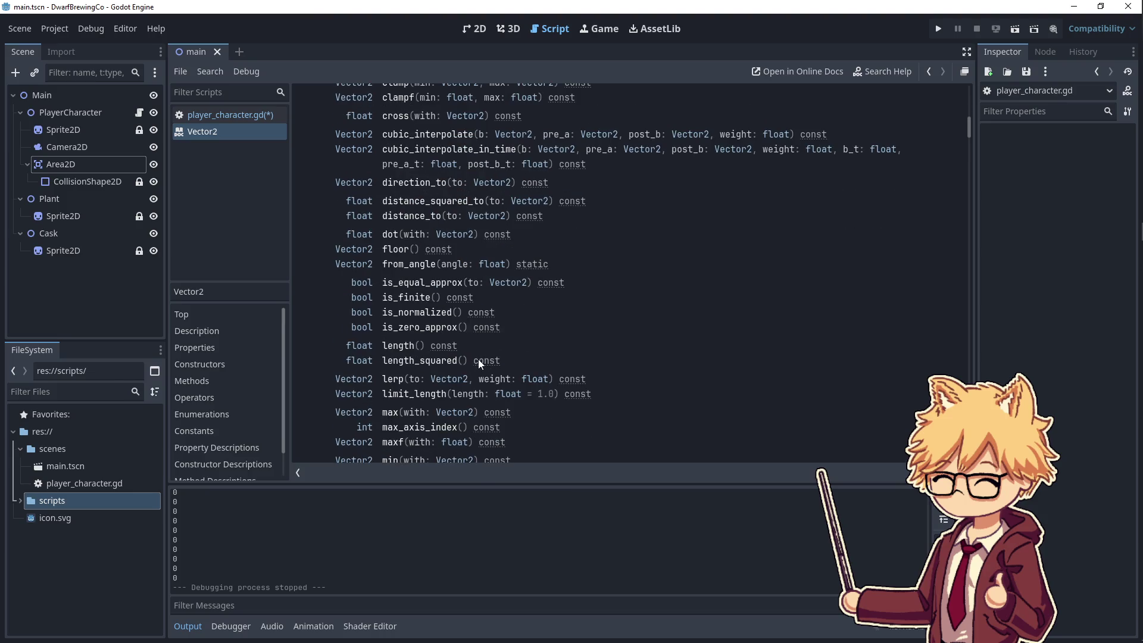
{"action": "scroll", "coordinate": [480, 357], "scroll_direction": "down", "scroll_amount": 10}
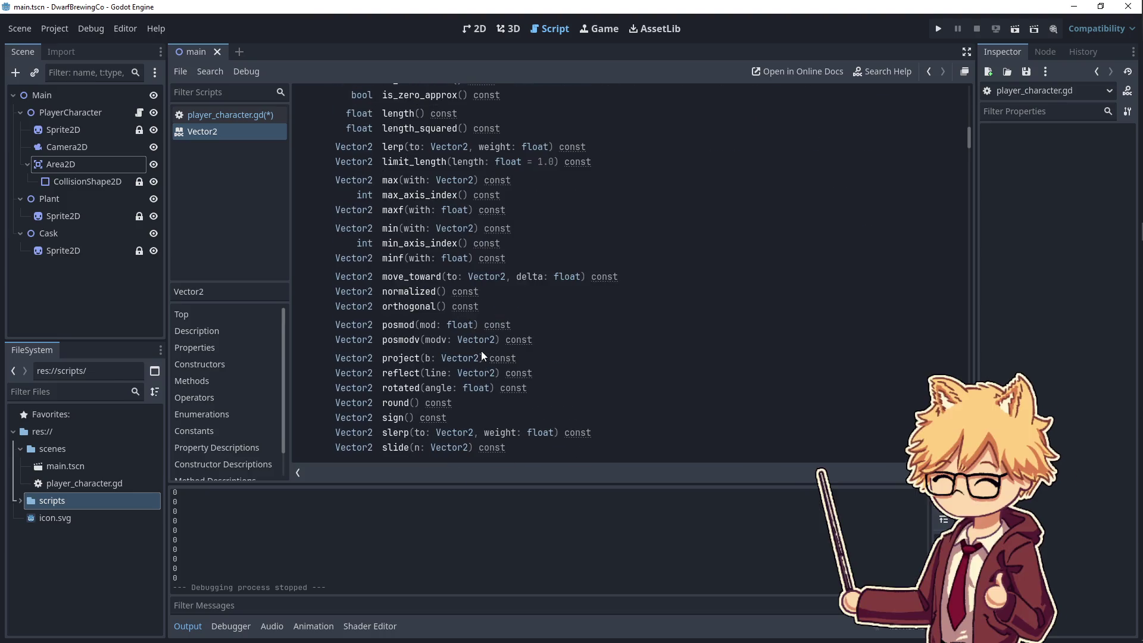
{"action": "left_click", "coordinate": [399, 307]}
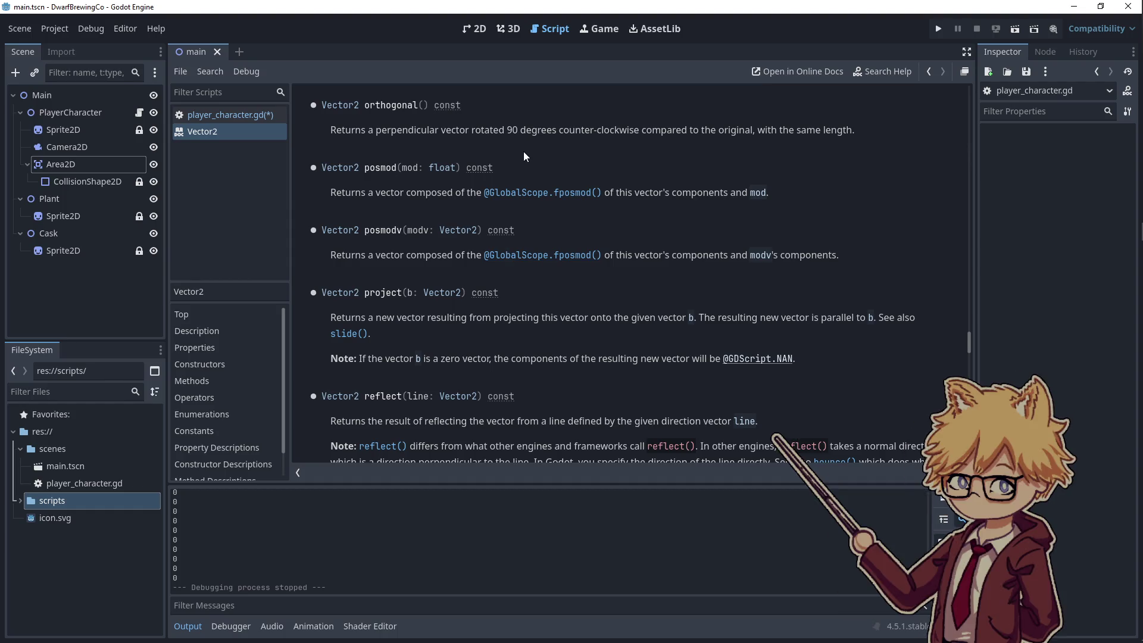
Read further down through the Vector2 method descriptions past orthogonal()
{"action": "scroll", "coordinate": [545, 238], "scroll_direction": "down", "scroll_amount": 6}
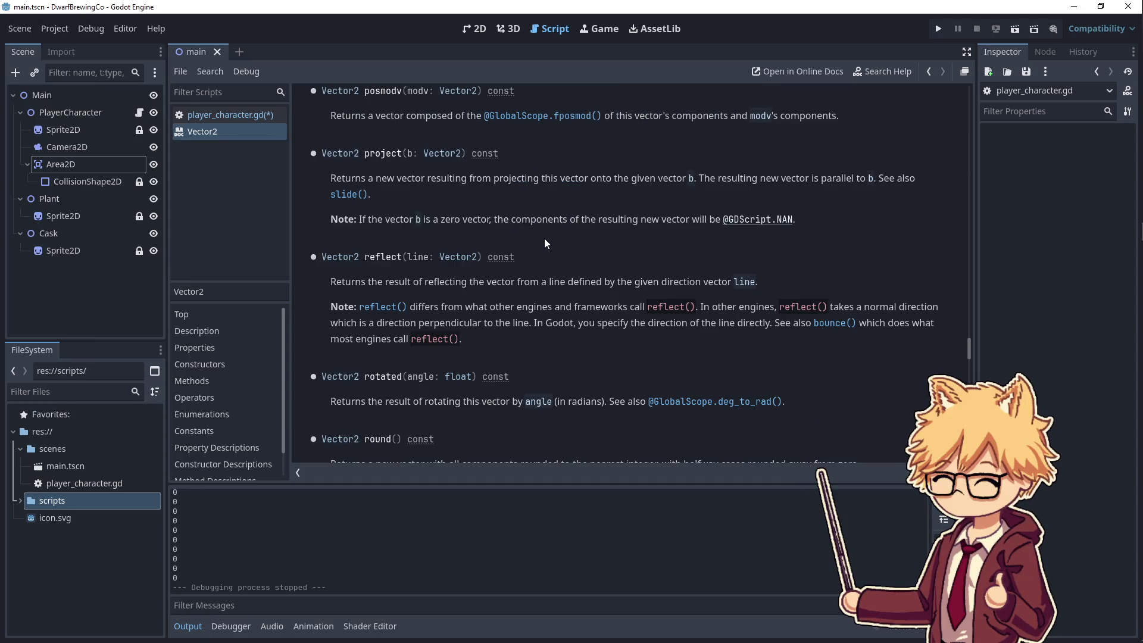
{"action": "scroll", "coordinate": [544, 238], "scroll_direction": "down", "scroll_amount": 8}
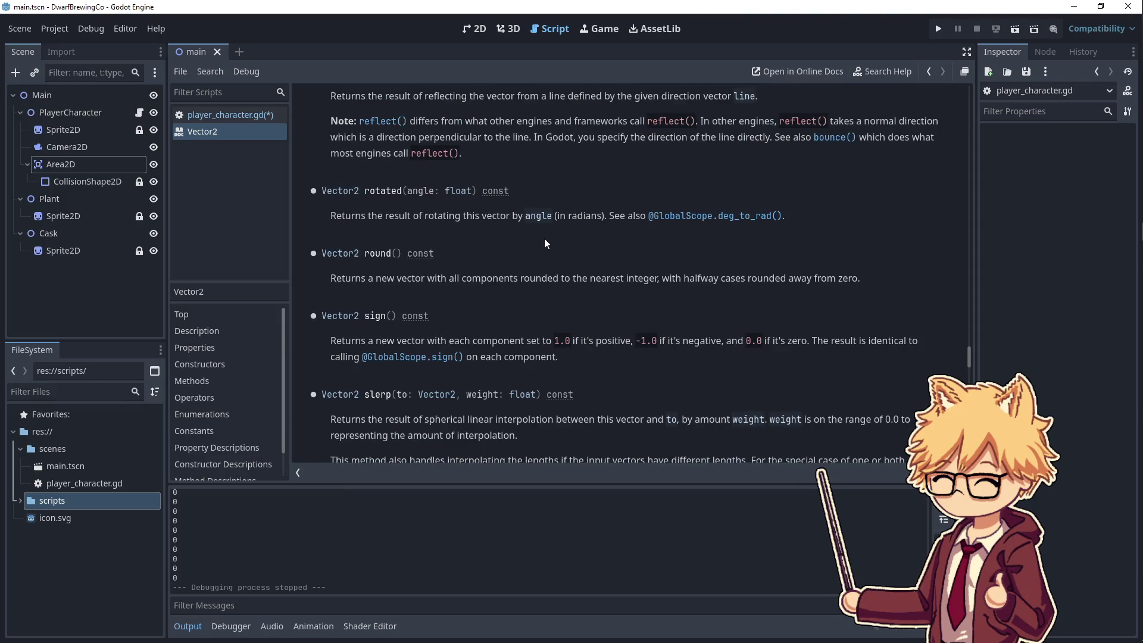
{"action": "scroll", "coordinate": [544, 238], "scroll_direction": "down", "scroll_amount": 4}
{"action": "scroll", "coordinate": [532, 251], "scroll_direction": "down", "scroll_amount": 4}
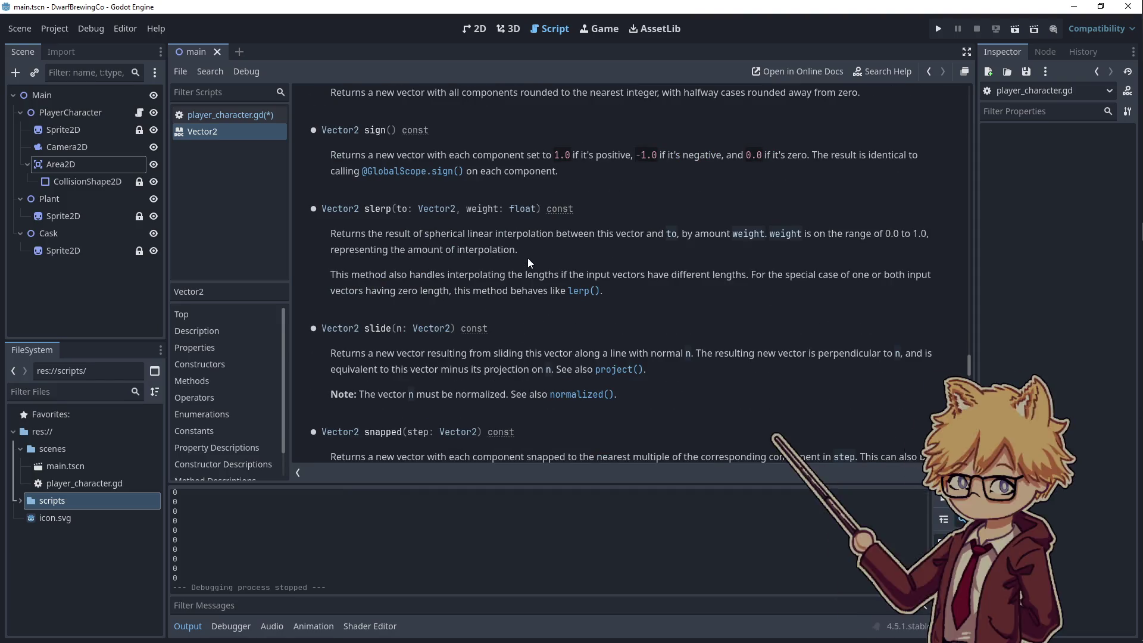
{"action": "scroll", "coordinate": [530, 358], "scroll_direction": "down", "scroll_amount": 15}
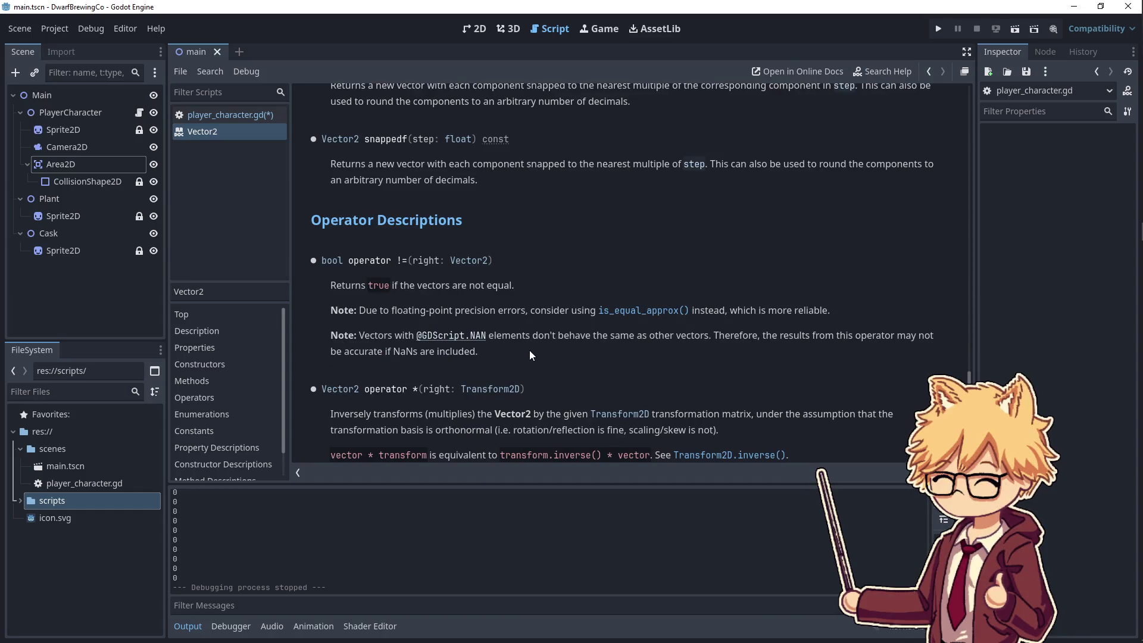
{"action": "scroll", "coordinate": [528, 334], "scroll_direction": "down", "scroll_amount": 4}
Return to the Vector2 method list showing max_axis_index, min_axis_index, move_toward and normalized
{"action": "scroll", "coordinate": [531, 301], "scroll_direction": "up", "scroll_amount": 20}
{"action": "scroll", "coordinate": [531, 304], "scroll_direction": "up", "scroll_amount": 20}
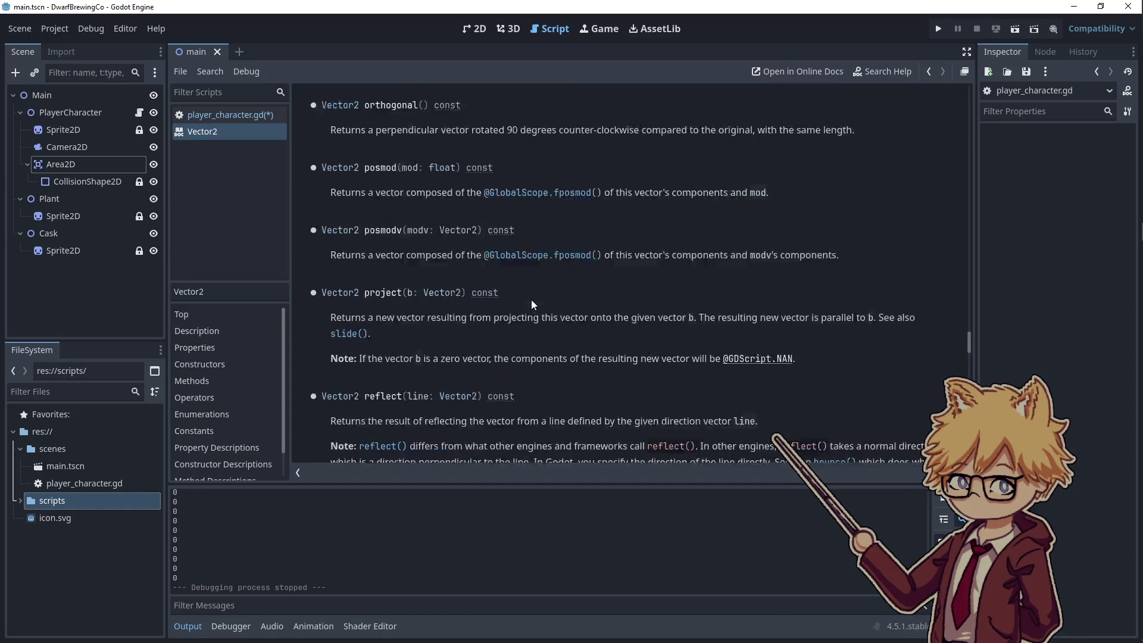
{"action": "scroll", "coordinate": [535, 292], "scroll_direction": "up", "scroll_amount": 20}
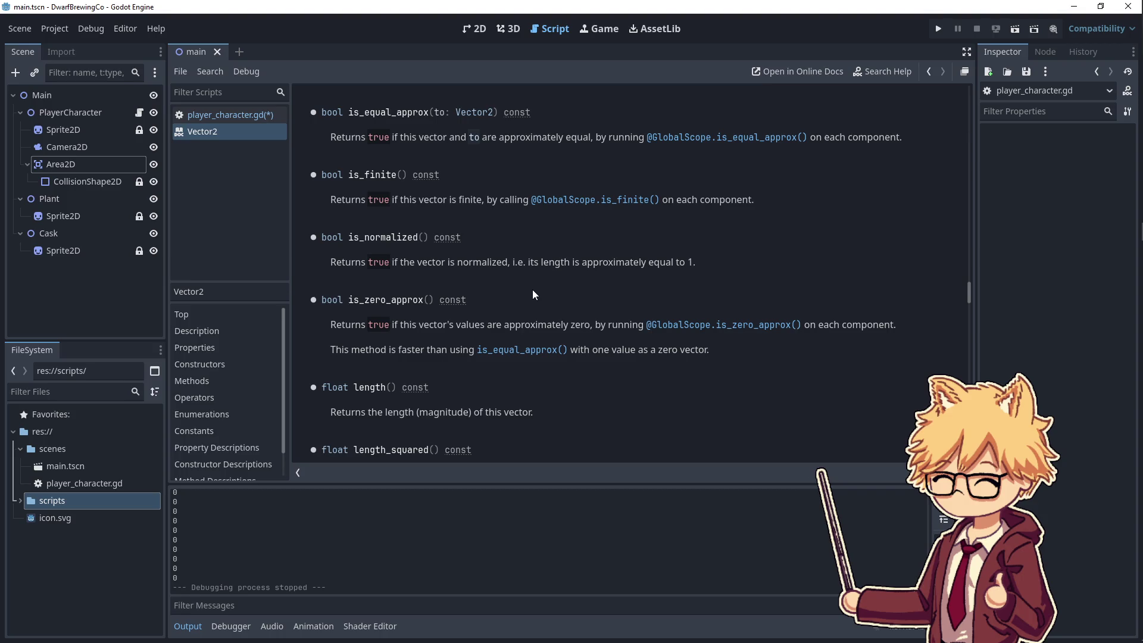
{"action": "scroll", "coordinate": [532, 289], "scroll_direction": "up", "scroll_amount": 5}
{"action": "scroll", "coordinate": [531, 289], "scroll_direction": "up", "scroll_amount": 9}
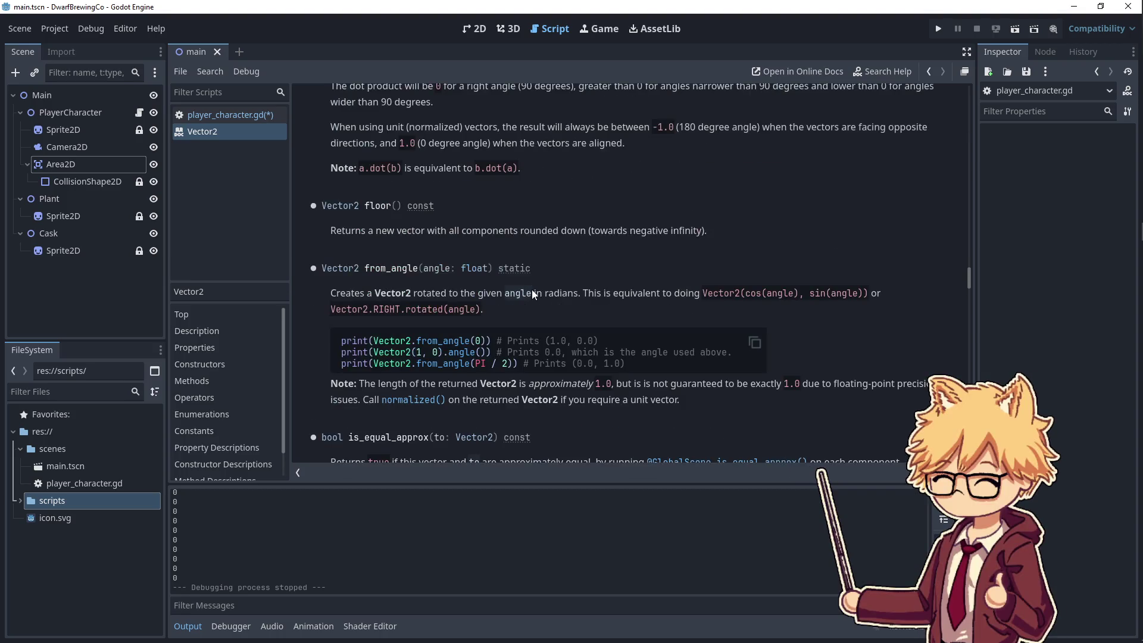
{"action": "scroll", "coordinate": [530, 289], "scroll_direction": "up", "scroll_amount": 7}
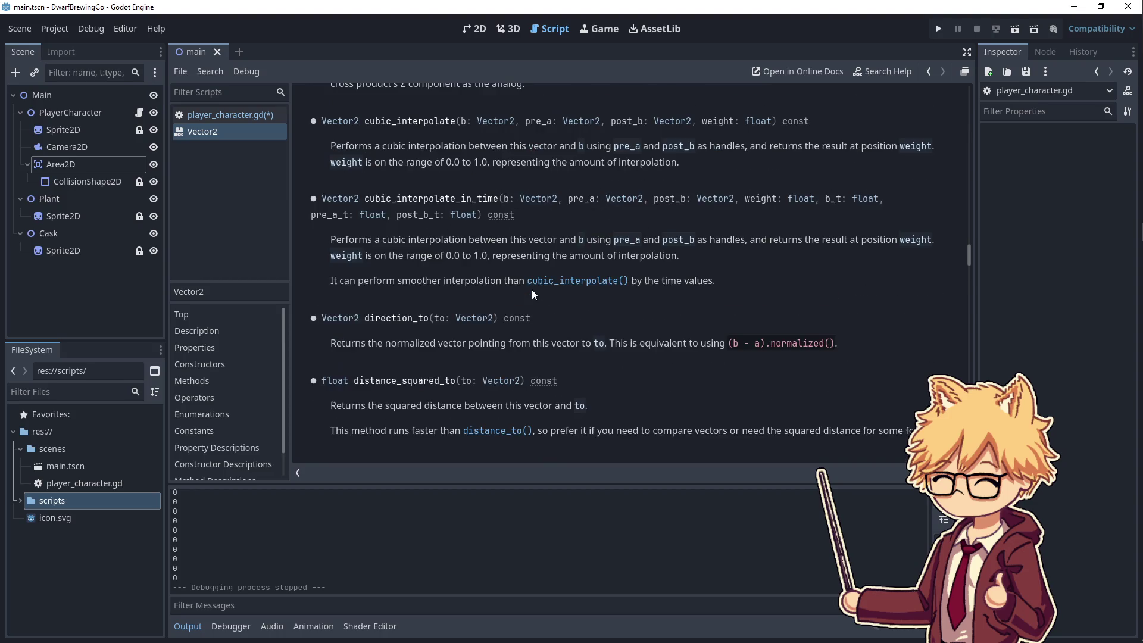
{"action": "scroll", "coordinate": [531, 289], "scroll_direction": "up", "scroll_amount": 2}
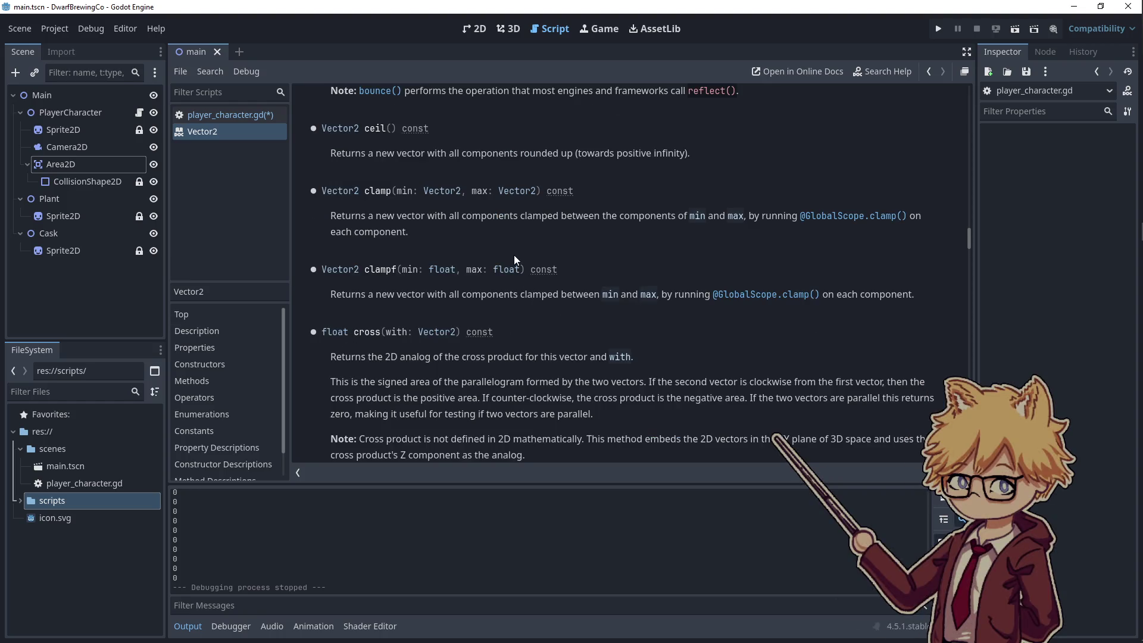
{"action": "scroll", "coordinate": [515, 257], "scroll_direction": "up", "scroll_amount": 2}
{"action": "scroll", "coordinate": [515, 257], "scroll_direction": "up", "scroll_amount": 2}
{"action": "scroll", "coordinate": [514, 256], "scroll_direction": "up", "scroll_amount": 8}
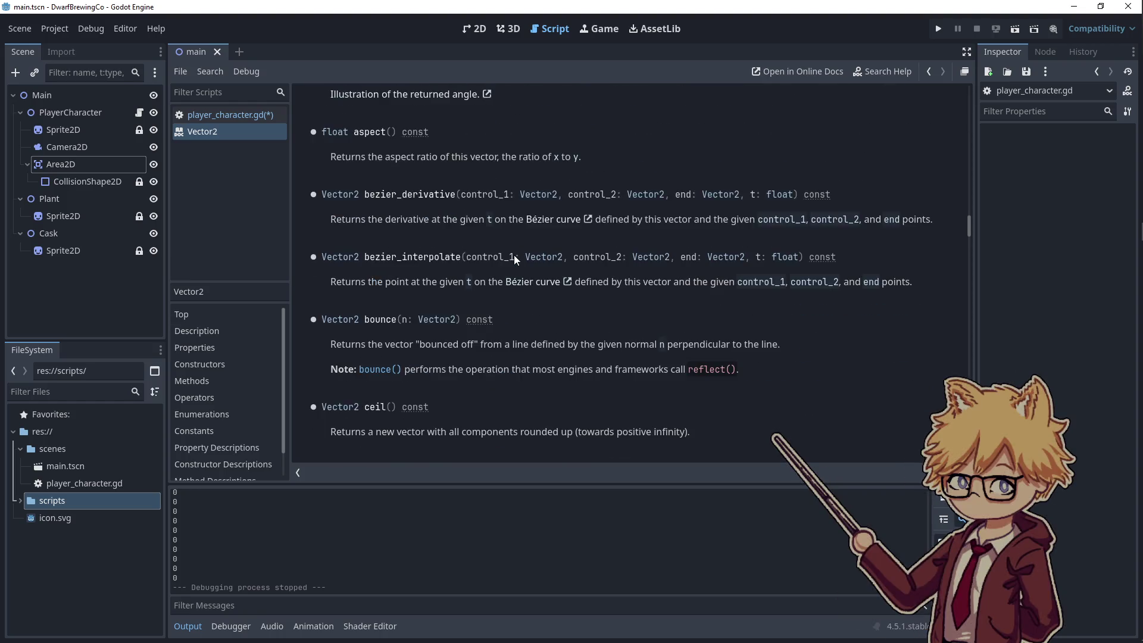
{"action": "scroll", "coordinate": [514, 260], "scroll_direction": "up", "scroll_amount": 12}
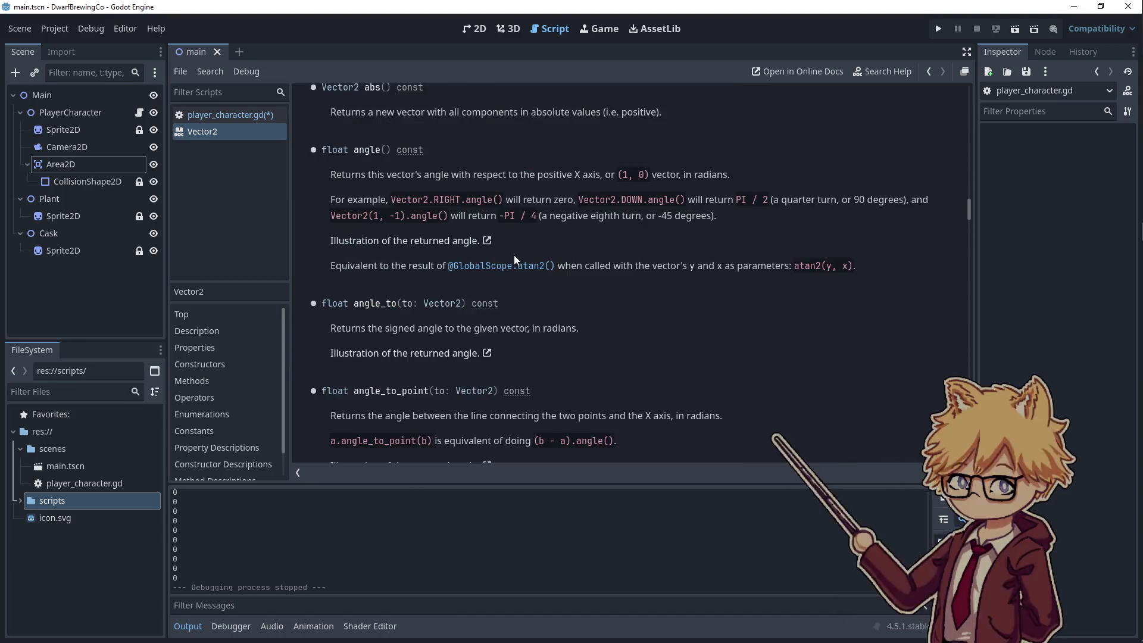
{"action": "scroll", "coordinate": [513, 255], "scroll_direction": "up", "scroll_amount": 12}
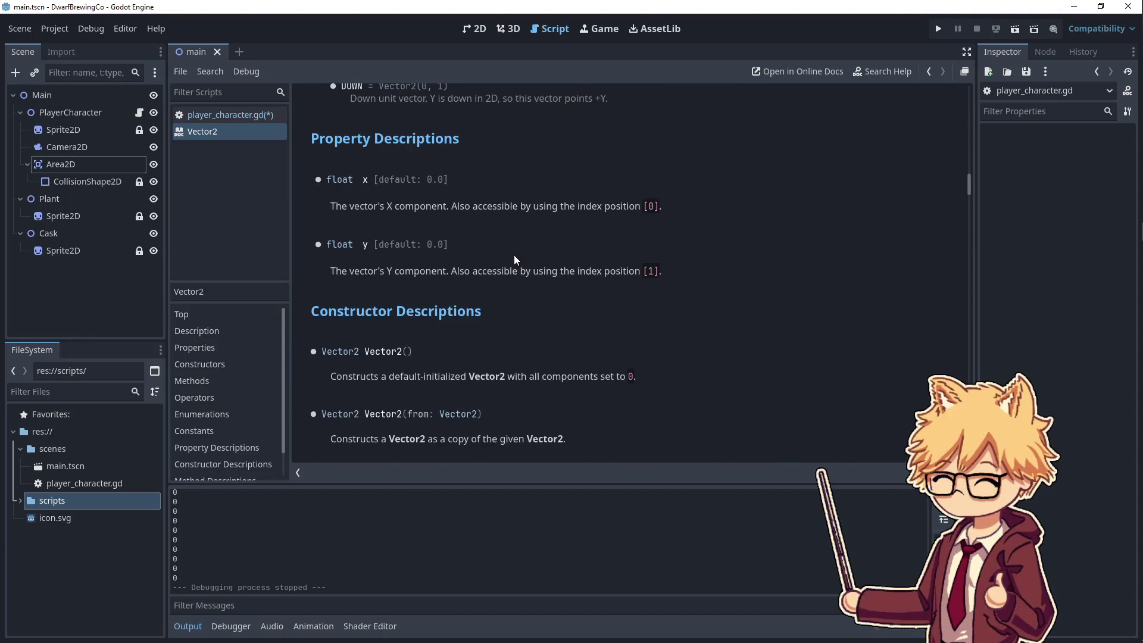
{"action": "scroll", "coordinate": [513, 255], "scroll_direction": "up", "scroll_amount": 12}
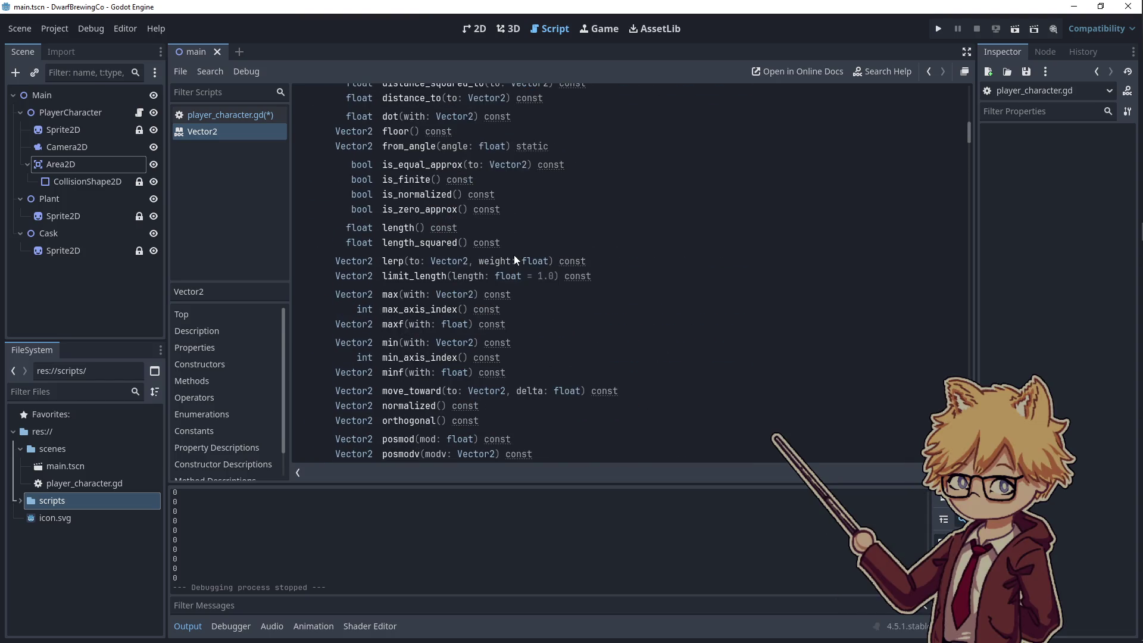
{"action": "mouse_move", "coordinate": [1139, 178]}
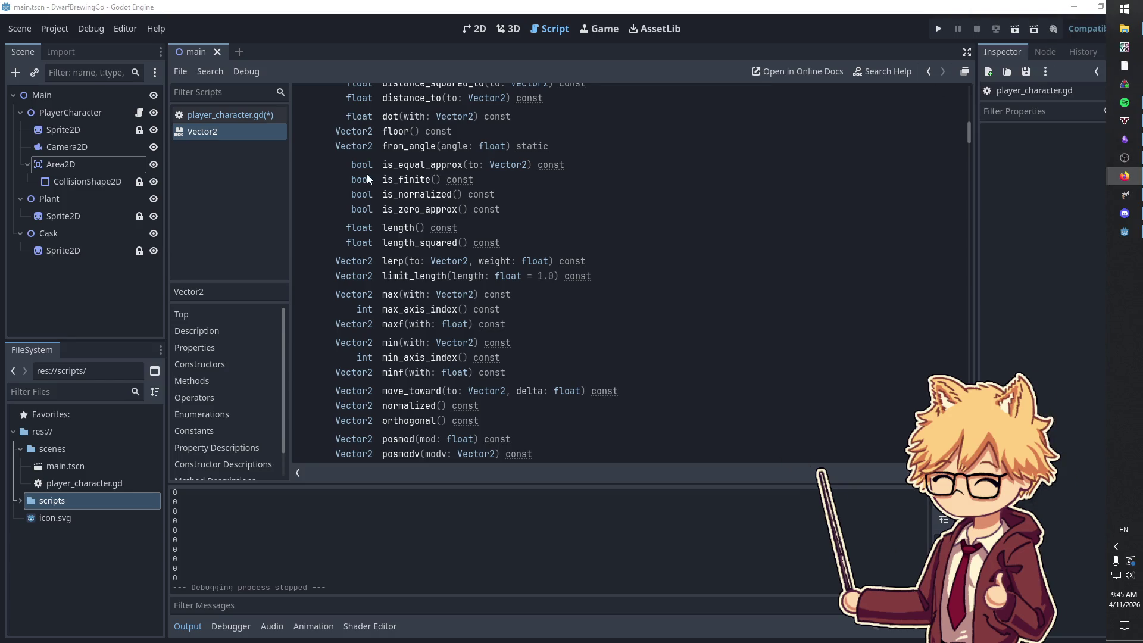
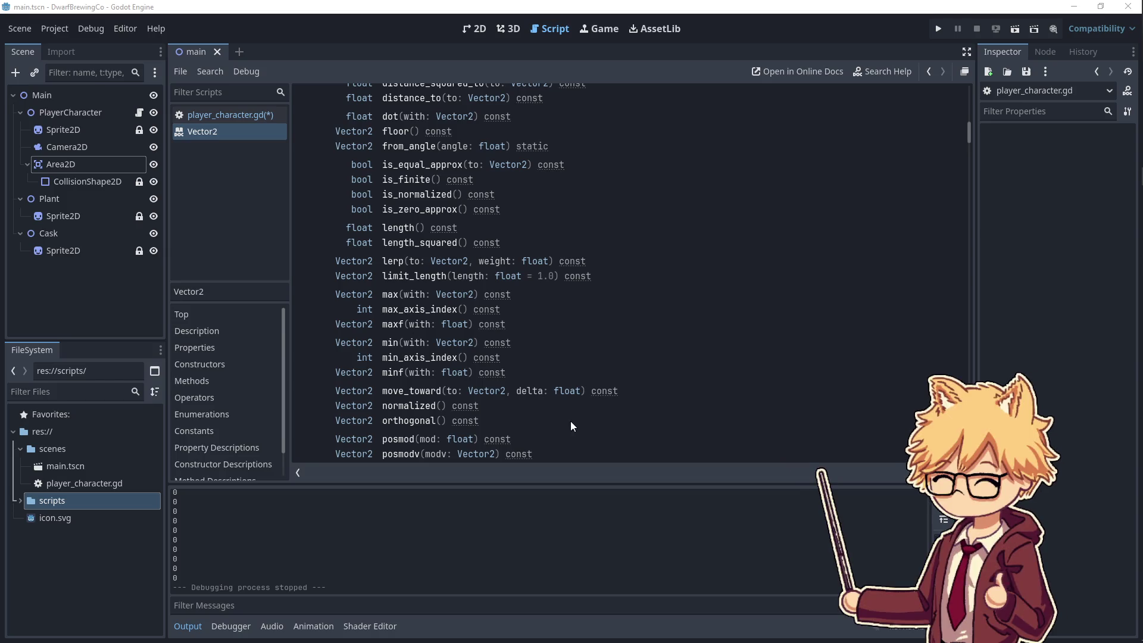
Switch from the Vector2 help page back to player_character.gd and place the cursor on line 17
{"action": "left_click", "coordinate": [929, 71]}
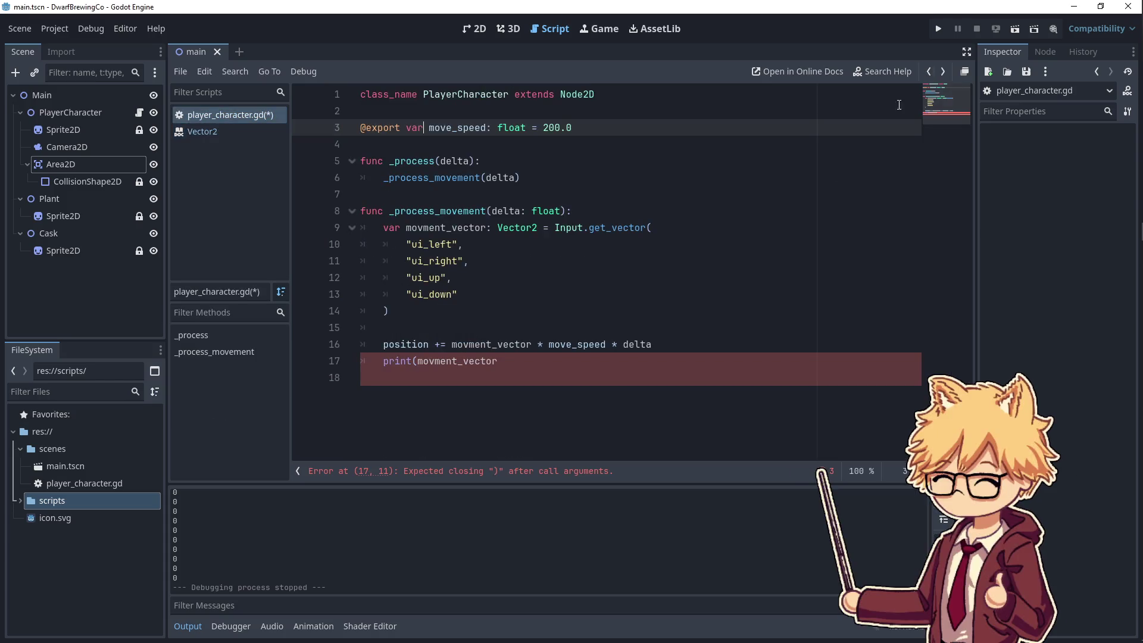
{"action": "left_click", "coordinate": [497, 362]}
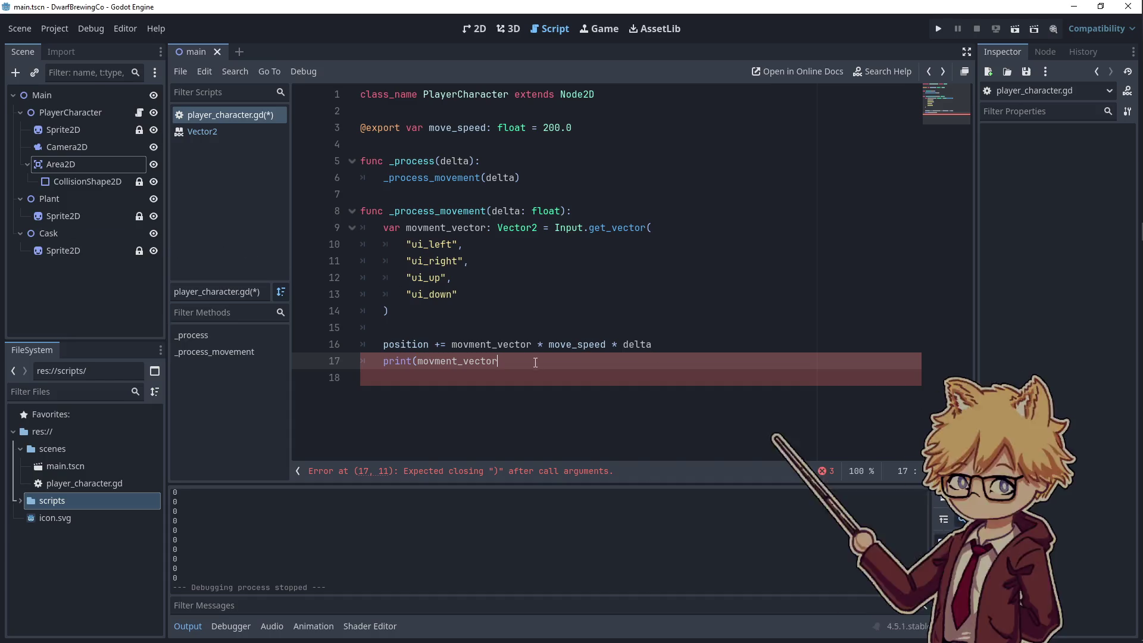
Replace line 17's print with 'if abs(movment_vector.x) > abs(movment_vector.y):' and a placeholder pass
{"action": "left_click_drag", "start_coordinate": [530, 361], "coordinate": [384, 360]}
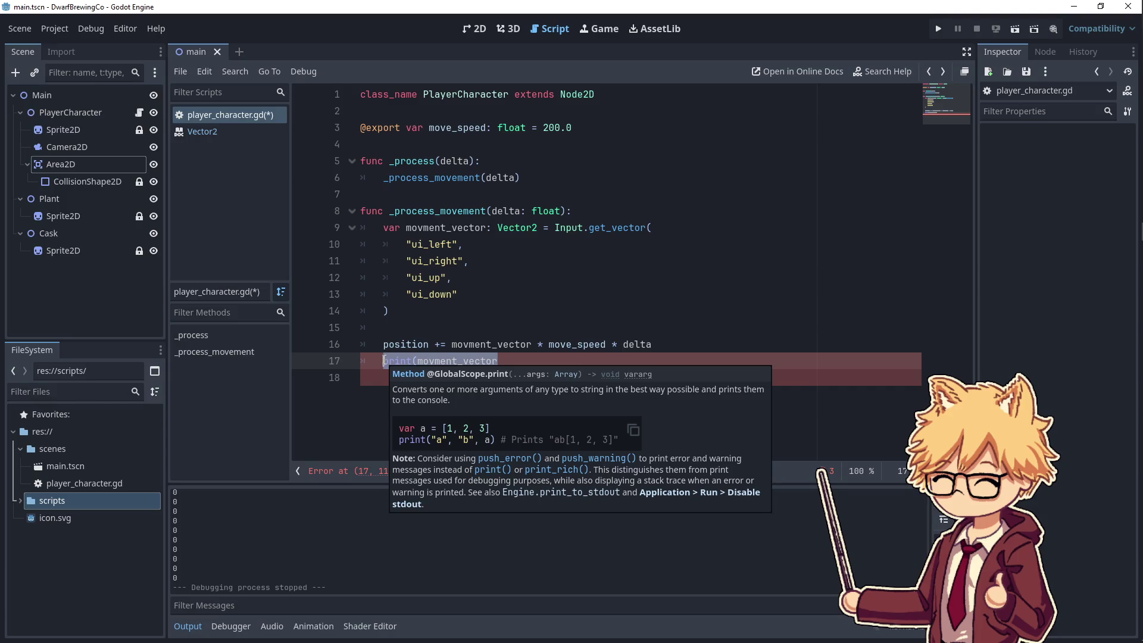
{"action": "type", "text": "if mo"}
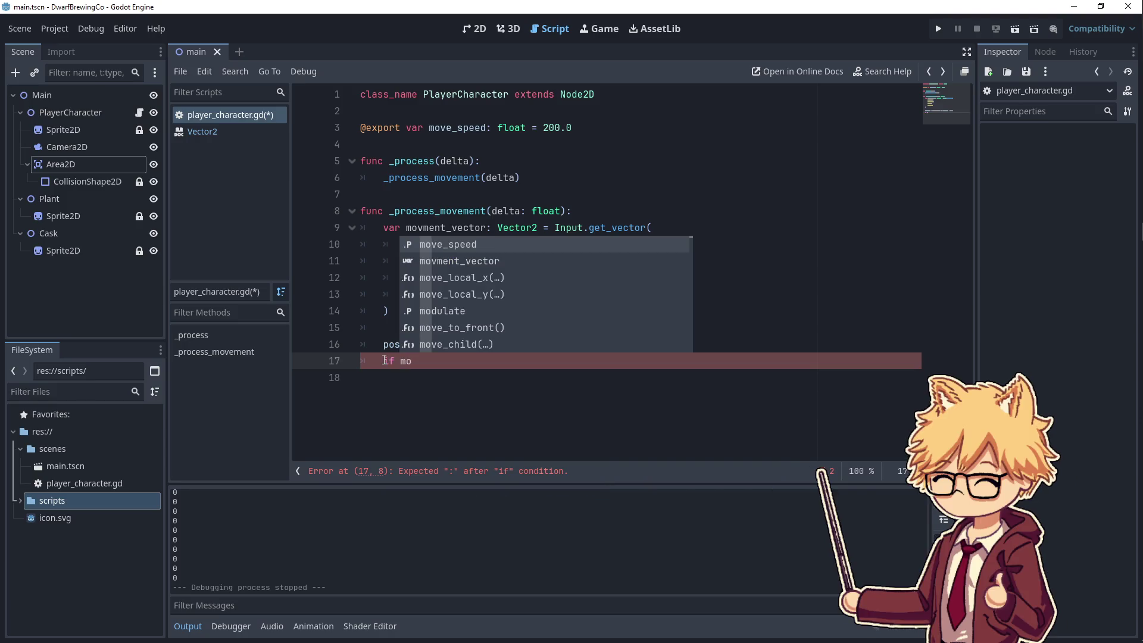
{"action": "key", "text": "Down"}
{"action": "key", "text": "Return"}
{"action": "left_click", "coordinate": [399, 360]}
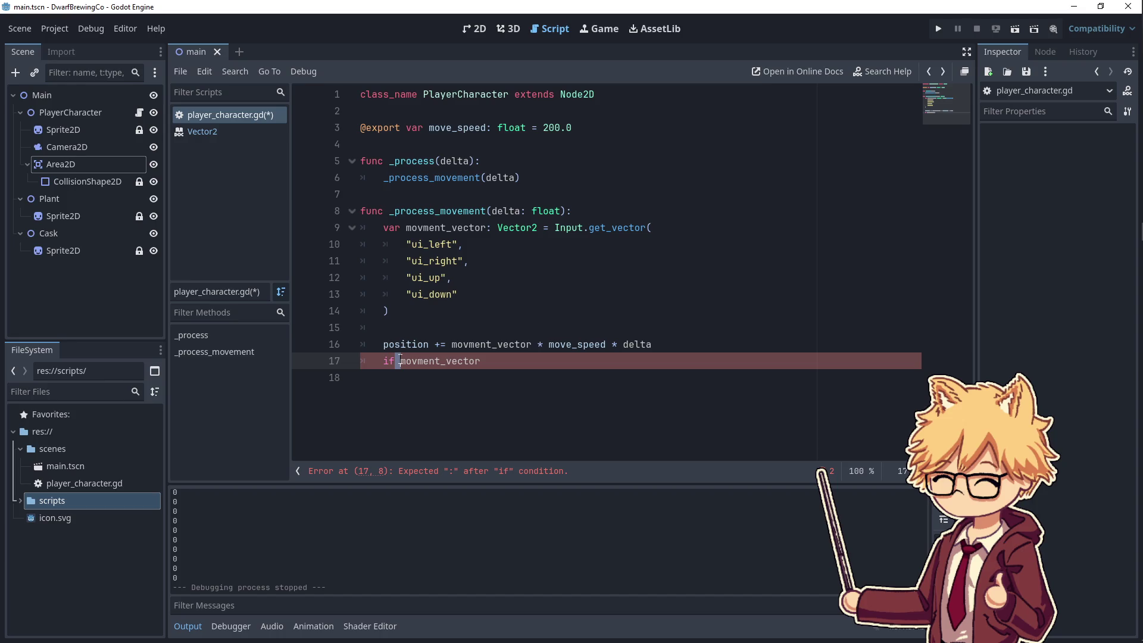
{"action": "type", "text": "abs("}
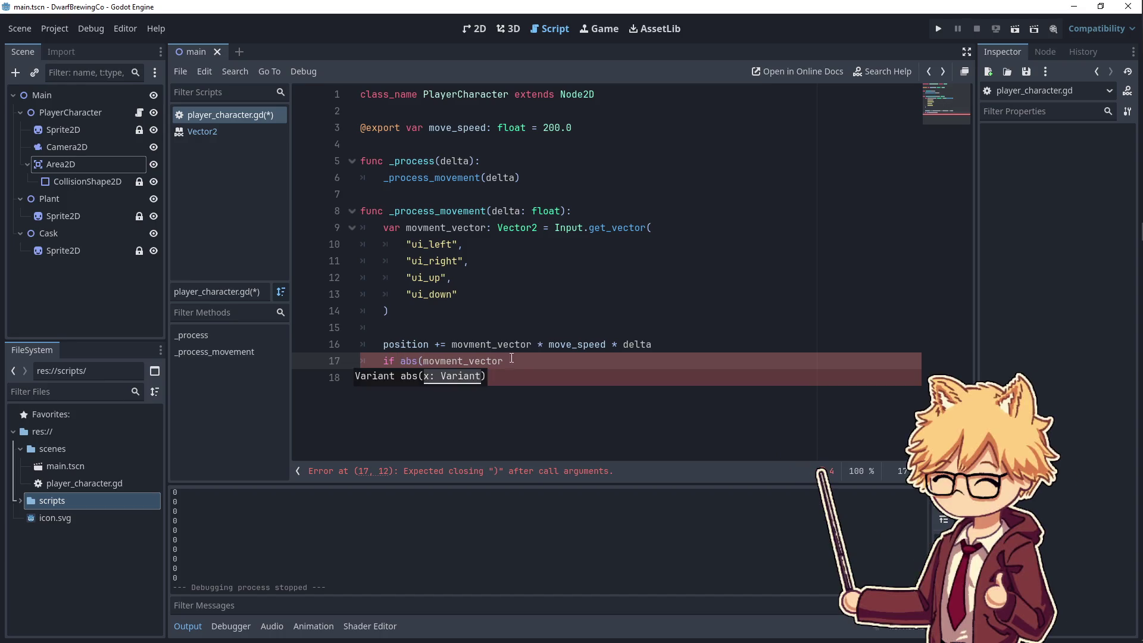
{"action": "left_click", "coordinate": [511, 358]}
{"action": "type", "text": "x"}
{"action": "key", "text": "BackSpace"}
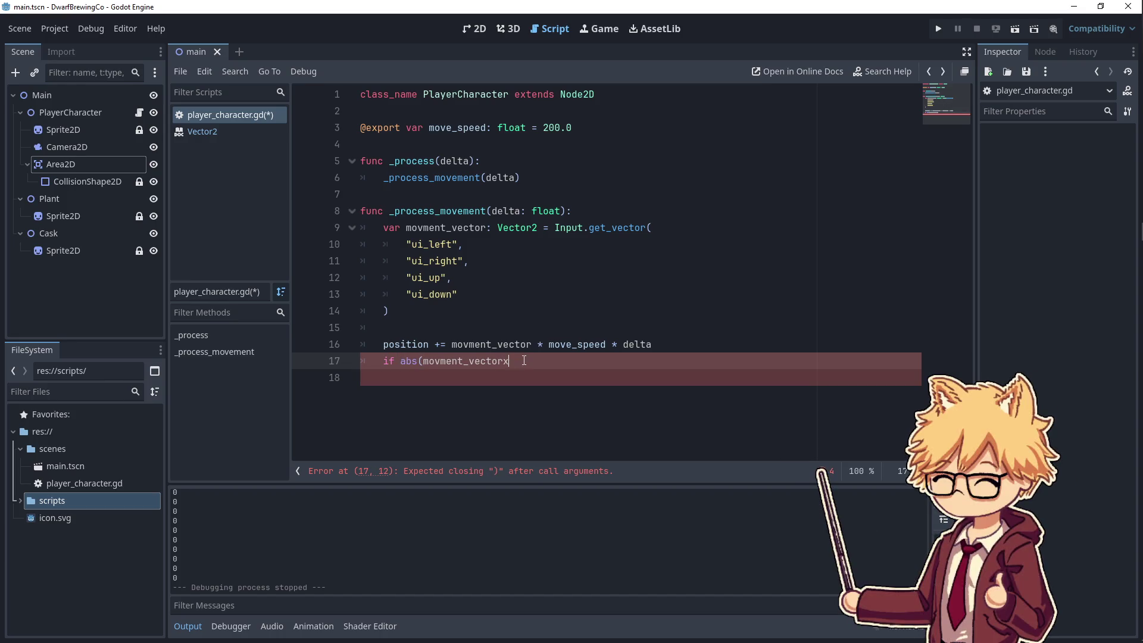
{"action": "type", "text": ") > abs("}
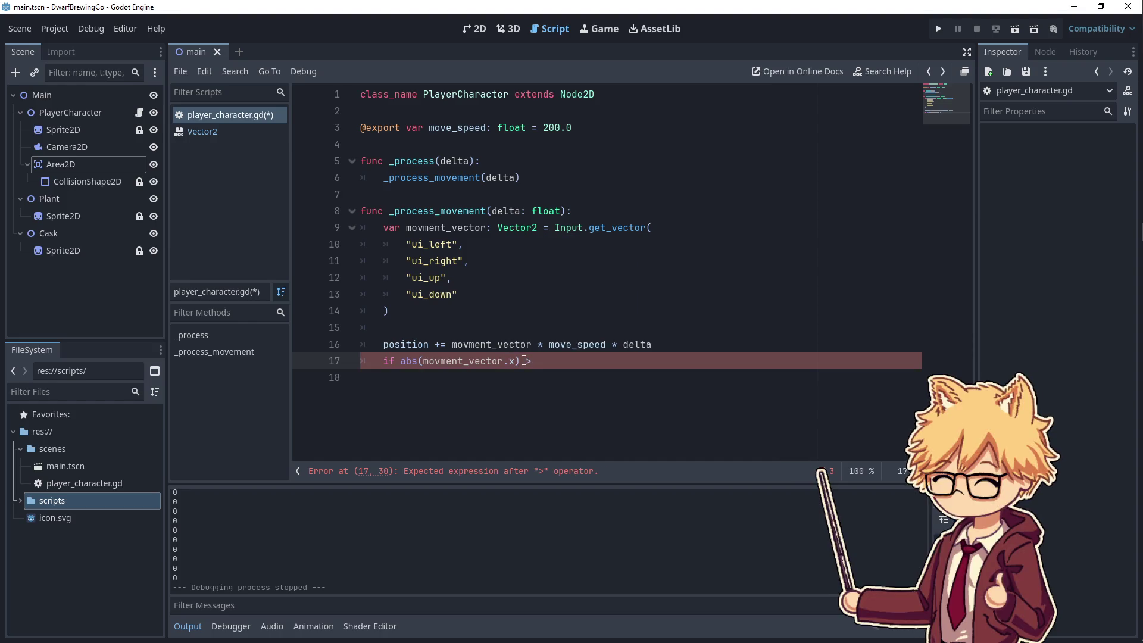
{"action": "type", "text": "mo)"}
{"action": "key", "text": "Down"}
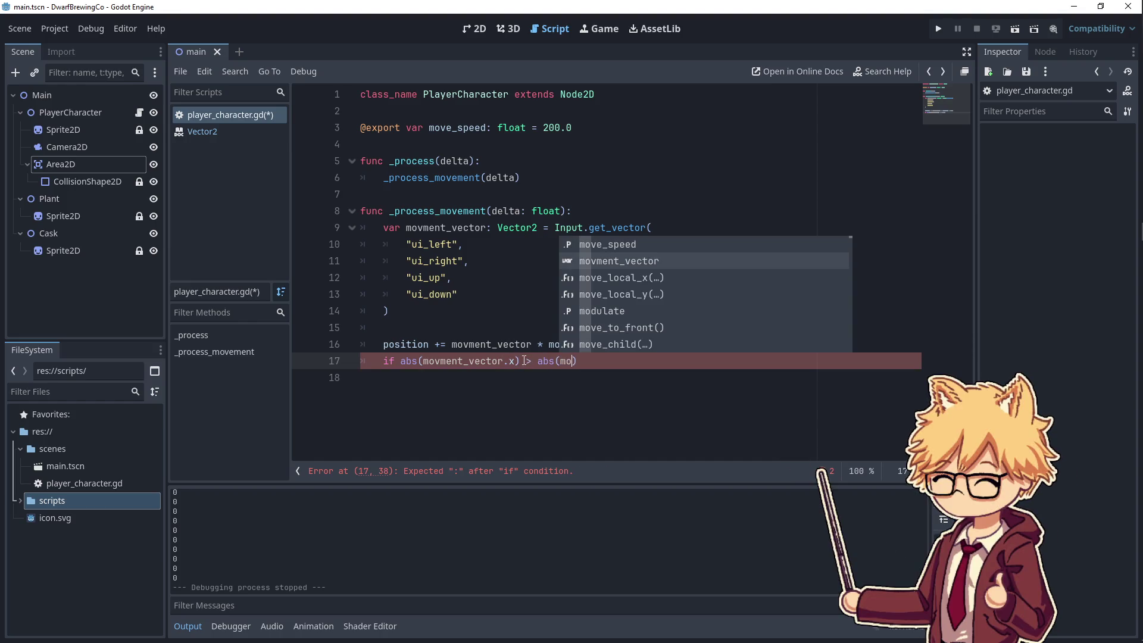
{"action": "key", "text": "Return"}
{"action": "type", "text": ".y)"}
{"action": "key", "text": "Return"}
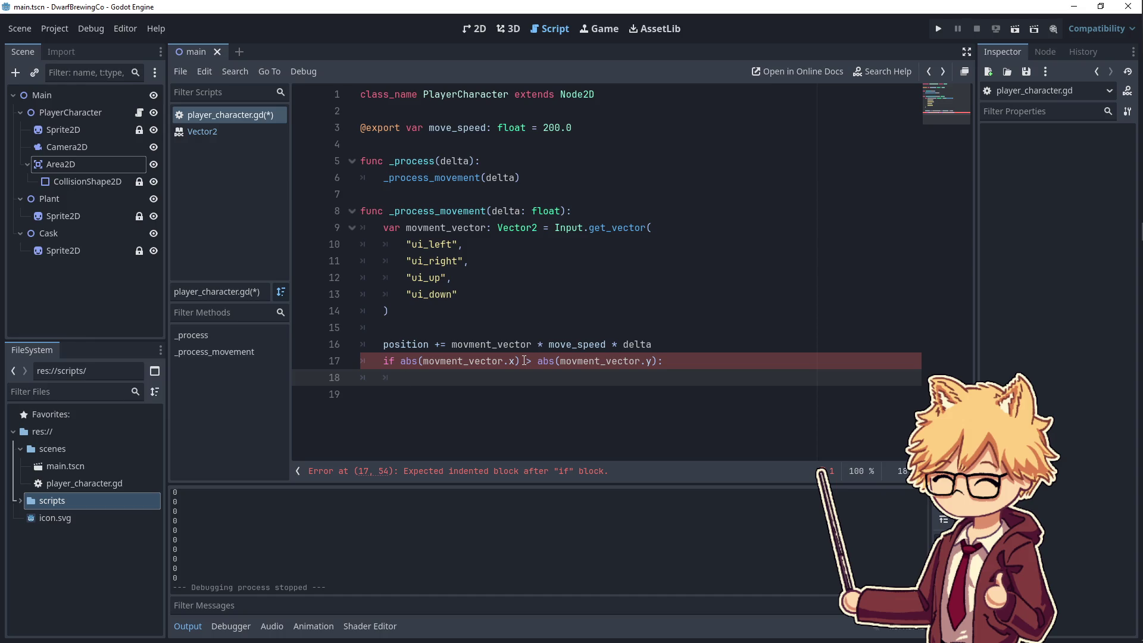
{"action": "type", "text": "pass"}
Replace the placeholder pass with print(movment_vector.x)
{"action": "left_click", "coordinate": [538, 344]}
{"action": "double_click", "coordinate": [417, 378]}
{"action": "left_click", "coordinate": [430, 377]}
{"action": "double_click", "coordinate": [408, 380]}
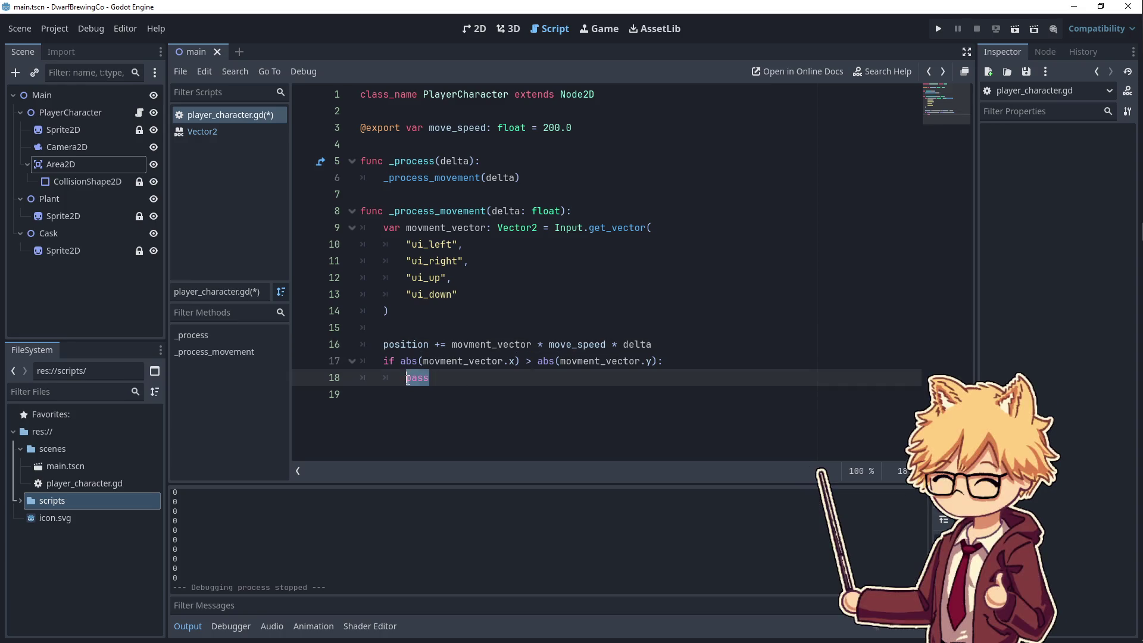
{"action": "type", "text": "print(mo"}
{"action": "key", "text": "Down"}
{"action": "key", "text": "Down"}
{"action": "key", "text": "Down"}
{"action": "key", "text": "Return"}
{"action": "type", "text": ".x)"}
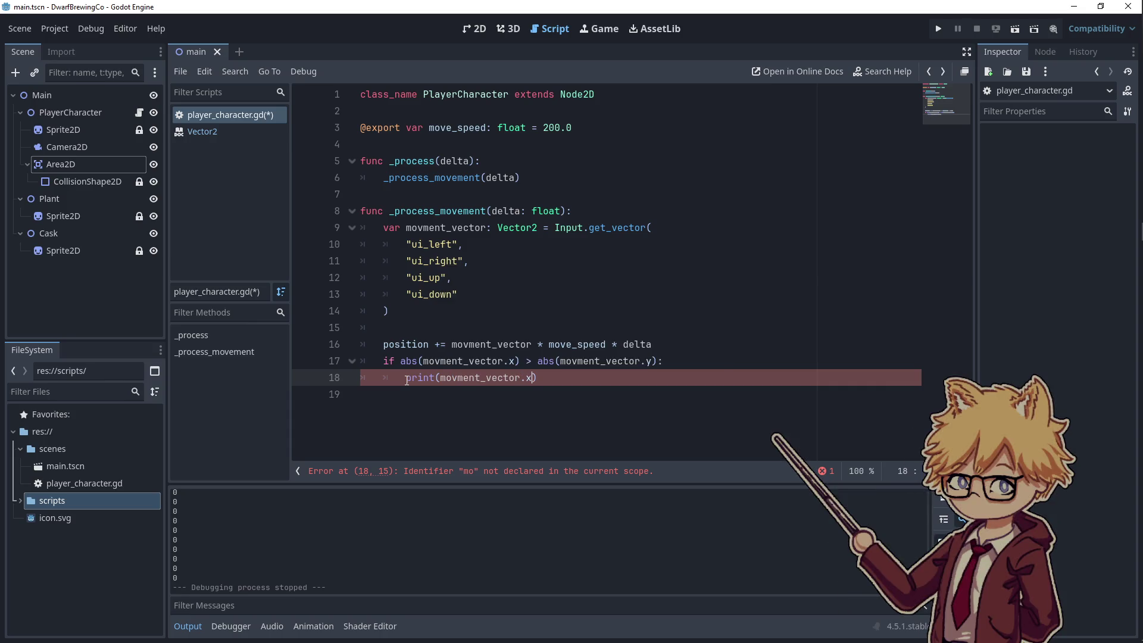
Run the game to check the horizontal output, then stop it
{"action": "left_click", "coordinate": [937, 29]}
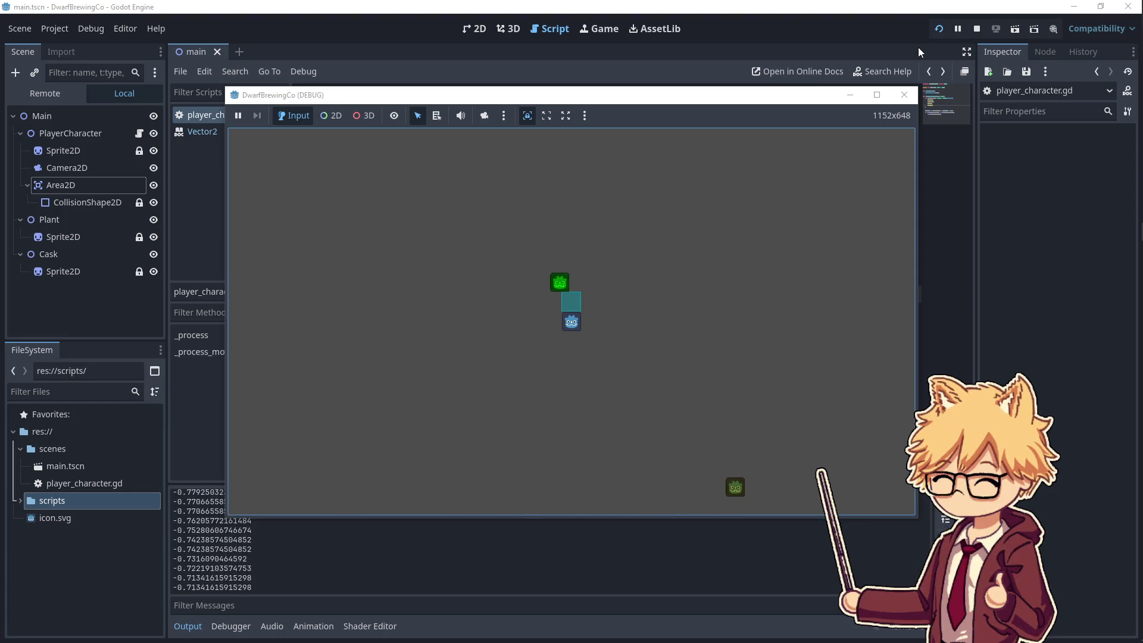
{"action": "left_click", "coordinate": [903, 94]}
{"action": "left_click", "coordinate": [579, 378]}
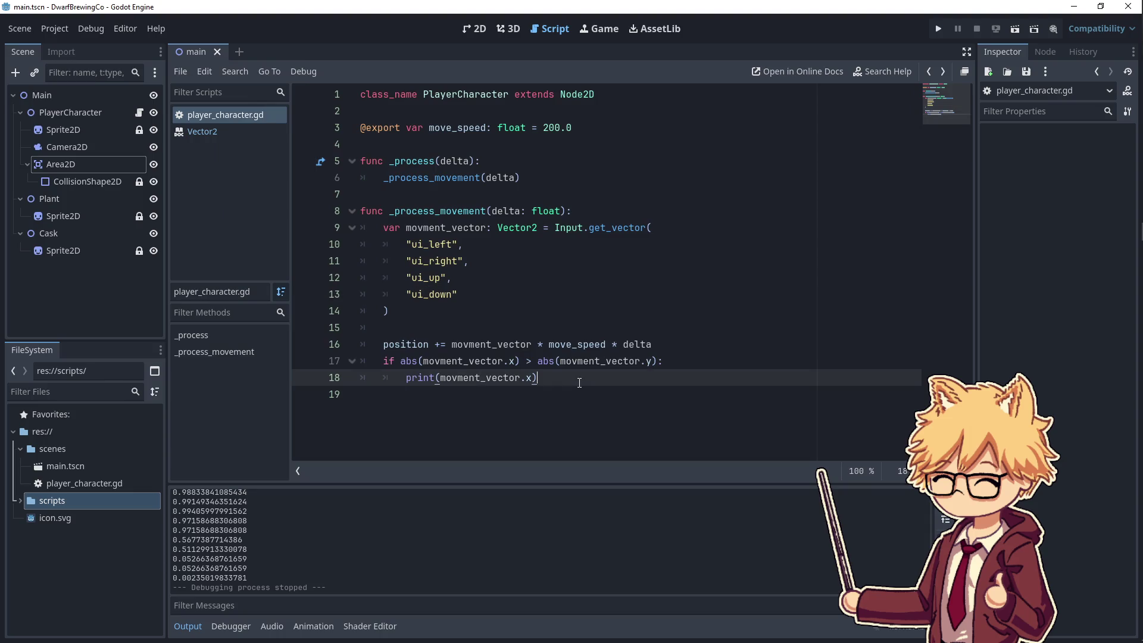
Add an else branch that prints movement_vector.y
{"action": "key", "text": "Return"}
{"action": "key", "text": "BackSpace"}
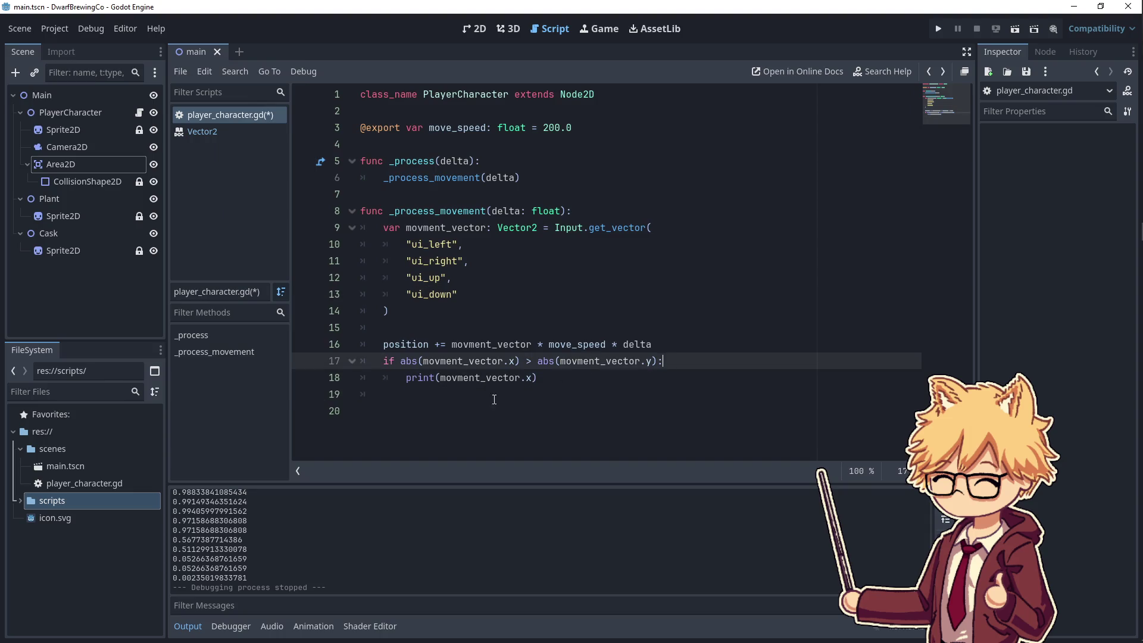
{"action": "type", "text": "else:"}
{"action": "key", "text": "Return"}
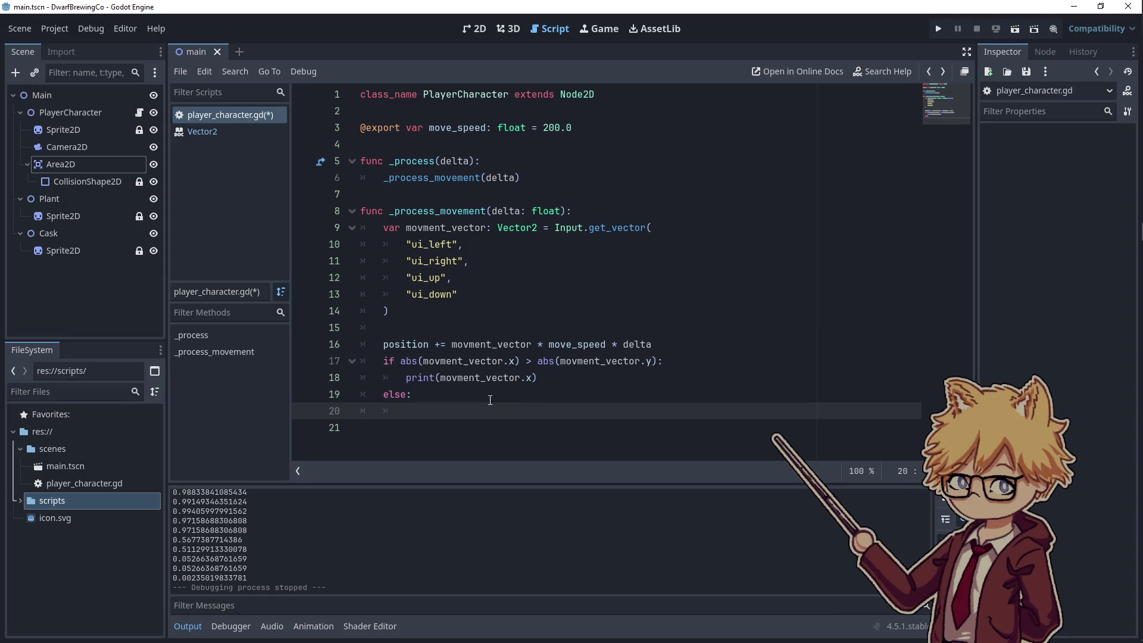
{"action": "type", "text": "print(move"}
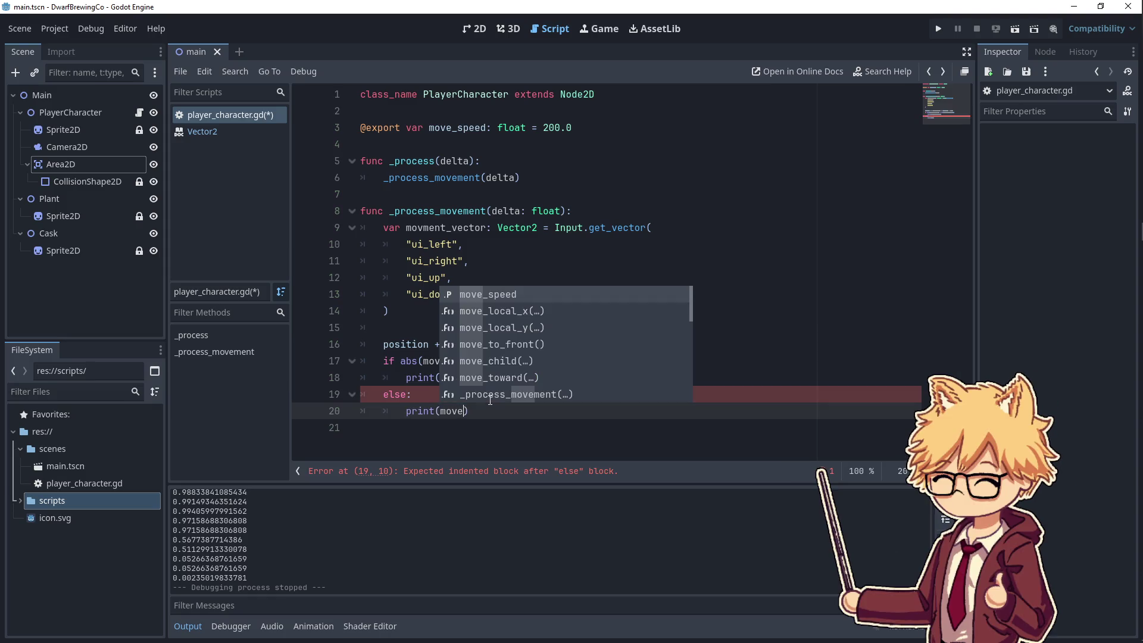
{"action": "key", "text": "Down"}
{"action": "key", "text": "Down"}
{"action": "key", "text": "Up"}
{"action": "key", "text": "Up"}
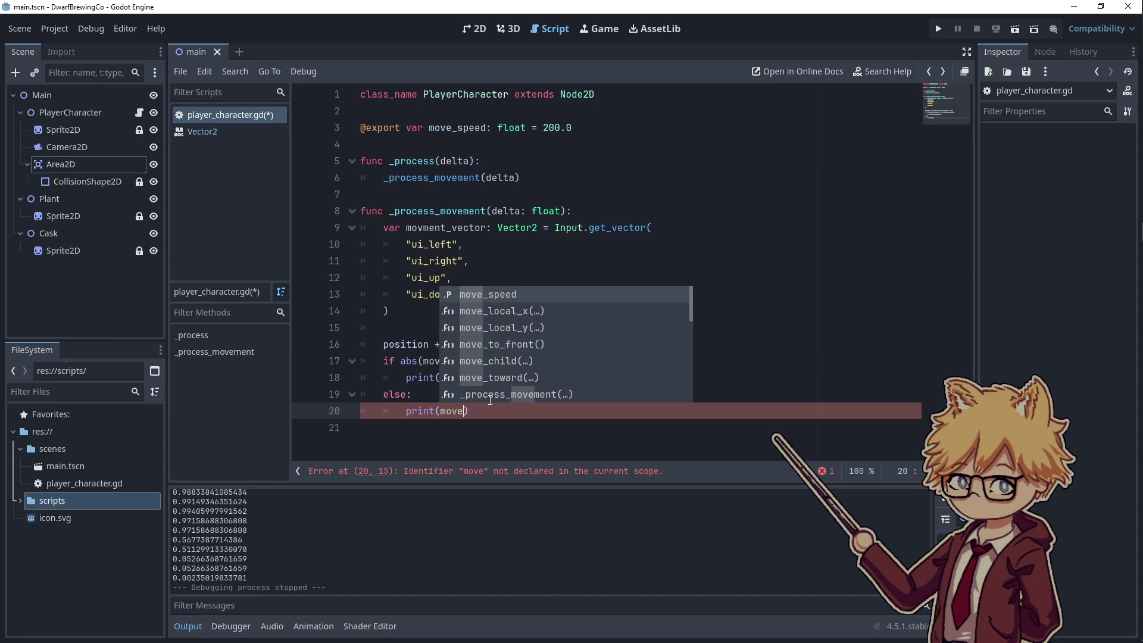
{"action": "type", "text": "men"}
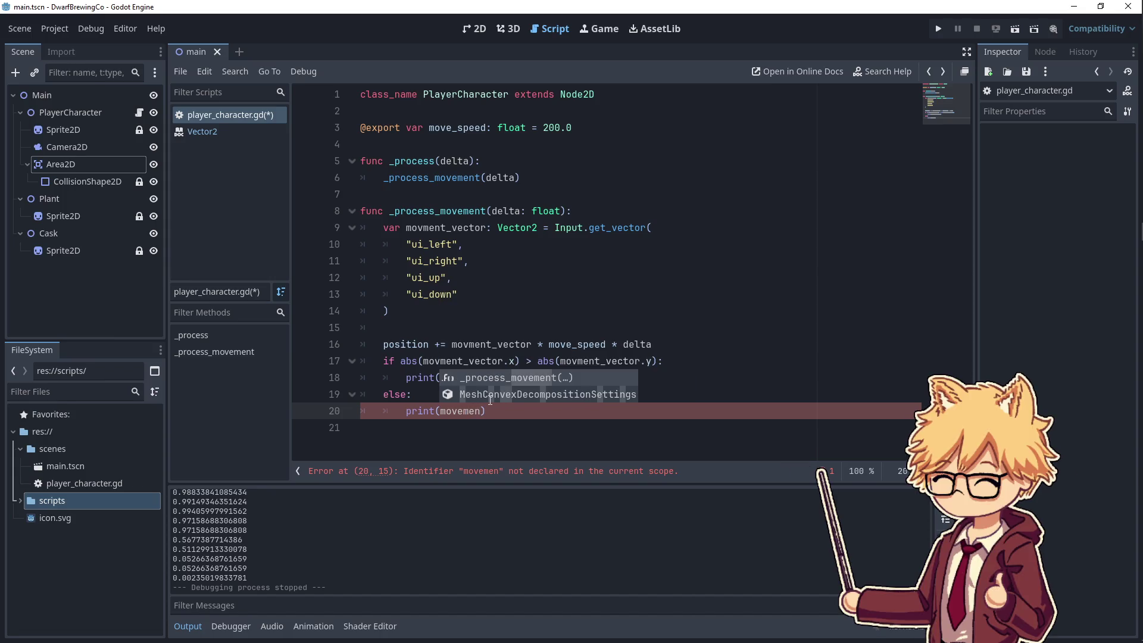
{"action": "key", "text": "BackSpace"}
{"action": "key", "text": "BackSpace"}
{"action": "key", "text": "BackSpace"}
{"action": "key", "text": "BackSpace"}
{"action": "key", "text": "BackSpace"}
{"action": "type", "text": "movement_"}
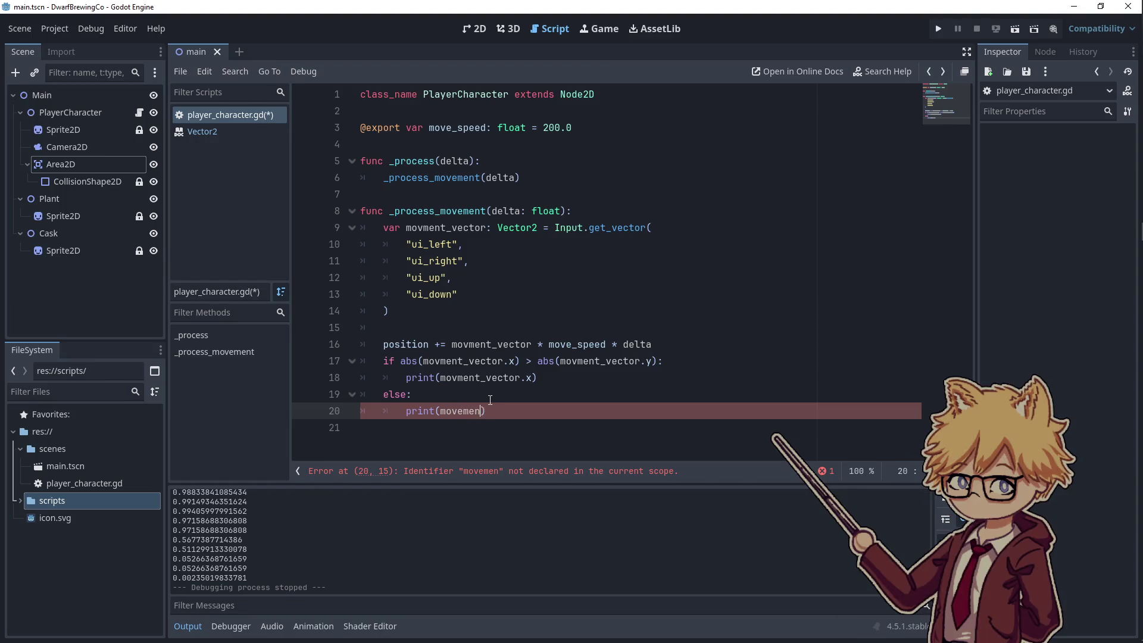
{"action": "type", "text": "vecto"}
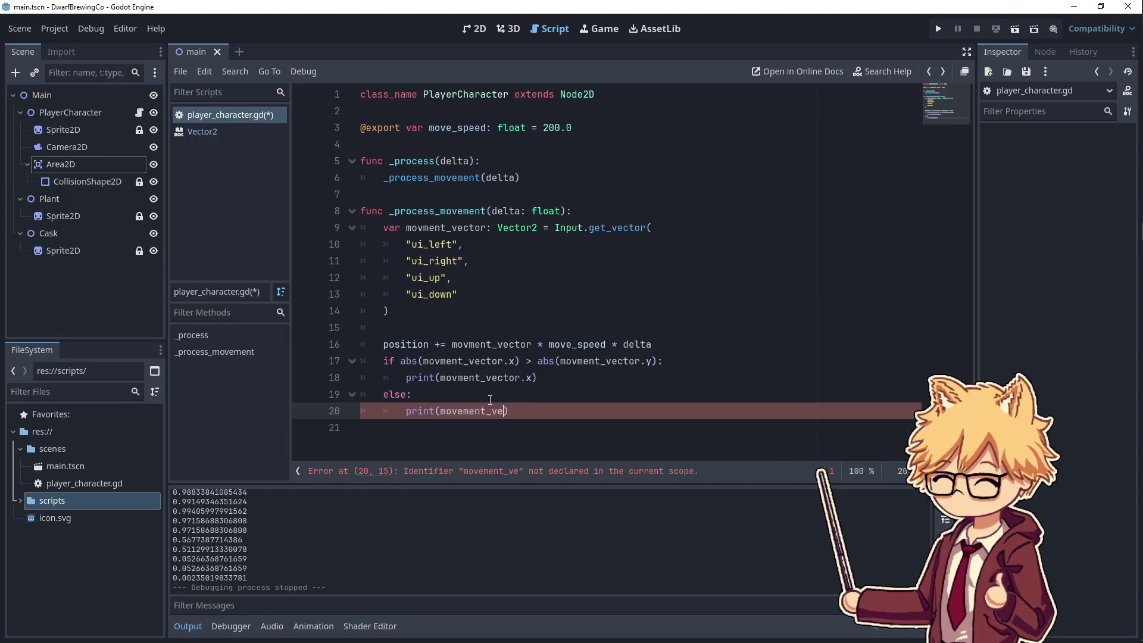
{"action": "type", "text": "r.y"}
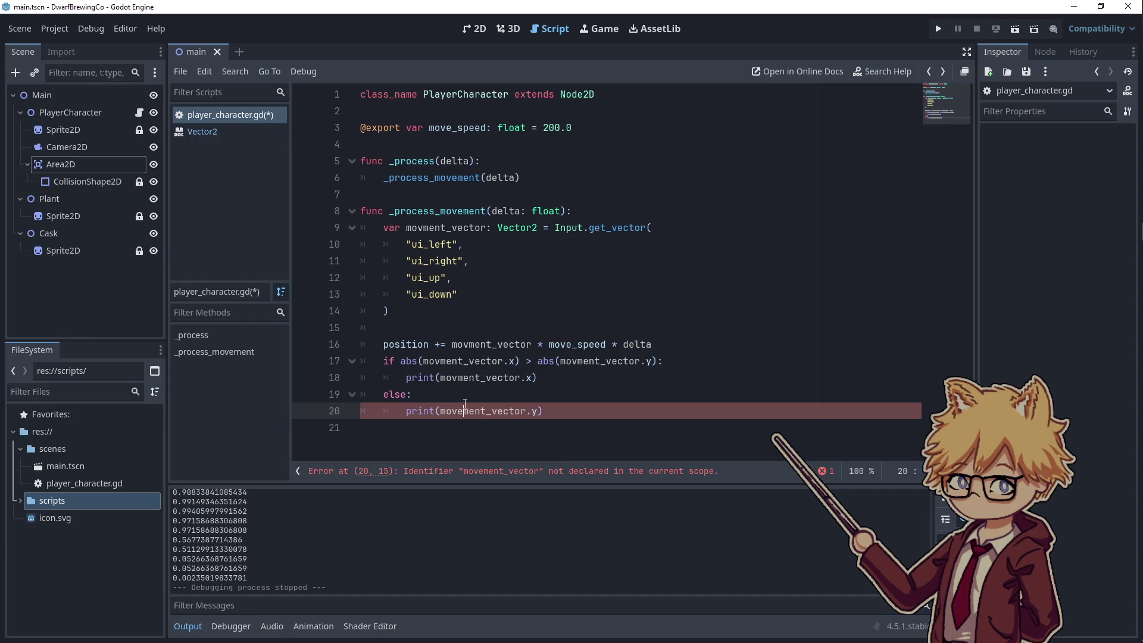
Make the else branch use the same variable name as line 17, then save the script
{"action": "double_click", "coordinate": [460, 361]}
{"action": "key", "text": "ctrl+c"}
{"action": "double_click", "coordinate": [476, 411]}
{"action": "key", "text": "ctrl+v"}
{"action": "left_click", "coordinate": [659, 381]}
{"action": "key", "text": "ctrl+s"}
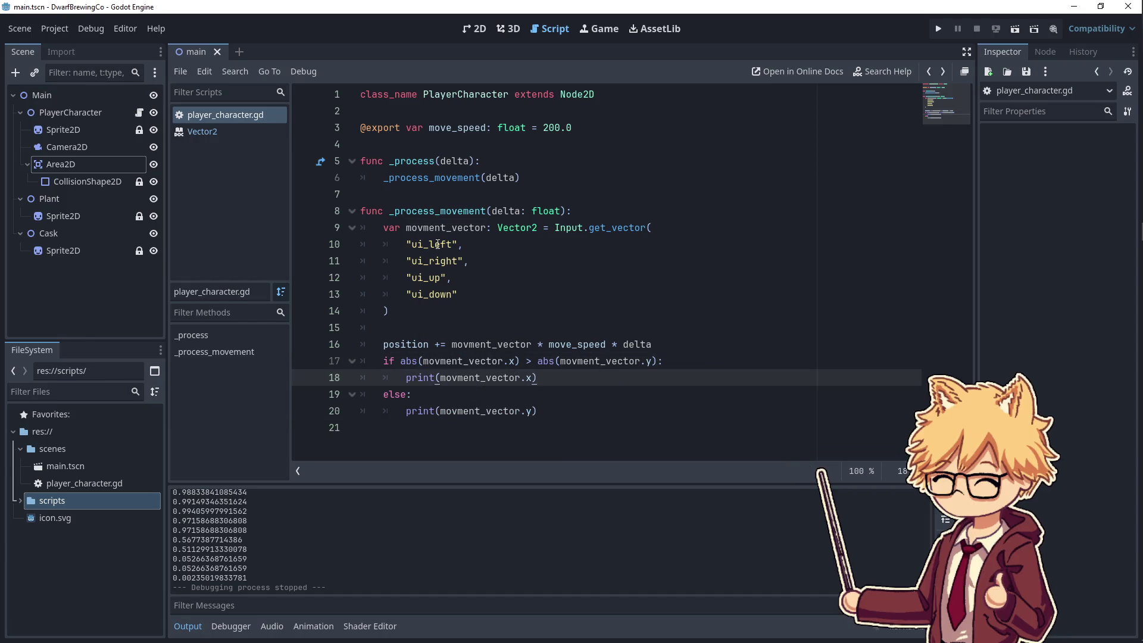
Correct 'movment' to 'movement' on lines 9, 16, 17, 18 and 20, save, and test-run the game
{"action": "left_click", "coordinate": [424, 227]}
{"action": "type", "text": "e"}
{"action": "left_click", "coordinate": [470, 345]}
{"action": "type", "text": "e"}
{"action": "left_click", "coordinate": [443, 362]}
{"action": "type", "text": "e"}
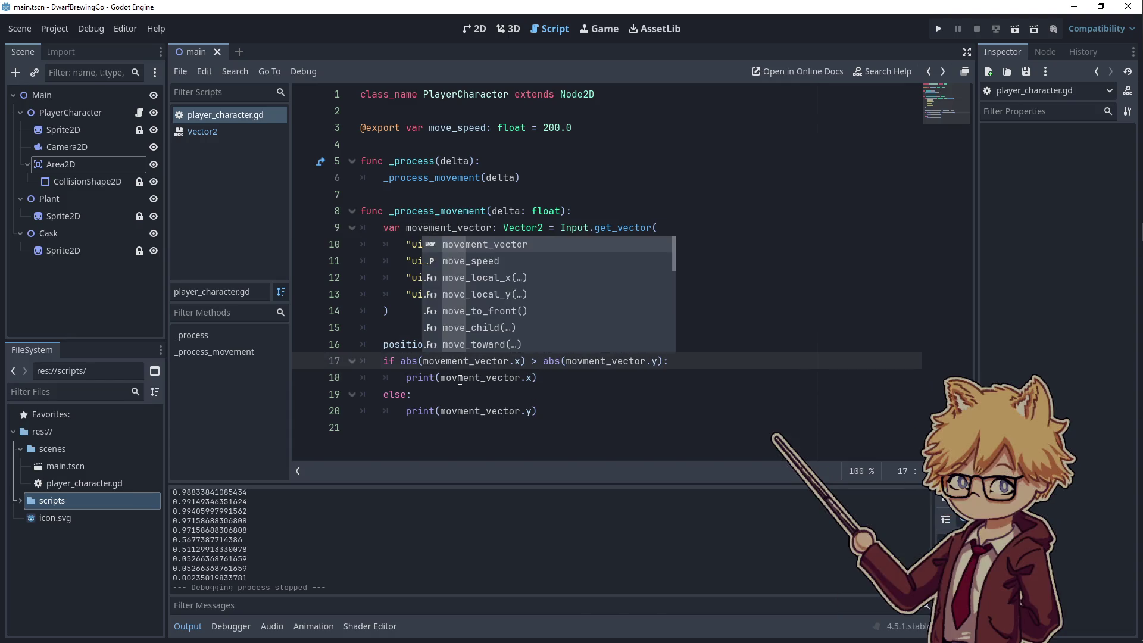
{"action": "left_click", "coordinate": [459, 378]}
{"action": "type", "text": "e"}
{"action": "left_click", "coordinate": [459, 411]}
{"action": "type", "text": "e"}
{"action": "left_click", "coordinate": [452, 394]}
{"action": "key", "text": "ctrl+s"}
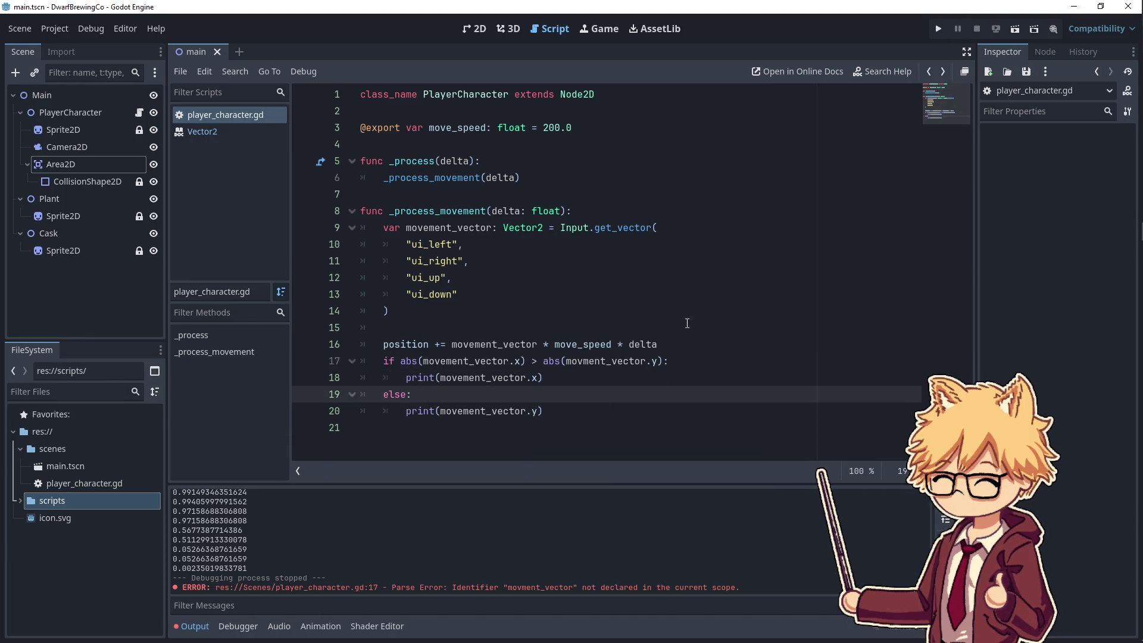
{"action": "left_click", "coordinate": [583, 361]}
{"action": "type", "text": "e"}
{"action": "key", "text": "F5"}
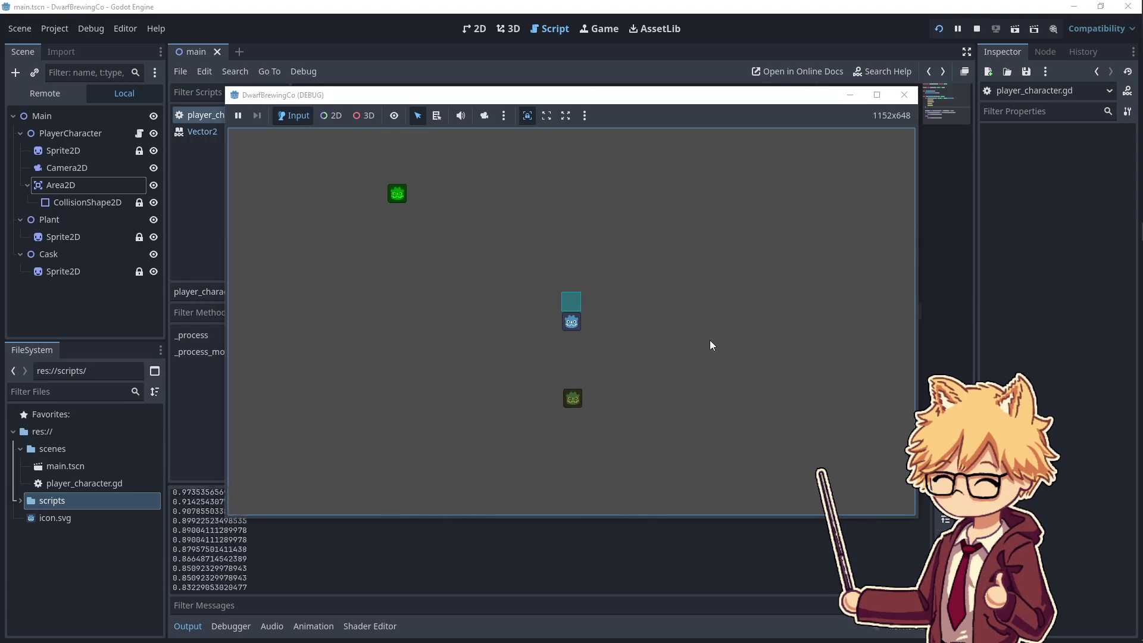
{"action": "left_click", "coordinate": [904, 94]}
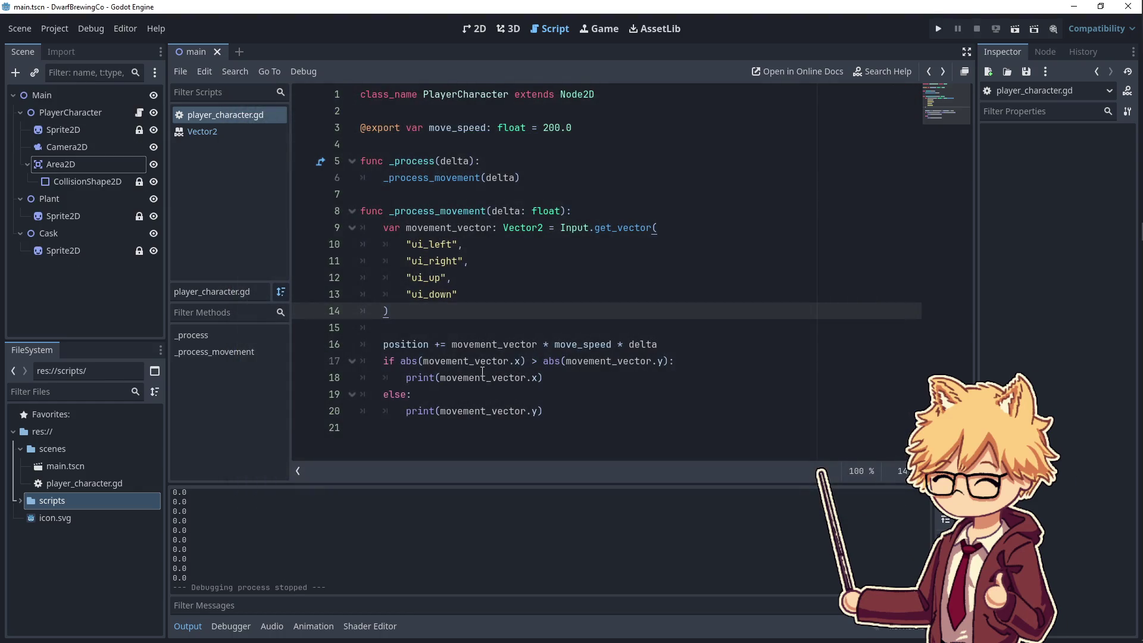
Replace line 18's x print with a nested 'if movement_vector.x > 0:' and start its indented body
{"action": "left_click_drag", "start_coordinate": [543, 377], "coordinate": [406, 378]}
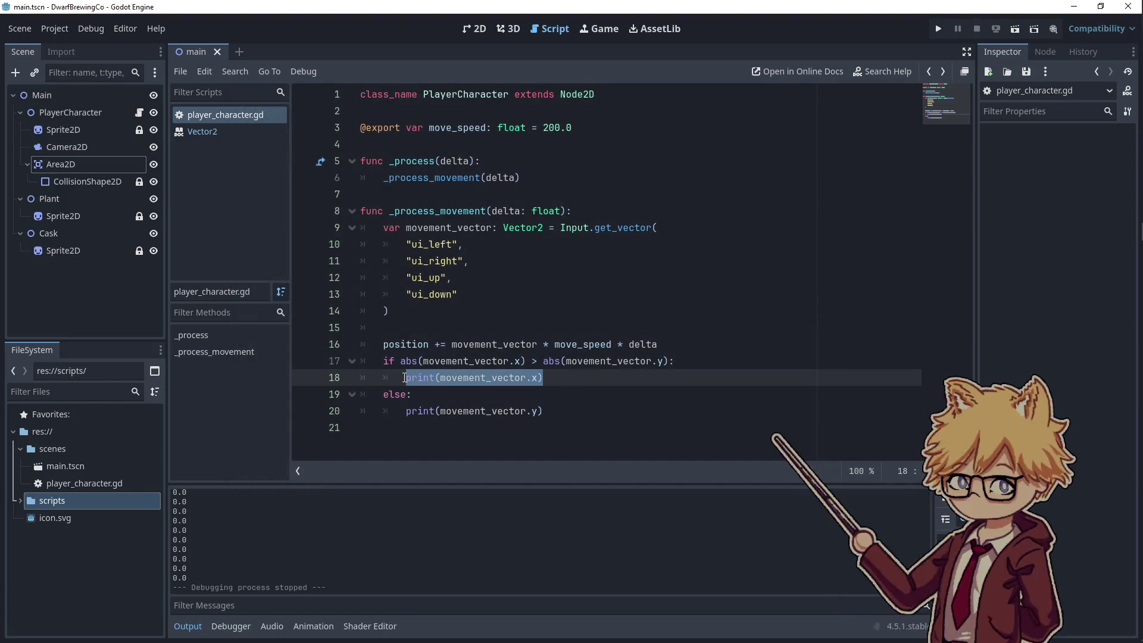
{"action": "mouse_move", "coordinate": [543, 377]}
{"action": "left_mouse_down"}
{"action": "mouse_move", "coordinate": [382, 378]}
{"action": "mouse_move", "coordinate": [404, 380]}
{"action": "left_mouse_up"}
{"action": "type", "text": "if mo"}
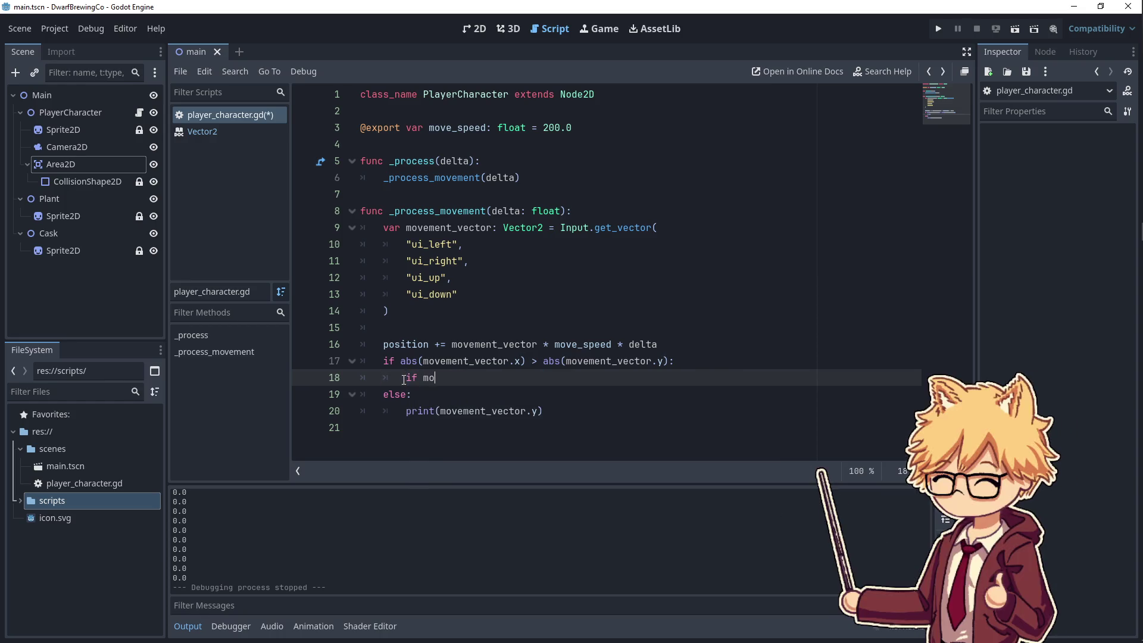
{"action": "key", "text": "Down"}
{"action": "key", "text": "Return"}
{"action": "type", "text": ".x >"}
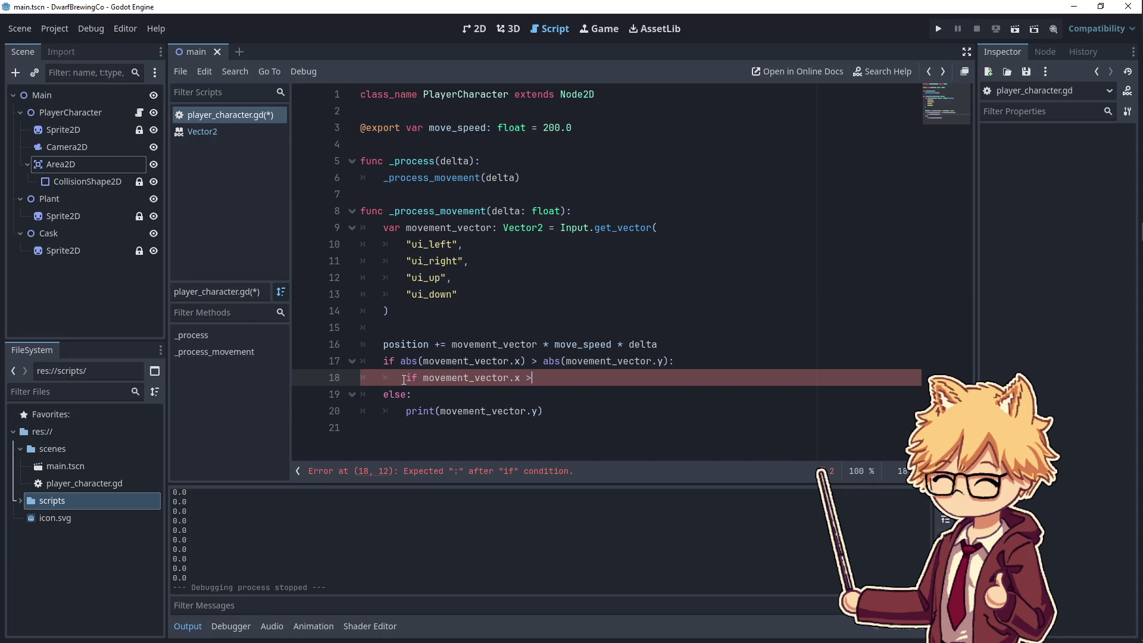
{"action": "key", "text": "BackSpace"}
{"action": "key", "text": "BackSpace"}
{"action": "key", "text": "BackSpace"}
{"action": "type", "text": "0:"}
{"action": "key", "text": "Return"}
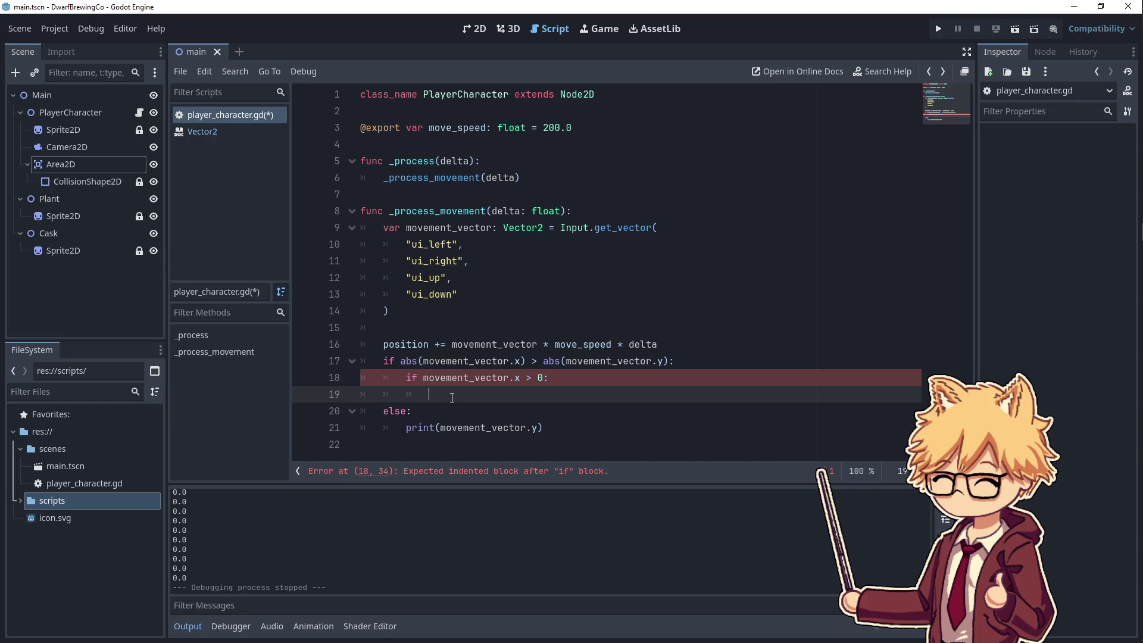
{"action": "left_click", "coordinate": [669, 344]}
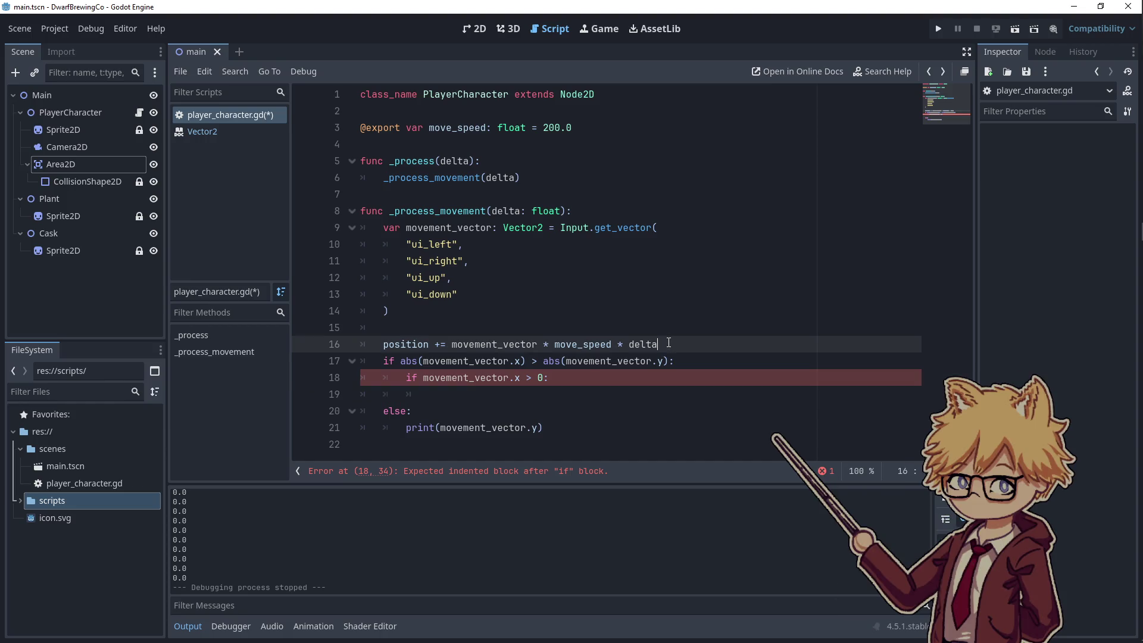
{"action": "left_click", "coordinate": [536, 179]}
{"action": "key", "text": "Up"}
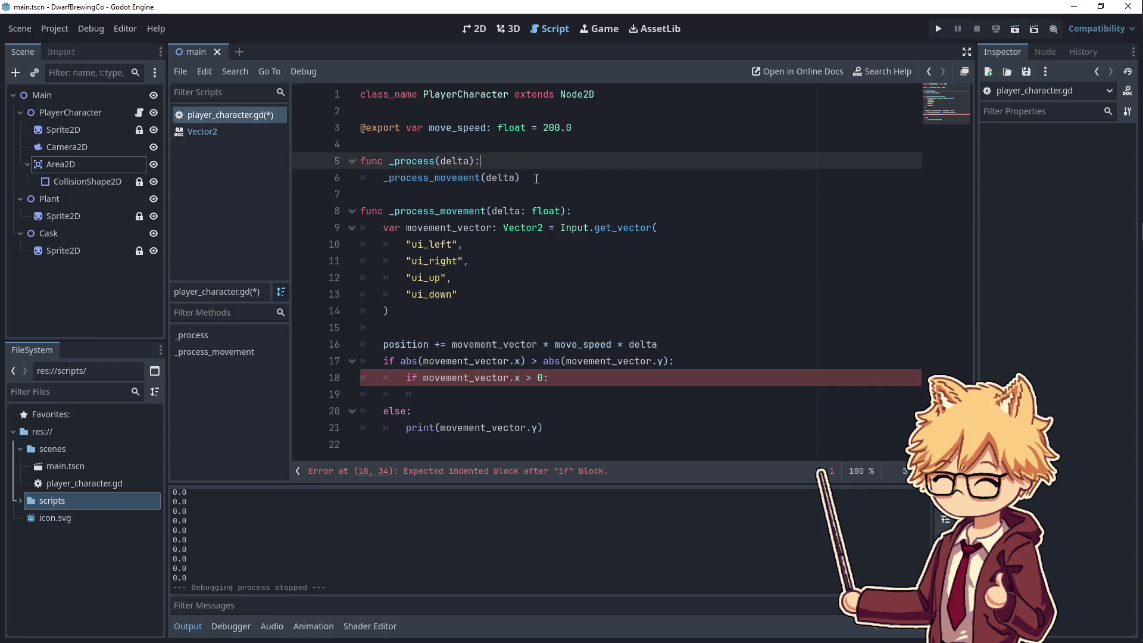
In _process, store _get_movement_vector() in 'var movement_vector: Vector2' and pass it to _process_movement
{"action": "key", "text": "Return"}
{"action": "type", "text": "_get_movment"}
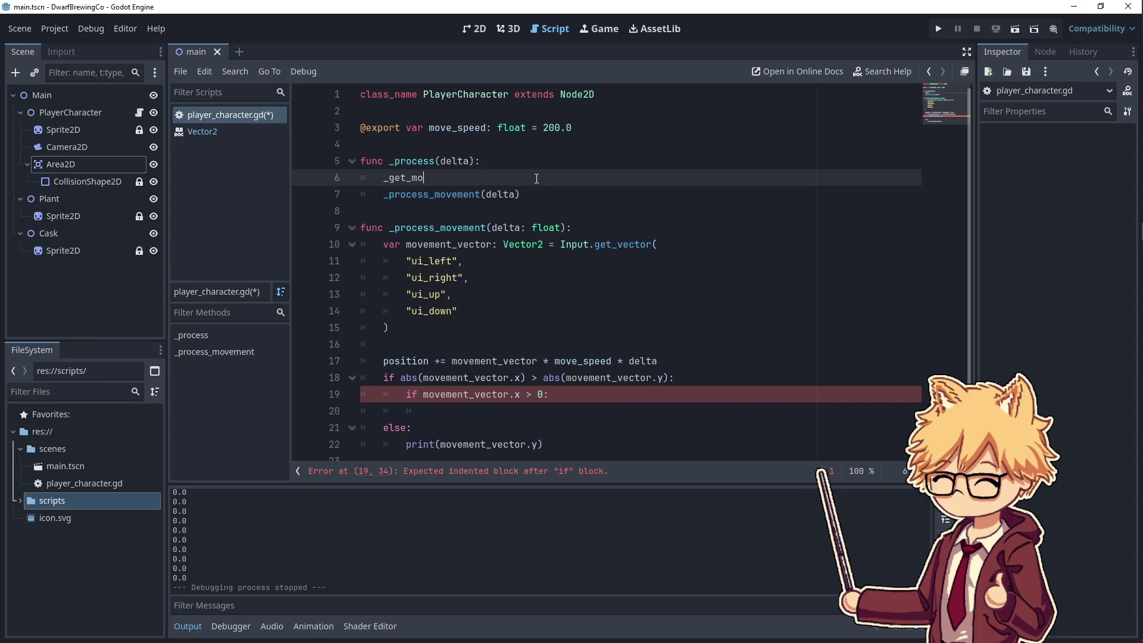
{"action": "key", "text": "BackSpace"}
{"action": "type", "text": "vector(de"}
{"action": "key", "text": "BackSpace"}
{"action": "key", "text": "BackSpace"}
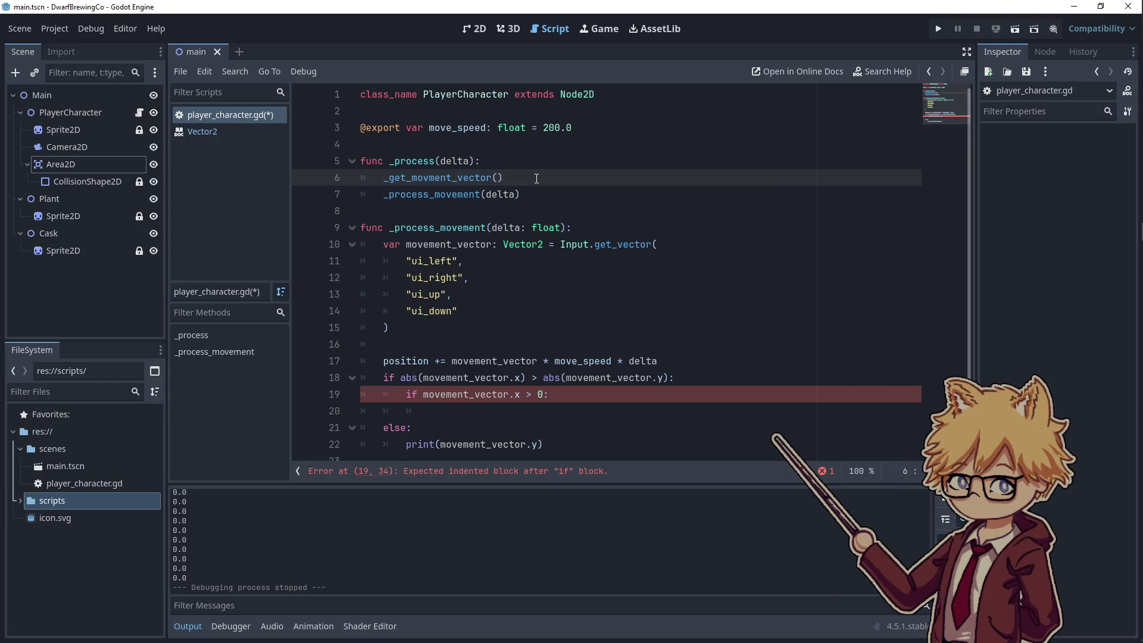
{"action": "left_click", "coordinate": [383, 177]}
{"action": "type", "text": "var movement_vector"}
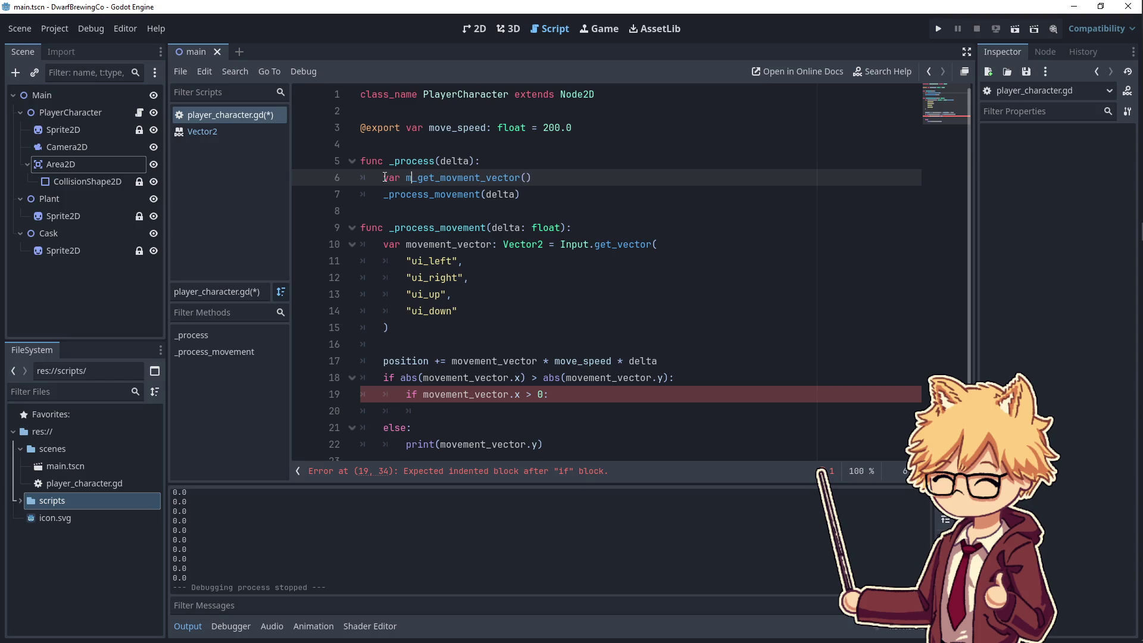
{"action": "type", "text": ": Vector2 "}
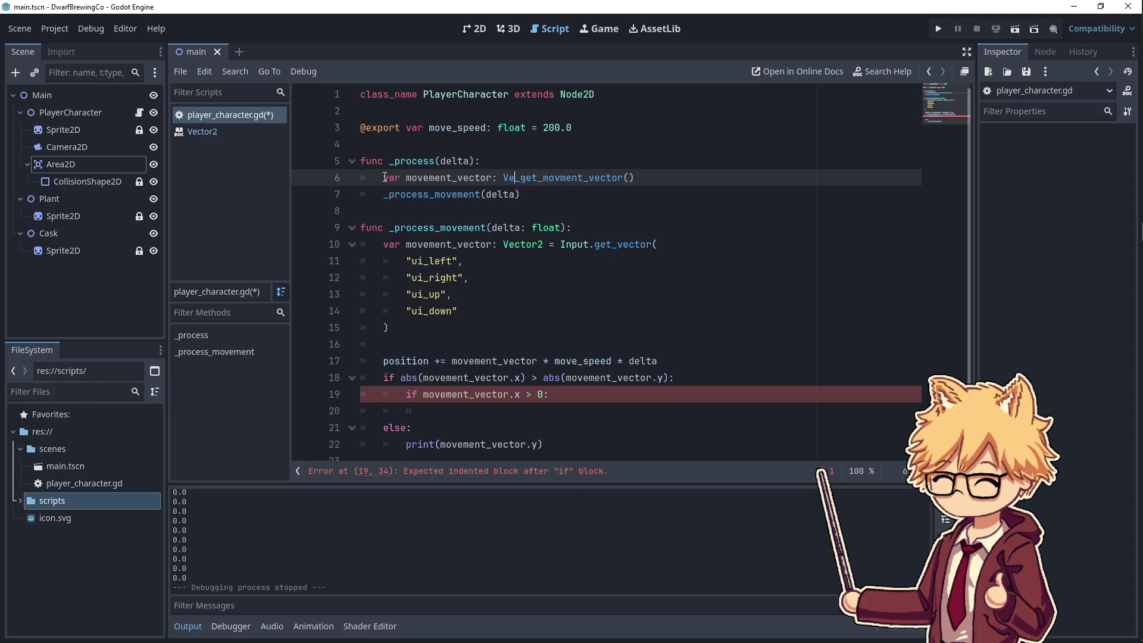
{"action": "type", "text": "="}
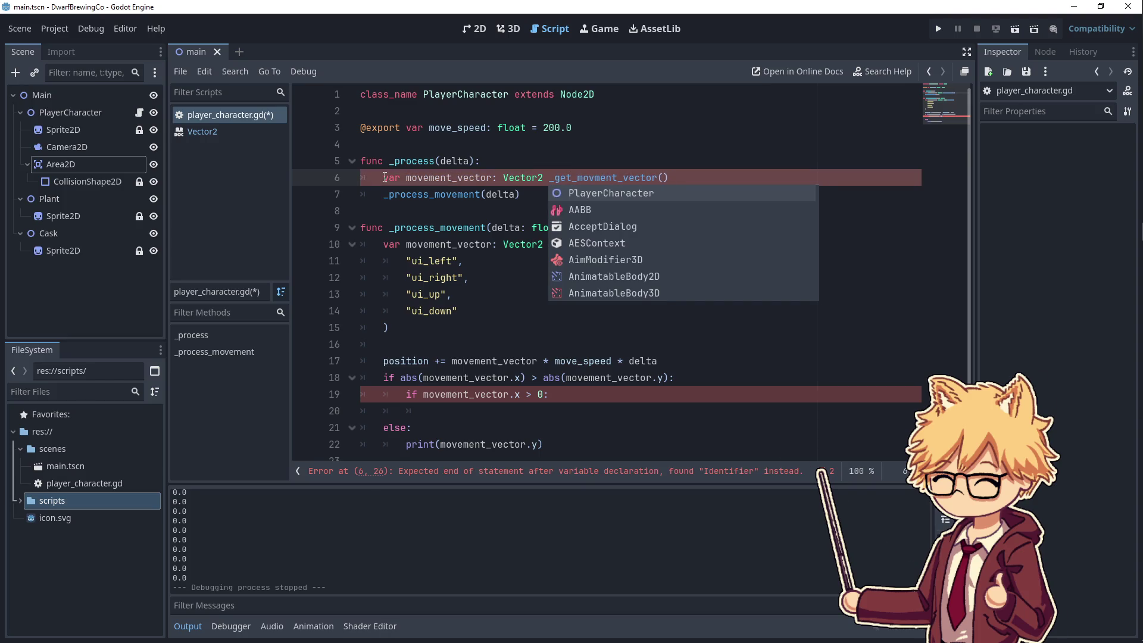
{"action": "double_click", "coordinate": [448, 178]}
{"action": "key", "text": "ctrl+c"}
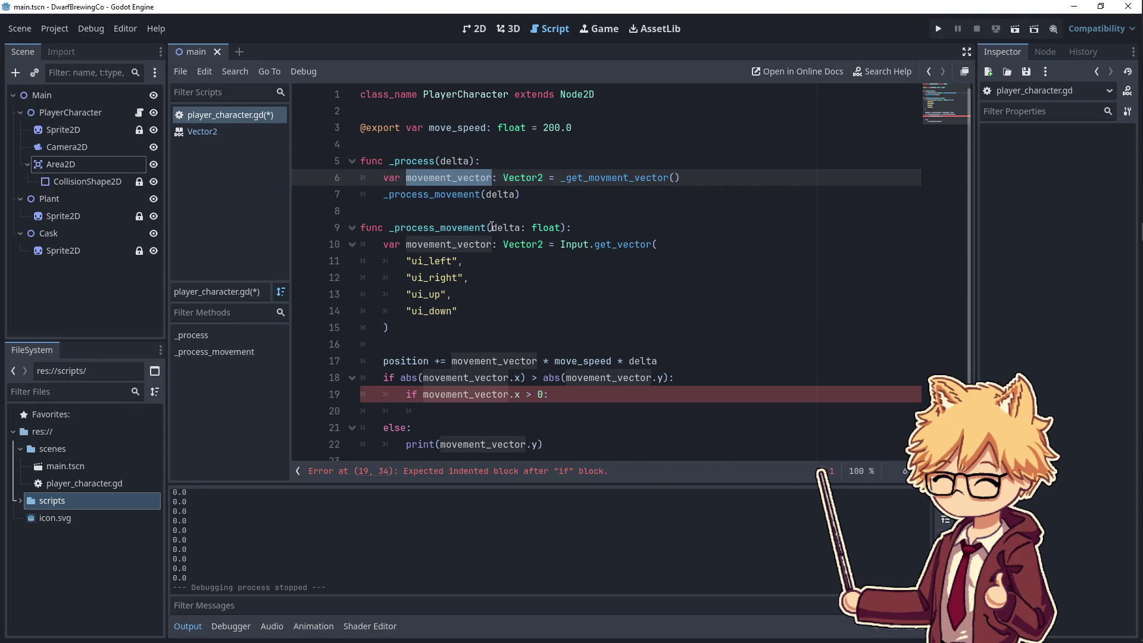
{"action": "left_click", "coordinate": [492, 228]}
{"action": "key", "text": "ctrl+v"}
{"action": "type", "text": ","}
Declare a new function 'func _get_movement_vector():'
{"action": "key", "text": "Up"}
{"action": "key", "text": "Up"}
{"action": "key", "text": "Return"}
{"action": "key", "text": "Return"}
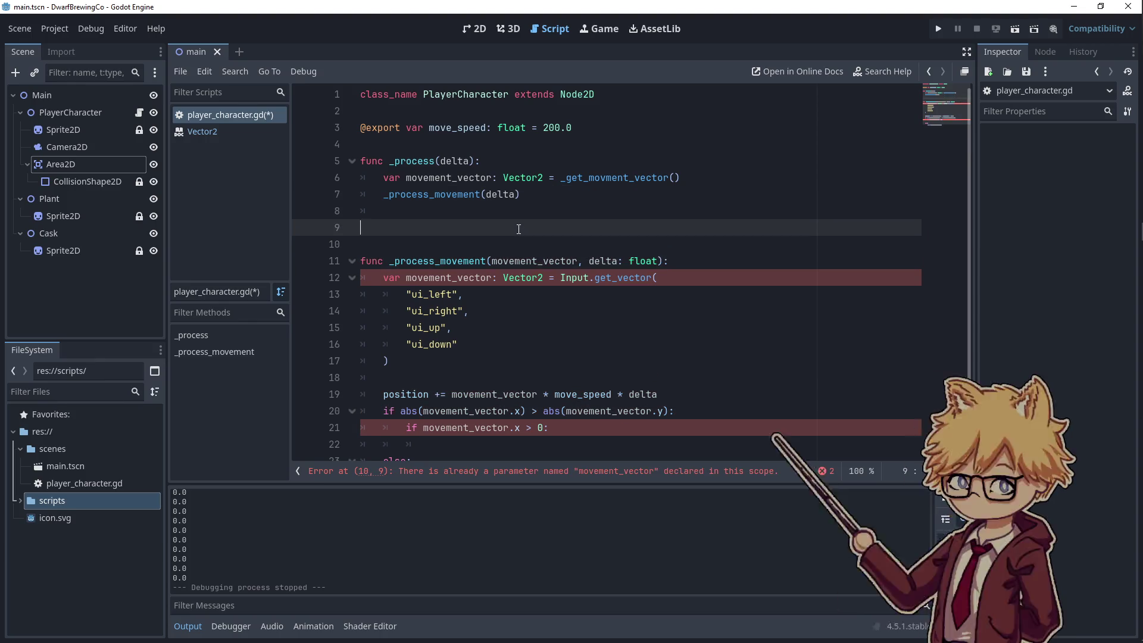
{"action": "type", "text": "fung"}
{"action": "key", "text": "BackSpace"}
{"action": "key", "text": "BackSpace"}
{"action": "key", "text": "BackSpace"}
{"action": "type", "text": "func _get_mo"}
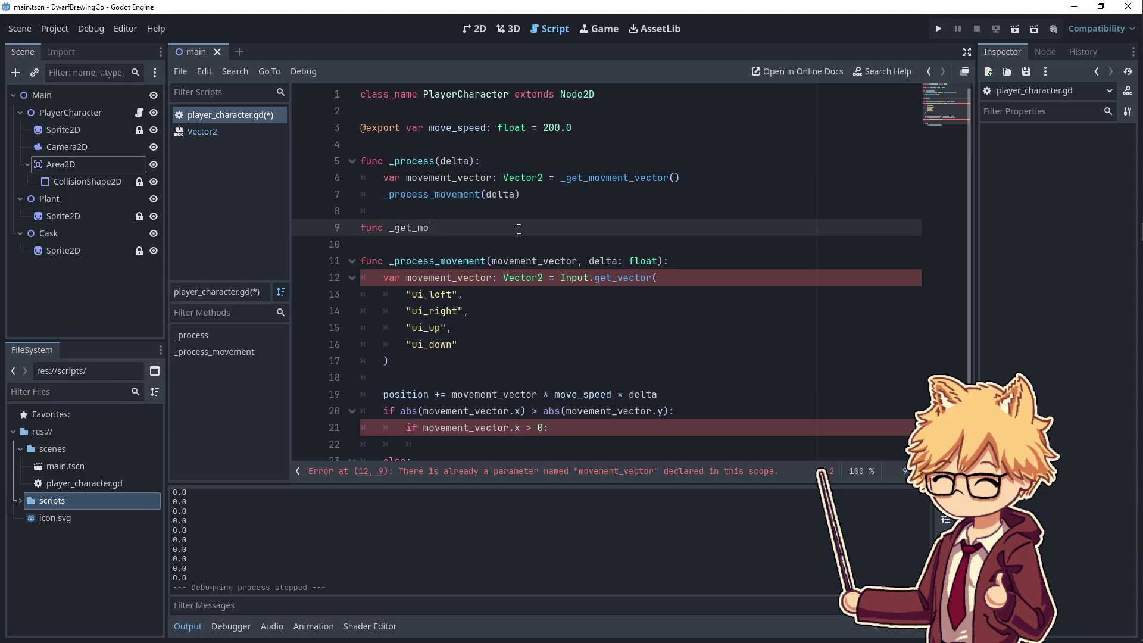
{"action": "type", "text": "vement_vecot"}
{"action": "key", "text": "BackSpace"}
{"action": "key", "text": "BackSpace"}
{"action": "type", "text": "tor():"}
{"action": "key", "text": "Return"}
Move the Input.get_vector block into _get_movement_vector and make it a return statement
{"action": "left_click_drag", "start_coordinate": [390, 377], "coordinate": [383, 294]}
{"action": "key", "text": "ctrl+x"}
{"action": "left_click", "coordinate": [421, 245]}
{"action": "key", "text": "ctrl+v"}
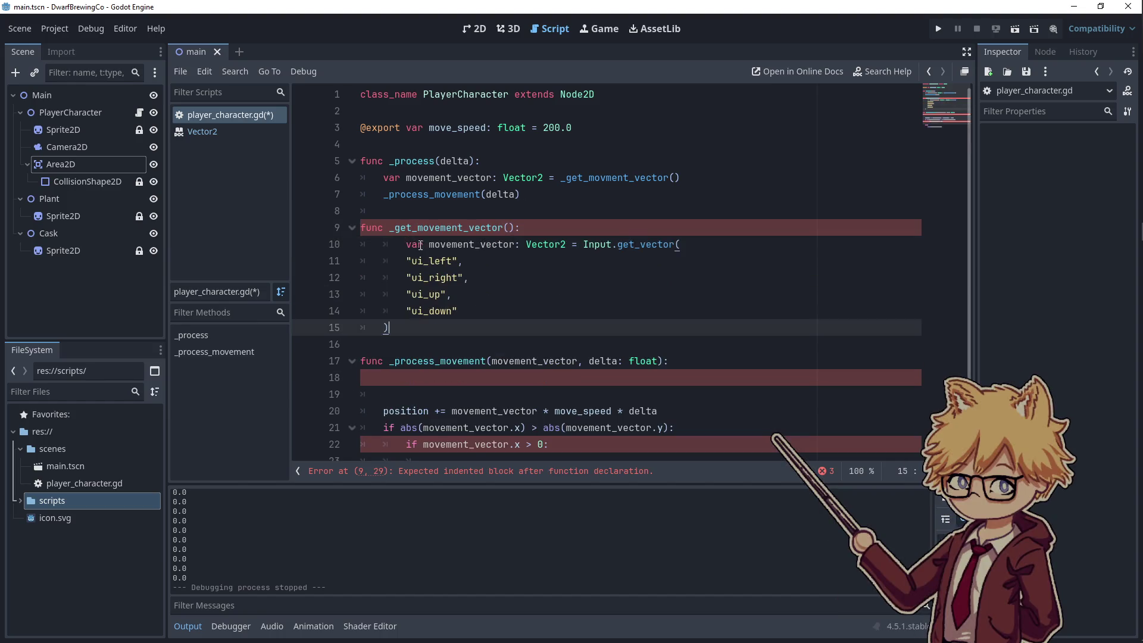
{"action": "double_click", "coordinate": [421, 244]}
{"action": "key", "text": "Delete"}
{"action": "key", "text": "Delete"}
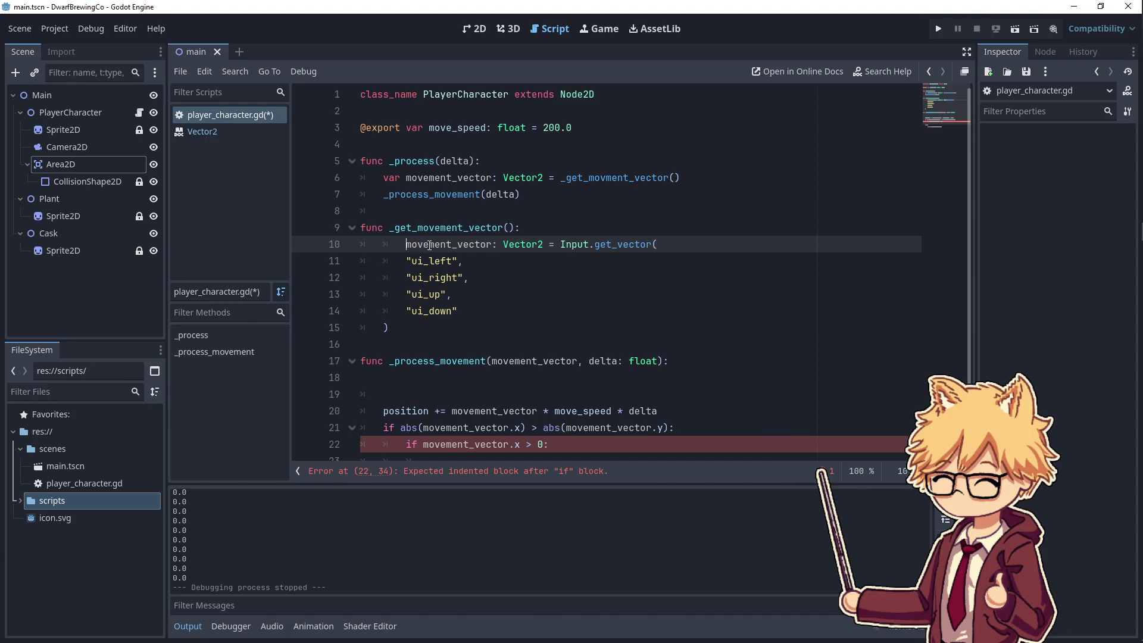
{"action": "key", "text": "BackSpace"}
{"action": "type", "text": "return"}
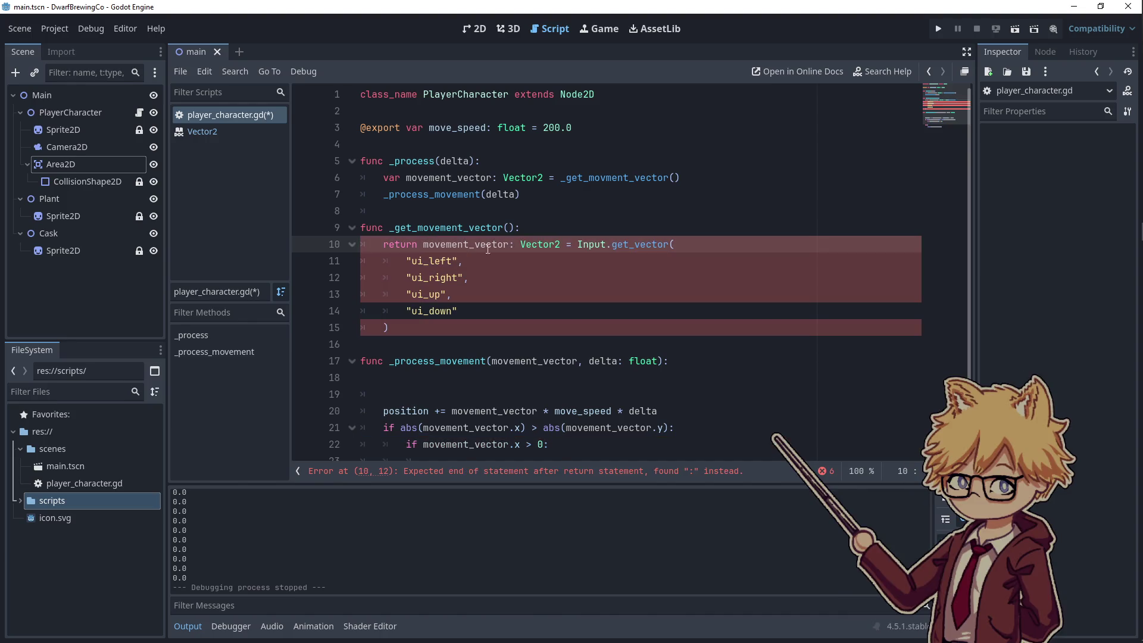
Strip the old variable declaration and stray equals sign from the return line
{"action": "left_click", "coordinate": [566, 245], "text": "shift"}
{"action": "key", "text": "shift+Left"}
{"action": "key", "text": "BackSpace"}
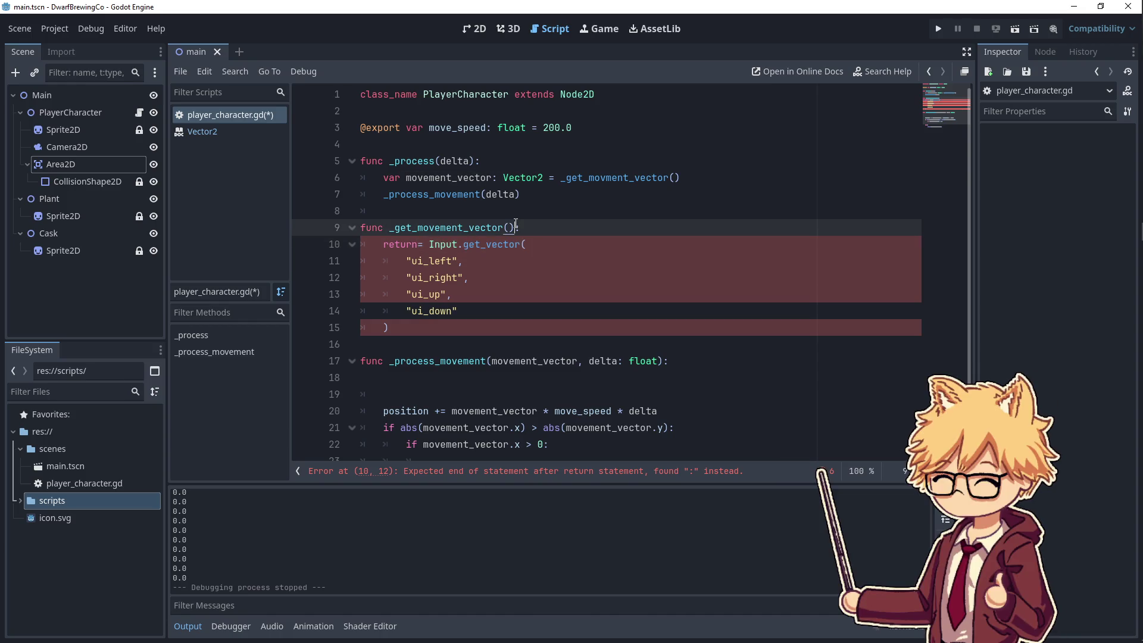
{"action": "key", "text": "BackSpace"}
{"action": "key", "text": "BackSpace"}
{"action": "type", "text": "Vector"}
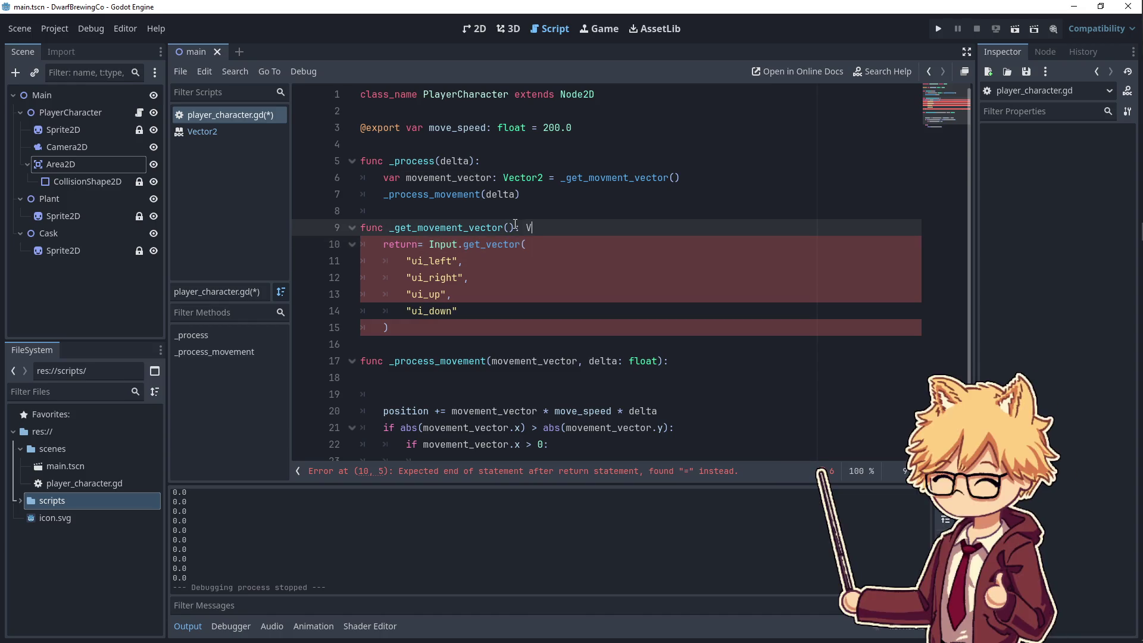
{"action": "key", "text": "Return"}
{"action": "left_click", "coordinate": [538, 325]}
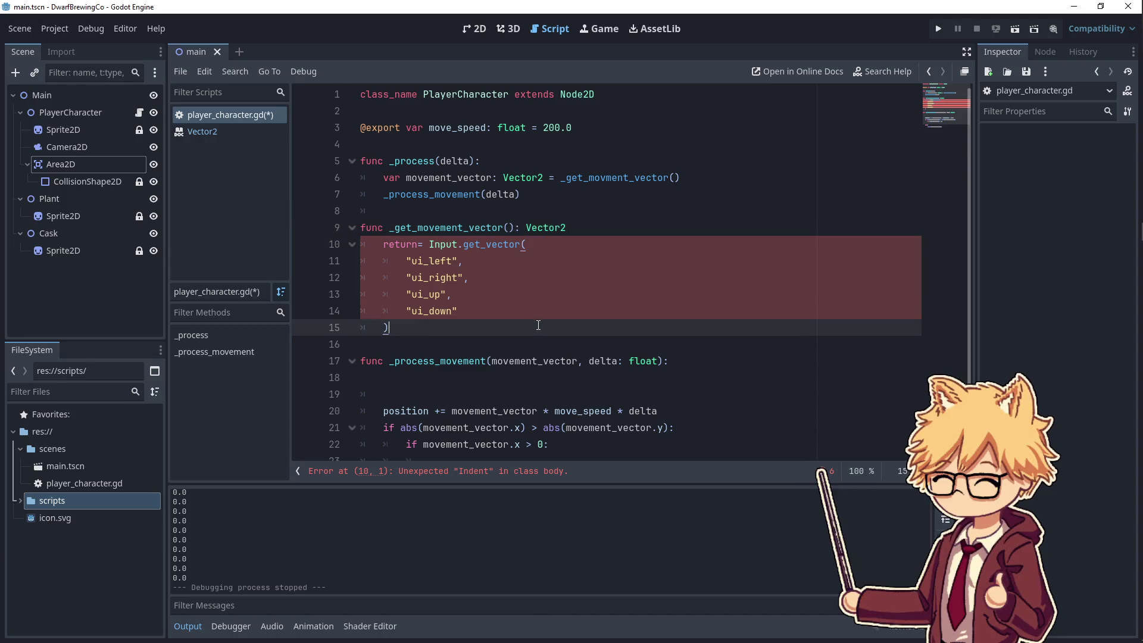
{"action": "left_click", "coordinate": [423, 244]}
{"action": "key", "text": "BackSpace"}
{"action": "left_click", "coordinate": [515, 342]}
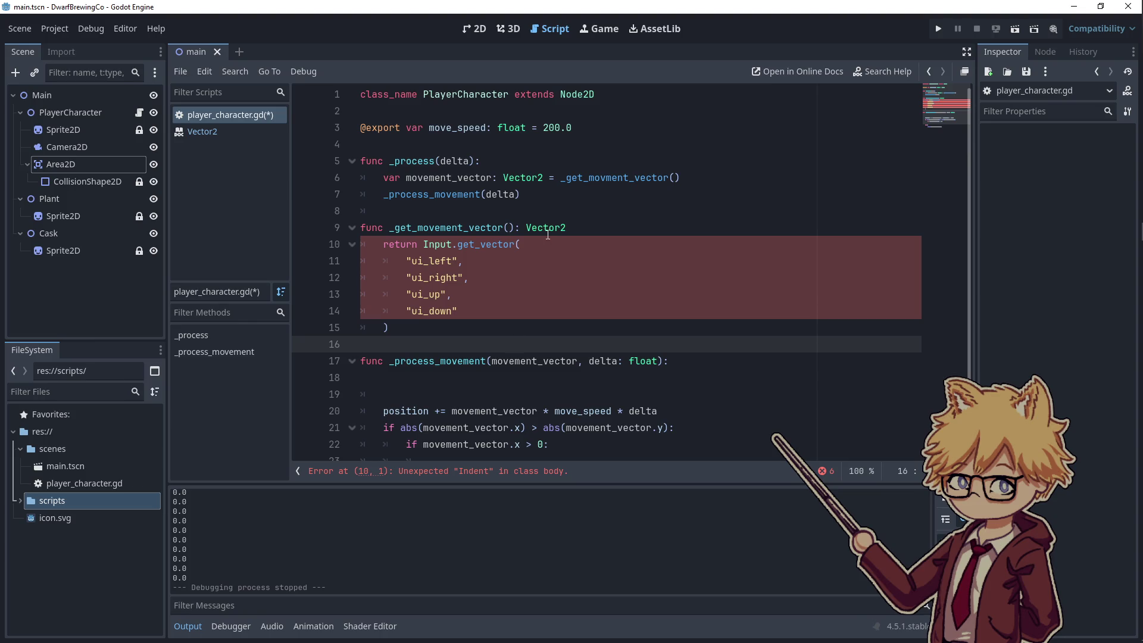
Fix the reported error by moving Vector2 into the signature as '-> Vector2', and save
{"action": "mouse_move", "coordinate": [547, 234]}
{"action": "left_click", "coordinate": [454, 473]}
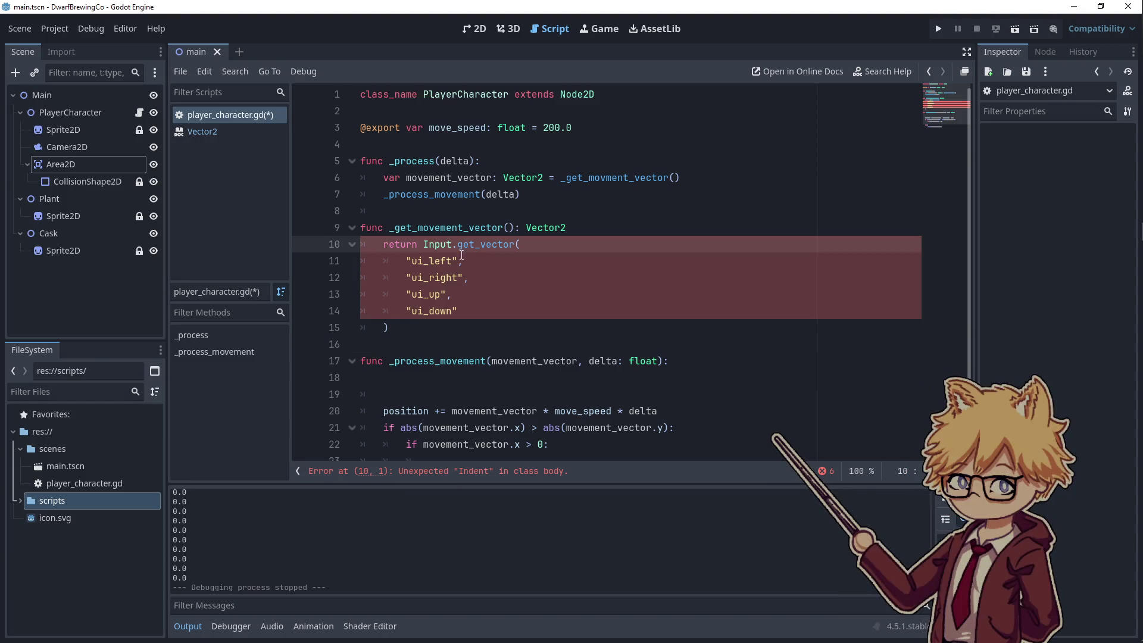
{"action": "double_click", "coordinate": [413, 245]}
{"action": "key", "text": "Down"}
{"action": "key", "text": "Down"}
{"action": "key", "text": "Down"}
{"action": "double_click", "coordinate": [545, 227]}
{"action": "key", "text": "BackSpace"}
{"action": "left_click", "coordinate": [619, 290]}
{"action": "key", "text": "ctrl+s"}
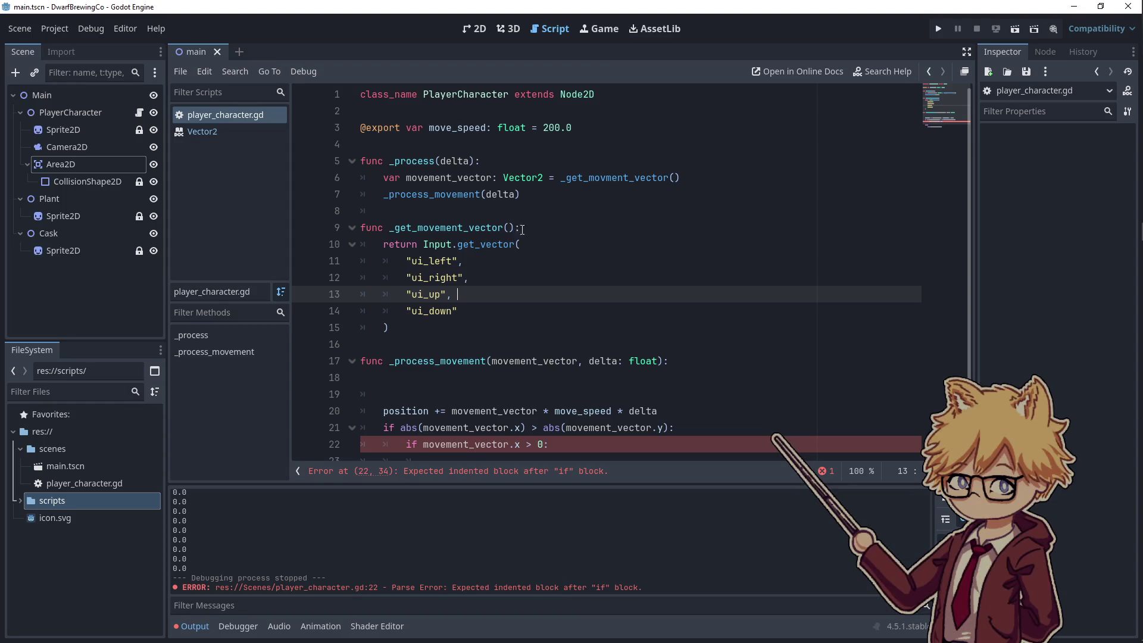
{"action": "left_click", "coordinate": [523, 227]}
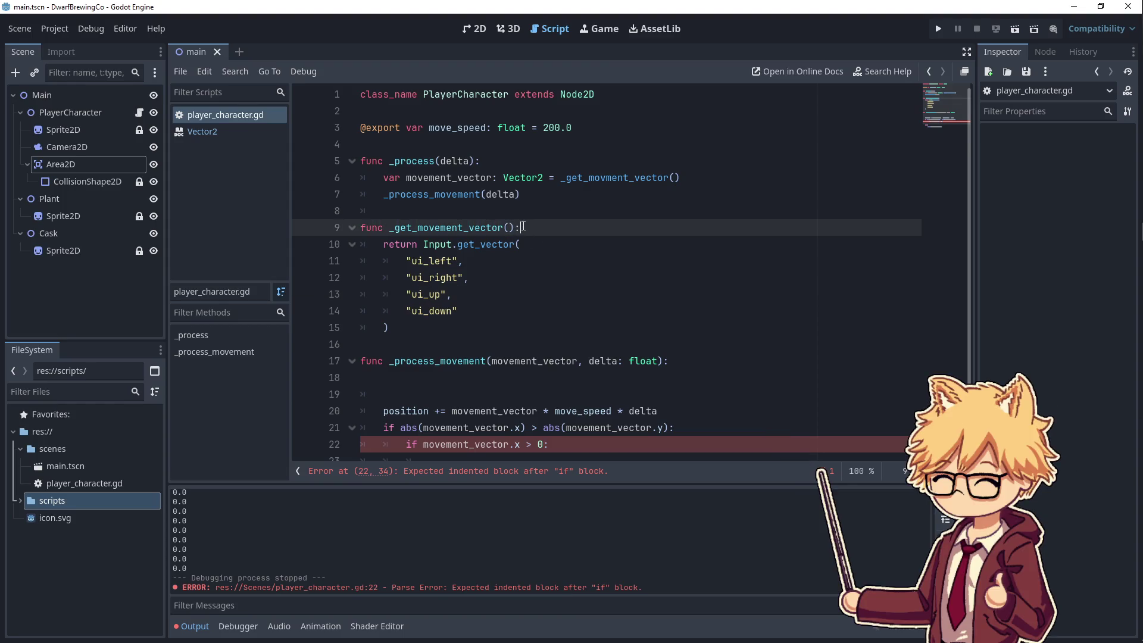
{"action": "type", "text": "-> Vector2"}
Review the rewritten code and select the movement_vector parameter of _process_movement
{"action": "left_click", "coordinate": [562, 310]}
{"action": "left_click", "coordinate": [539, 335]}
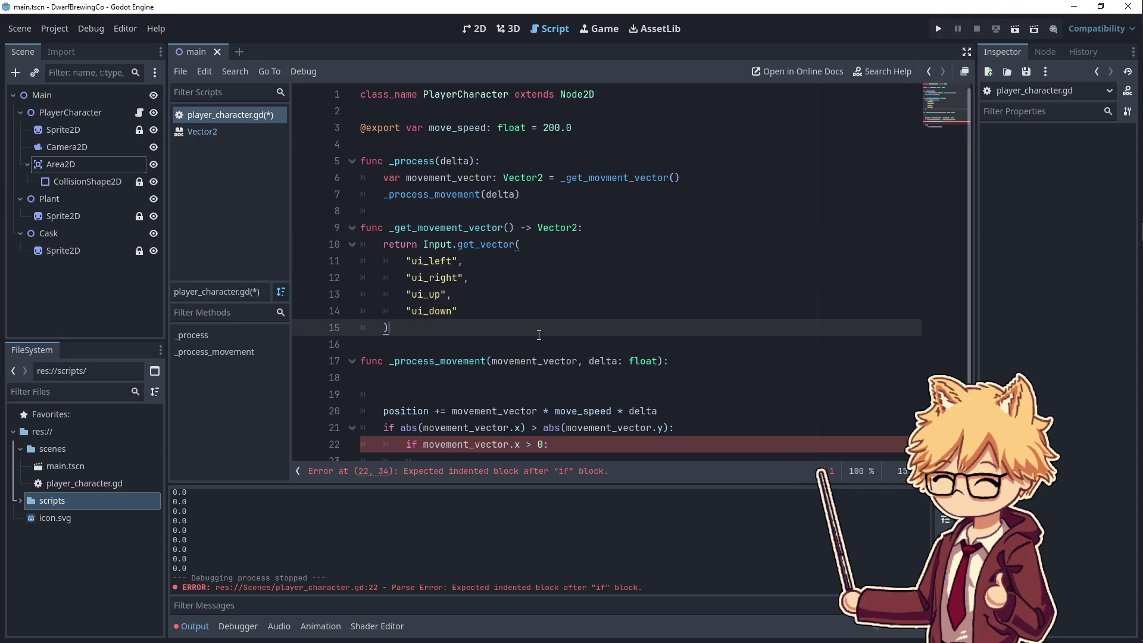
{"action": "scroll", "coordinate": [532, 268], "scroll_direction": "down", "scroll_amount": 2}
{"action": "scroll", "coordinate": [527, 156], "scroll_direction": "up", "scroll_amount": 2}
{"action": "scroll", "coordinate": [483, 313], "scroll_direction": "down", "scroll_amount": 2}
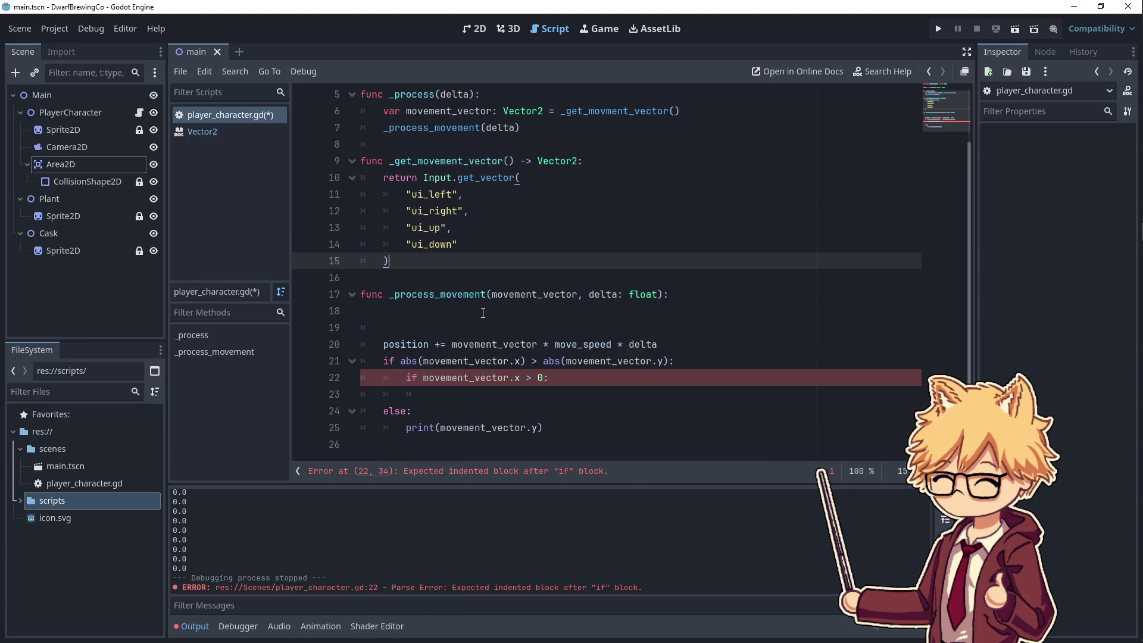
{"action": "double_click", "coordinate": [498, 294]}
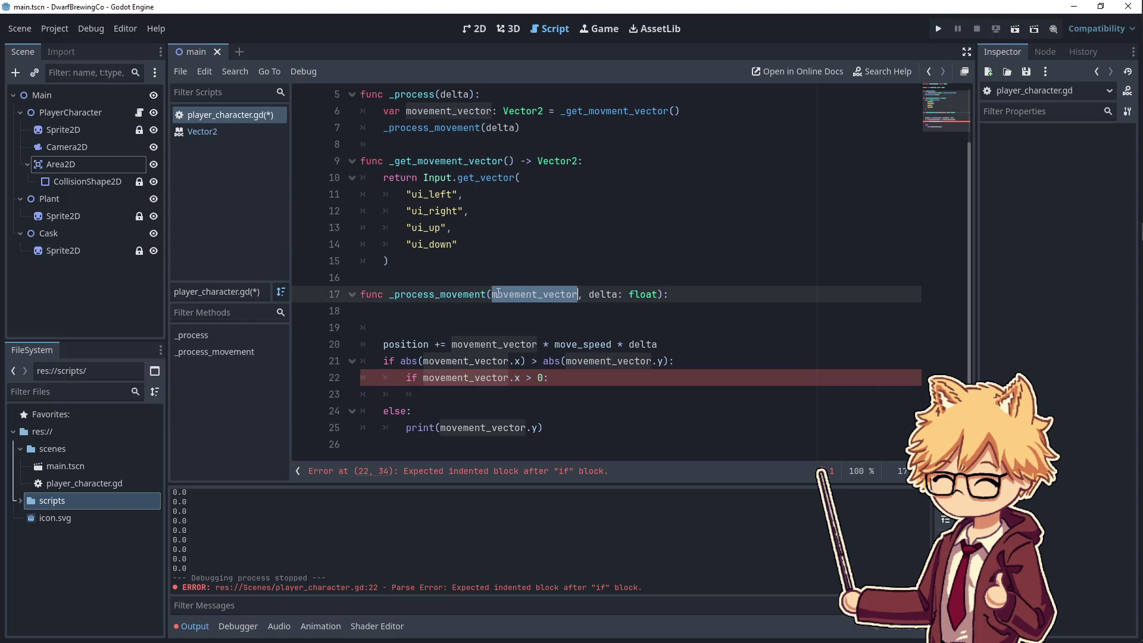
Delete the old if/else block and the extra blank lines from _process
{"action": "left_click", "coordinate": [452, 327]}
{"action": "key", "text": "BackSpace"}
{"action": "key", "text": "BackSpace"}
{"action": "key", "text": "BackSpace"}
{"action": "left_click_drag", "start_coordinate": [566, 394], "coordinate": [361, 328]}
{"action": "key", "text": "BackSpace"}
{"action": "left_click", "coordinate": [718, 177]}
{"action": "key", "text": "Return"}
{"action": "key", "text": "BackSpace"}
{"action": "key", "text": "BackSpace"}
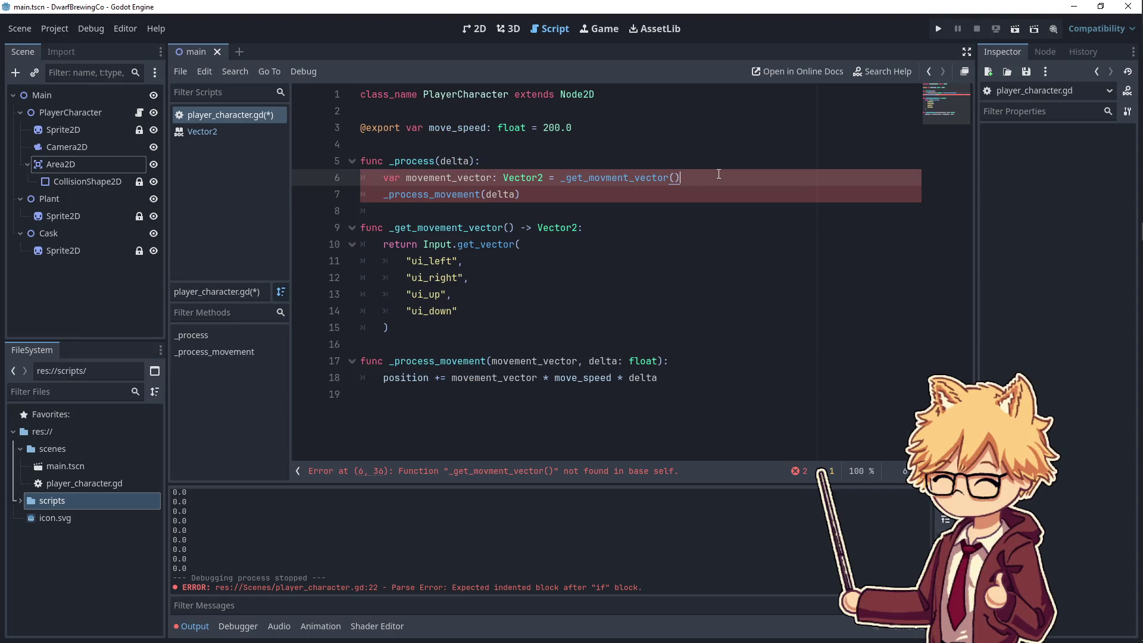
Call _get_tool_direction(movement_vector) on a new line 8 in _process
{"action": "key", "text": "Down"}
{"action": "key", "text": "Return"}
{"action": "type", "text": "_"}
{"action": "key", "text": "Escape"}
{"action": "type", "text": "get_tool_dire"}
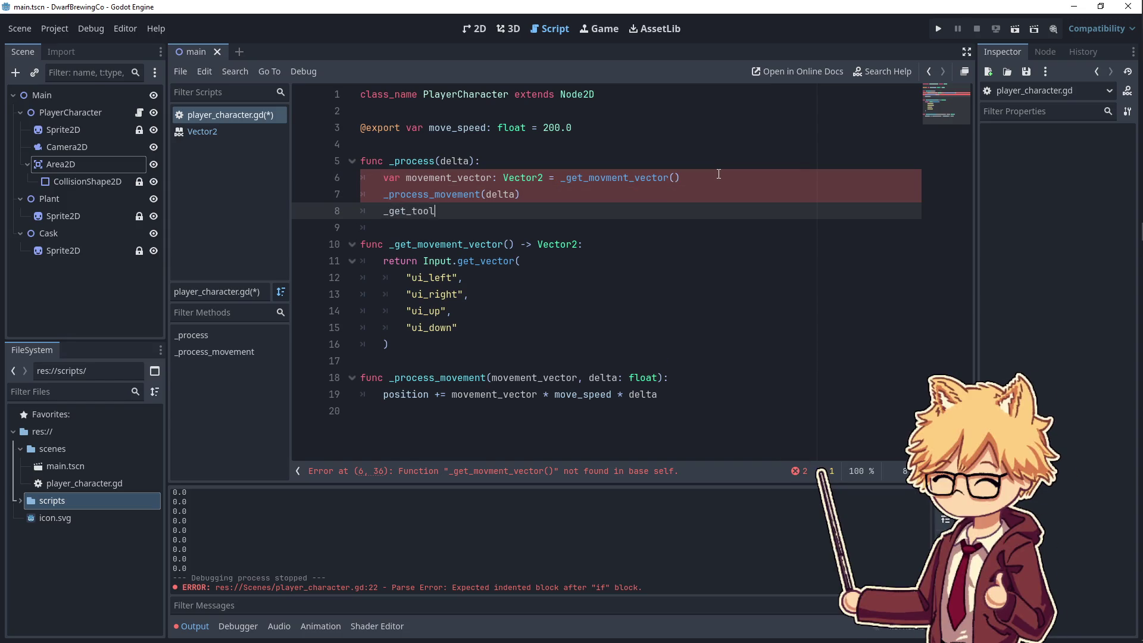
{"action": "type", "text": "ction(move"}
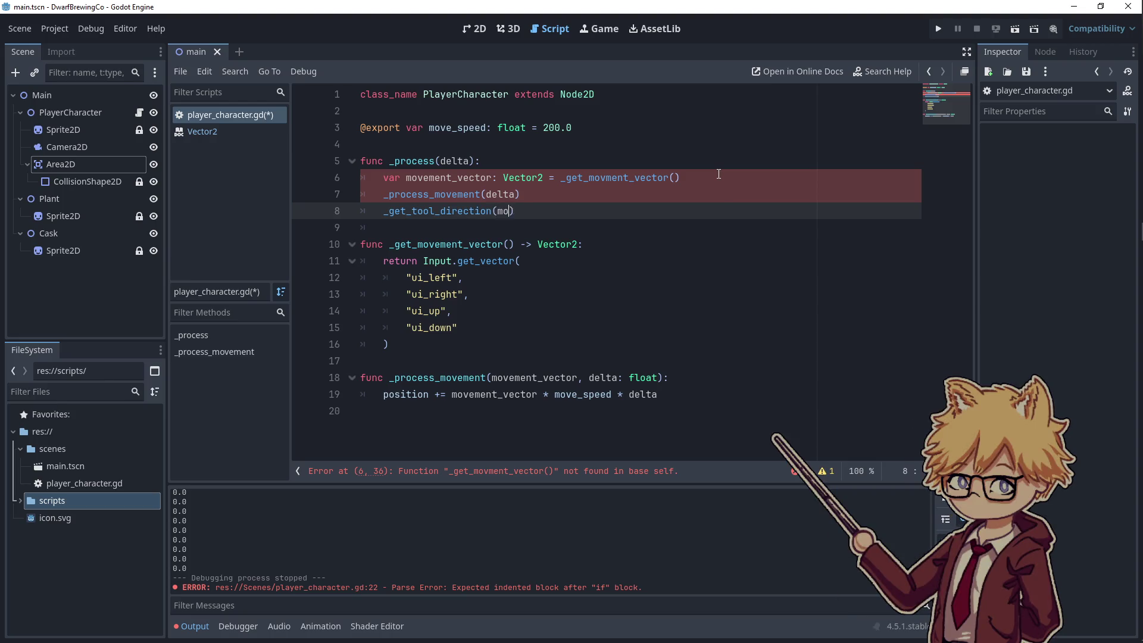
{"action": "key", "text": "Return"}
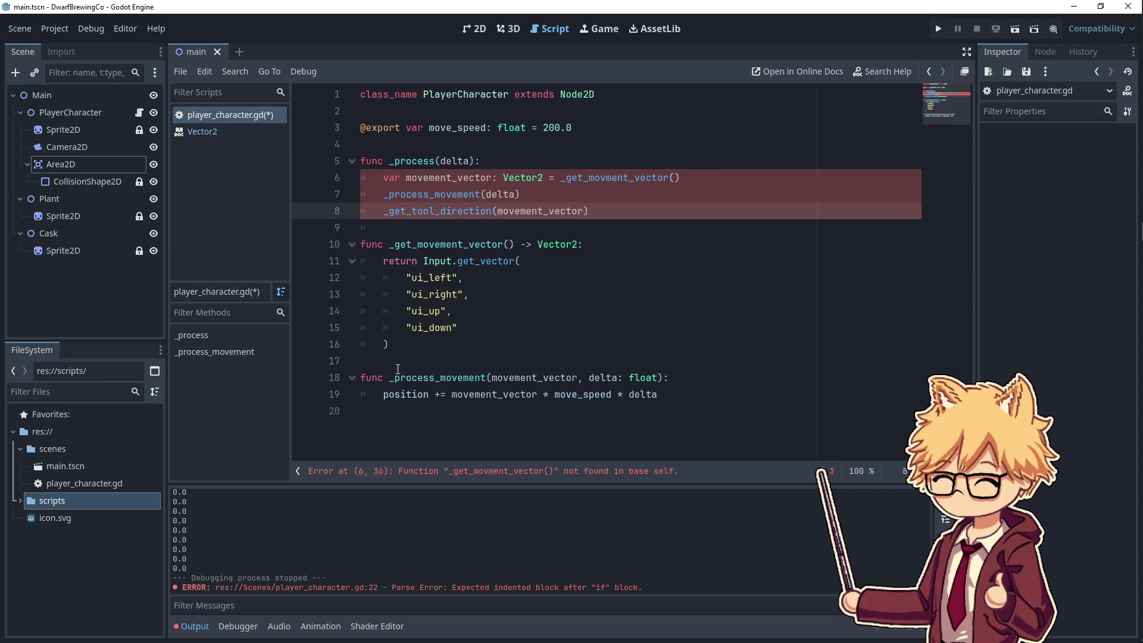
Add func _get_tool_direction(movement_vector): at the end of the script
{"action": "left_click", "coordinate": [386, 424]}
{"action": "key", "text": "Return"}
{"action": "type", "text": "func _ge"}
{"action": "type", "text": "5t_"}
{"action": "type", "text": "_tool_direction"}
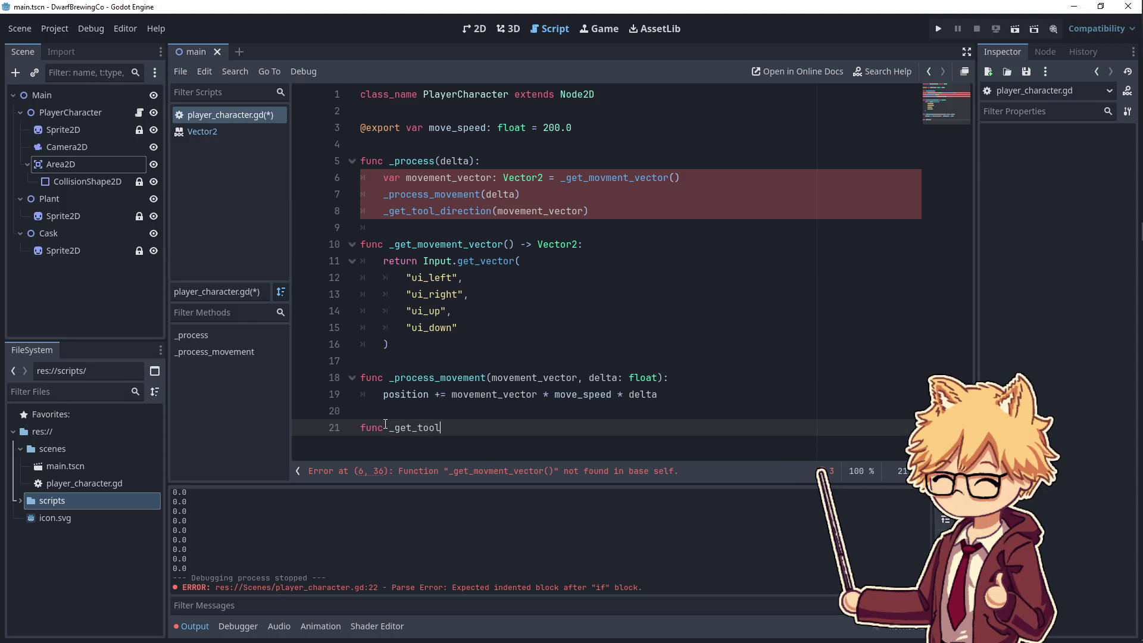
{"action": "type", "text": "ovement_V"}
{"action": "key", "text": "BackSpace"}
{"action": "type", "text": "vector):"}
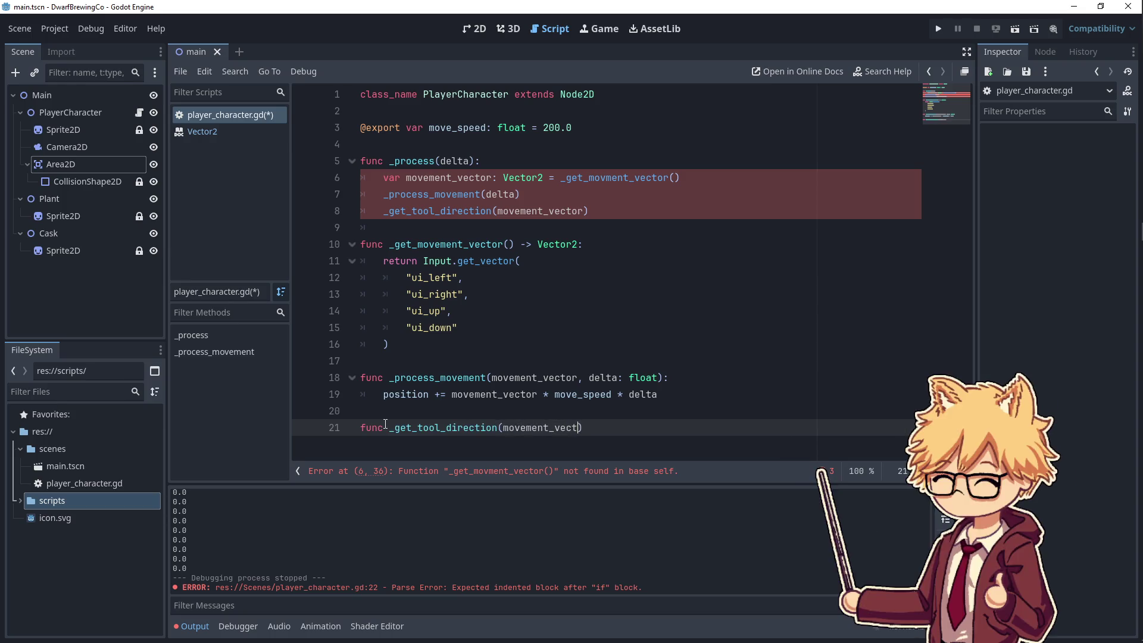
{"action": "key", "text": "Return"}
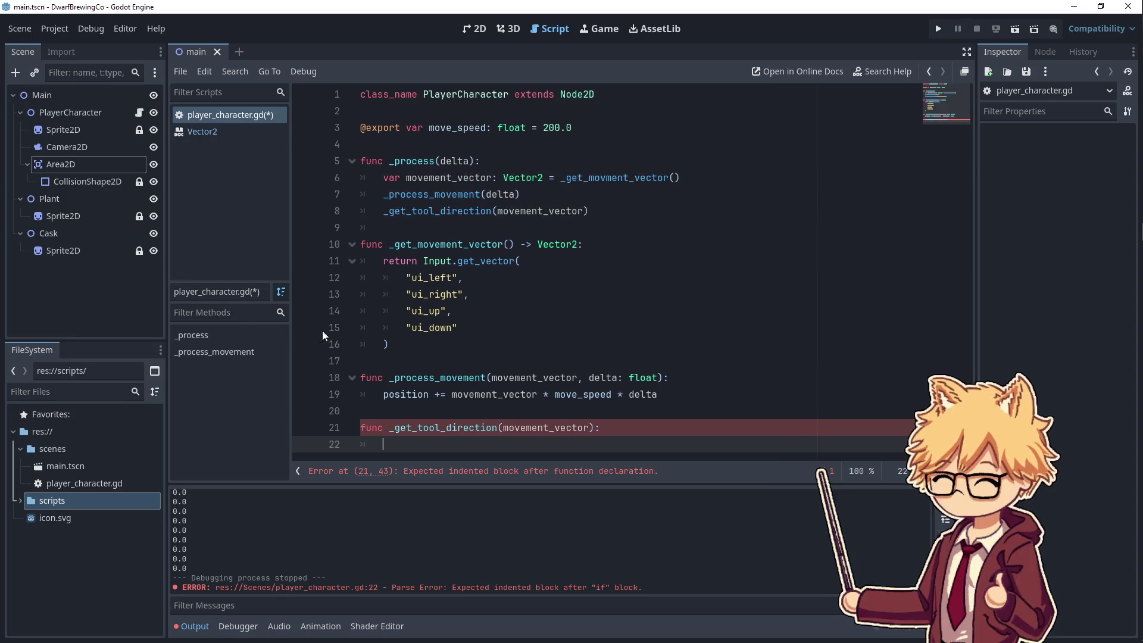
Begin the function body with an unfinished if movement_vector line
{"action": "double_click", "coordinate": [539, 210]}
{"action": "key", "text": "ctrl+c"}
{"action": "scroll", "coordinate": [476, 310], "scroll_direction": "down", "scroll_amount": 1}
{"action": "left_click", "coordinate": [426, 410]}
{"action": "key", "text": "ctrl+v"}
{"action": "scroll", "coordinate": [425, 410], "scroll_direction": "up", "scroll_amount": 1}
{"action": "key", "text": "ctrl+z"}
{"action": "key", "text": "ctrl+z"}
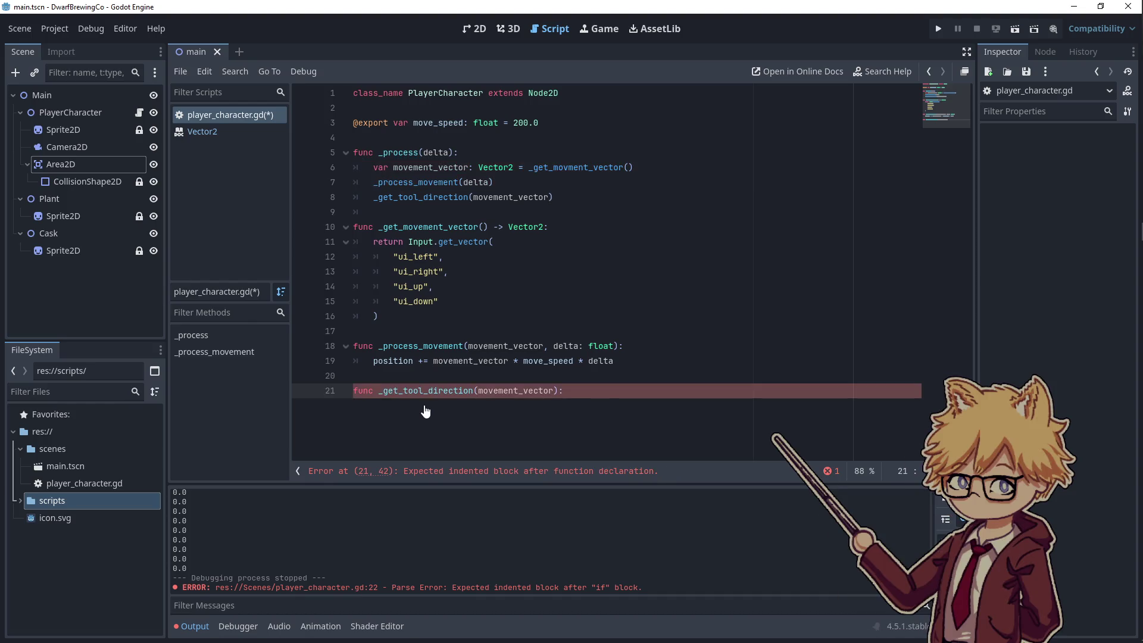
{"action": "key", "text": "Return"}
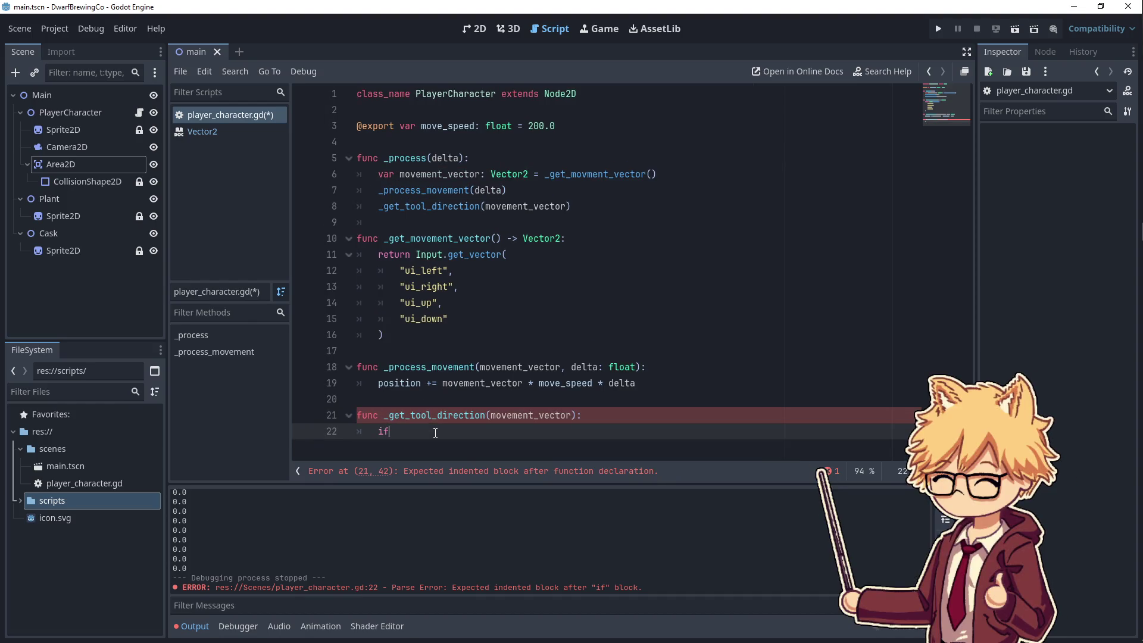
{"action": "key", "text": "Return"}
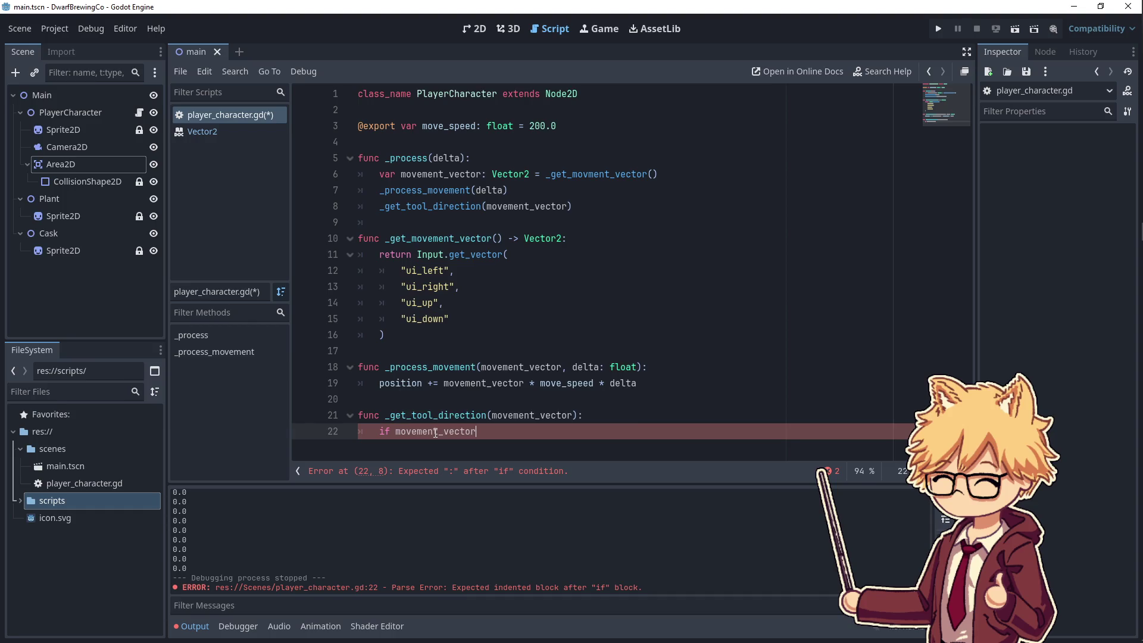
{"action": "left_click", "coordinate": [573, 416]}
Type _get_tool_direction's parameter as Vector2 and its return as Vector2i
{"action": "type", "text": ": Vector2"}
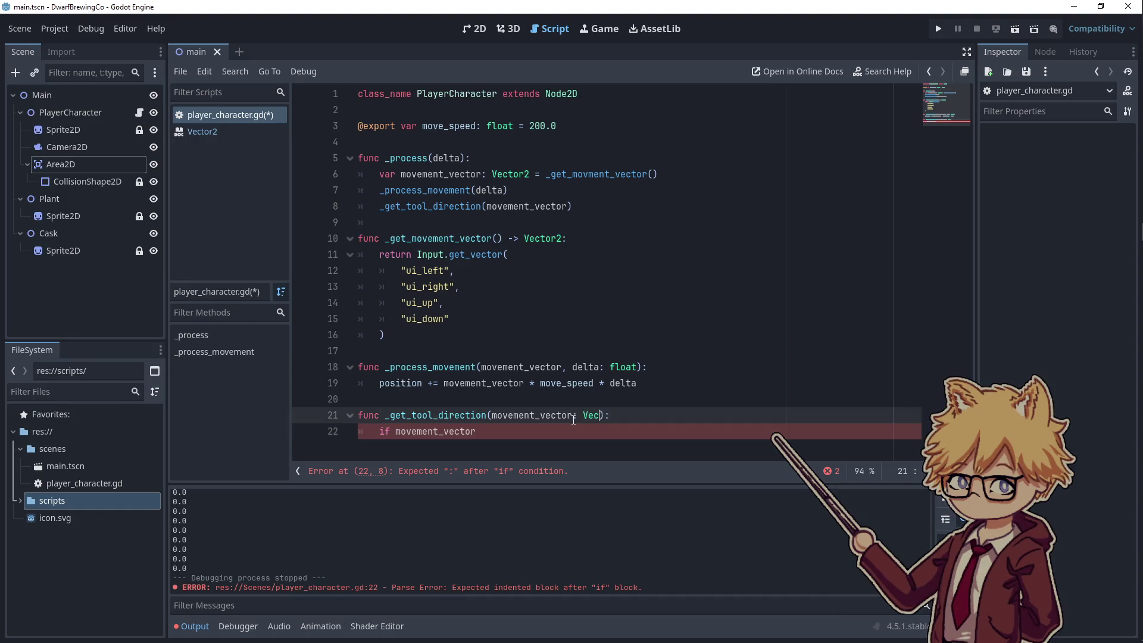
{"action": "key", "text": "Escape"}
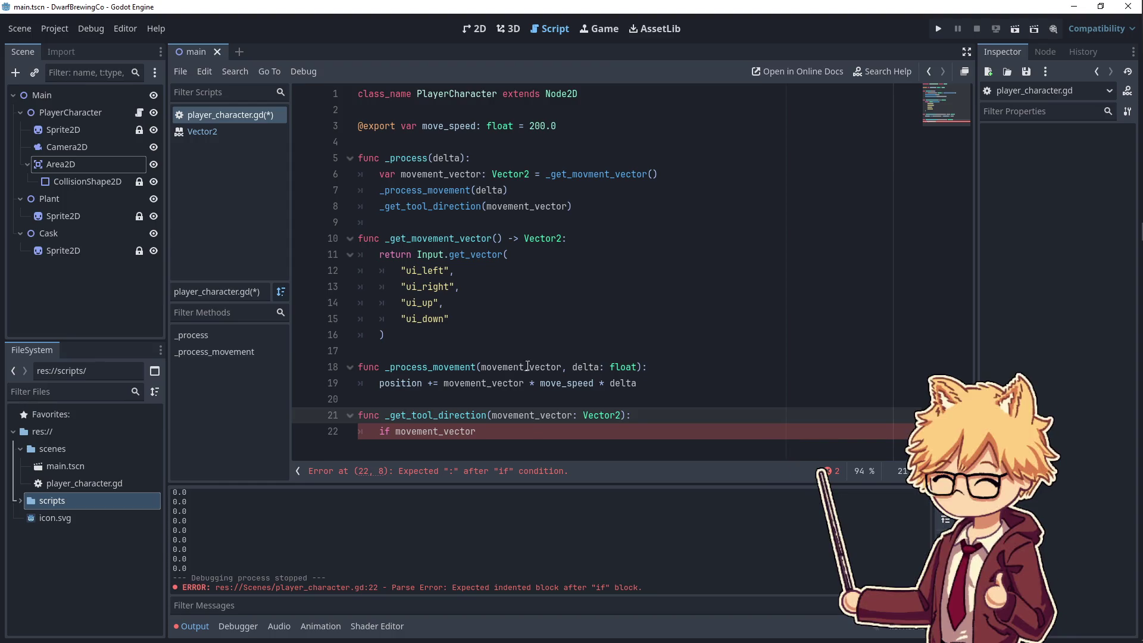
{"action": "type", "text": "Vector2"}
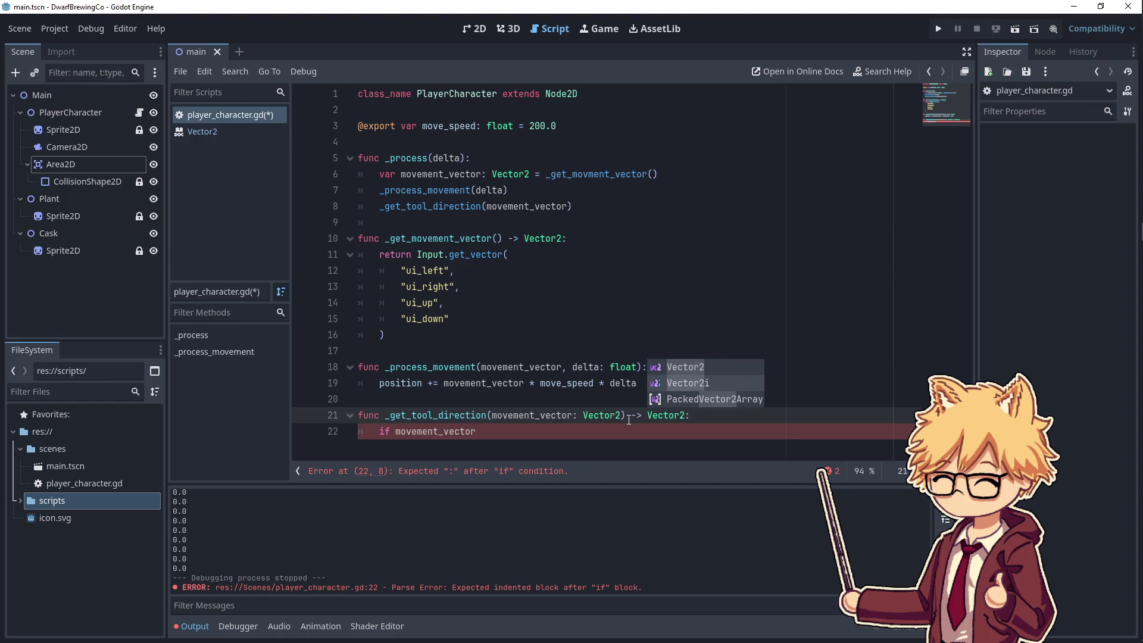
{"action": "key", "text": "Down"}
{"action": "key", "text": "Return"}
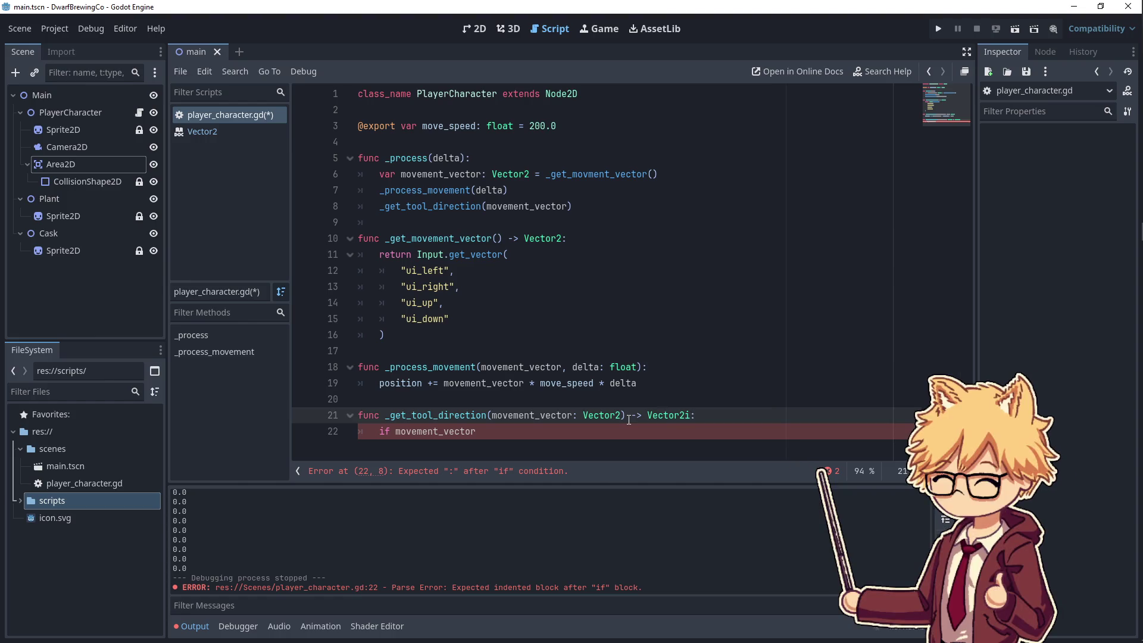
Type _process_movement's parameter as Vector2 and give it a -> void return
{"action": "left_click", "coordinate": [562, 367]}
{"action": "type", "text": ": Vector2"}
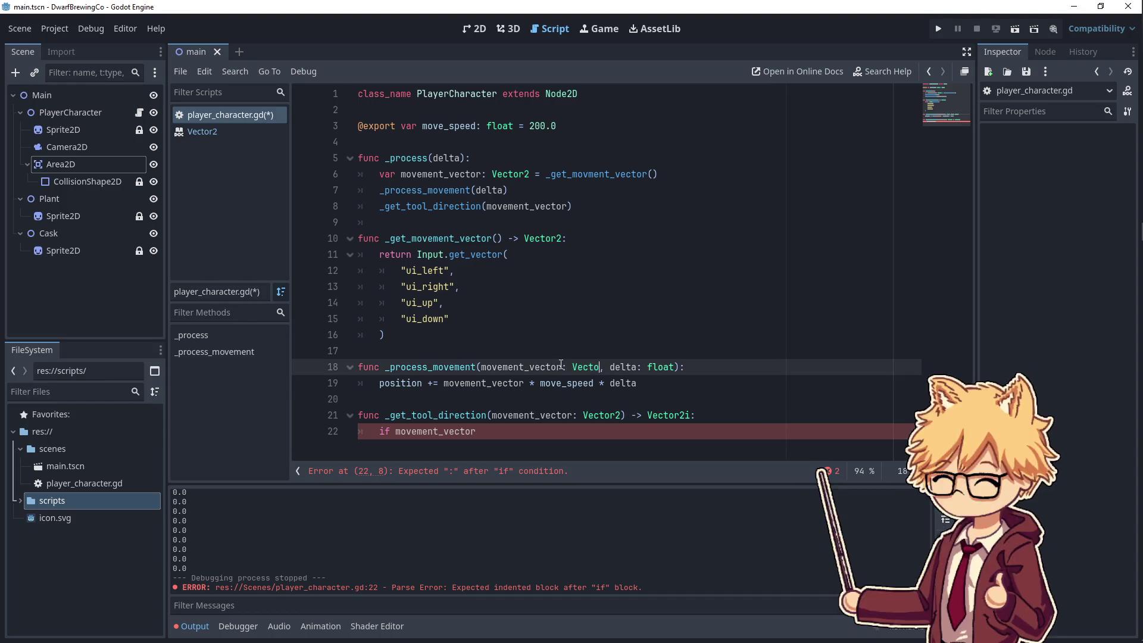
{"action": "left_click", "coordinate": [668, 336]}
{"action": "left_click", "coordinate": [688, 367]}
{"action": "type", "text": "-> voi"}
{"action": "type", "text": "d"}
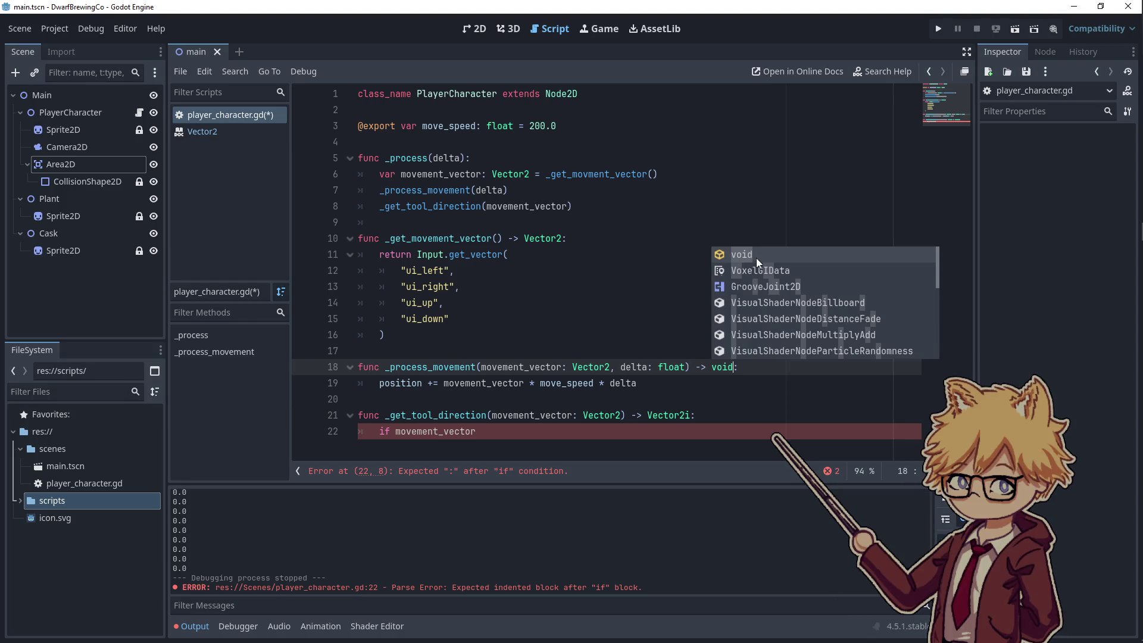
{"action": "left_click", "coordinate": [755, 258]}
{"action": "left_click", "coordinate": [705, 429]}
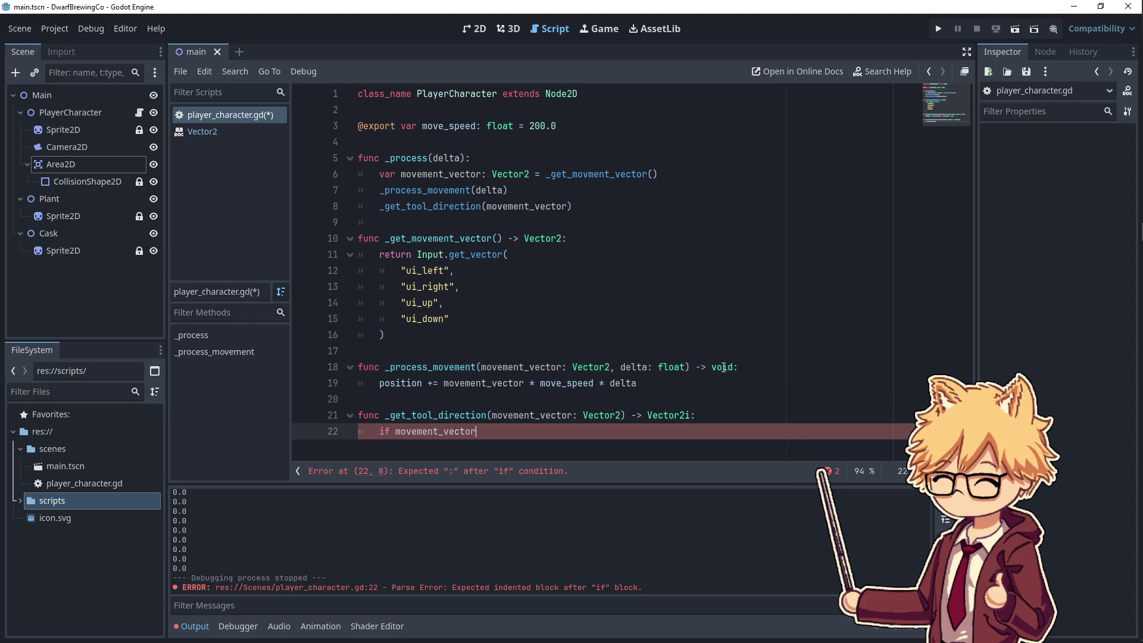
Change the _process signature to _process(delta: float) -> void
{"action": "left_click", "coordinate": [467, 159]}
{"action": "type", "text": "-> void:"}
{"action": "left_click", "coordinate": [656, 415]}
{"action": "left_click", "coordinate": [460, 158]}
{"action": "type", "text": ": float"}
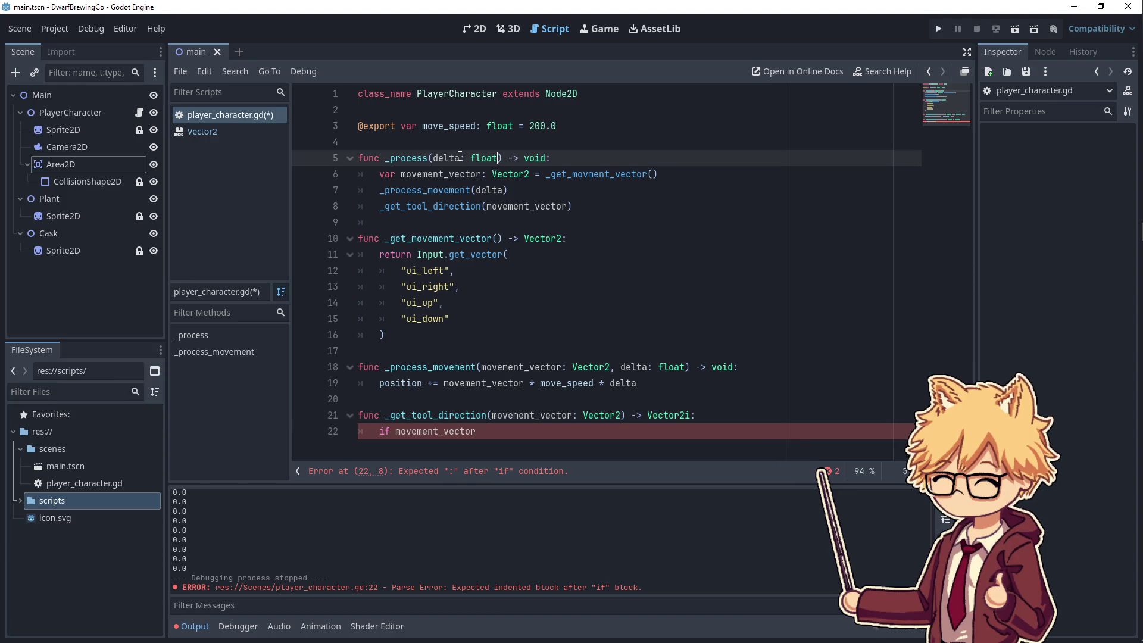
{"action": "left_click", "coordinate": [476, 383]}
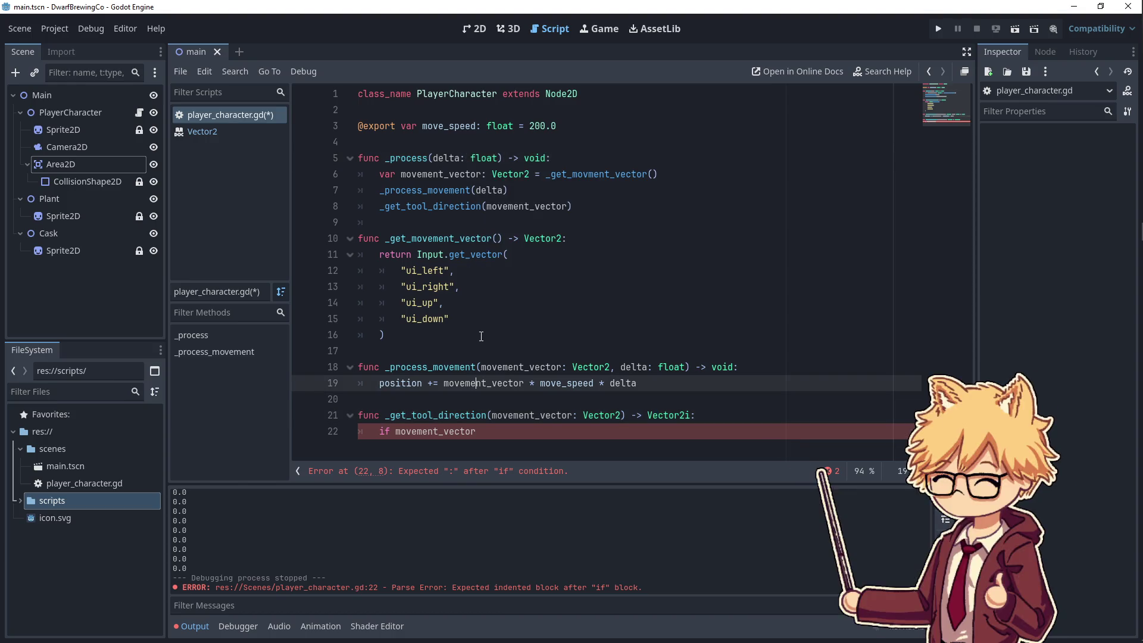
{"action": "left_click", "coordinate": [510, 321]}
{"action": "left_click", "coordinate": [499, 431]}
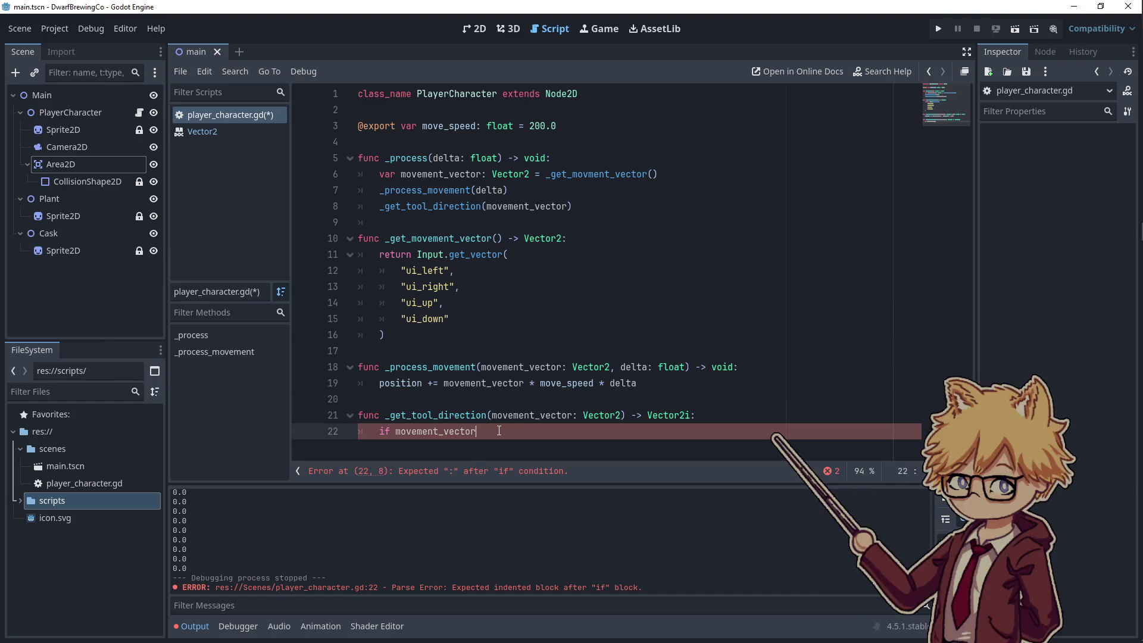
Replace the unfinished if with a check comparing abs of movement_vector's x and y
{"action": "key", "text": "BackSpace"}
{"action": "key", "text": "BackSpace"}
{"action": "key", "text": "BackSpace"}
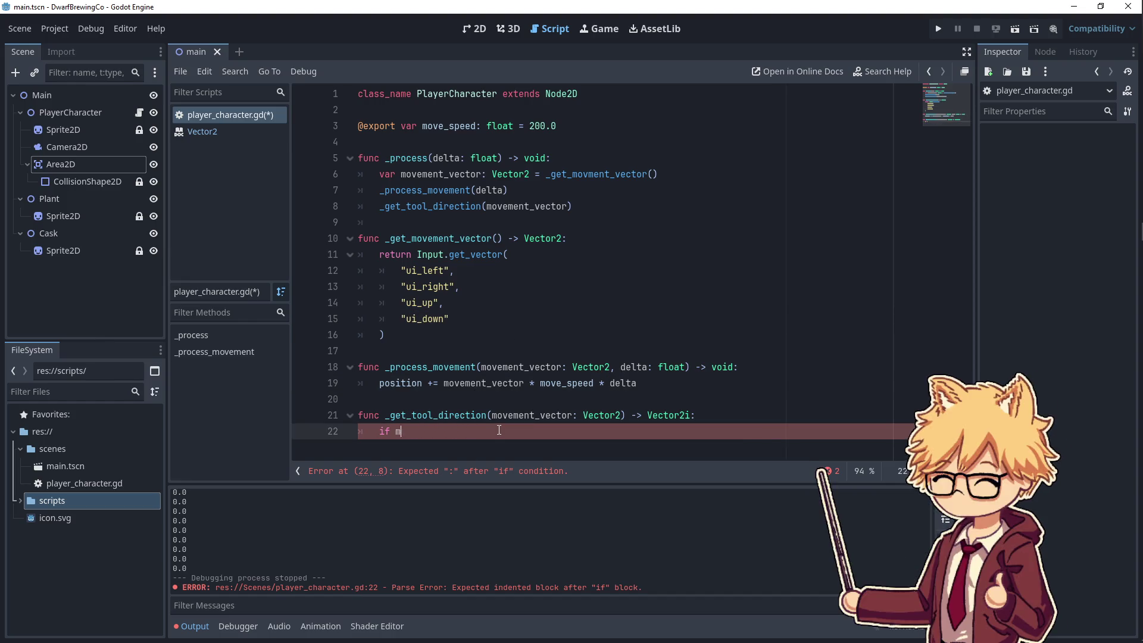
{"action": "type", "text": "abs(movem"}
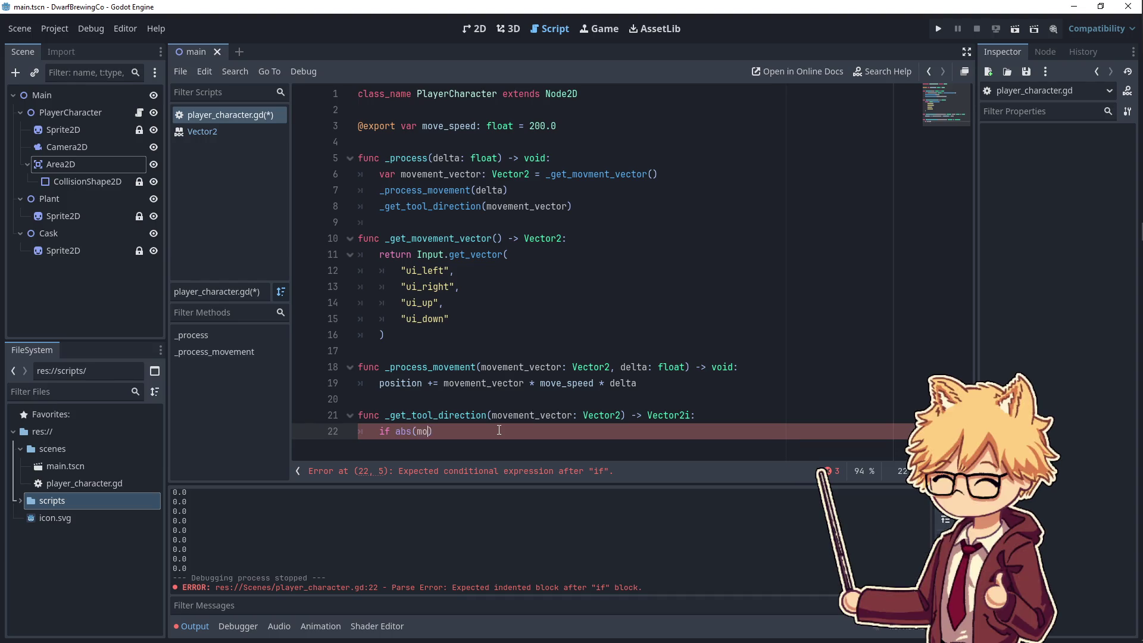
{"action": "key", "text": "Return"}
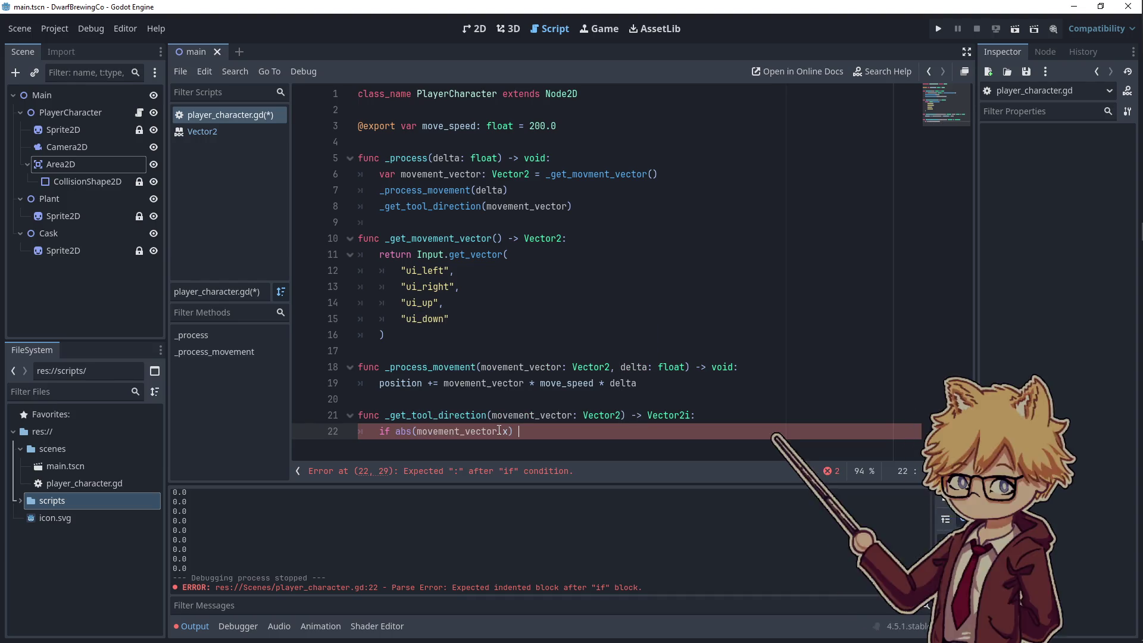
{"action": "type", "text": "abs(move"}
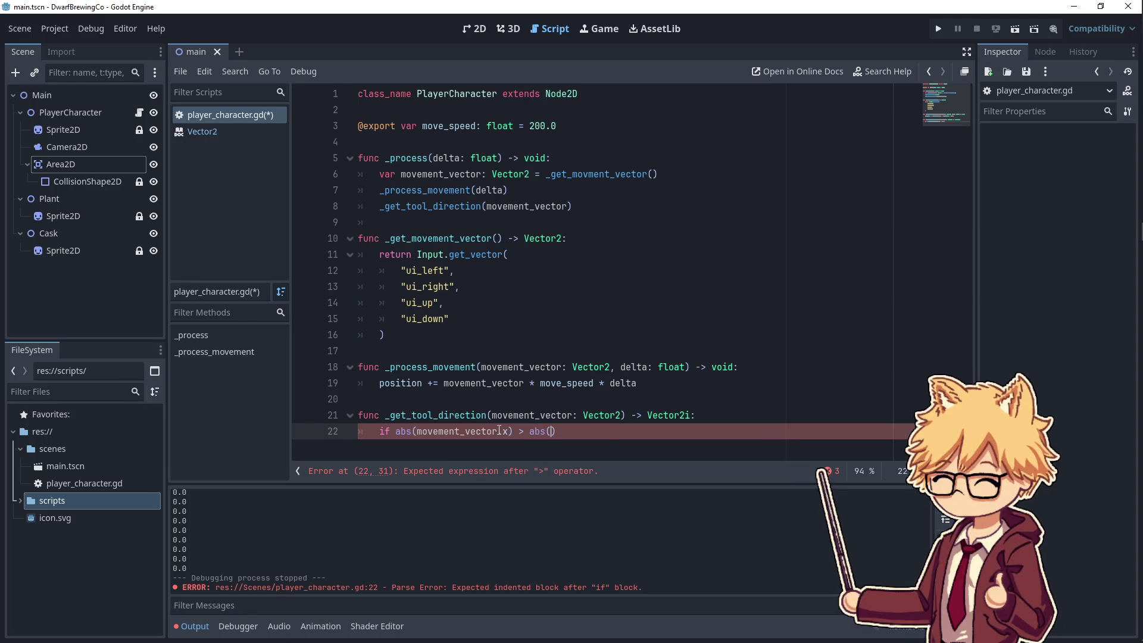
{"action": "key", "text": "Return"}
{"action": "type", "text": ".y):"}
{"action": "key", "text": "Return"}
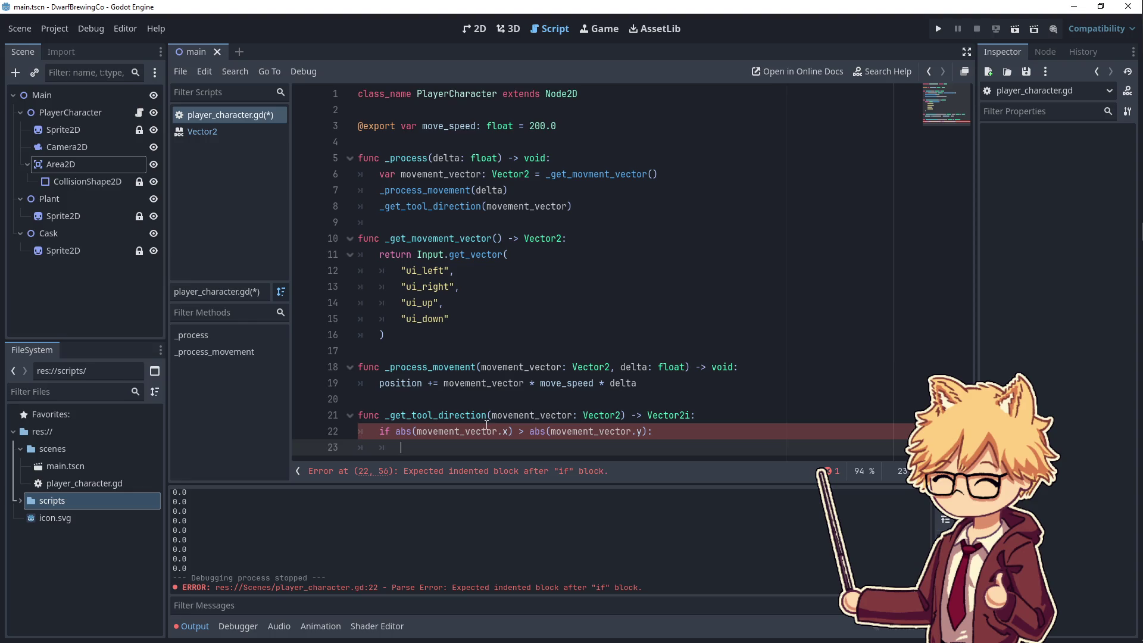
Inside it, return Vector2i.RIGHT when movement_vector.x > 0
{"action": "type", "text": "if movement_vector"}
{"action": "type", "text": ".x > 0"}
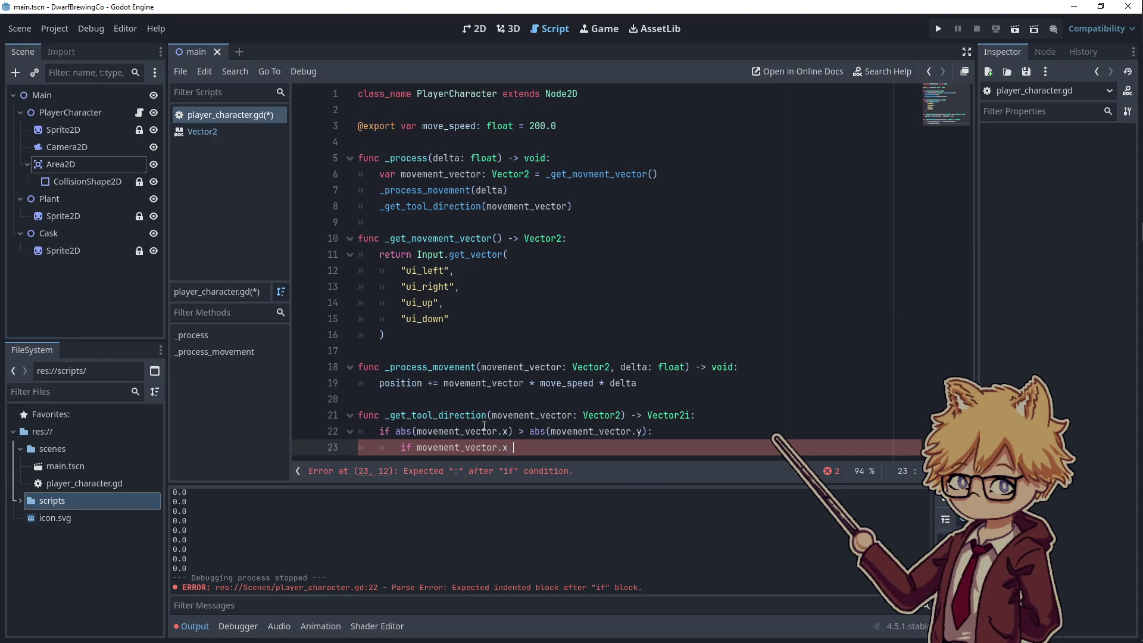
{"action": "type", "text": ":"}
{"action": "key", "text": "Return"}
{"action": "type", "text": "return Vector"}
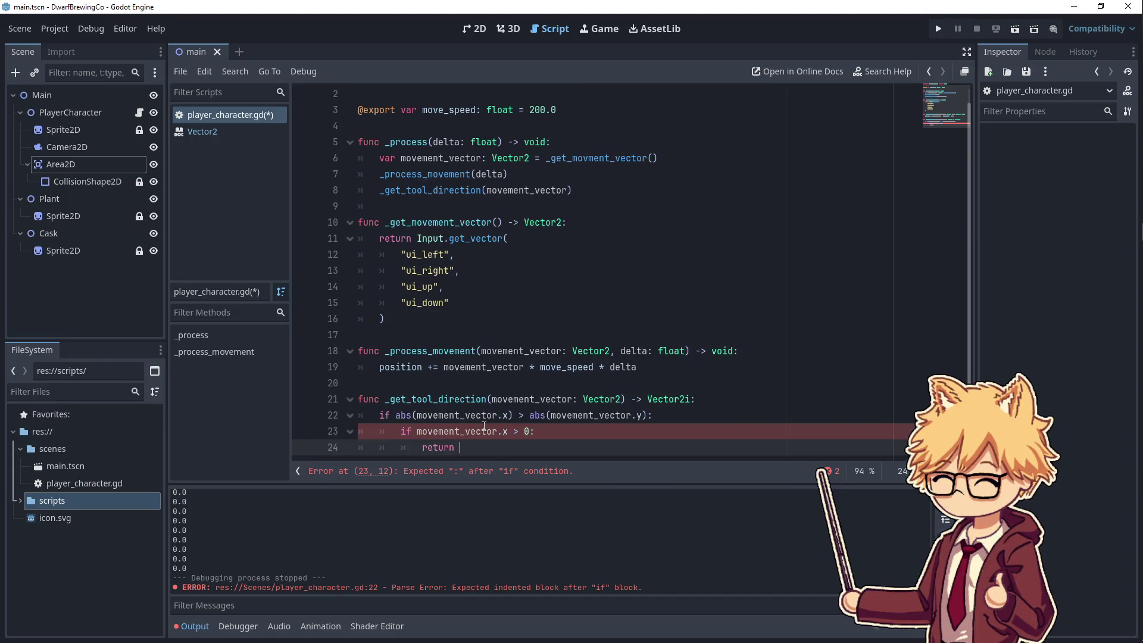
{"action": "type", "text": "2i."}
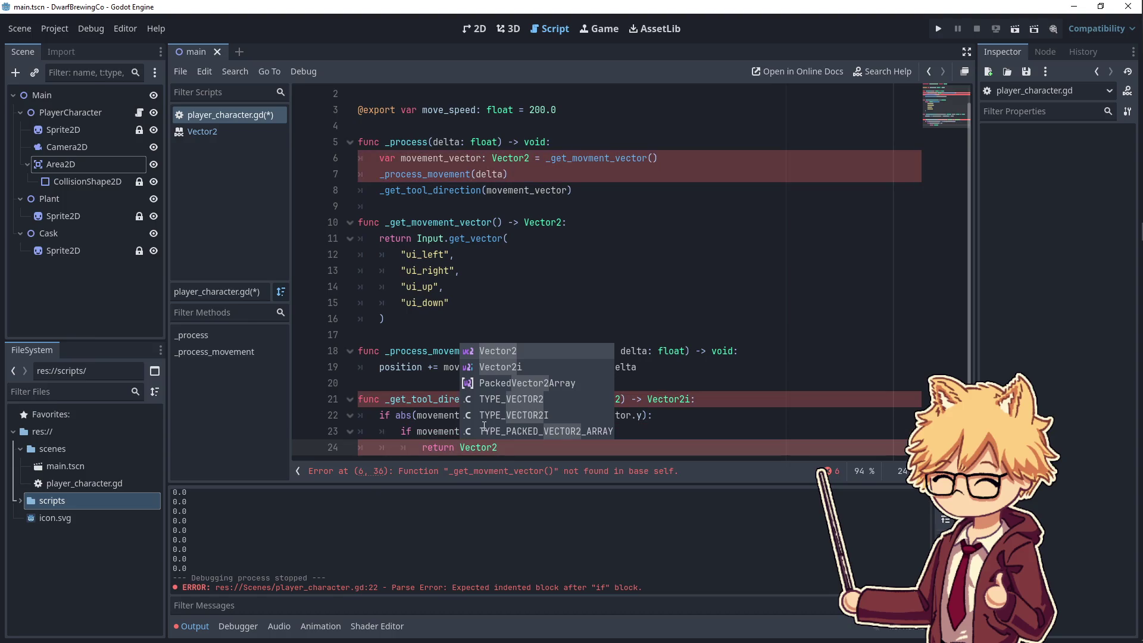
{"action": "key", "text": "Down"}
{"action": "key", "text": "Return"}
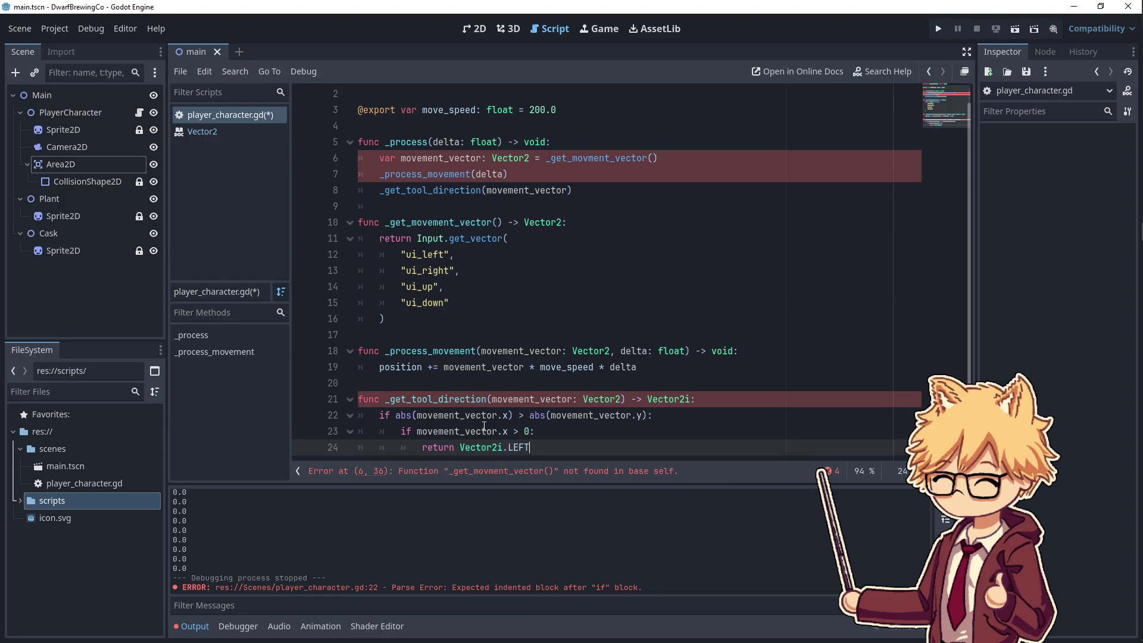
{"action": "key", "text": "BackSpace"}
{"action": "key", "text": "BackSpace"}
{"action": "key", "text": "BackSpace"}
{"action": "type", "text": "Right"}
{"action": "key", "text": "Return"}
Add an inner else returning Vector2i.LEFT, followed by an outer else
{"action": "key", "text": "Return"}
{"action": "key", "text": "BackSpace"}
{"action": "type", "text": "else:"}
{"action": "key", "text": "Return"}
{"action": "type", "text": "urn Vector2"}
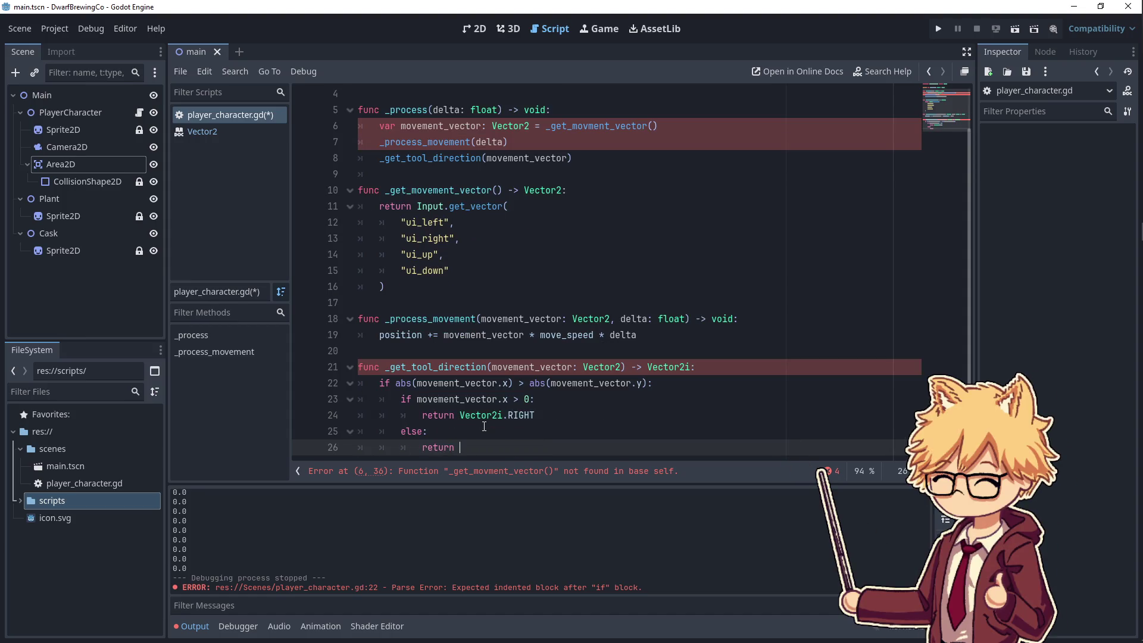
{"action": "type", "text": "y"}
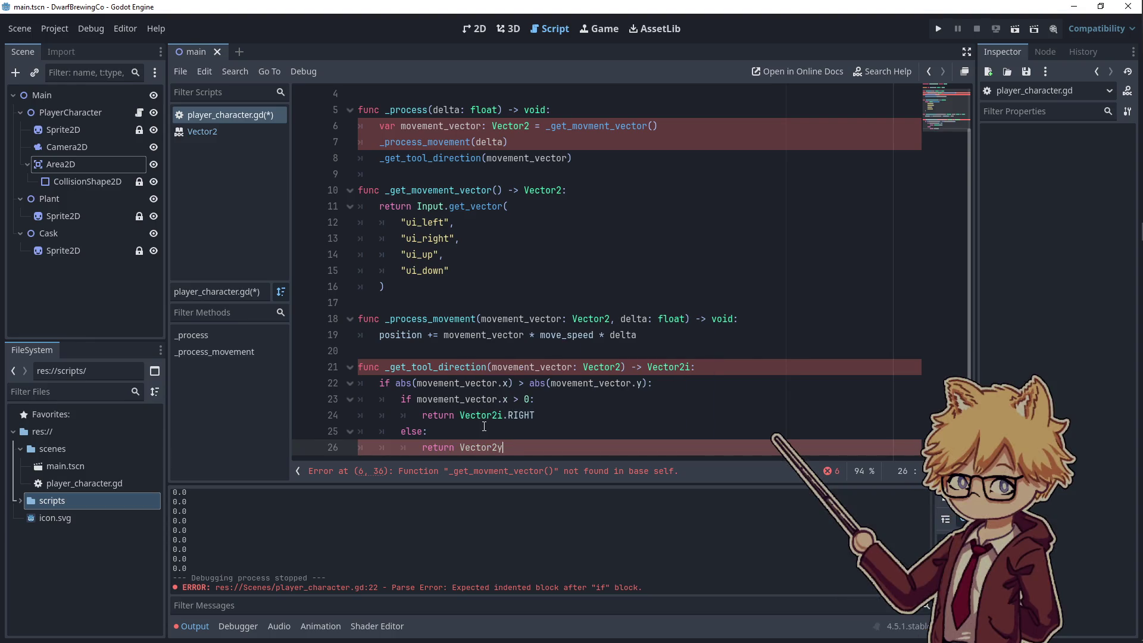
{"action": "key", "text": "BackSpace"}
{"action": "key", "text": "BackSpace"}
{"action": "type", "text": "i."}
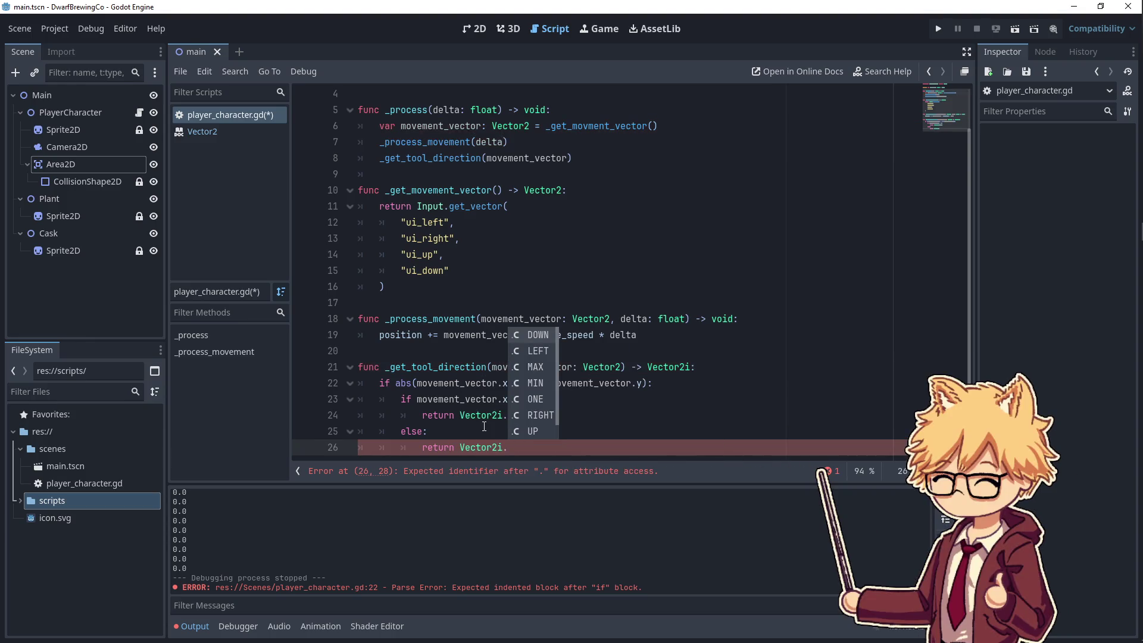
{"action": "key", "text": "Down"}
{"action": "key", "text": "Return"}
{"action": "key", "text": "Return"}
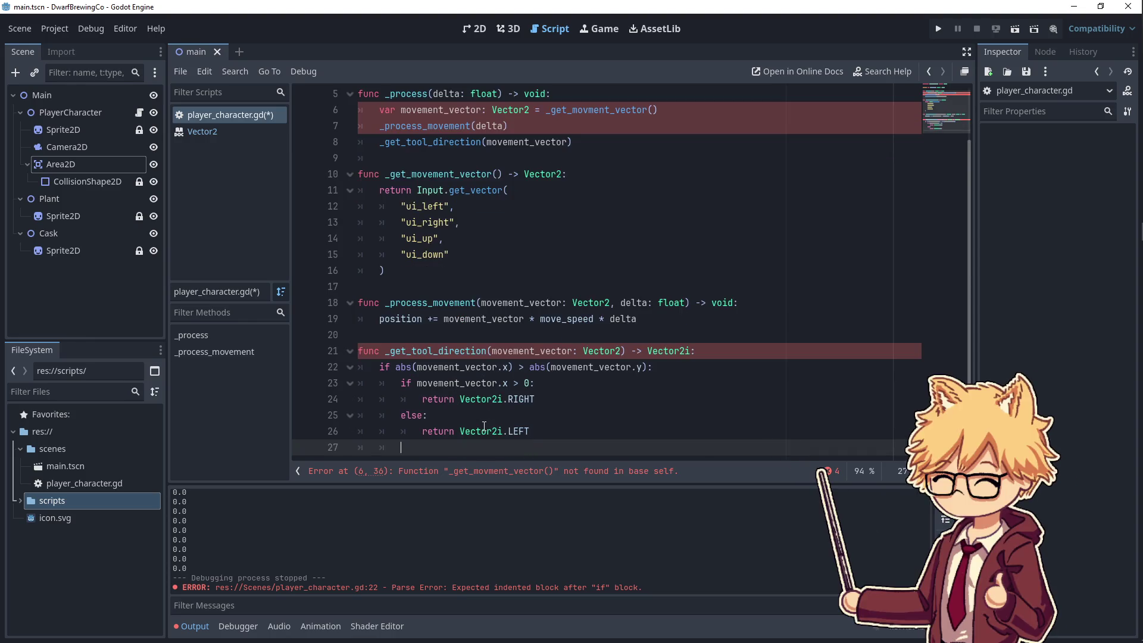
{"action": "type", "text": "lse:"}
{"action": "key", "text": "Return"}
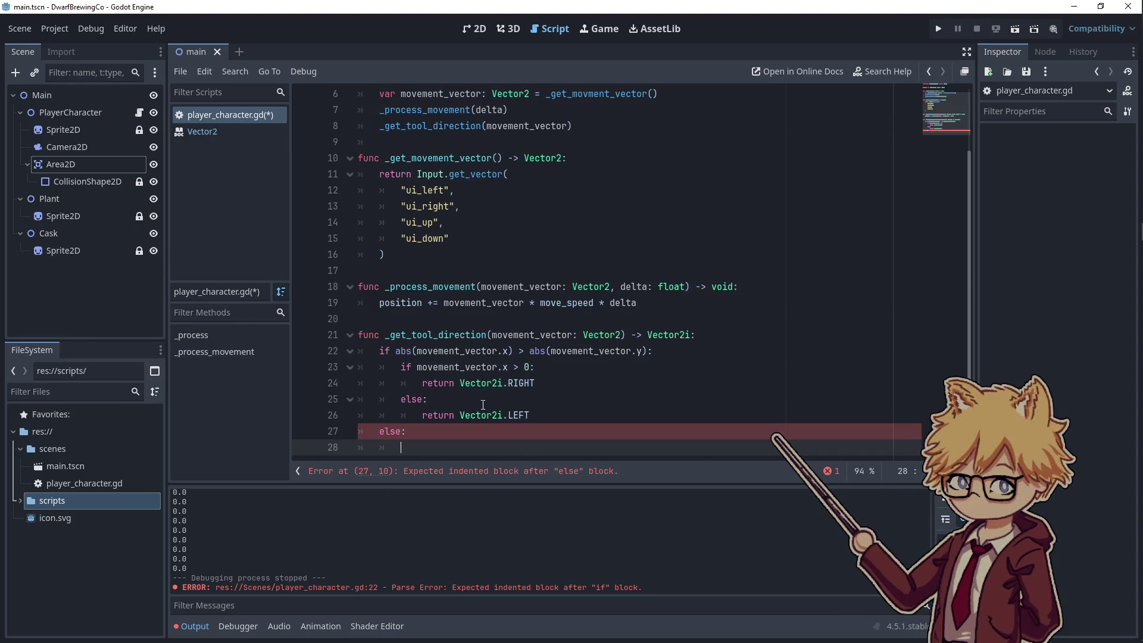
Copy the inner if/else under the outer else, changing x to y, RIGHT to DOWN, LEFT to UP
{"action": "left_click_drag", "start_coordinate": [535, 408], "coordinate": [393, 367]}
{"action": "key", "text": "ctrl+c"}
{"action": "left_click", "coordinate": [485, 447]}
{"action": "key", "text": "ctrl+v"}
{"action": "left_click", "coordinate": [443, 398]}
{"action": "key", "text": "BackSpace"}
{"action": "key", "text": "BackSpace"}
{"action": "double_click", "coordinate": [504, 399]}
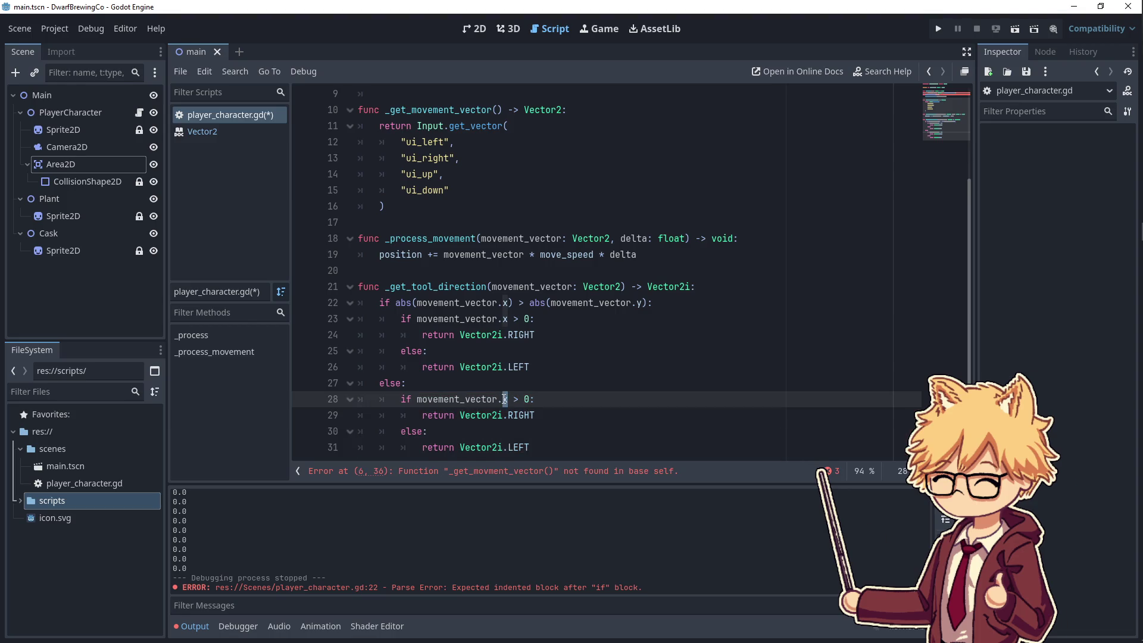
{"action": "type", "text": "y"}
{"action": "double_click", "coordinate": [513, 414]}
{"action": "type", "text": "DOWJN"}
{"action": "key", "text": "BackSpace"}
{"action": "key", "text": "BackSpace"}
{"action": "type", "text": "N"}
{"action": "double_click", "coordinate": [517, 447]}
{"action": "type", "text": "UP"}
Save the player script
{"action": "left_click", "coordinate": [602, 399]}
{"action": "key", "text": "ctrl+s"}
{"action": "scroll", "coordinate": [479, 330], "scroll_direction": "down", "scroll_amount": 1}
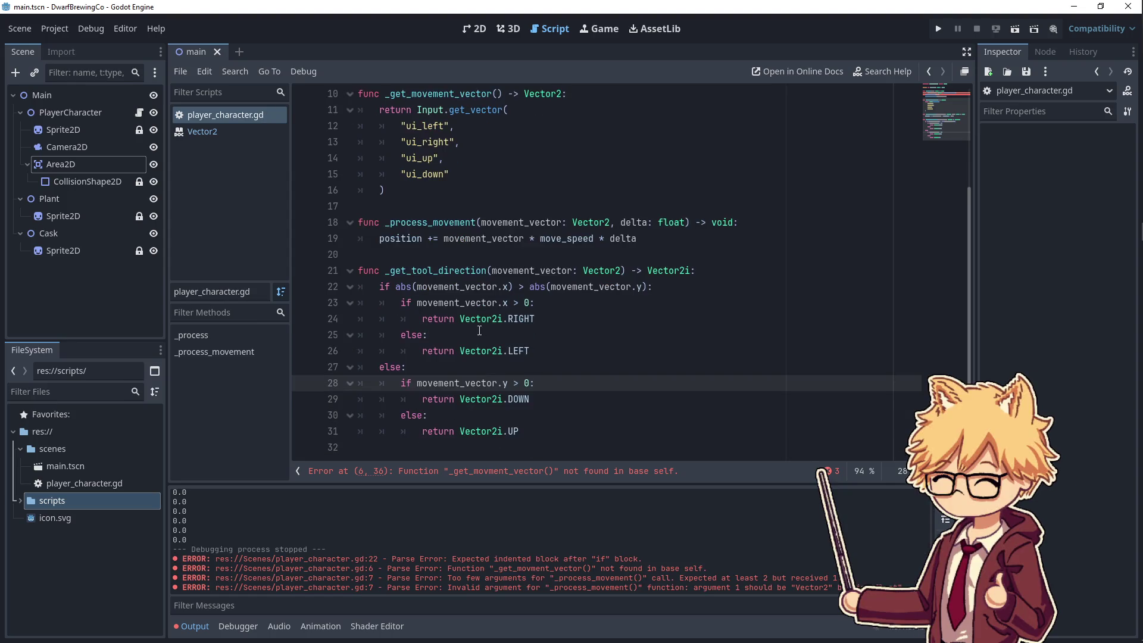
{"action": "scroll", "coordinate": [553, 405], "scroll_direction": "up", "scroll_amount": 3}
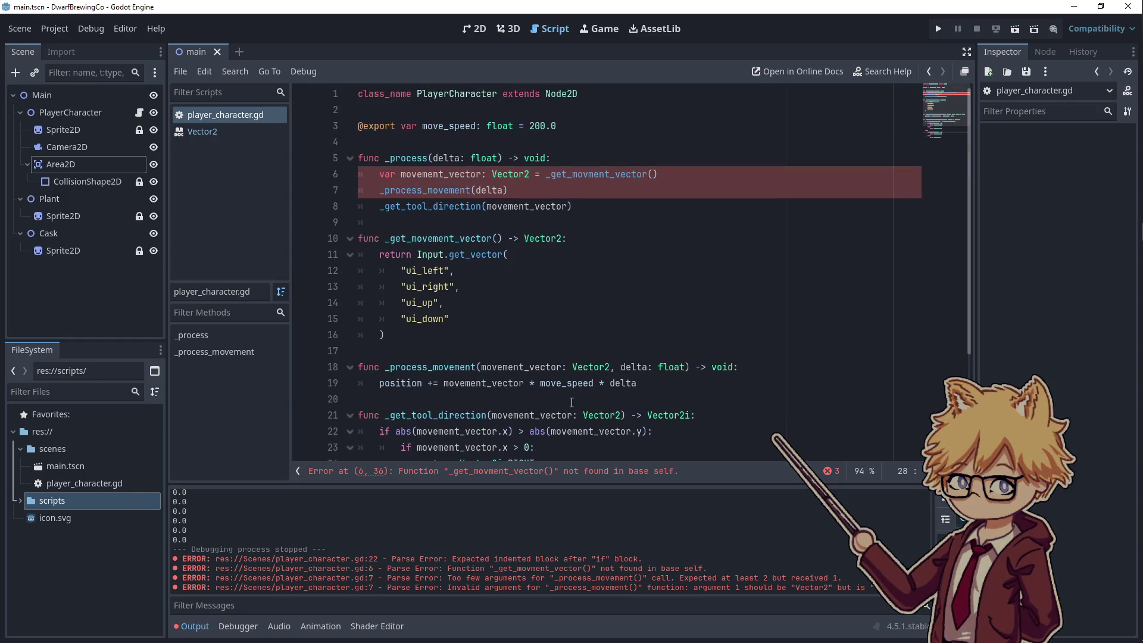
Add movement_vector as the first argument of the _process_movement call
{"action": "scroll", "coordinate": [554, 357], "scroll_direction": "down", "scroll_amount": 1}
{"action": "scroll", "coordinate": [566, 344], "scroll_direction": "up", "scroll_amount": 2}
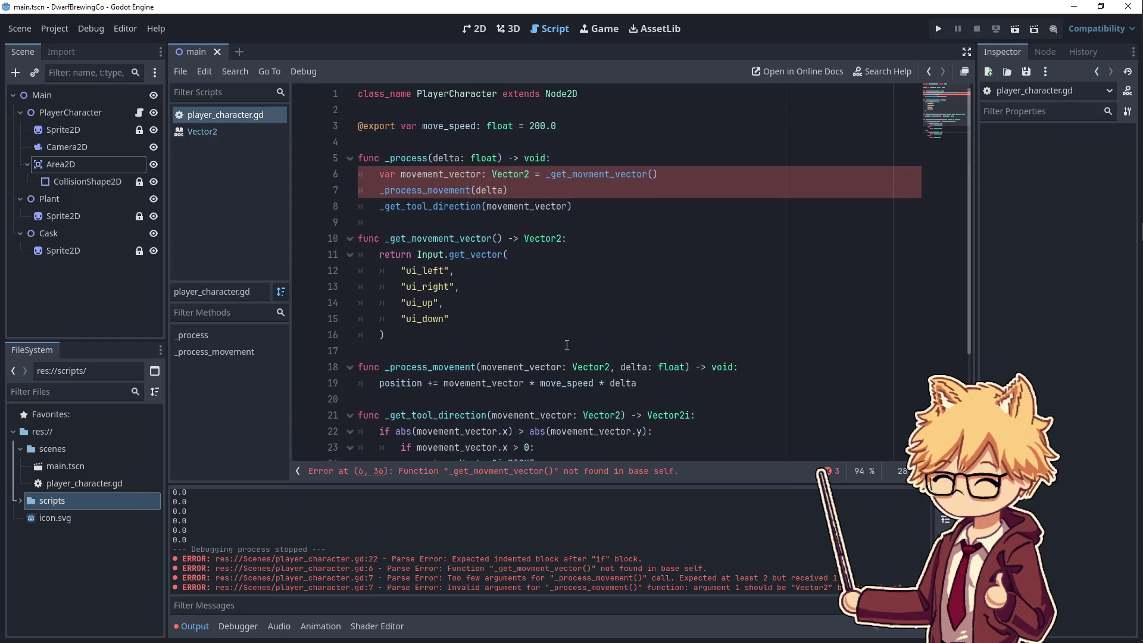
{"action": "left_click", "coordinate": [475, 189]}
{"action": "type", "text": "mov"}
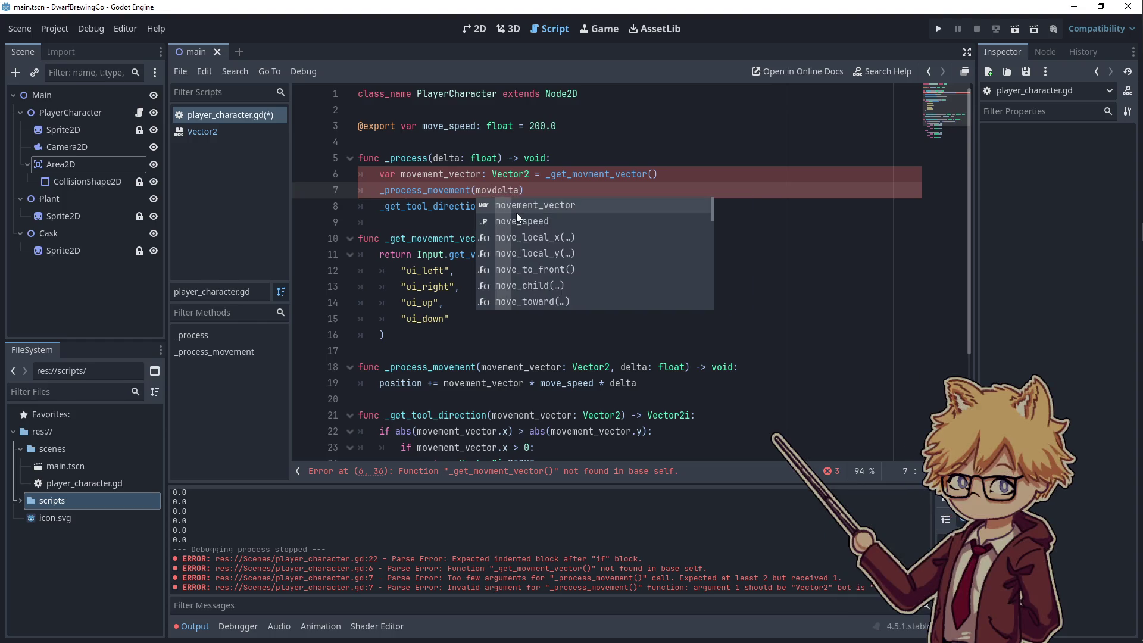
{"action": "key", "text": "Tab"}
{"action": "type", "text": ","}
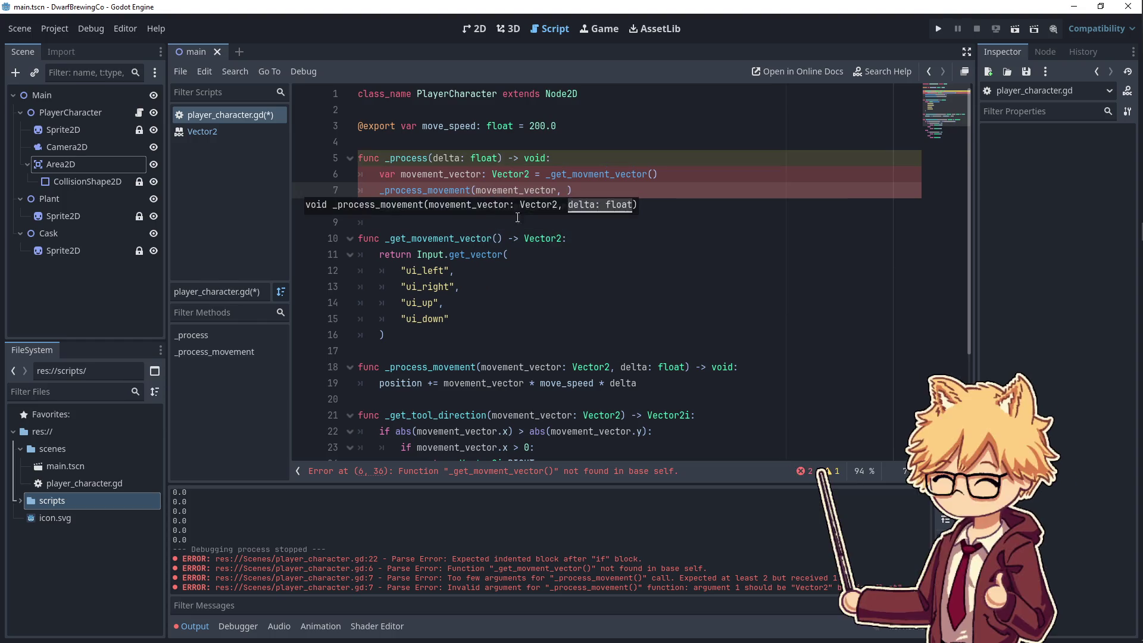
{"action": "left_click", "coordinate": [551, 310]}
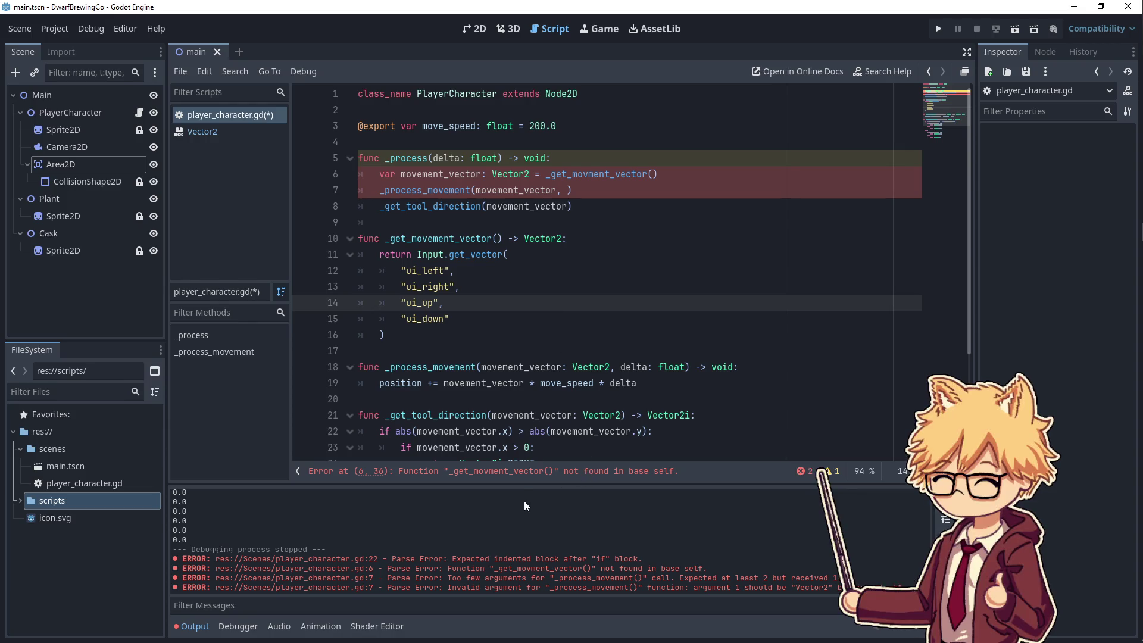
Fix the misspelled _get_movement_vector call on line 6 and save
{"action": "left_click", "coordinate": [487, 478]}
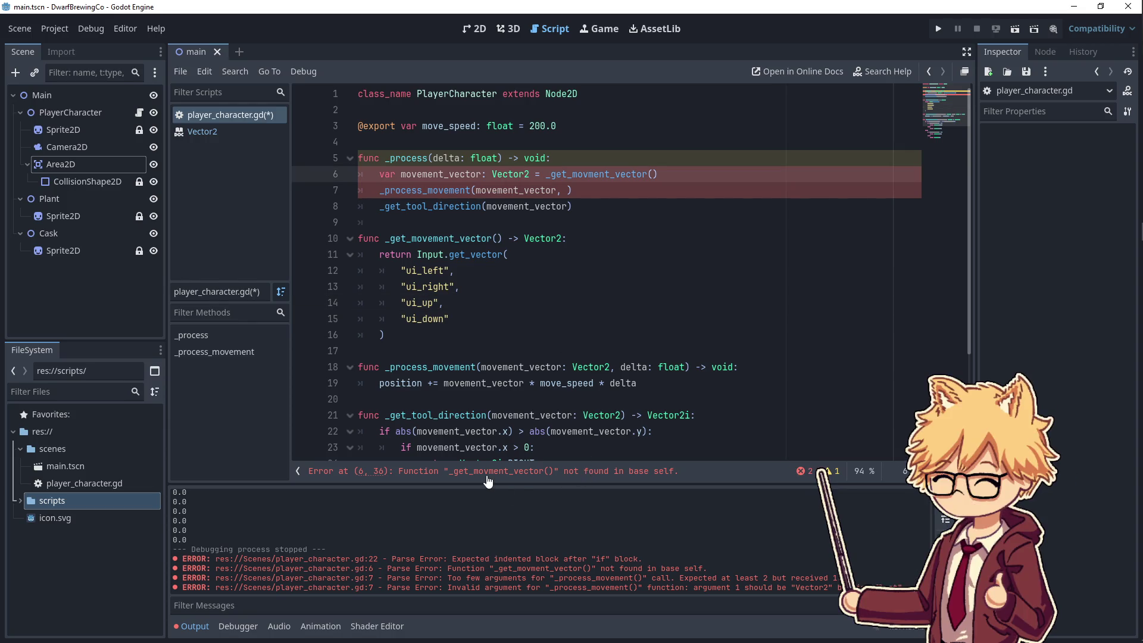
{"action": "double_click", "coordinate": [589, 174]}
{"action": "double_click", "coordinate": [437, 238]}
{"action": "left_click", "coordinate": [589, 173]}
{"action": "type", "text": "e"}
{"action": "left_click", "coordinate": [619, 284]}
{"action": "key", "text": "ctrl+s"}
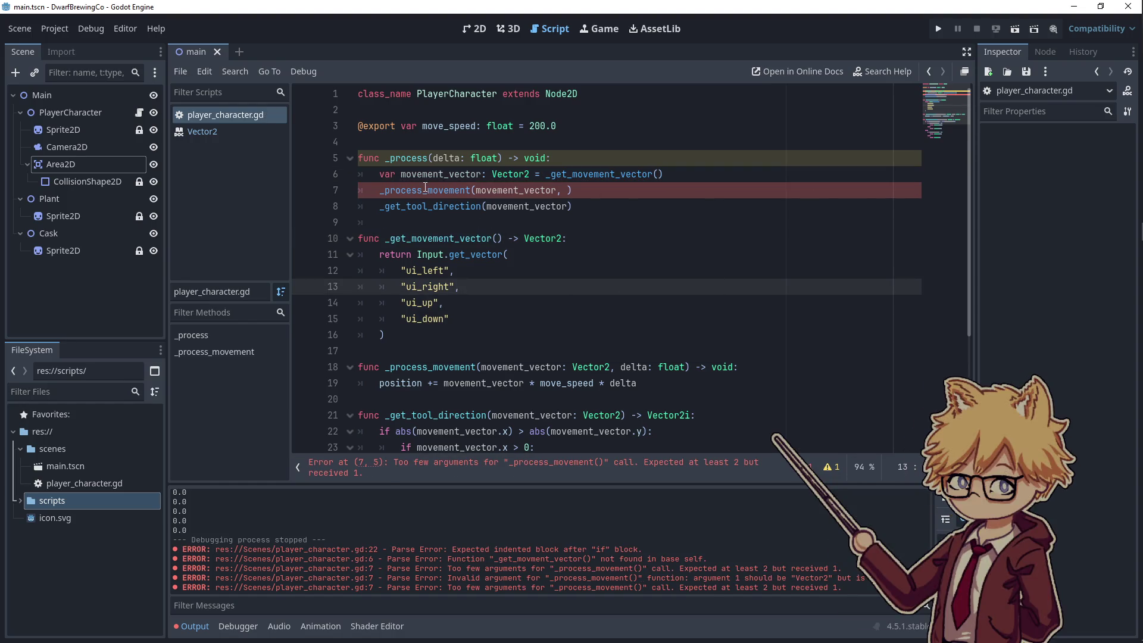
Pass delta as the second argument of _process_movement
{"action": "left_click", "coordinate": [568, 190]}
{"action": "type", "text": "delta"}
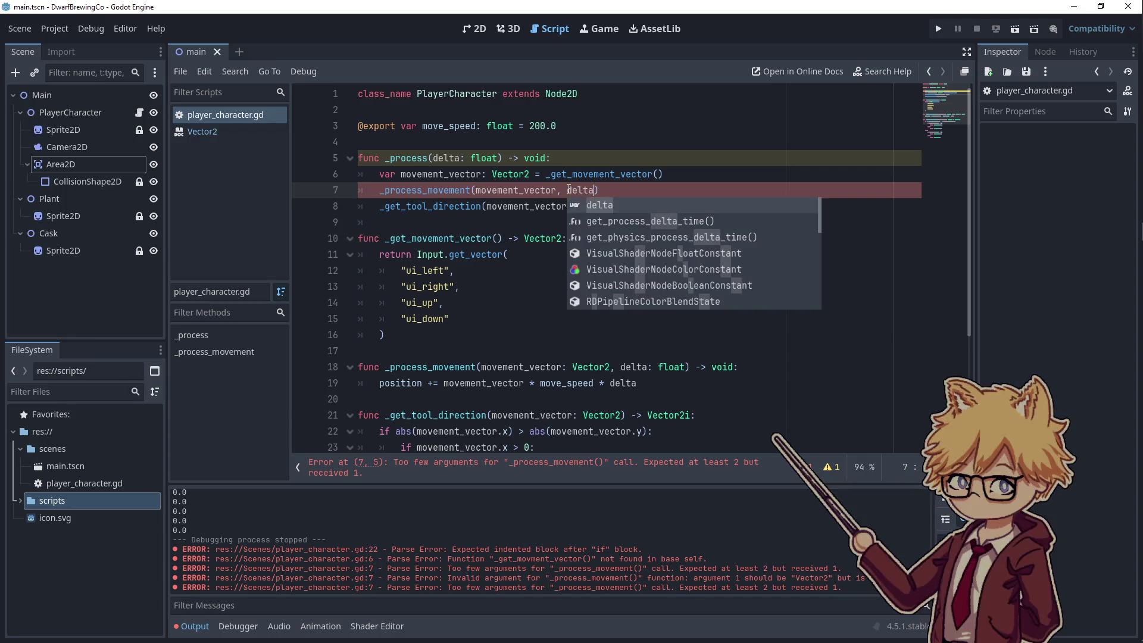
{"action": "left_click", "coordinate": [411, 367]}
{"action": "left_click", "coordinate": [456, 318]}
{"action": "scroll", "coordinate": [456, 280], "scroll_direction": "down", "scroll_amount": 3}
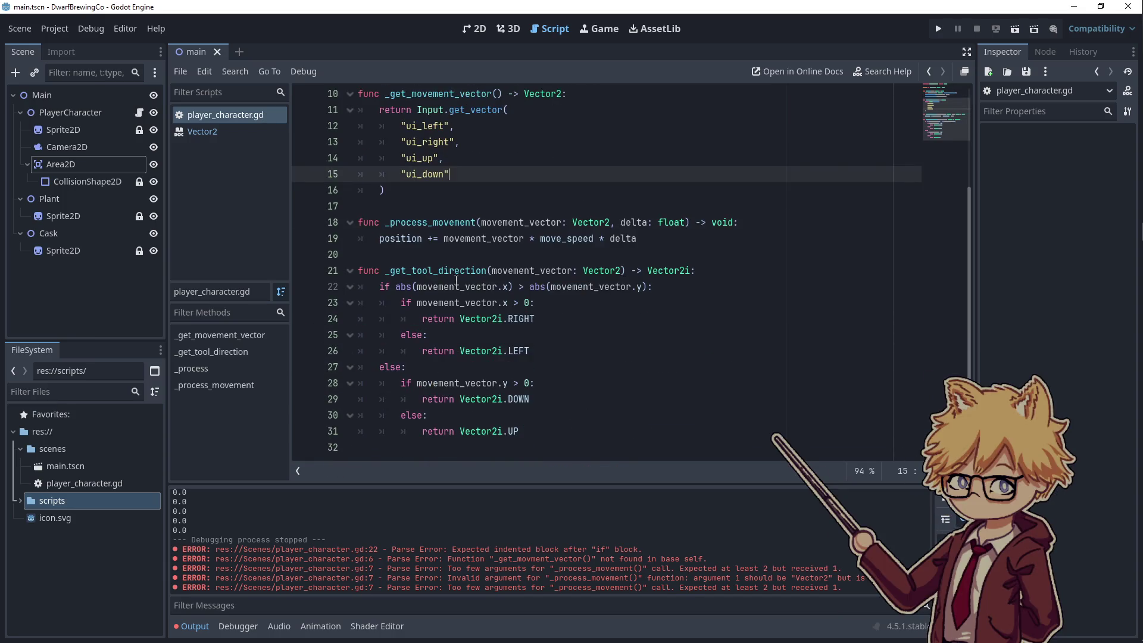
{"action": "scroll", "coordinate": [374, 247], "scroll_direction": "up", "scroll_amount": 3}
Store the _get_tool_direction result in var tool_direction on line 8
{"action": "left_click", "coordinate": [380, 207]}
{"action": "type", "text": "var tool"}
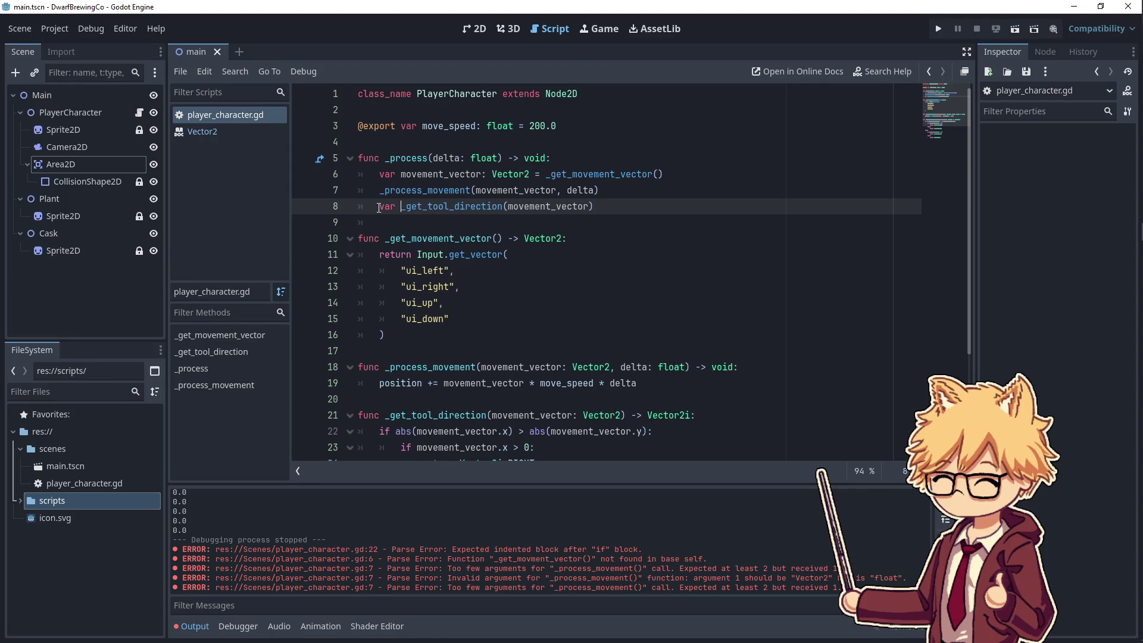
{"action": "type", "text": "_direction ="}
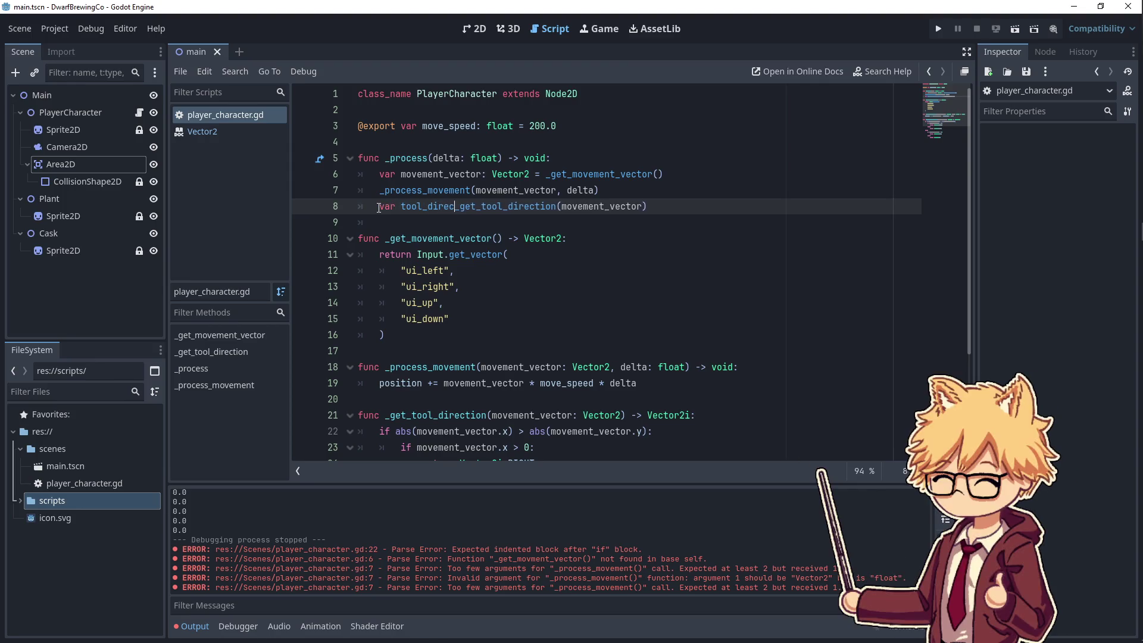
{"action": "scroll", "coordinate": [379, 207], "scroll_direction": "down", "scroll_amount": 1}
{"action": "left_click", "coordinate": [713, 155]}
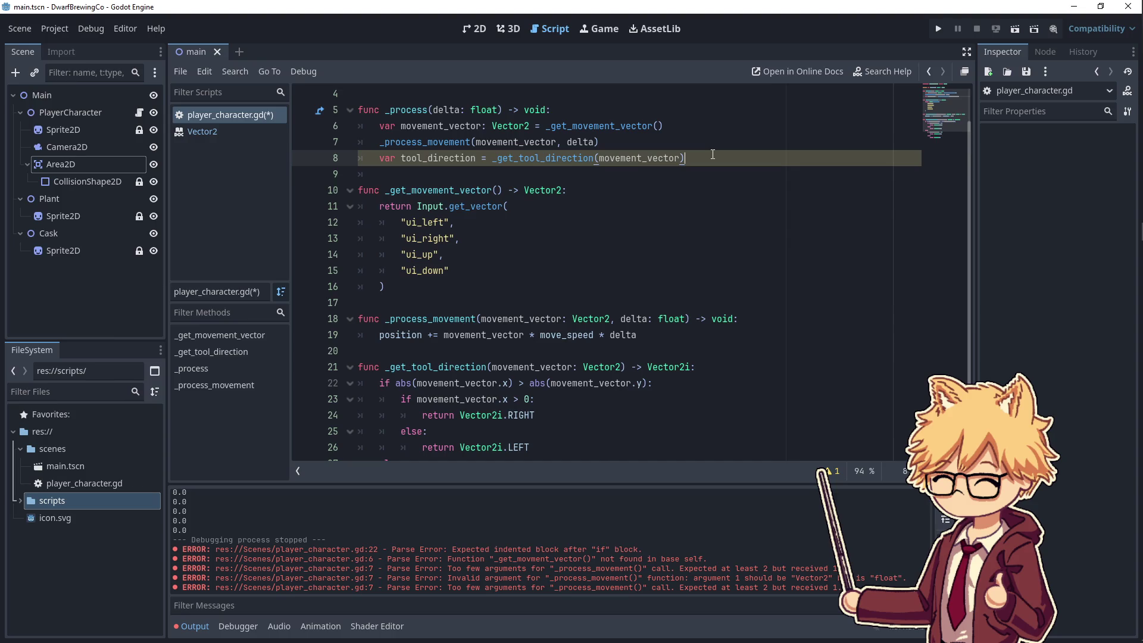
{"action": "left_click", "coordinate": [637, 146]}
{"action": "scroll", "coordinate": [562, 241], "scroll_direction": "down", "scroll_amount": 2}
Start func _update_tool_hitbox below _process_movement with a tool_direction parameter
{"action": "left_click", "coordinate": [410, 254]}
{"action": "key", "text": "Return"}
{"action": "key", "text": "Return"}
{"action": "key", "text": "Up"}
{"action": "type", "text": "func _"}
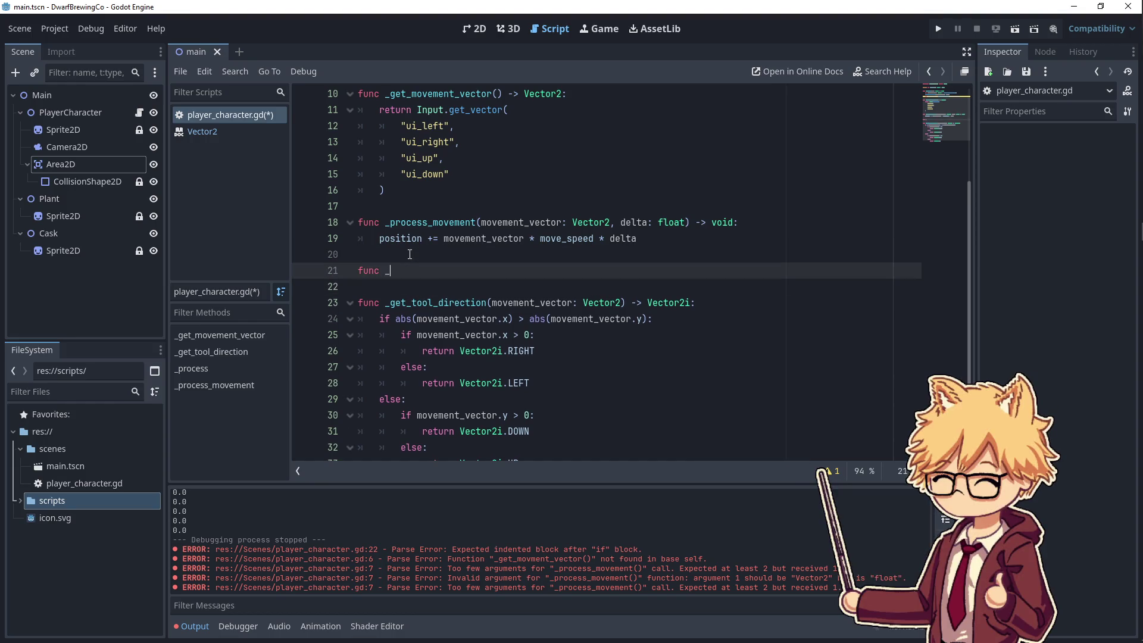
{"action": "type", "text": "update_tool_"}
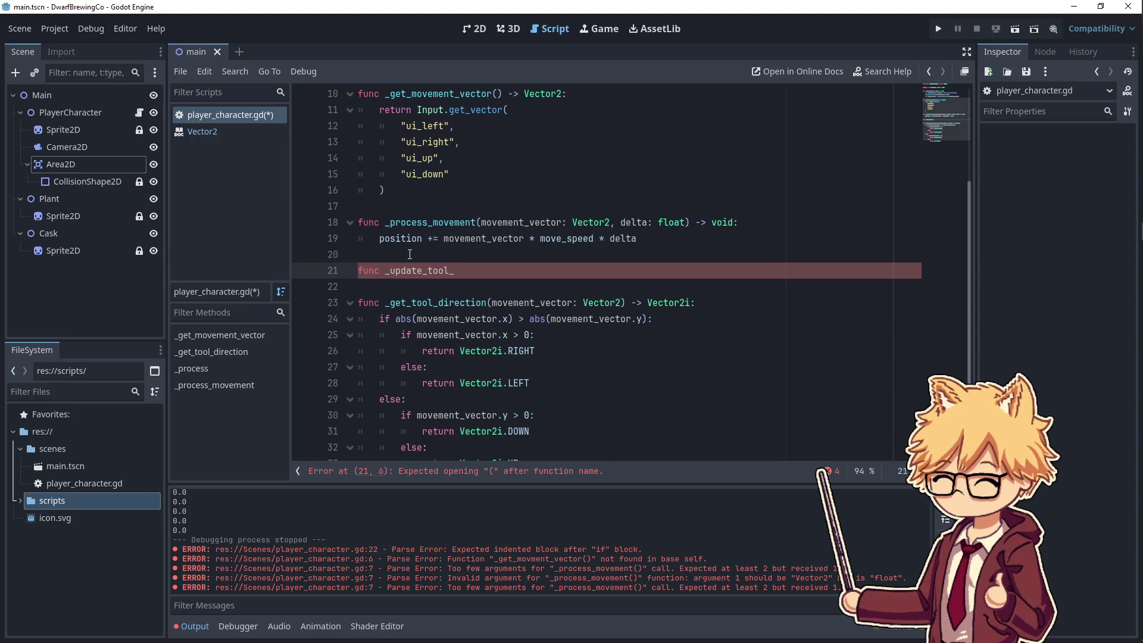
{"action": "type", "text": "tbox()"}
{"action": "key", "text": "Left"}
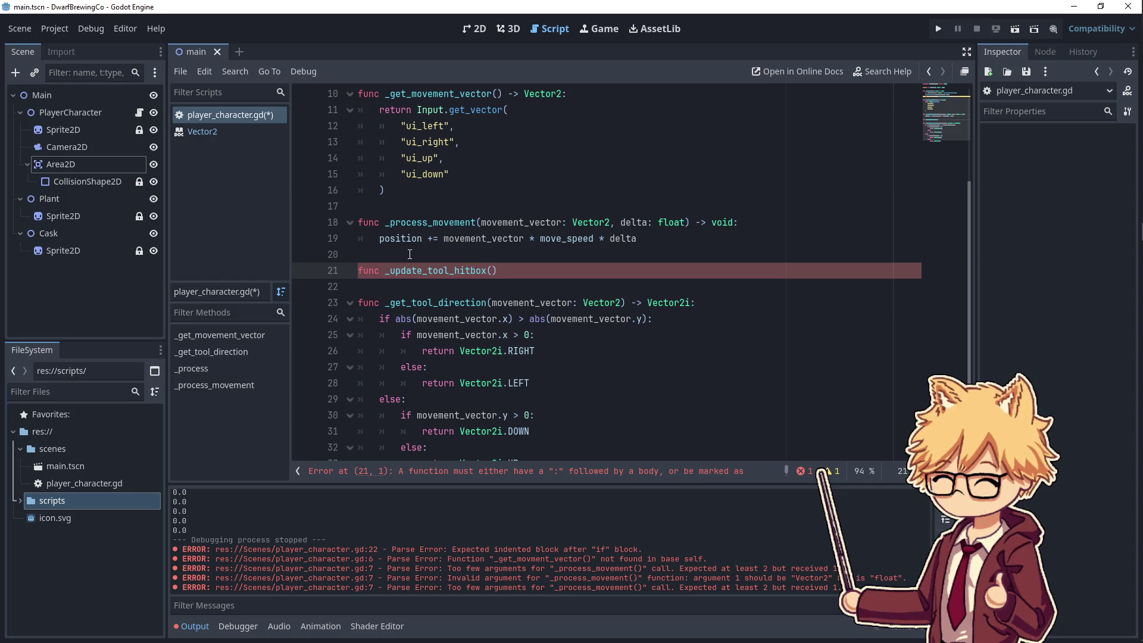
{"action": "scroll", "coordinate": [503, 231], "scroll_direction": "up", "scroll_amount": 3}
{"action": "double_click", "coordinate": [462, 206]}
{"action": "key", "text": "ctrl+c"}
{"action": "left_click", "coordinate": [493, 417]}
{"action": "key", "text": "ctrl+v"}
Type the parameter as Vector2i, add -> void, and give the body pass
{"action": "type", "text": ": Vector"}
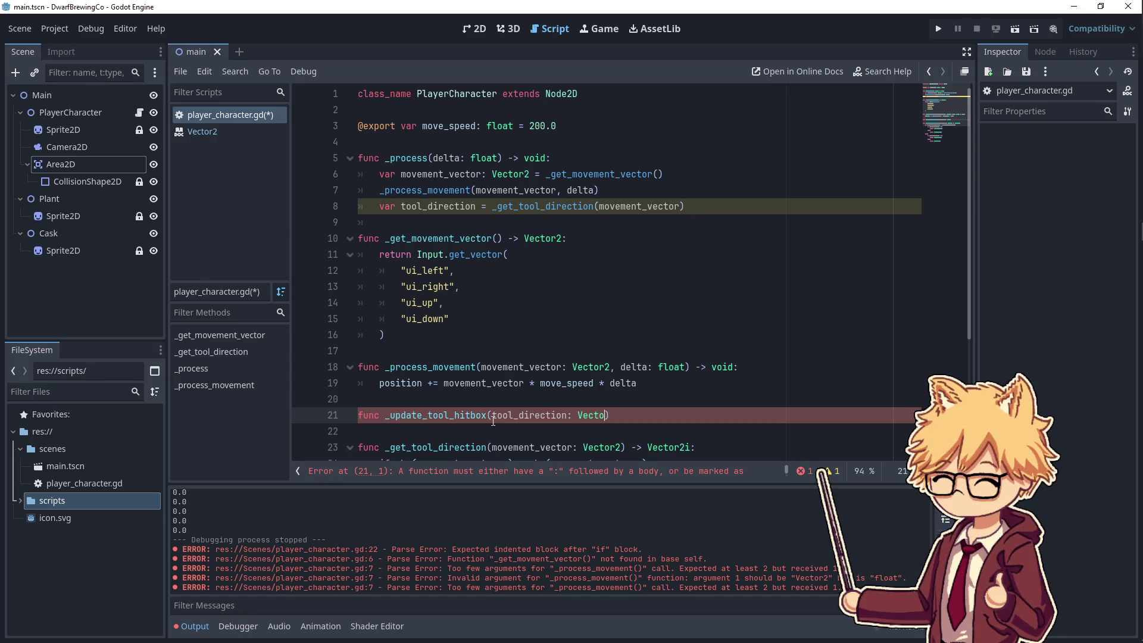
{"action": "key", "text": "Down"}
{"action": "key", "text": "Return"}
{"action": "key", "text": "End"}
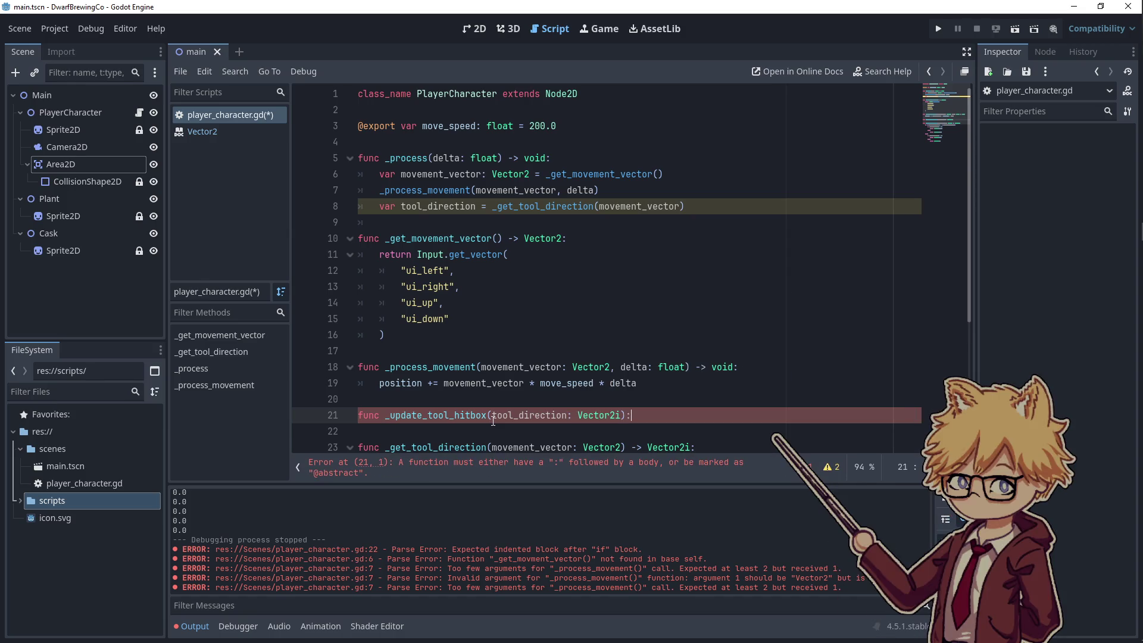
{"action": "type", "text": "> void:"}
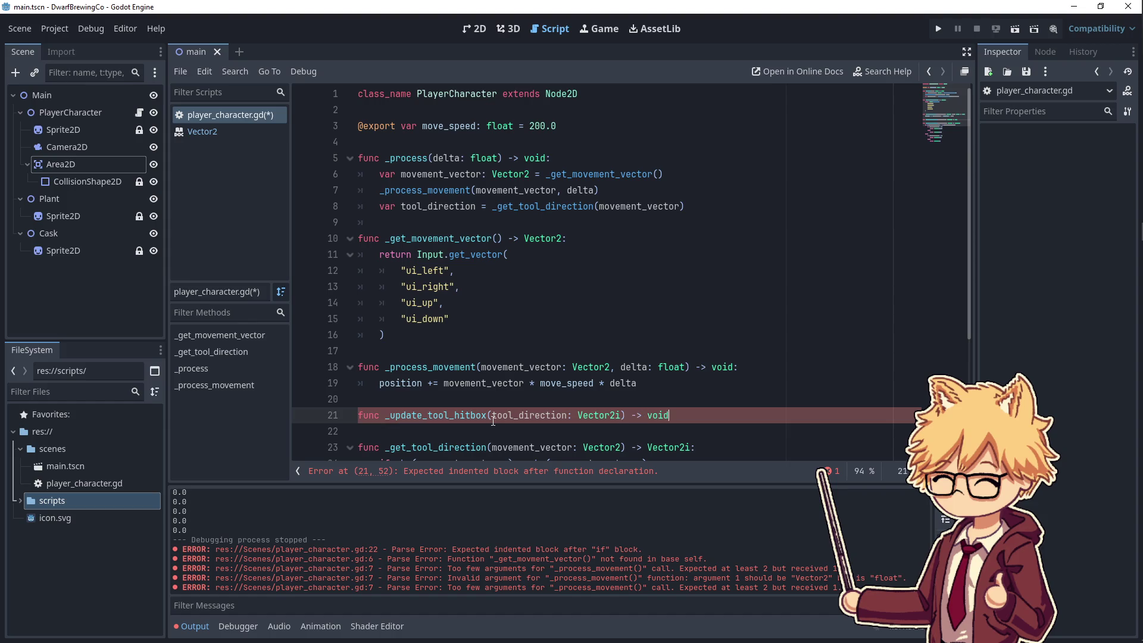
{"action": "key", "text": "Return"}
{"action": "type", "text": "pass"}
{"action": "scroll", "coordinate": [513, 385], "scroll_direction": "down", "scroll_amount": 3}
{"action": "scroll", "coordinate": [513, 385], "scroll_direction": "up", "scroll_amount": 3}
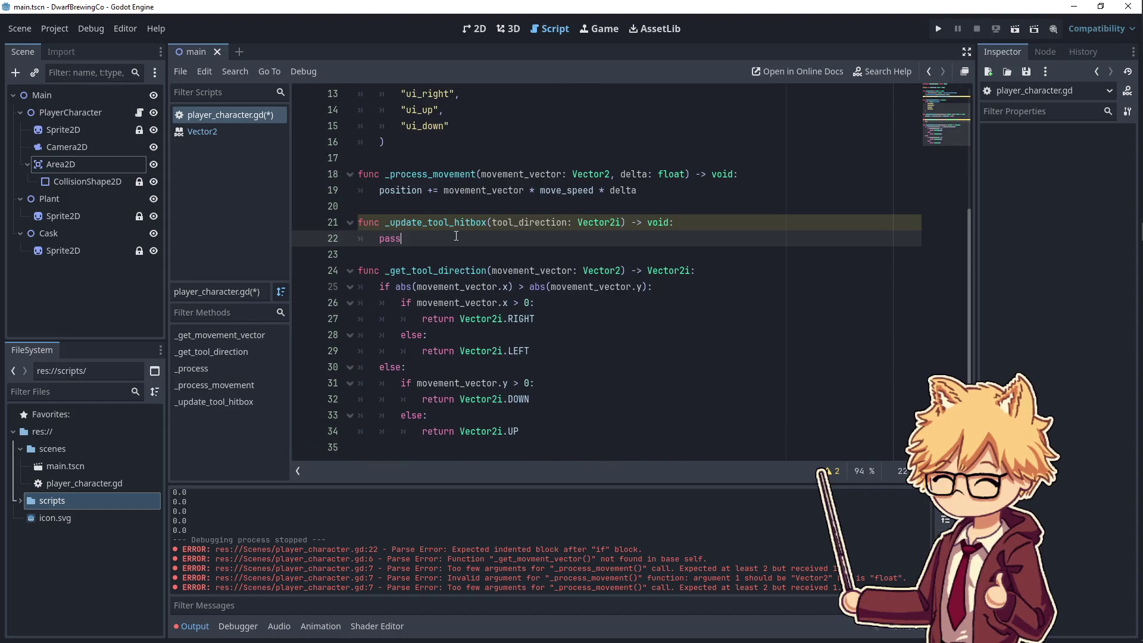
{"action": "left_click", "coordinate": [57, 172]}
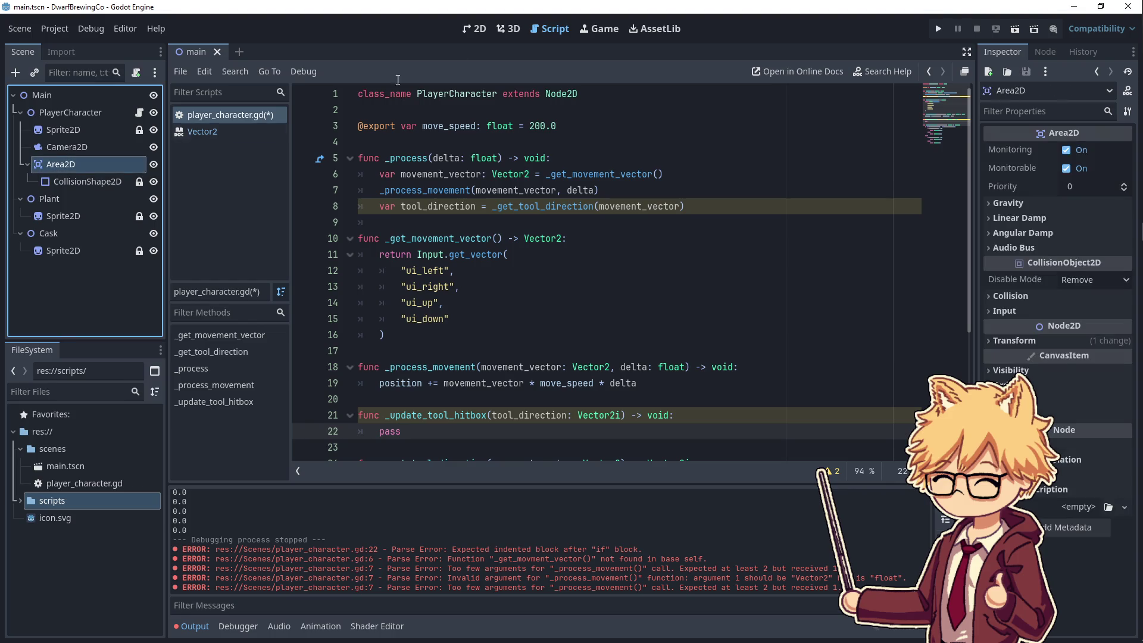
Glance at the 2D scene, then return to player_character.gd and select the pass placeholder
{"action": "left_click", "coordinate": [467, 29]}
{"action": "scroll", "coordinate": [576, 284], "scroll_direction": "up", "scroll_amount": 4}
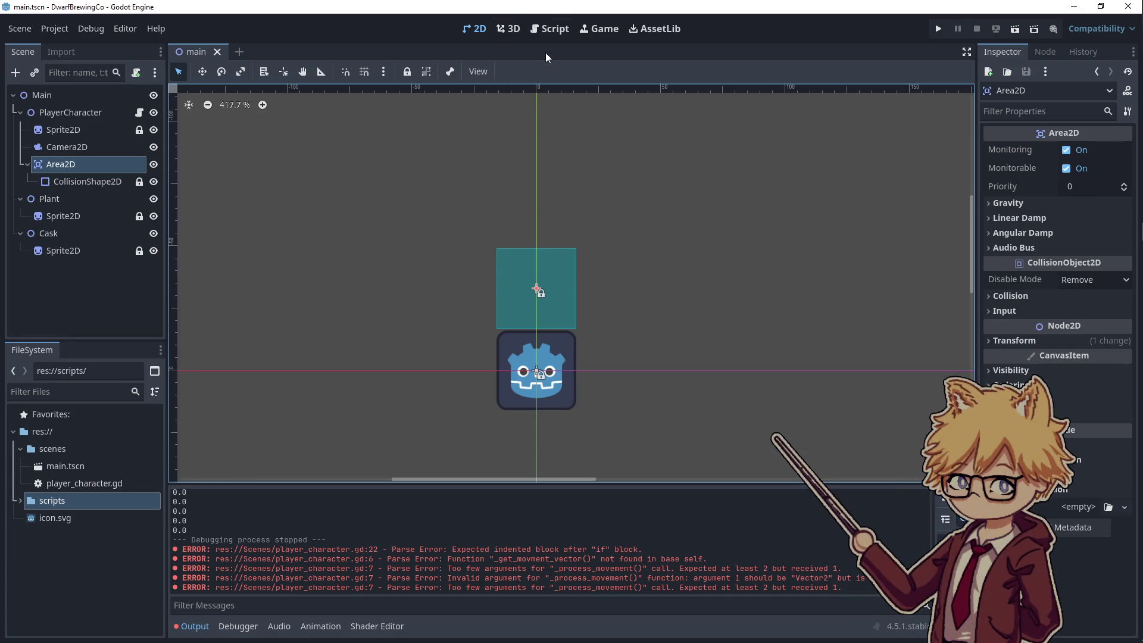
{"action": "mouse_move", "coordinate": [1138, 298]}
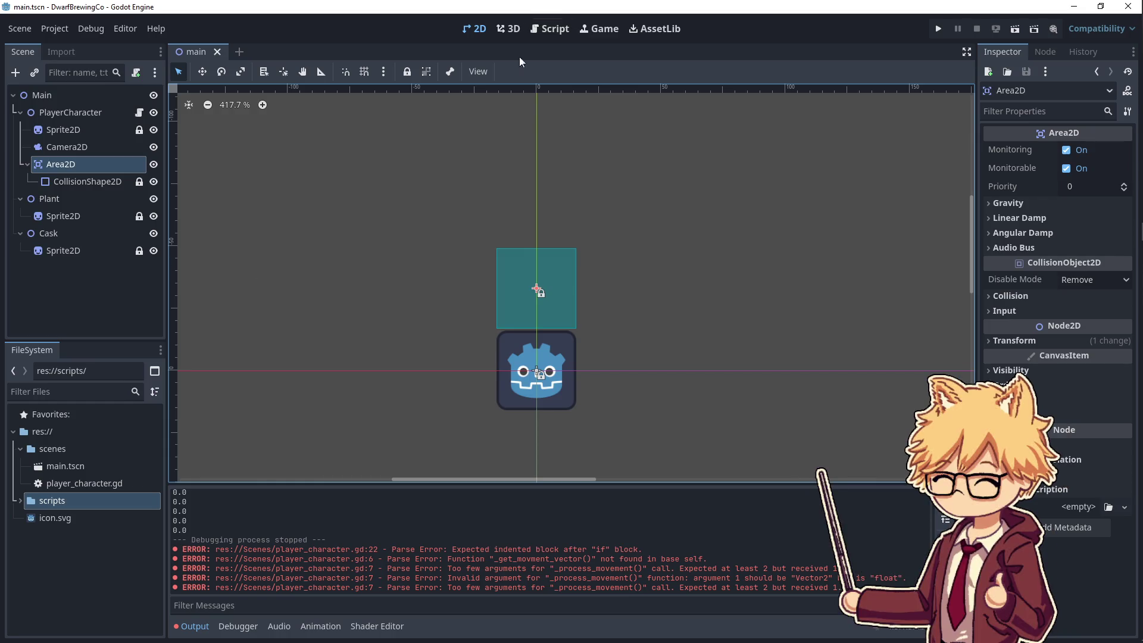
{"action": "left_click", "coordinate": [138, 113]}
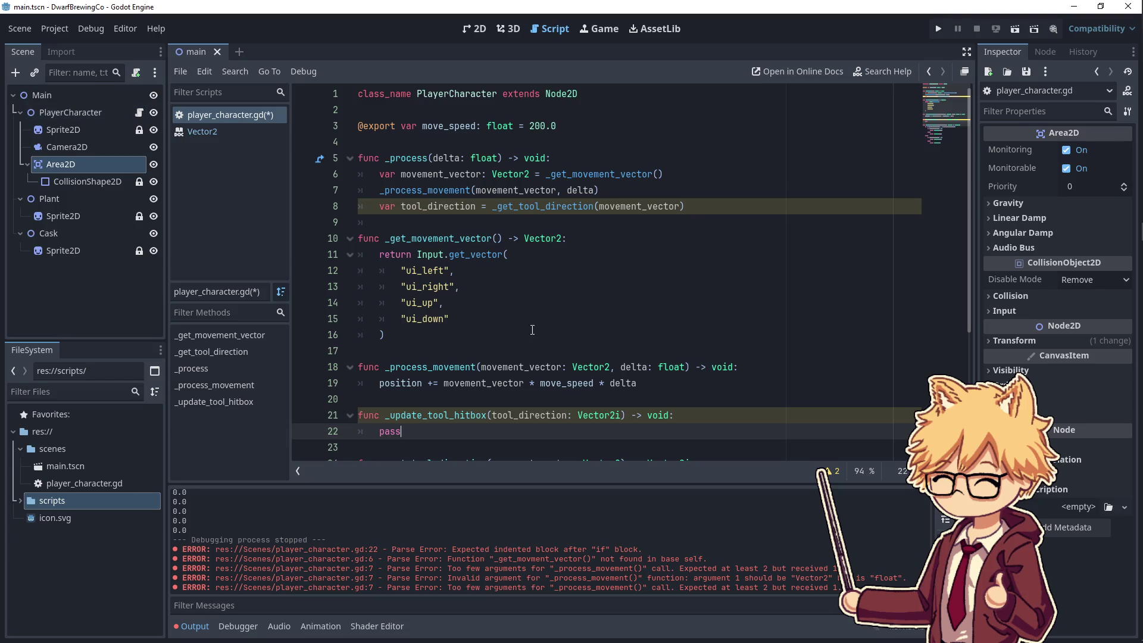
{"action": "scroll", "coordinate": [473, 288], "scroll_direction": "down", "scroll_amount": 3}
{"action": "scroll", "coordinate": [473, 289], "scroll_direction": "up", "scroll_amount": 1}
{"action": "scroll", "coordinate": [385, 237], "scroll_direction": "down", "scroll_amount": 2}
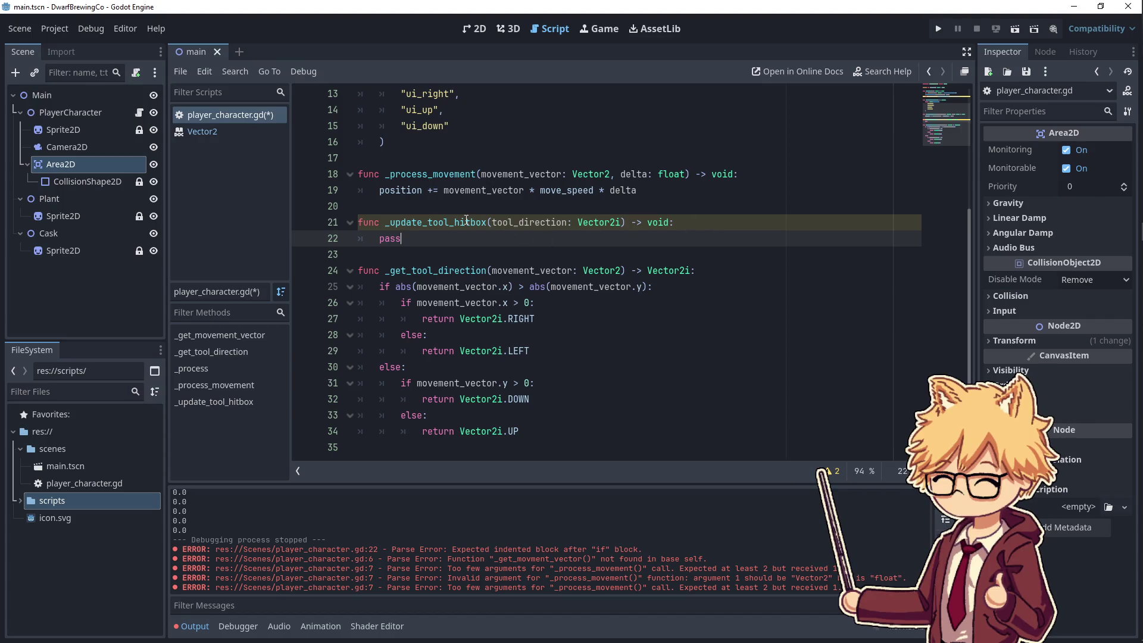
{"action": "double_click", "coordinate": [382, 238]}
{"action": "scroll", "coordinate": [483, 292], "scroll_direction": "up", "scroll_amount": 4}
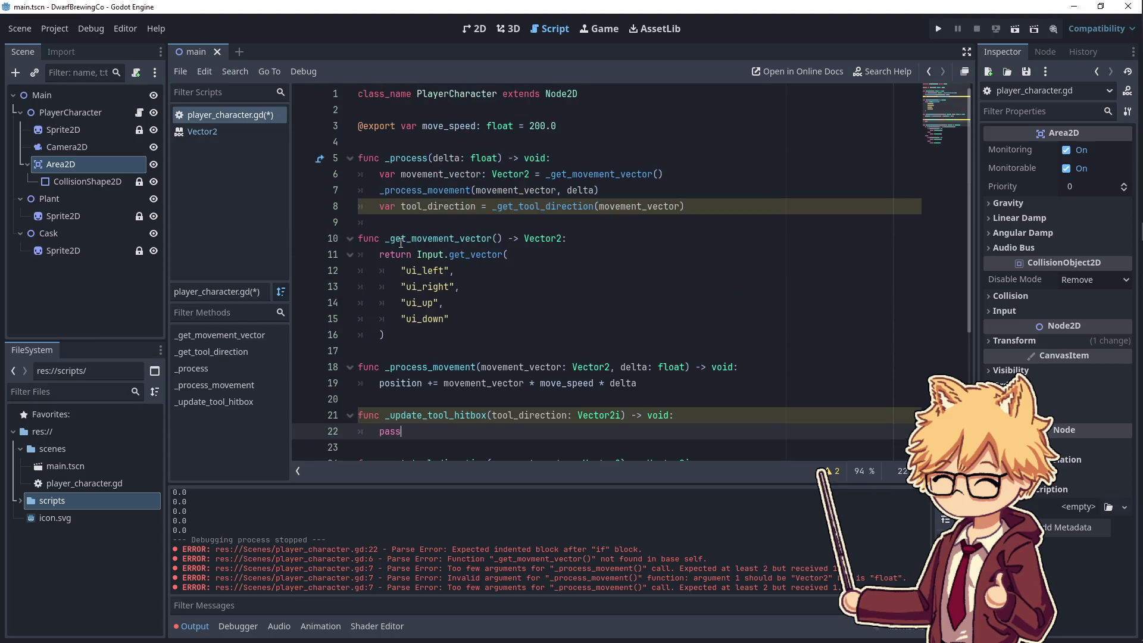
Filter the Inspector by 'trans' and revert the Area2D Position to (0, 0), briefly trying x = 32
{"action": "left_click", "coordinate": [473, 30]}
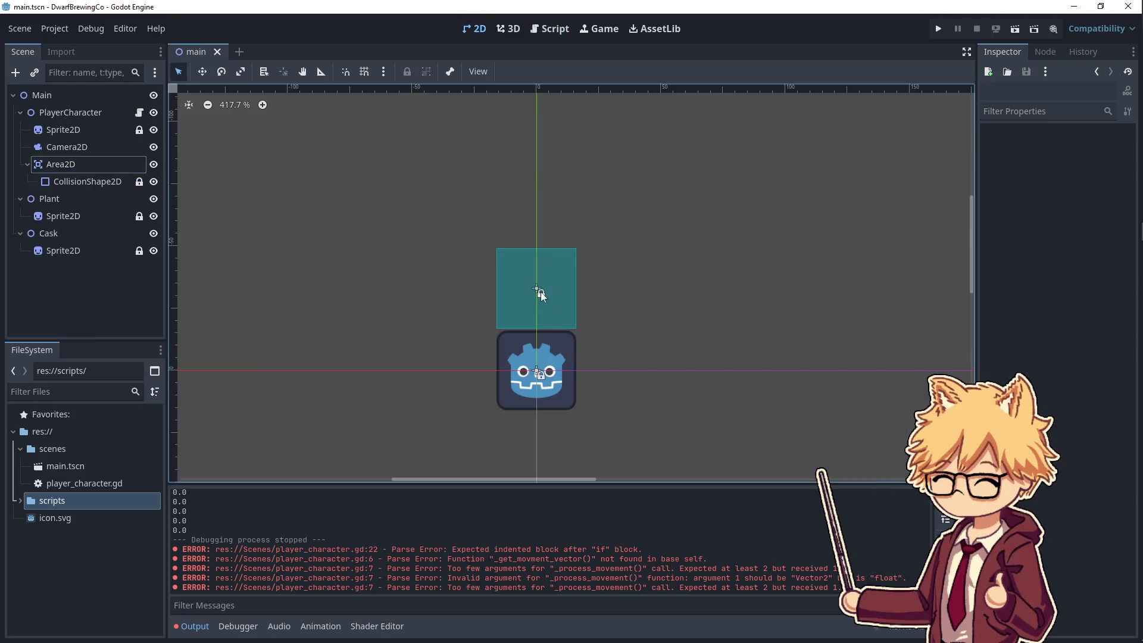
{"action": "left_click", "coordinate": [1042, 116]}
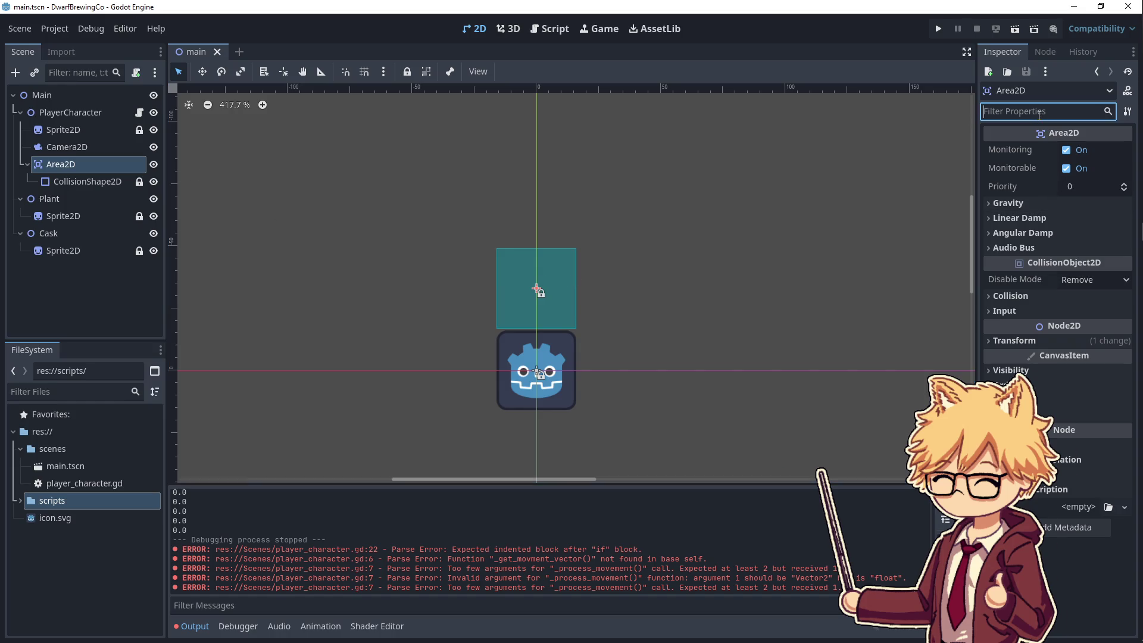
{"action": "type", "text": "trans"}
{"action": "left_click", "coordinate": [1045, 177]}
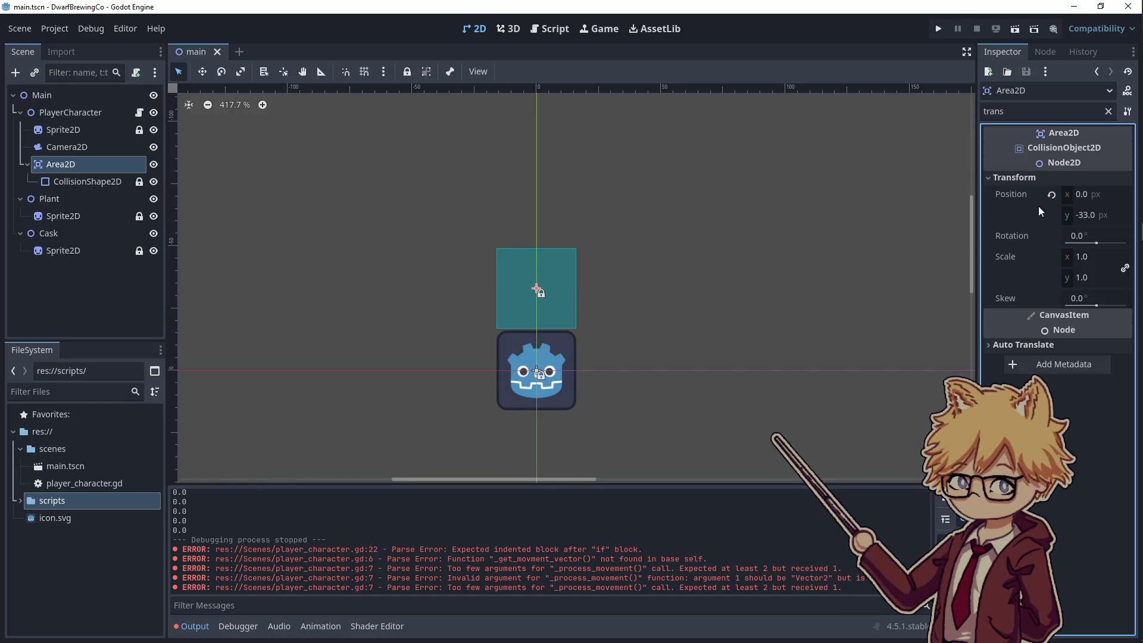
{"action": "left_click", "coordinate": [1052, 194]}
{"action": "left_click", "coordinate": [1084, 199]}
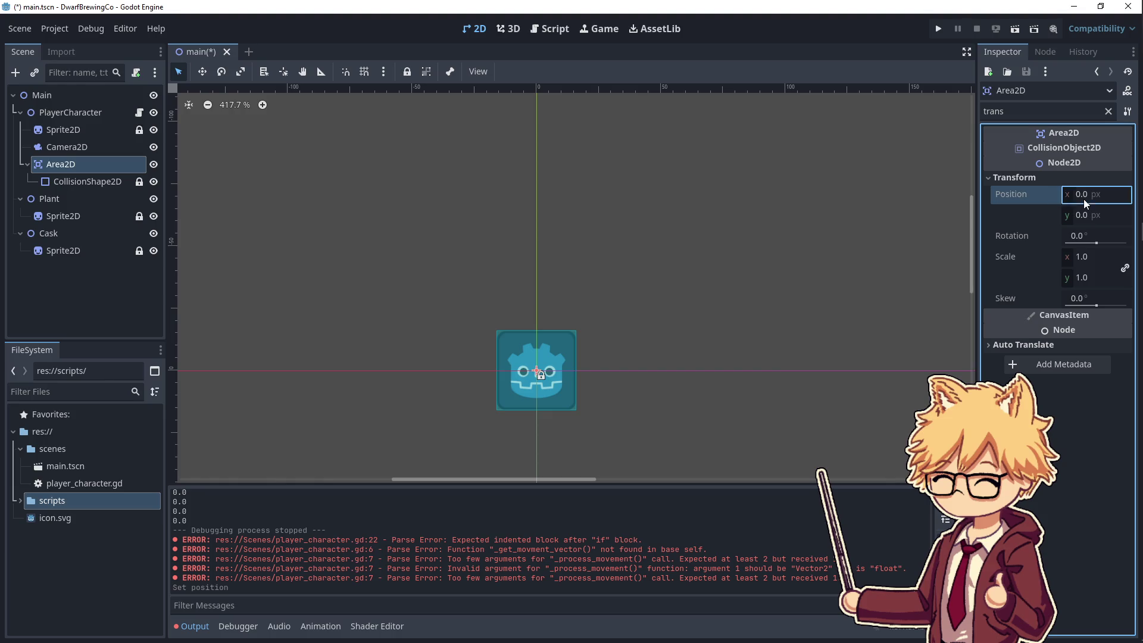
{"action": "key", "text": "Tab"}
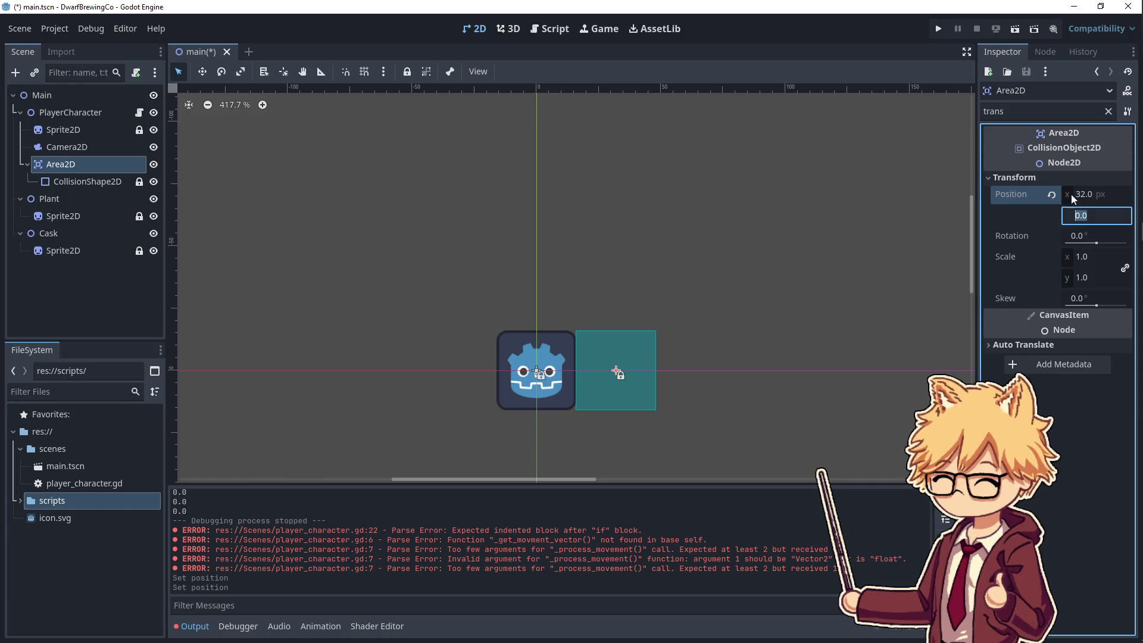
{"action": "left_click", "coordinate": [1052, 195]}
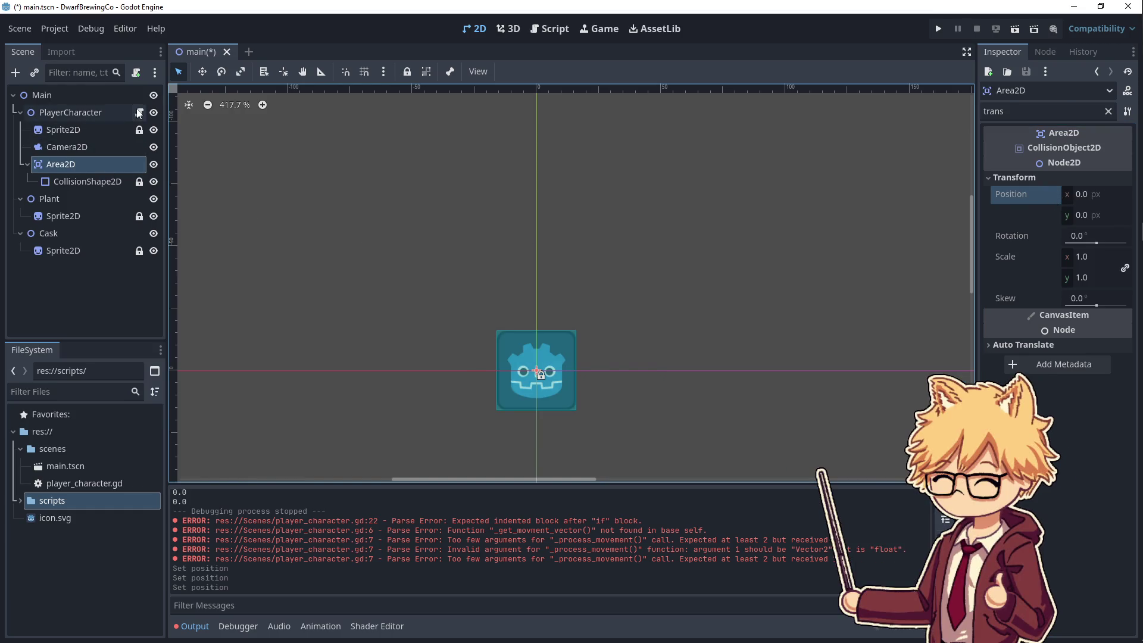
{"action": "left_click", "coordinate": [139, 113]}
{"action": "scroll", "coordinate": [432, 212], "scroll_direction": "up", "scroll_amount": 4}
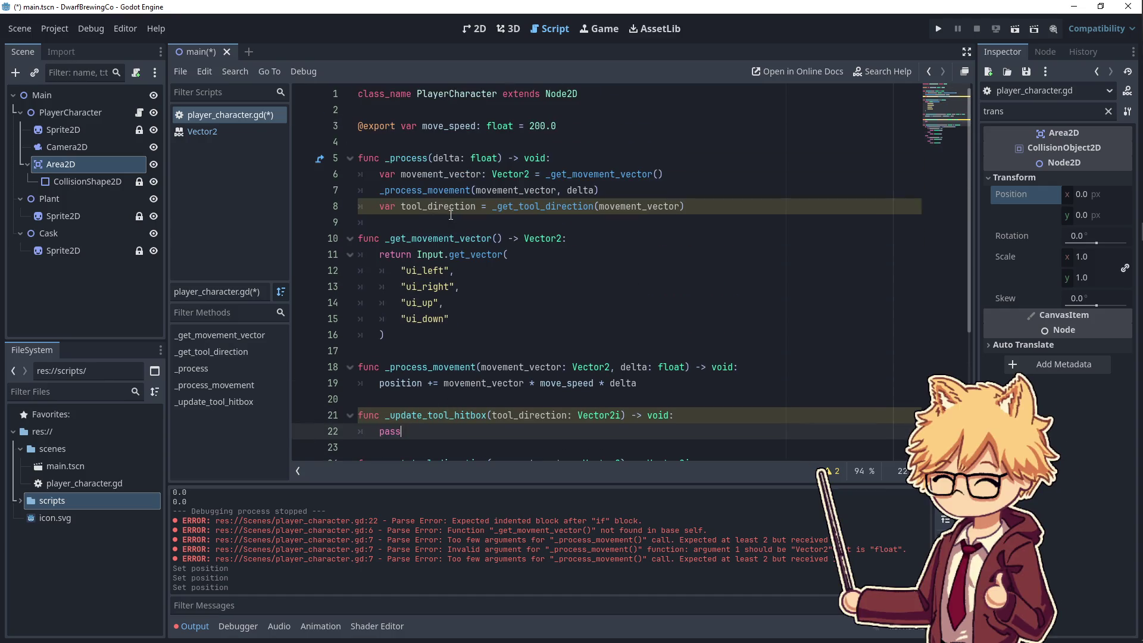
Add an exported character_size = 32 variable below move_speed
{"action": "left_click", "coordinate": [571, 130]}
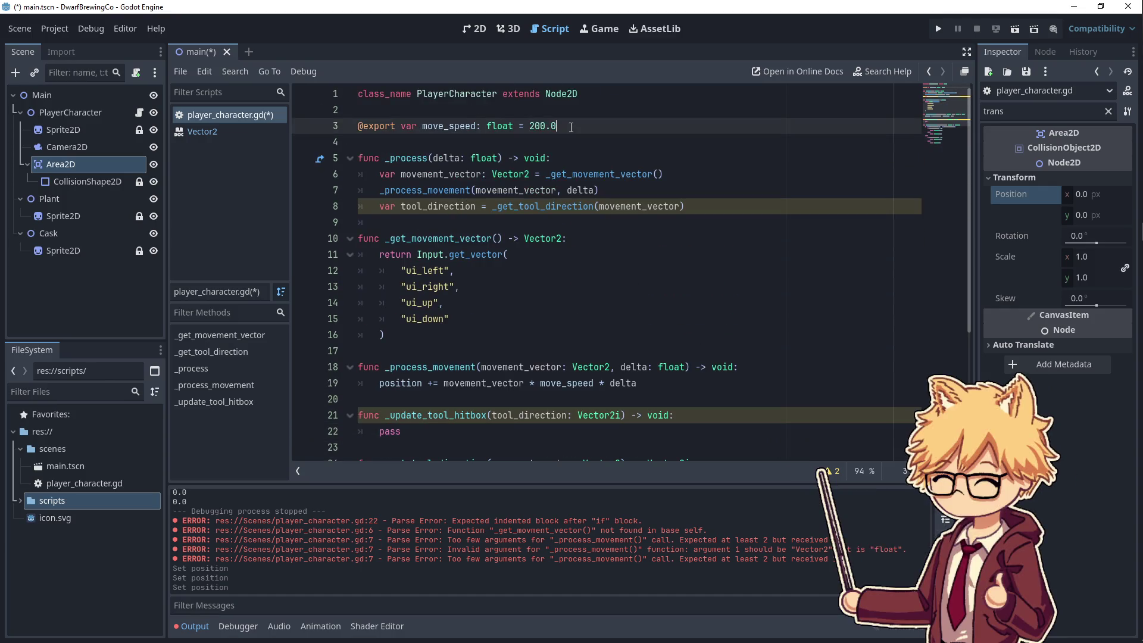
{"action": "key", "text": "Return"}
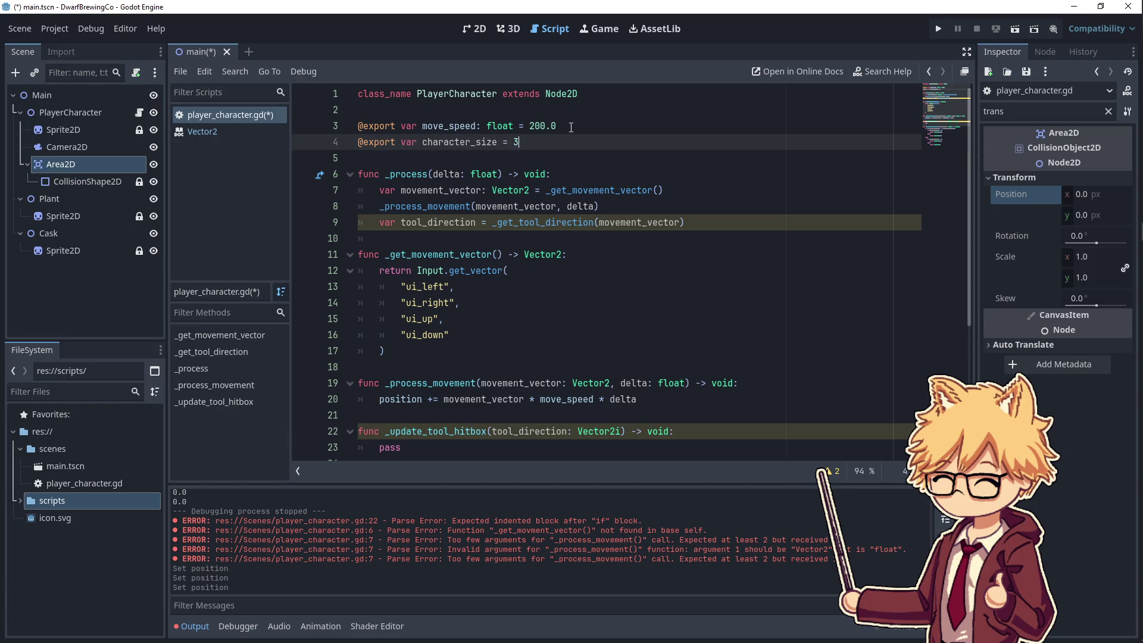
{"action": "left_click", "coordinate": [504, 254]}
{"action": "double_click", "coordinate": [460, 142]}
{"action": "scroll", "coordinate": [504, 254], "scroll_direction": "down", "scroll_amount": 4}
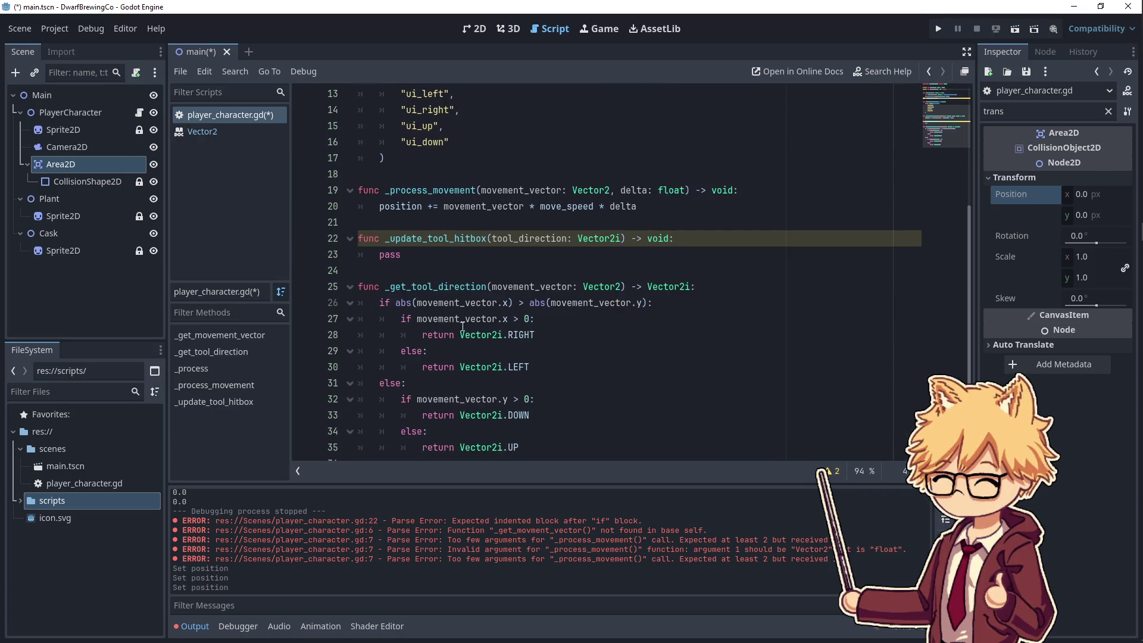
{"action": "double_click", "coordinate": [381, 255]}
{"action": "scroll", "coordinate": [394, 248], "scroll_direction": "up", "scroll_amount": 4}
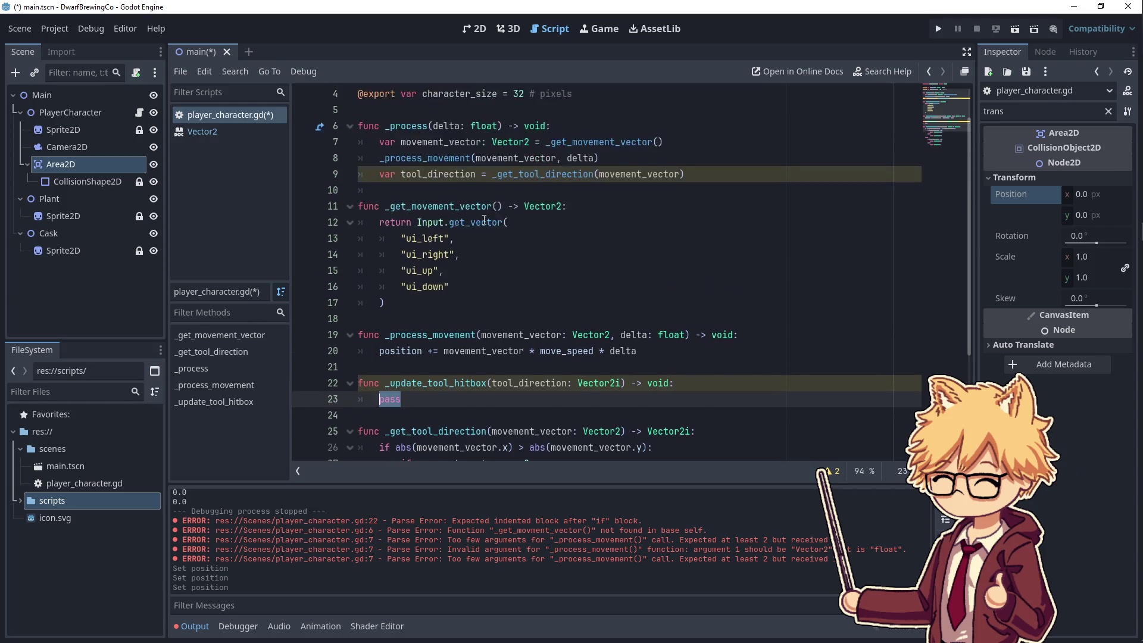
Rename Area2D to ToolHitbox and have _update_tool_hitbox set its position to tool_direction * character_size, then save
{"action": "double_click", "coordinate": [99, 164]}
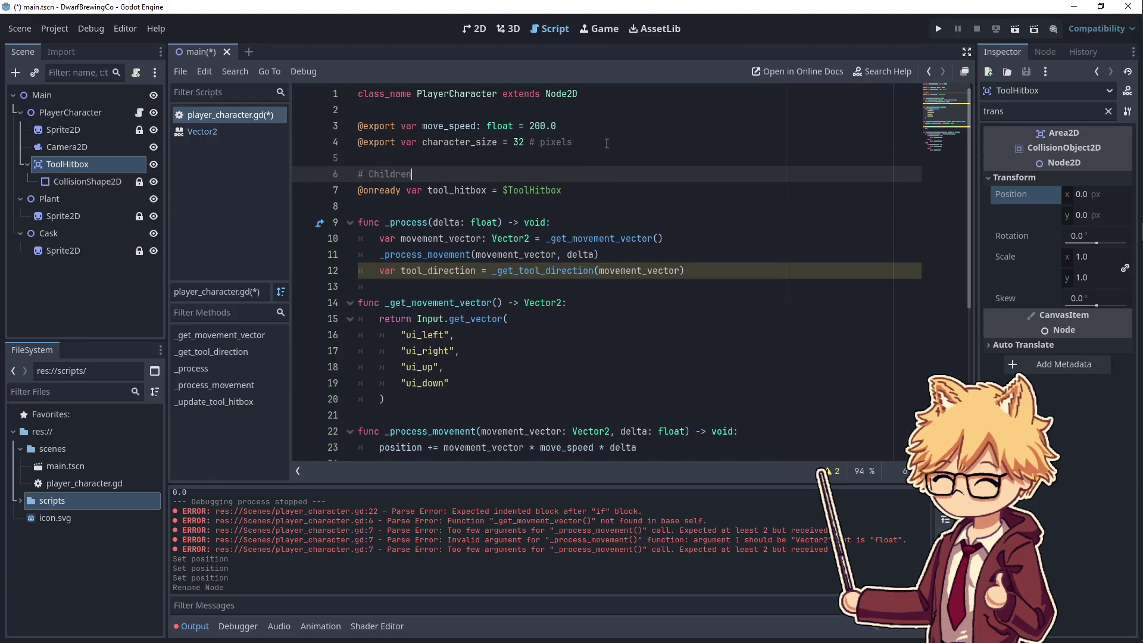
{"action": "left_click", "coordinate": [214, 402]}
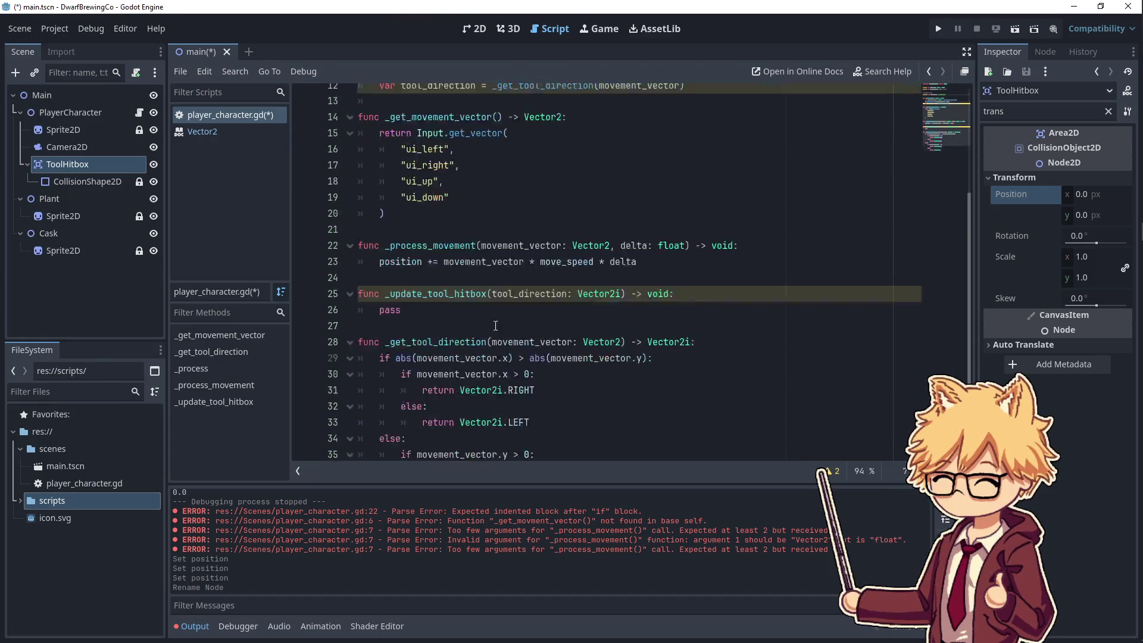
{"action": "double_click", "coordinate": [383, 238]}
{"action": "type", "text": "tool_hitbox."}
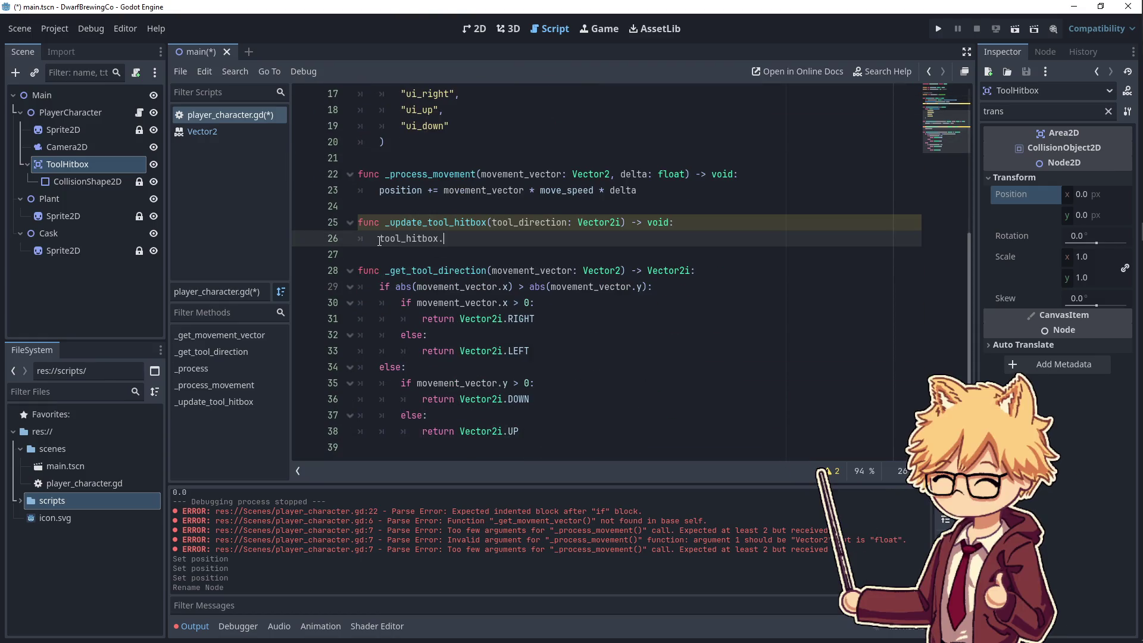
{"action": "type", "text": "l"}
{"action": "key", "text": "Return"}
{"action": "type", "text": "*"}
{"action": "key", "text": "Return"}
{"action": "left_click", "coordinate": [700, 191]}
{"action": "key", "text": "ctrl+s"}
{"action": "scroll", "coordinate": [684, 185], "scroll_direction": "up", "scroll_amount": 4}
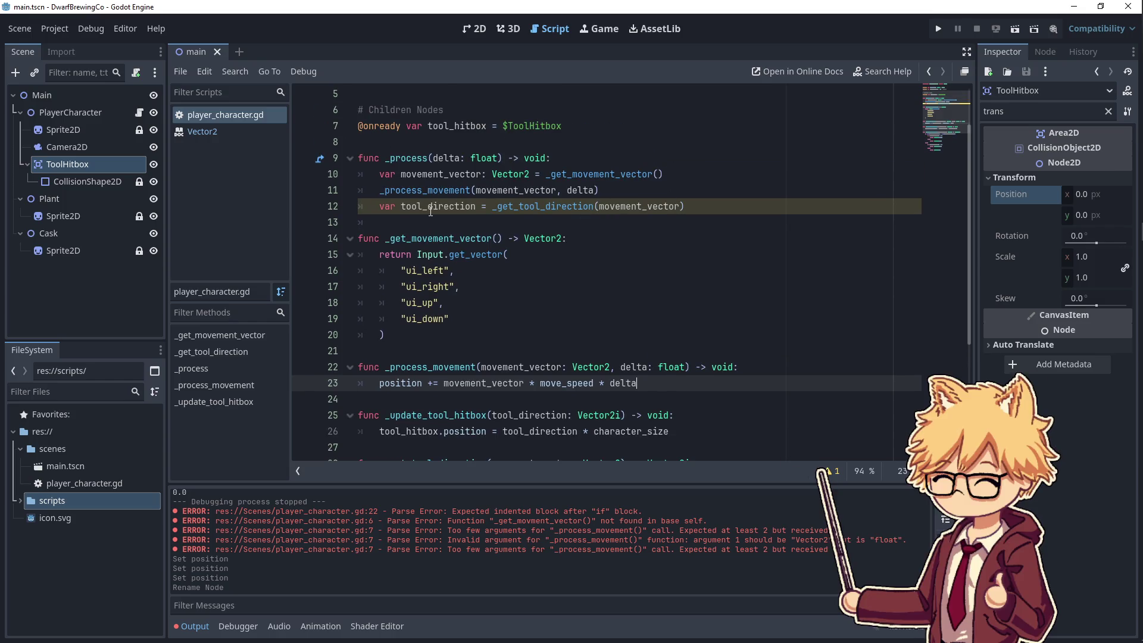
Call _update_tool_hitbox(tool_direction) from _process and save the script
{"action": "left_click", "coordinate": [702, 212]}
{"action": "key", "text": "Return"}
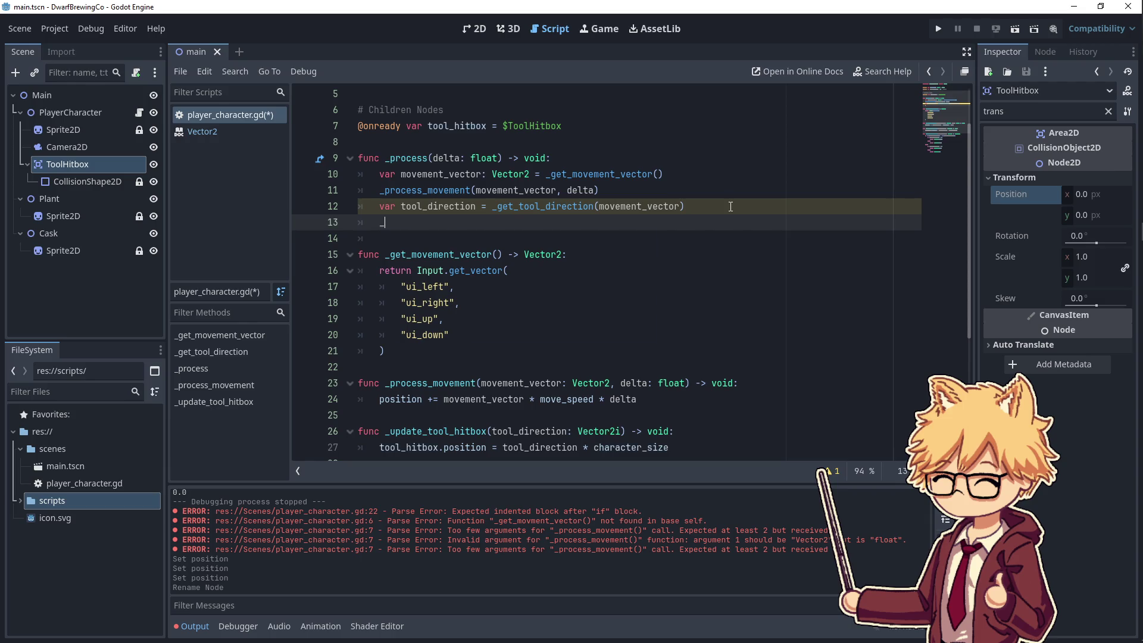
{"action": "type", "text": "upd"}
{"action": "key", "text": "Return"}
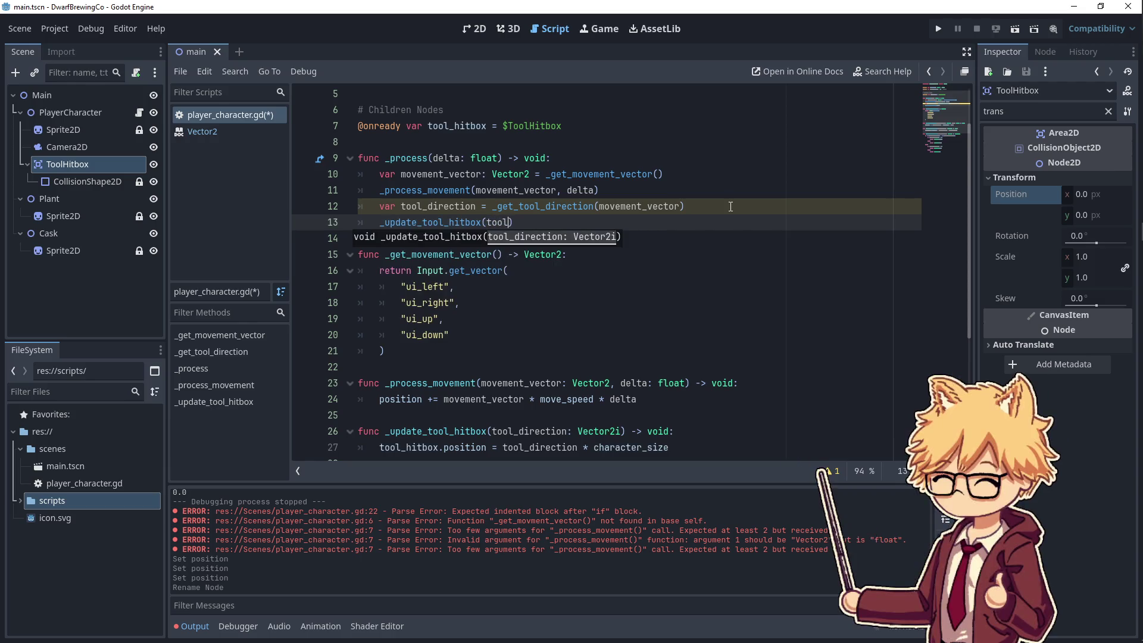
{"action": "key", "text": "Return"}
{"action": "left_click", "coordinate": [642, 241]}
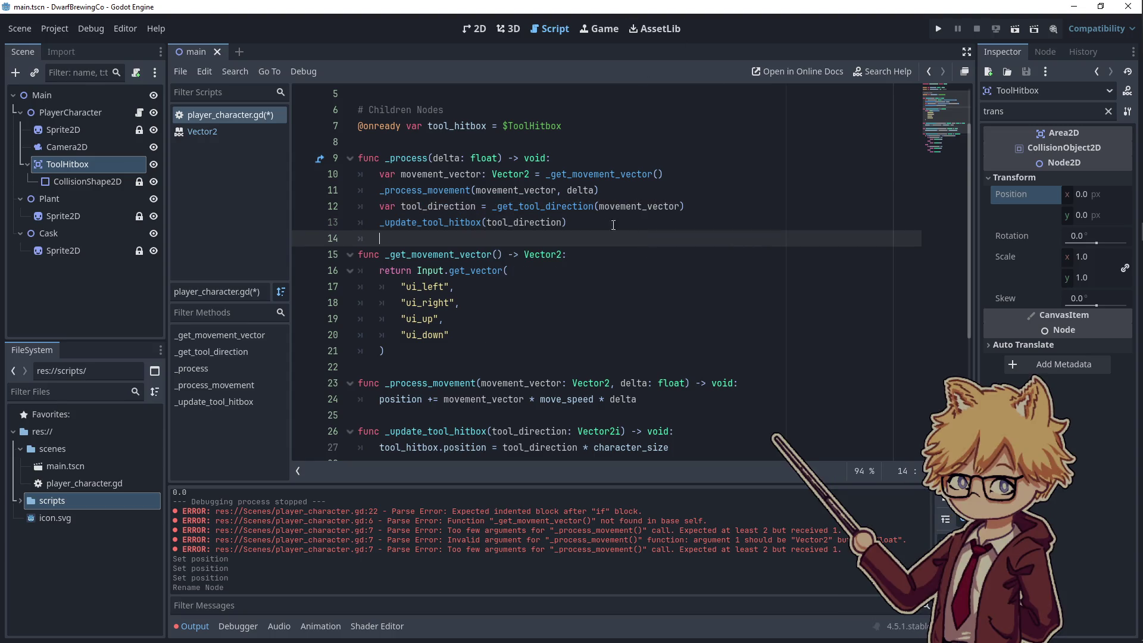
{"action": "key", "text": "ctrl+s"}
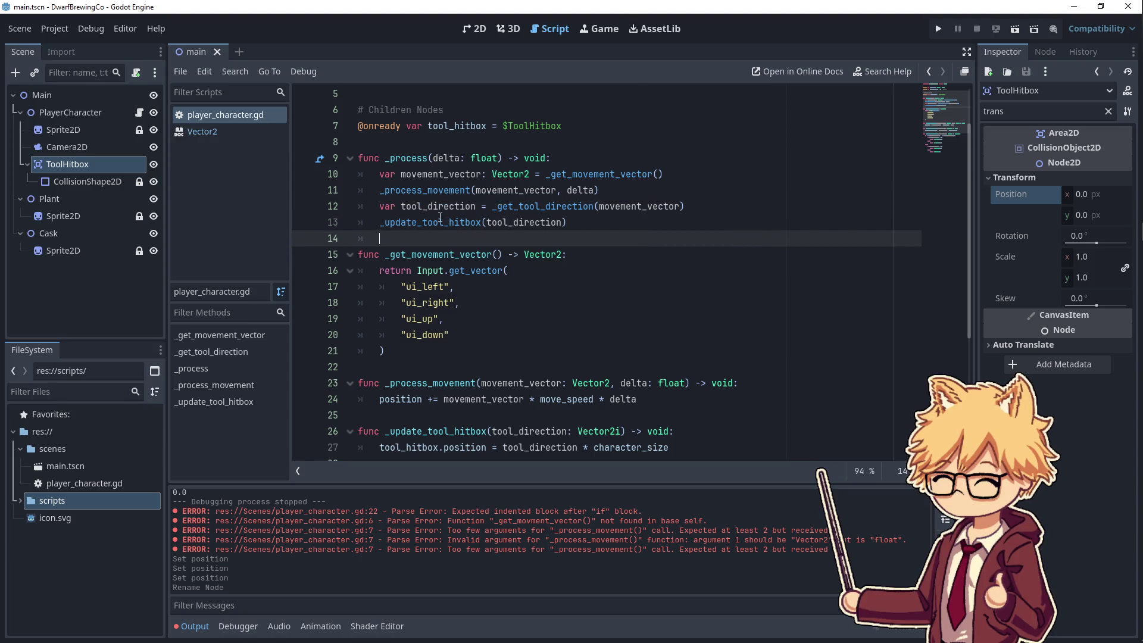
Pass _get_tool_direction(movement_vector) directly into _update_tool_hitbox, delete the tool_direction variable, and run the game
{"action": "left_click", "coordinate": [524, 222]}
{"action": "left_click_drag", "start_coordinate": [487, 206], "coordinate": [577, 206]}
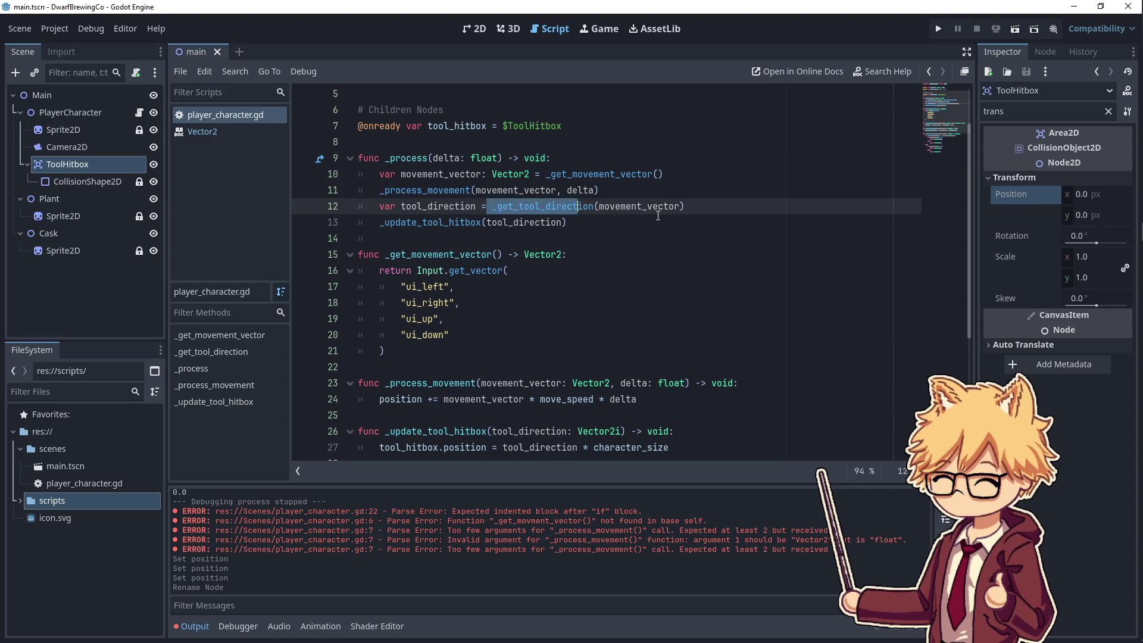
{"action": "left_click_drag", "start_coordinate": [658, 215], "coordinate": [685, 208]}
{"action": "key", "text": "ctrl+x"}
{"action": "double_click", "coordinate": [513, 222]}
{"action": "key", "text": "ctrl+v"}
{"action": "left_click_drag", "start_coordinate": [509, 212], "coordinate": [323, 201]}
{"action": "key", "text": "BackSpace"}
{"action": "key", "text": "BackSpace"}
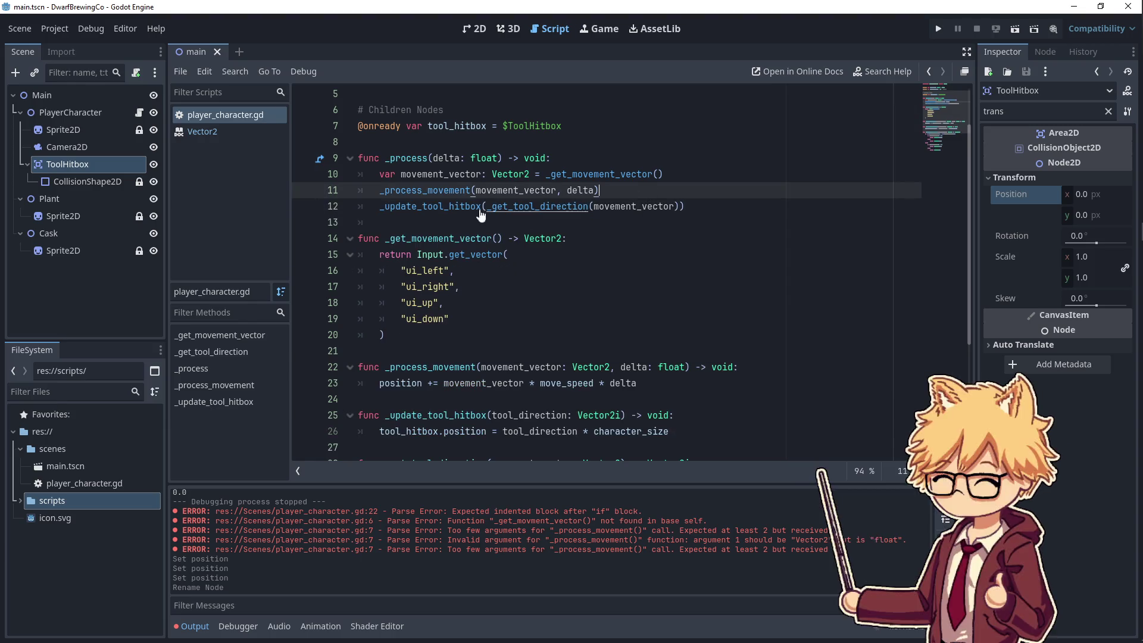
{"action": "key", "text": "Down"}
{"action": "key", "text": "Home"}
{"action": "key", "text": "ctrl+Right"}
{"action": "key", "text": "ctrl+Right"}
{"action": "key", "text": "ctrl+shift+Right"}
{"action": "left_click", "coordinate": [673, 193]}
{"action": "left_click", "coordinate": [941, 29]}
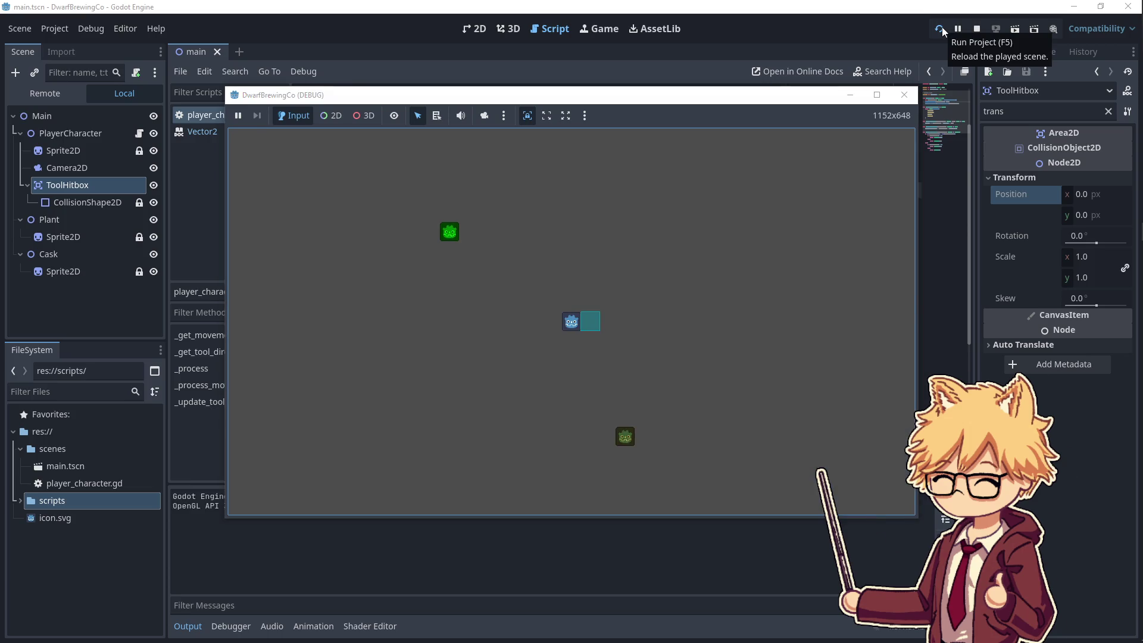
Walk the player up, down, left and right with WASD to confirm the hitbox follows, then stop the game
{"action": "key", "text": "w"}
{"action": "key", "text": "d"}
{"action": "key", "text": "a"}
{"action": "key", "text": "w"}
{"action": "key", "text": "a"}
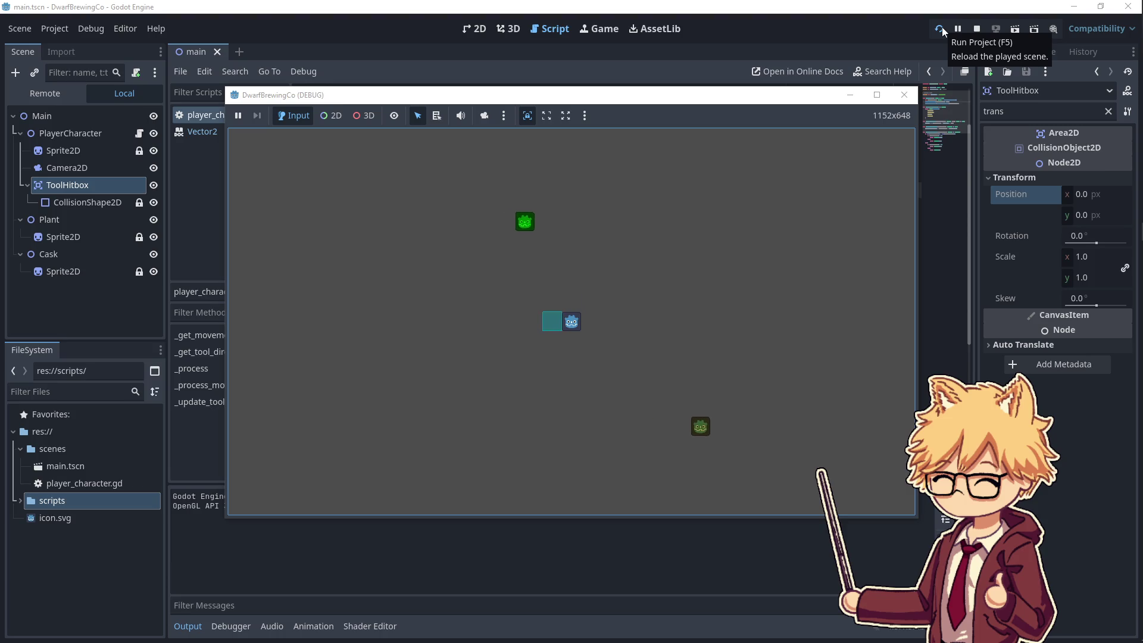
{"action": "key", "text": "a"}
{"action": "key", "text": "d"}
{"action": "key", "text": "w"}
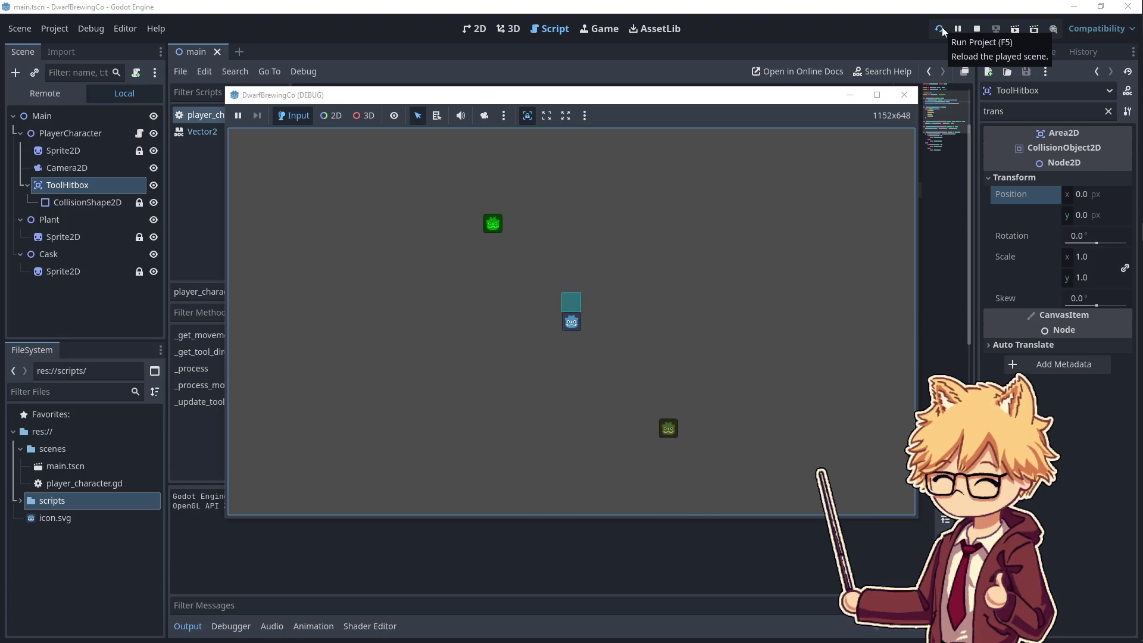
{"action": "key", "text": "a"}
{"action": "key", "text": "d"}
{"action": "key", "text": "w"}
{"action": "key", "text": "d"}
{"action": "key", "text": "w"}
{"action": "key", "text": "a"}
{"action": "key", "text": "w"}
{"action": "key", "text": "d"}
{"action": "key", "text": "w"}
{"action": "key", "text": "w"}
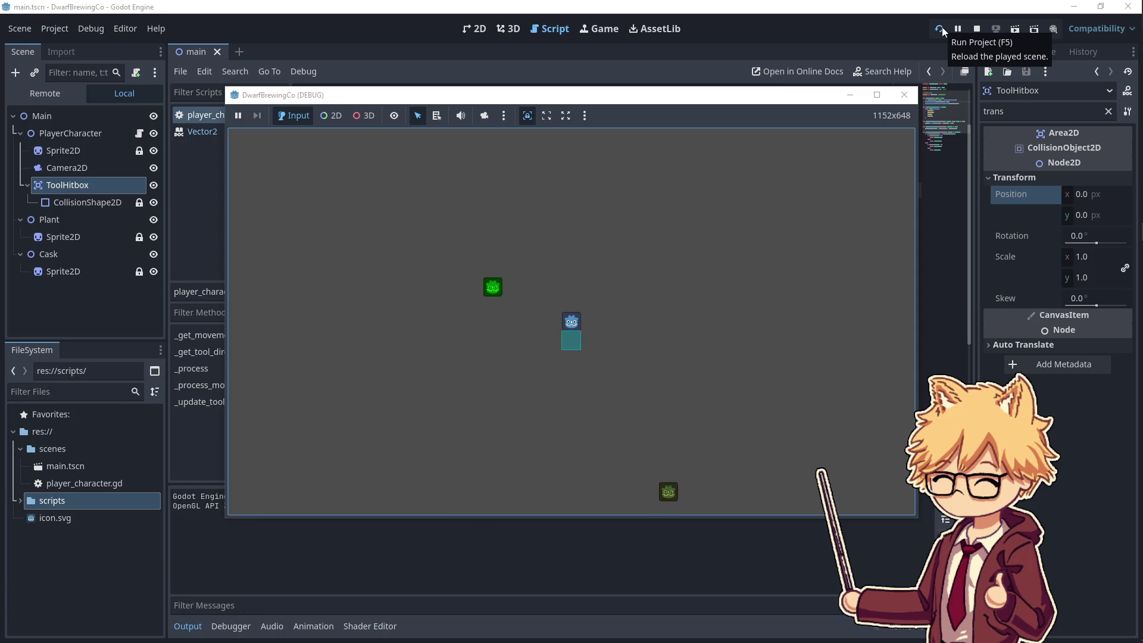
{"action": "key", "text": "s"}
{"action": "key", "text": "w"}
{"action": "key", "text": "a"}
{"action": "key", "text": "d"}
{"action": "key", "text": "a"}
{"action": "key", "text": "a"}
{"action": "key", "text": "d"}
{"action": "key", "text": "w"}
{"action": "key", "text": "a"}
{"action": "key", "text": "d"}
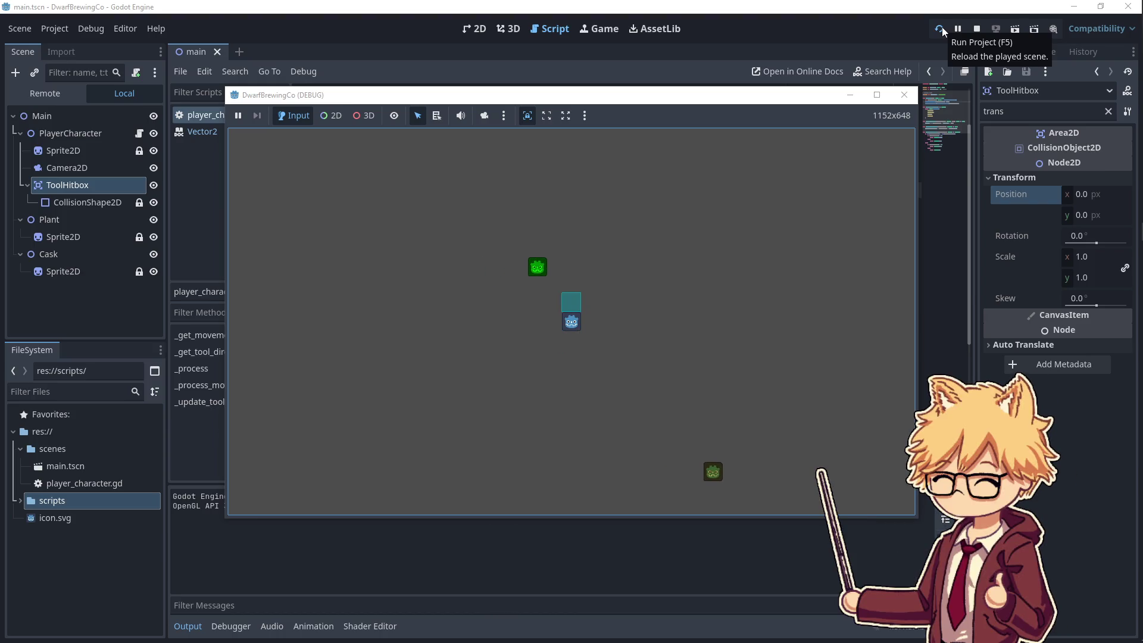
{"action": "key", "text": "w"}
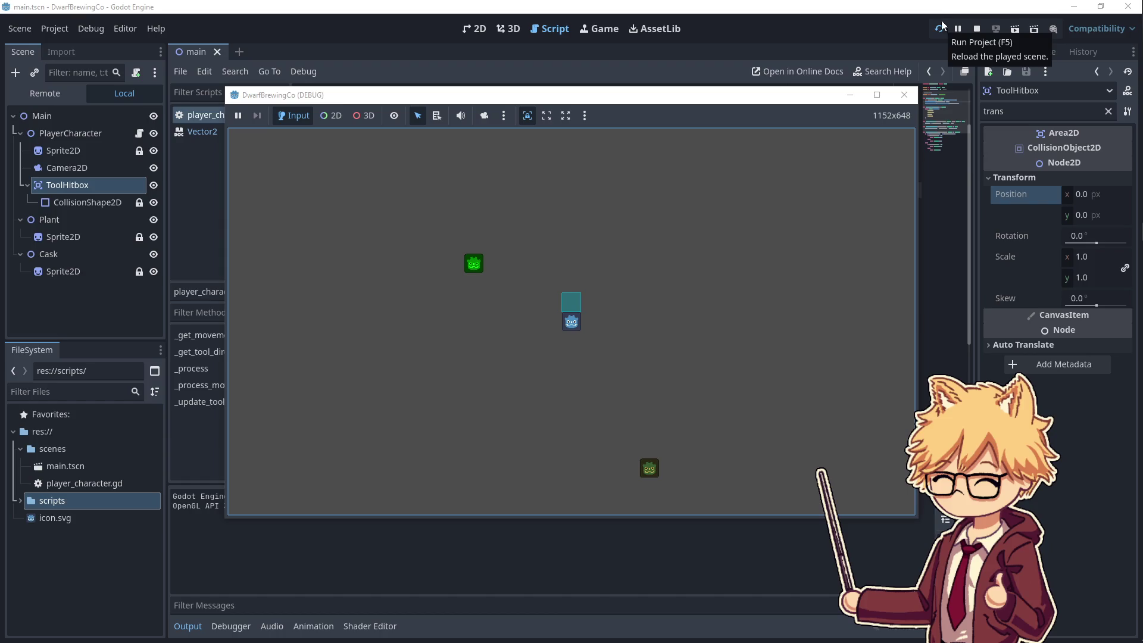
{"action": "left_click", "coordinate": [904, 94]}
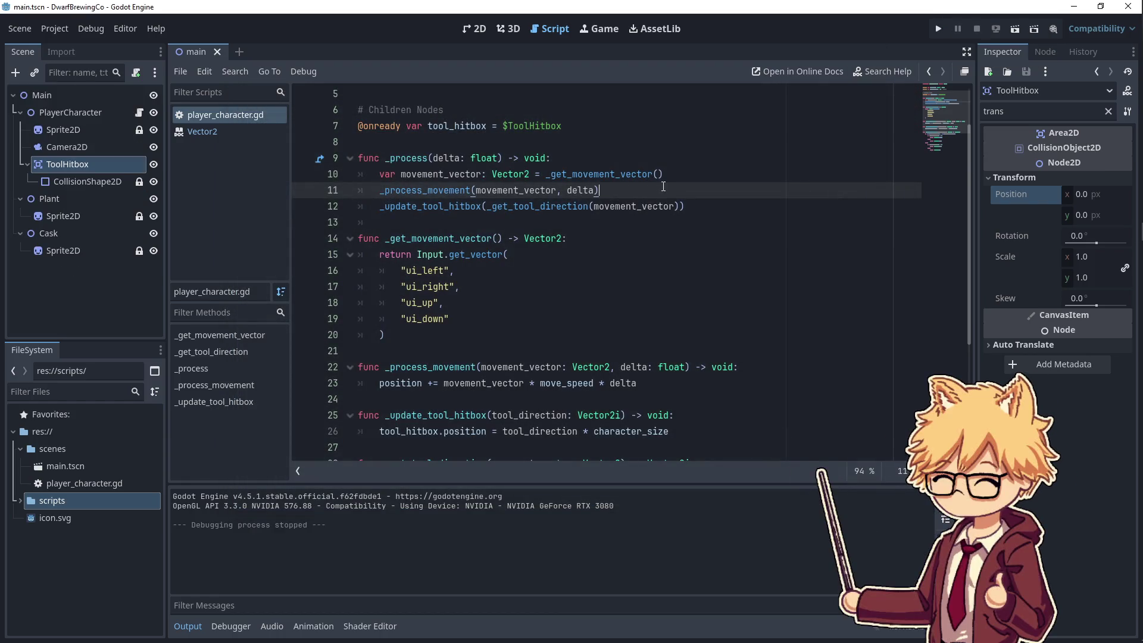
Nest the _update_tool_hitbox call under 'if not movement_vector.is_zero_approx():' on line 12 and run the game
{"action": "key", "text": "Return"}
{"action": "type", "text": "movement_vector."}
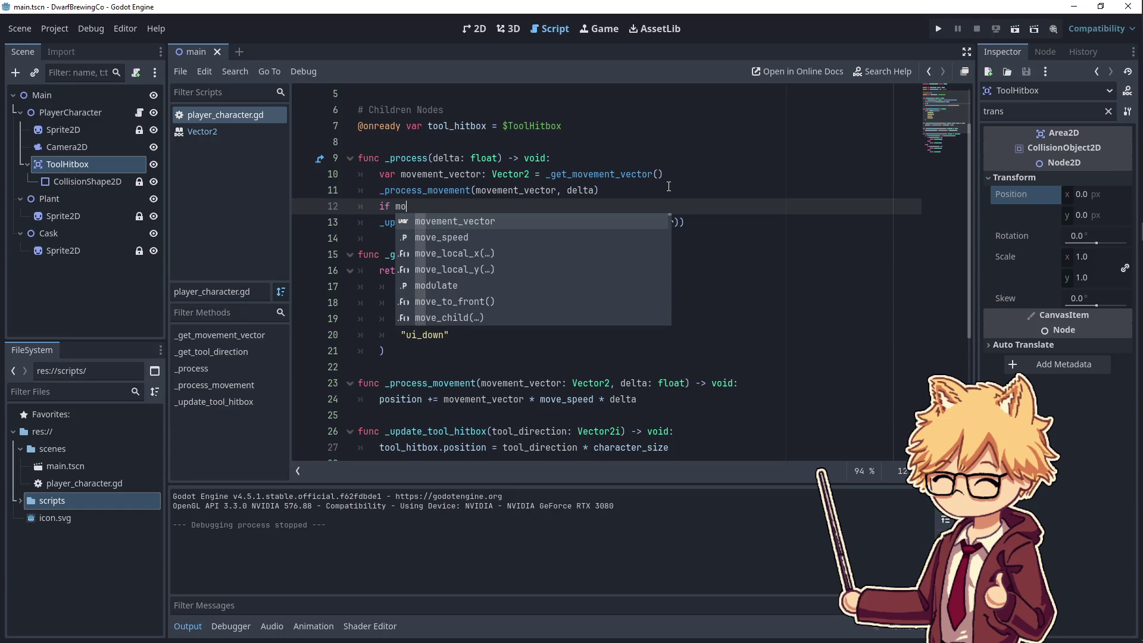
{"action": "type", "text": "is_z"}
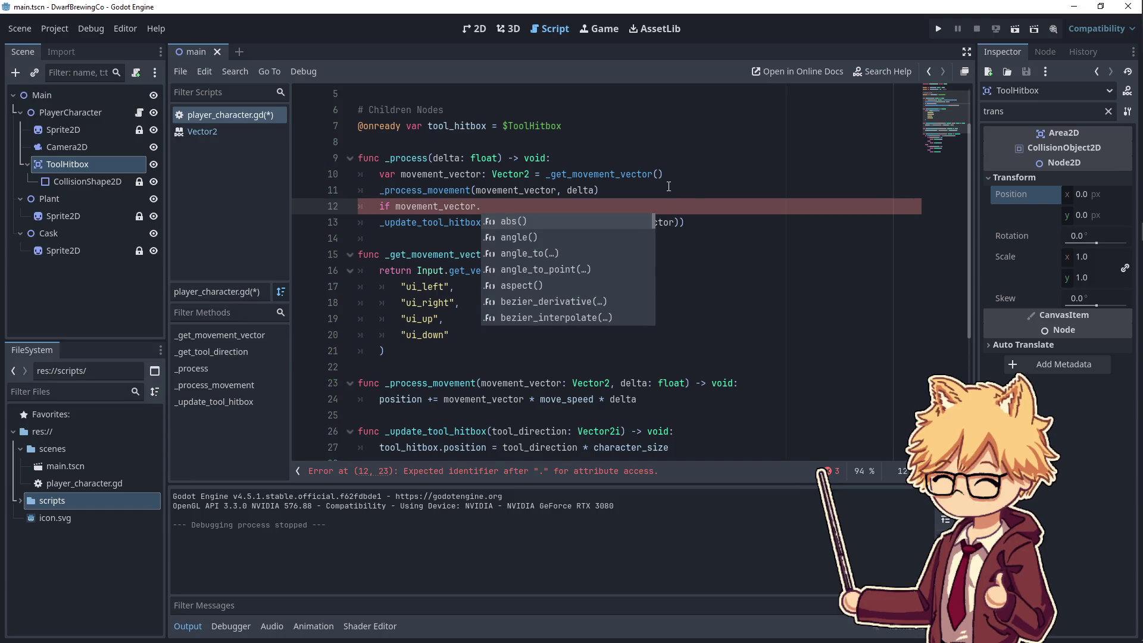
{"action": "key", "text": "Return"}
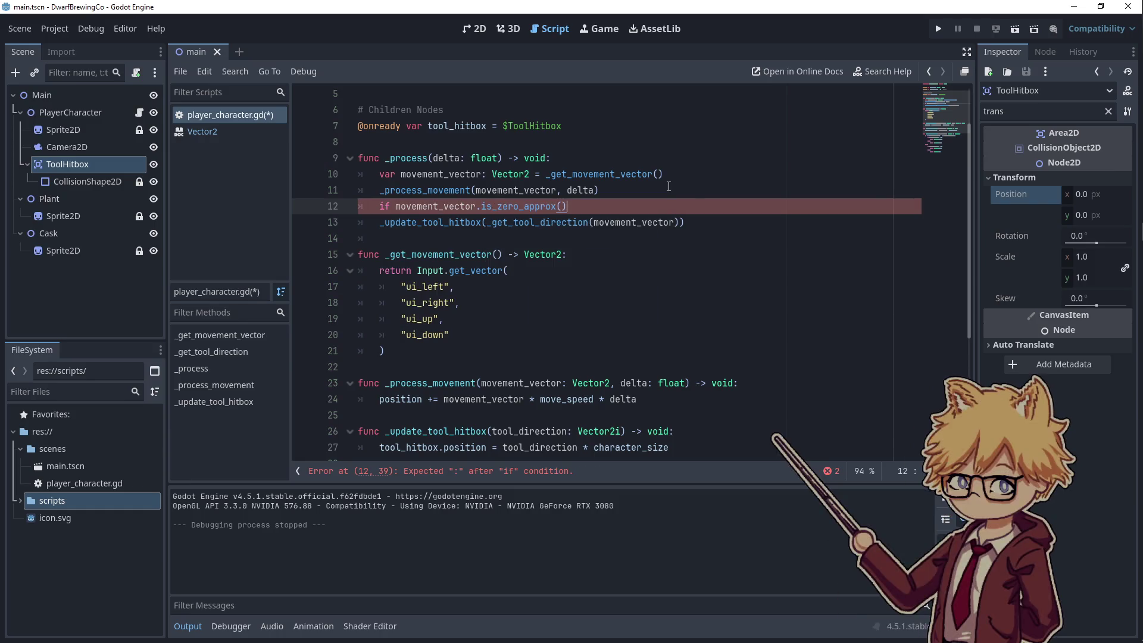
{"action": "left_click", "coordinate": [395, 206]}
{"action": "type", "text": "not "}
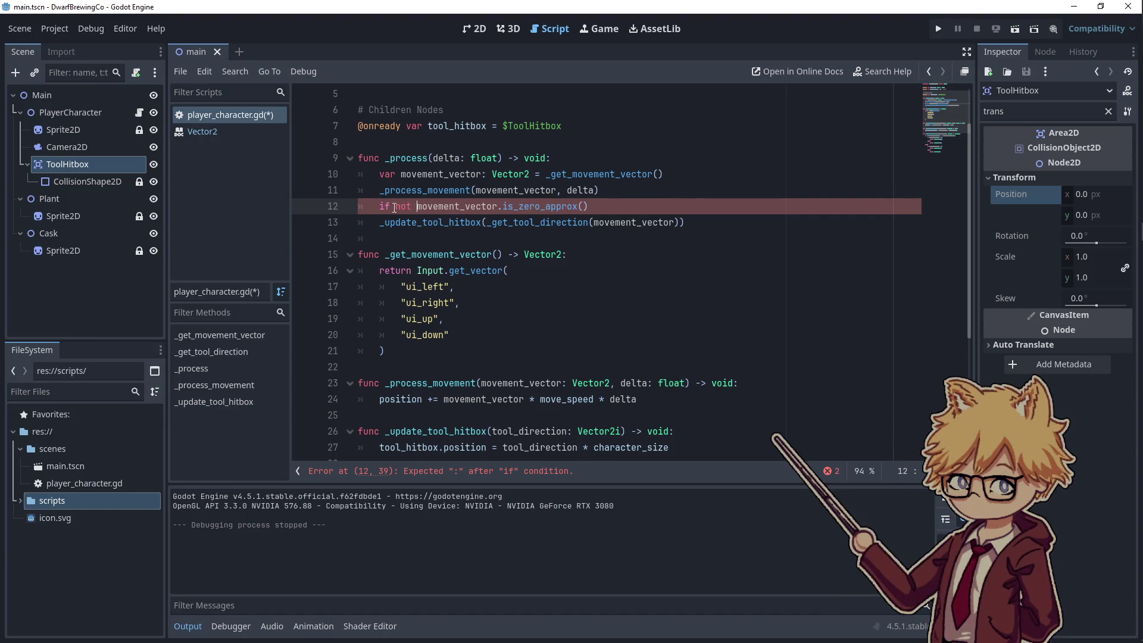
{"action": "type", "text": ":"}
{"action": "key", "text": "Down"}
{"action": "key", "text": "Home"}
{"action": "key", "text": "Tab"}
{"action": "left_click", "coordinate": [680, 178]}
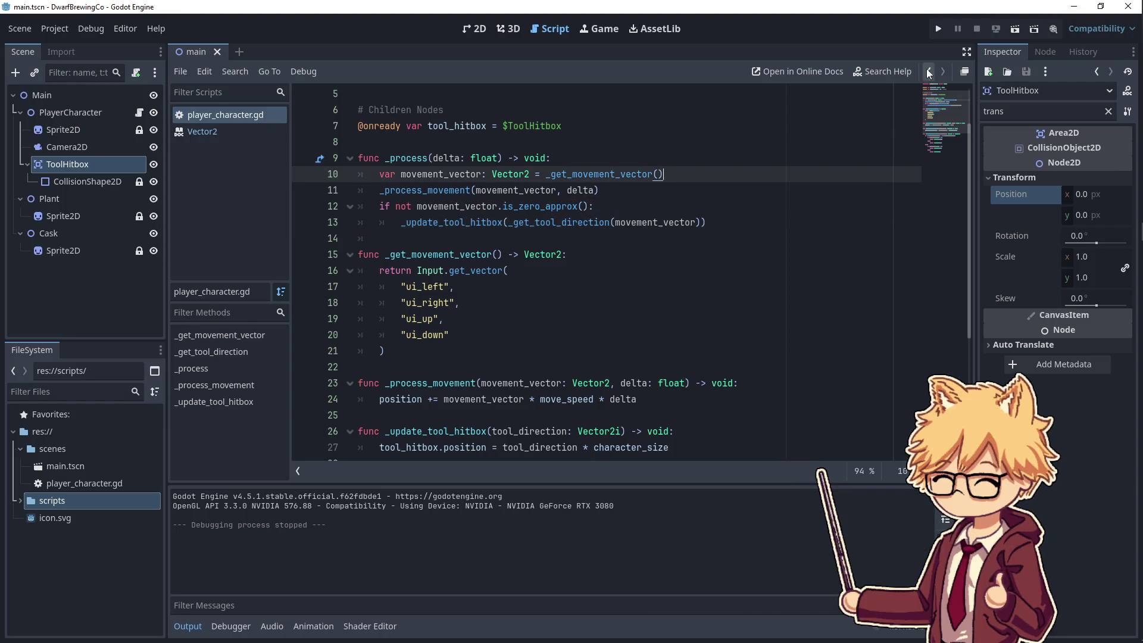
{"action": "left_click", "coordinate": [938, 29]}
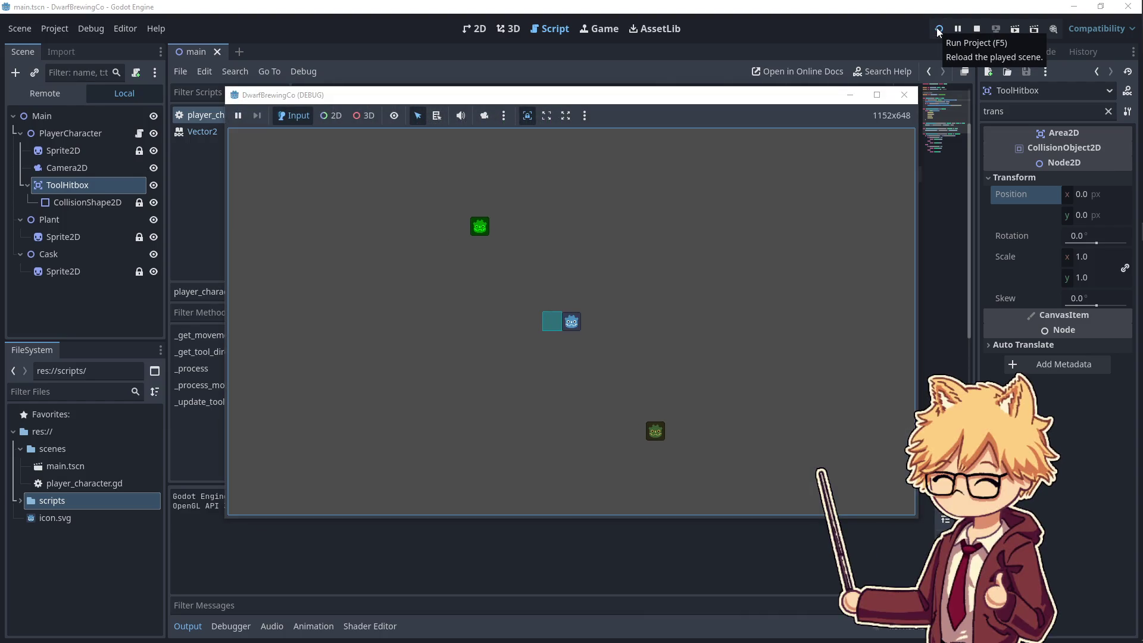
Walk the player in every direction with the arrow keys, checking the hitbox keeps its last direction, then stop the game
{"action": "key", "text": "Up"}
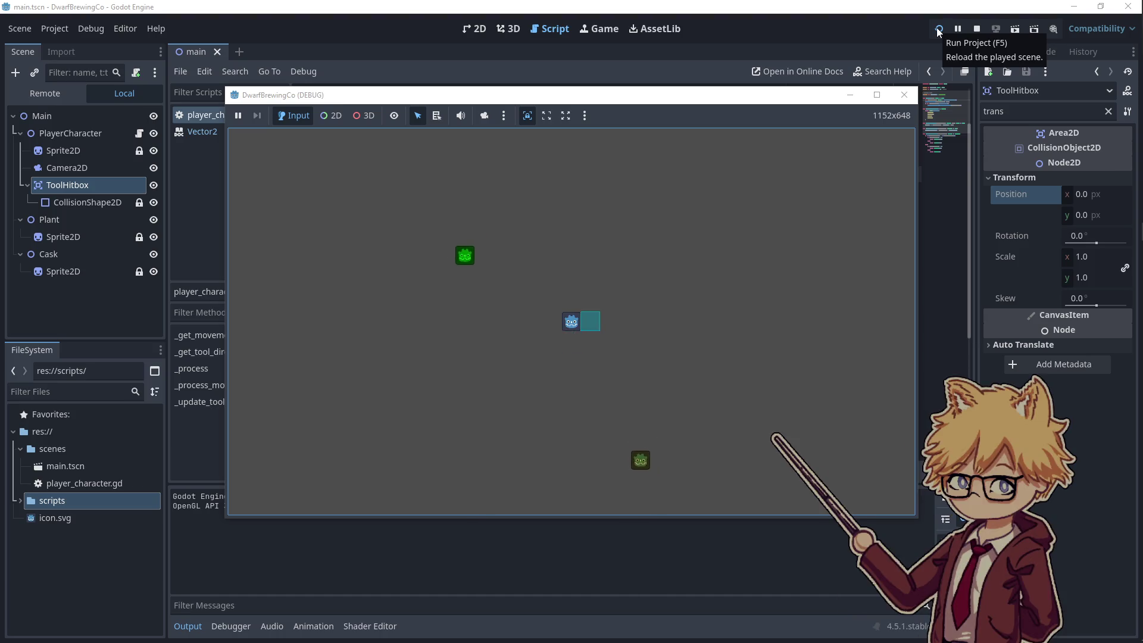
{"action": "key", "text": "Left"}
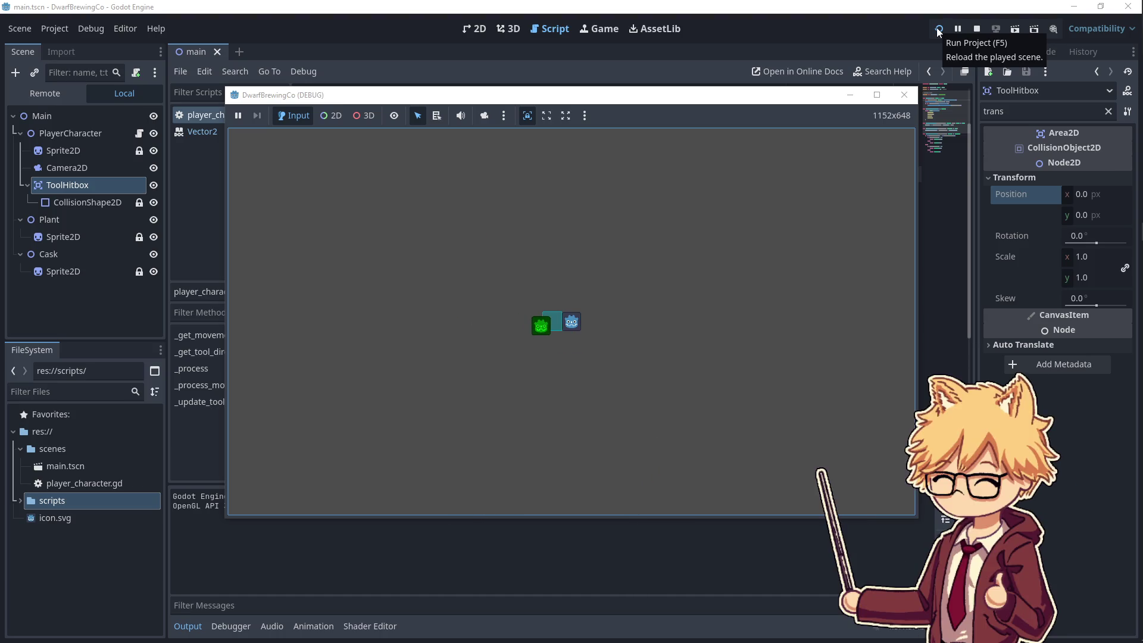
{"action": "key", "text": "Right"}
{"action": "key", "text": "Left"}
{"action": "key", "text": "Down"}
{"action": "key", "text": "Left"}
{"action": "key", "text": "Right"}
{"action": "key", "text": "Down"}
{"action": "key", "text": "Right"}
{"action": "key", "text": "Up"}
{"action": "key", "text": "Left"}
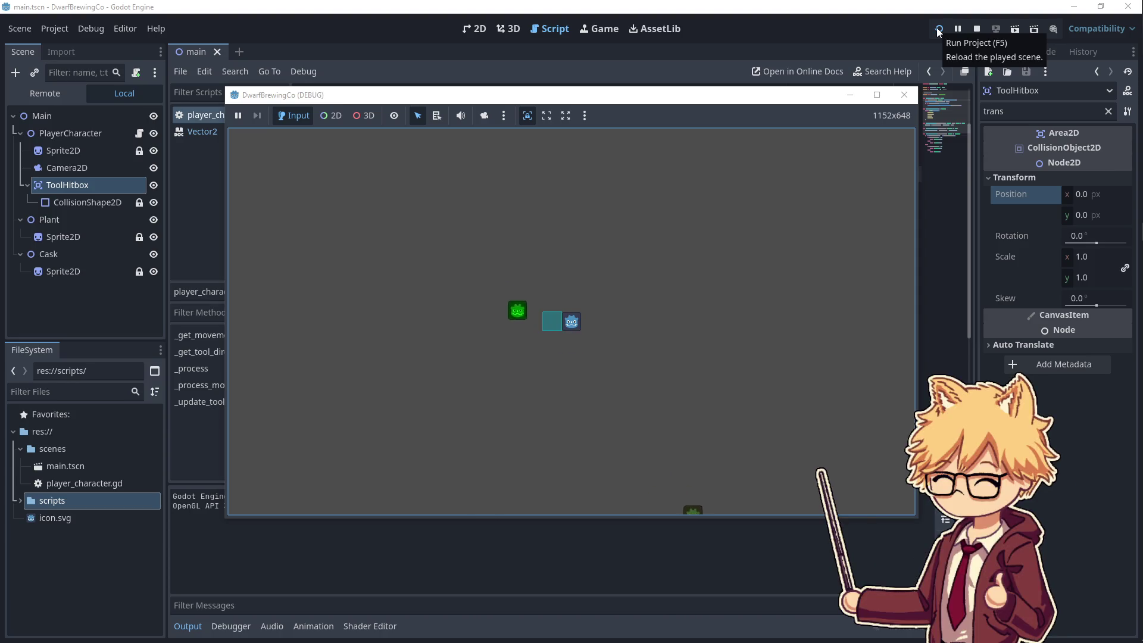
{"action": "key", "text": "Right"}
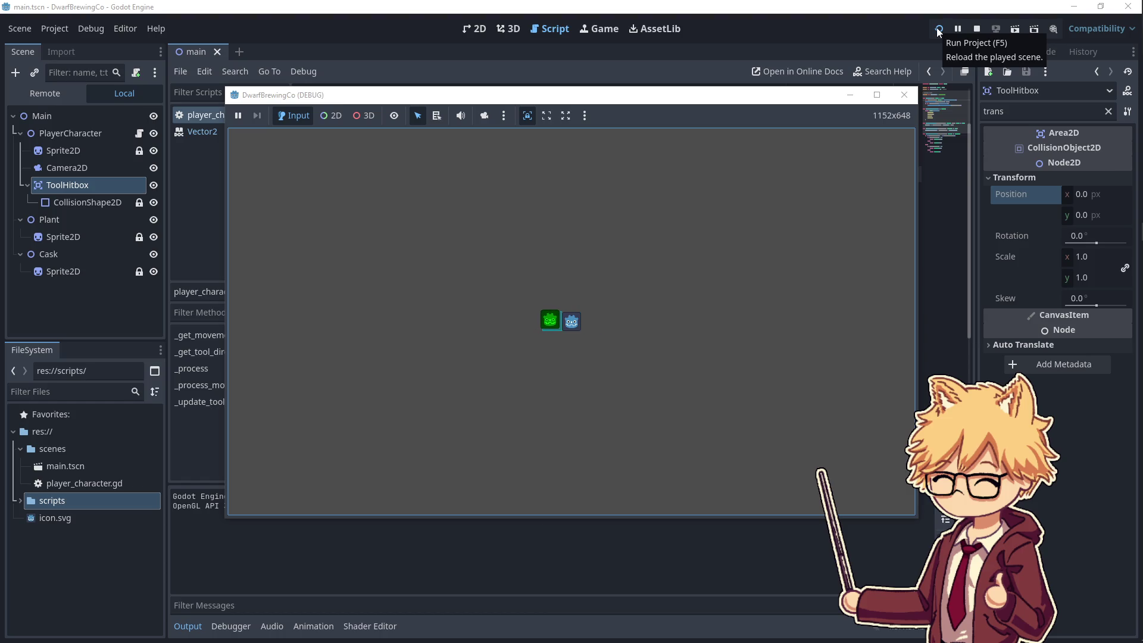
{"action": "key", "text": "Right"}
{"action": "key", "text": "Left"}
{"action": "key", "text": "Up"}
{"action": "key", "text": "Left"}
{"action": "key", "text": "Right"}
{"action": "key", "text": "Down"}
{"action": "key", "text": "Left"}
{"action": "key", "text": "Up"}
{"action": "key", "text": "Right"}
{"action": "key", "text": "Left"}
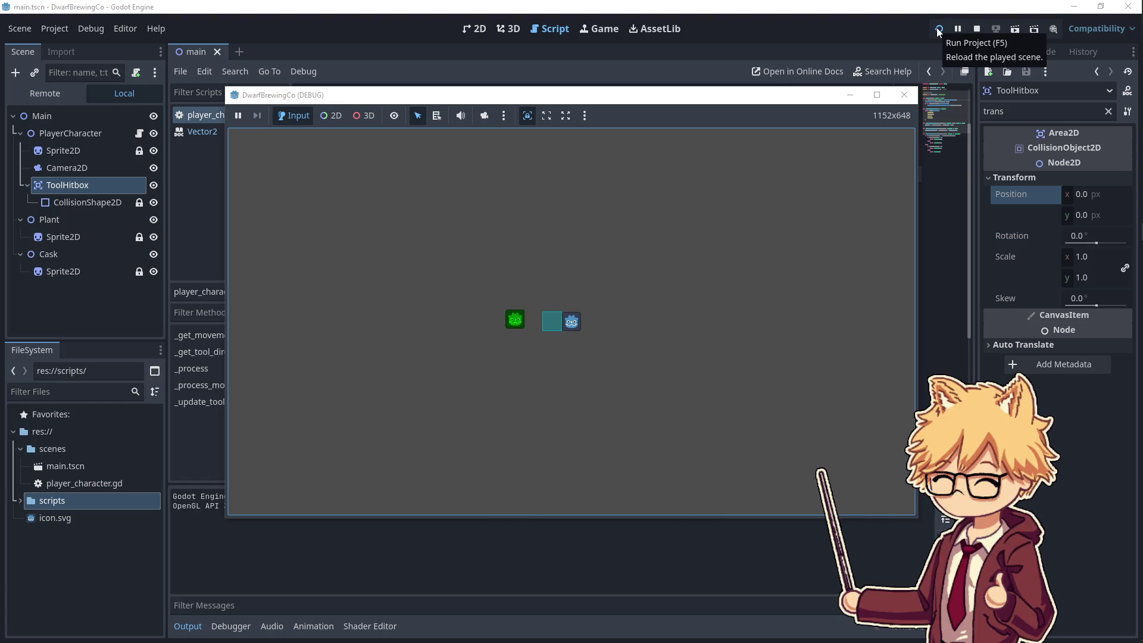
{"action": "key", "text": "Right"}
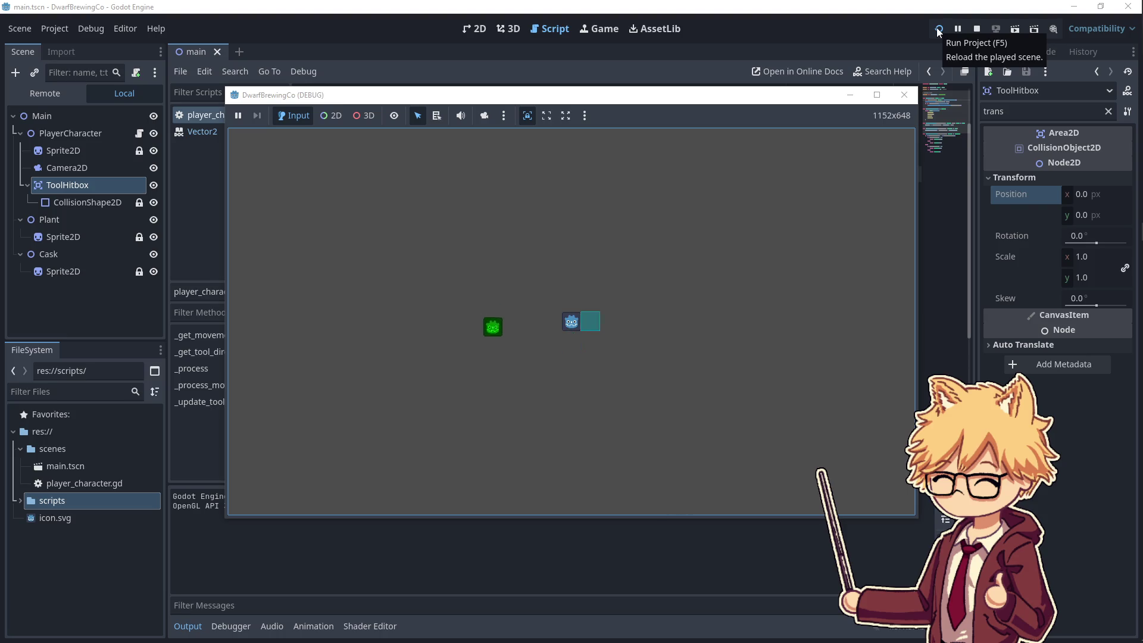
{"action": "key", "text": "Down"}
{"action": "key", "text": "Left"}
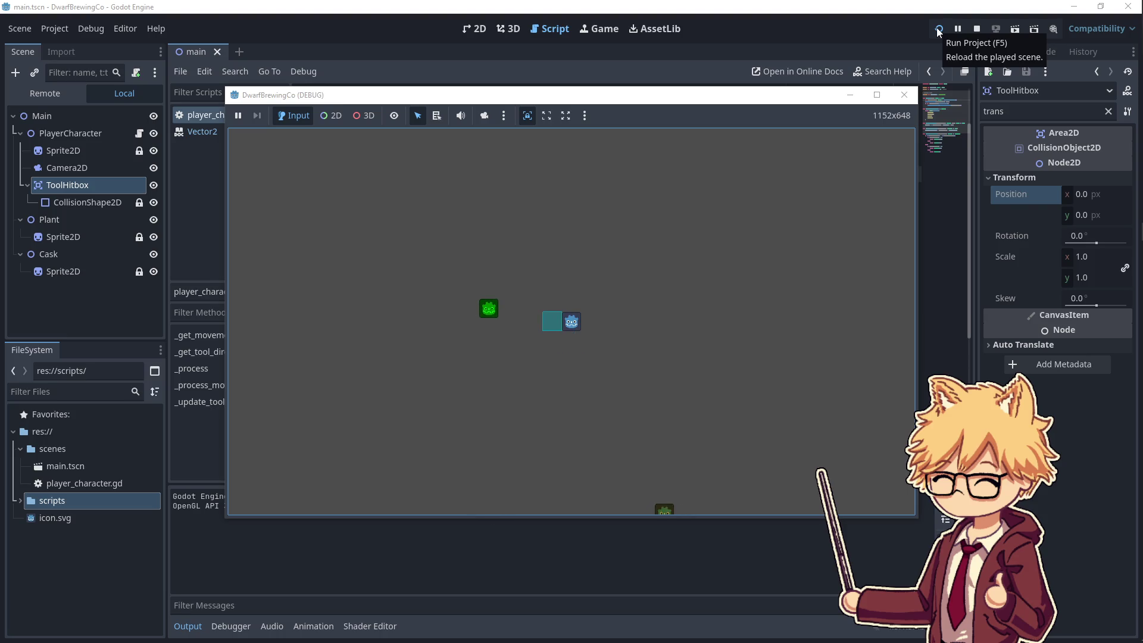
{"action": "key", "text": "Right"}
{"action": "key", "text": "Up"}
{"action": "key", "text": "Left"}
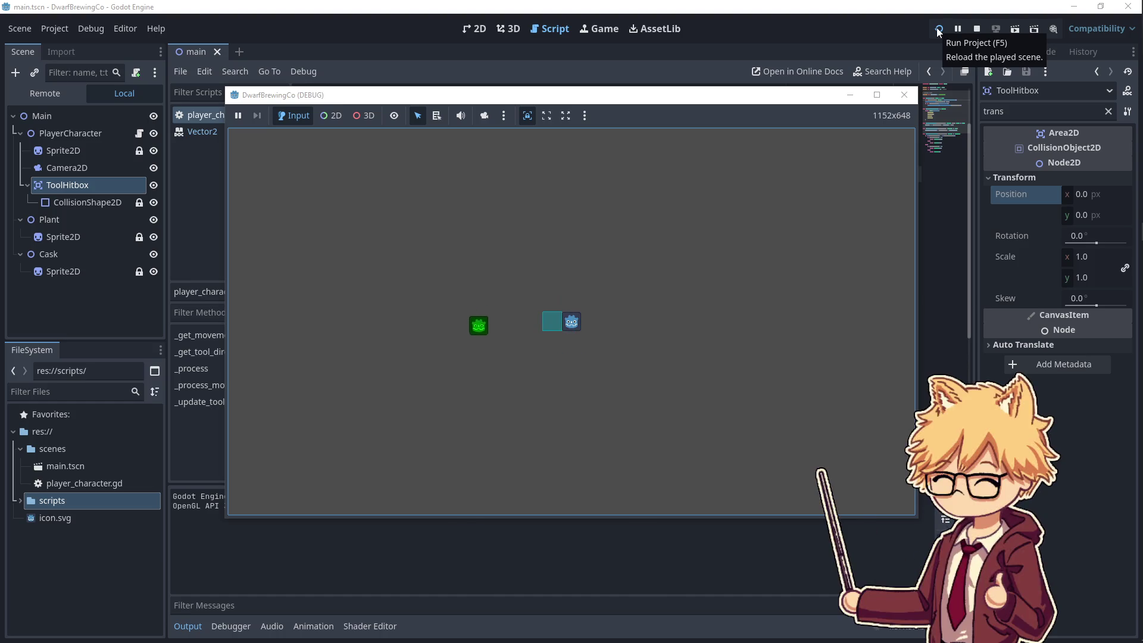
{"action": "key", "text": "Right"}
{"action": "key", "text": "Down"}
{"action": "key", "text": "Right"}
{"action": "key", "text": "Down"}
{"action": "key", "text": "Up"}
{"action": "key", "text": "Left"}
{"action": "key", "text": "Up"}
{"action": "key", "text": "Left"}
{"action": "key", "text": "Down"}
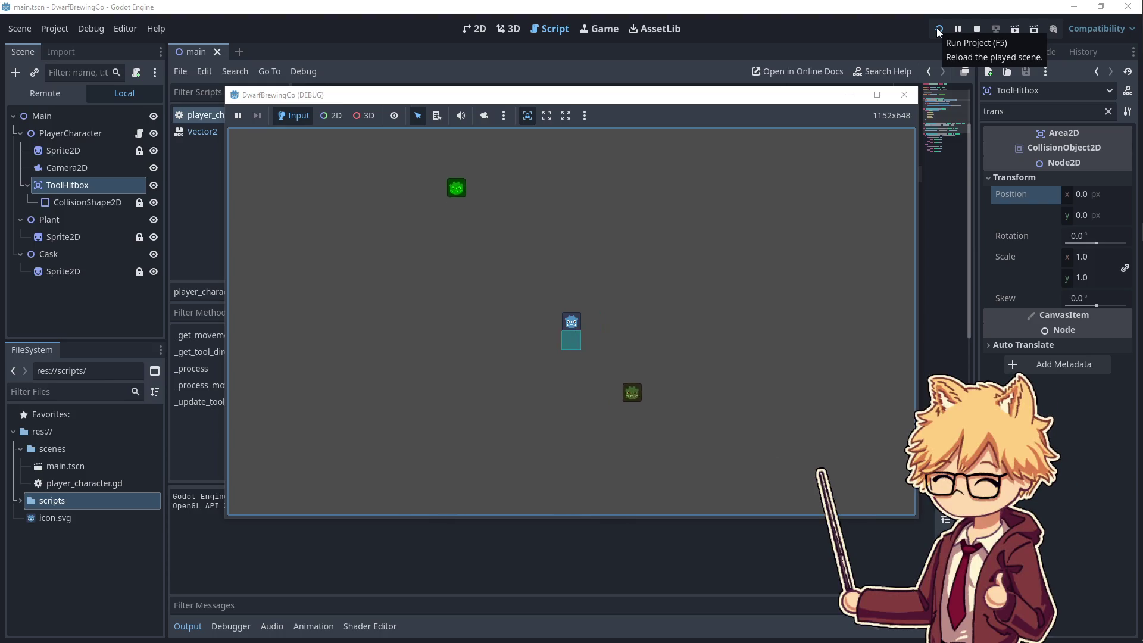
{"action": "key", "text": "Up"}
{"action": "left_click", "coordinate": [904, 95]}
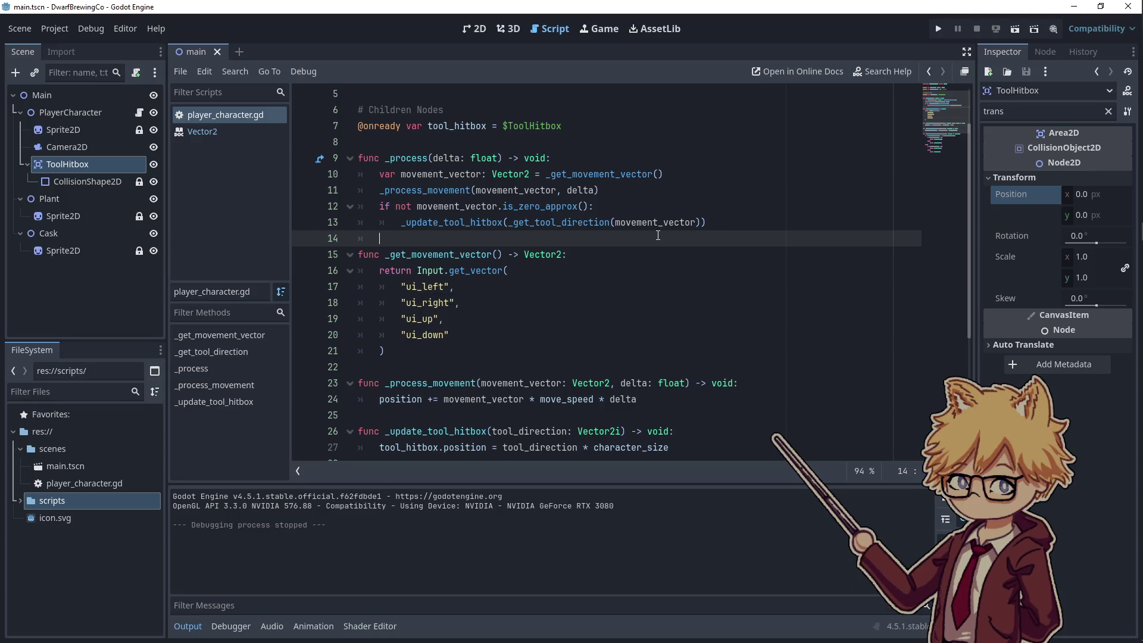
Add an Area2D child node under the Plant node
{"action": "left_click", "coordinate": [98, 202]}
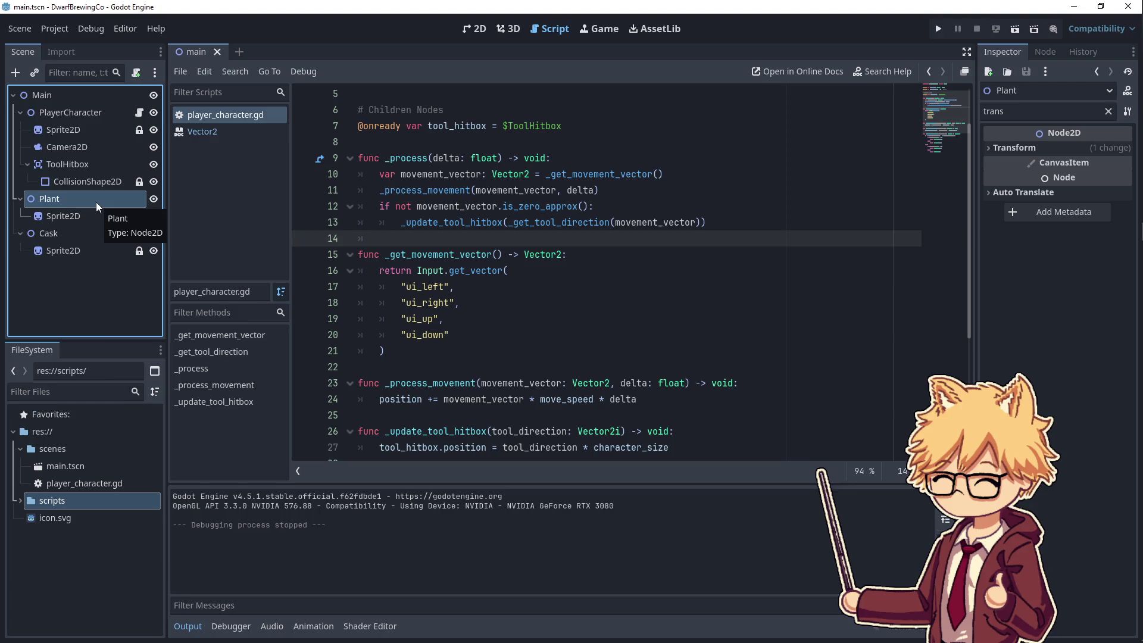
{"action": "scroll", "coordinate": [458, 277], "scroll_direction": "up", "scroll_amount": 2}
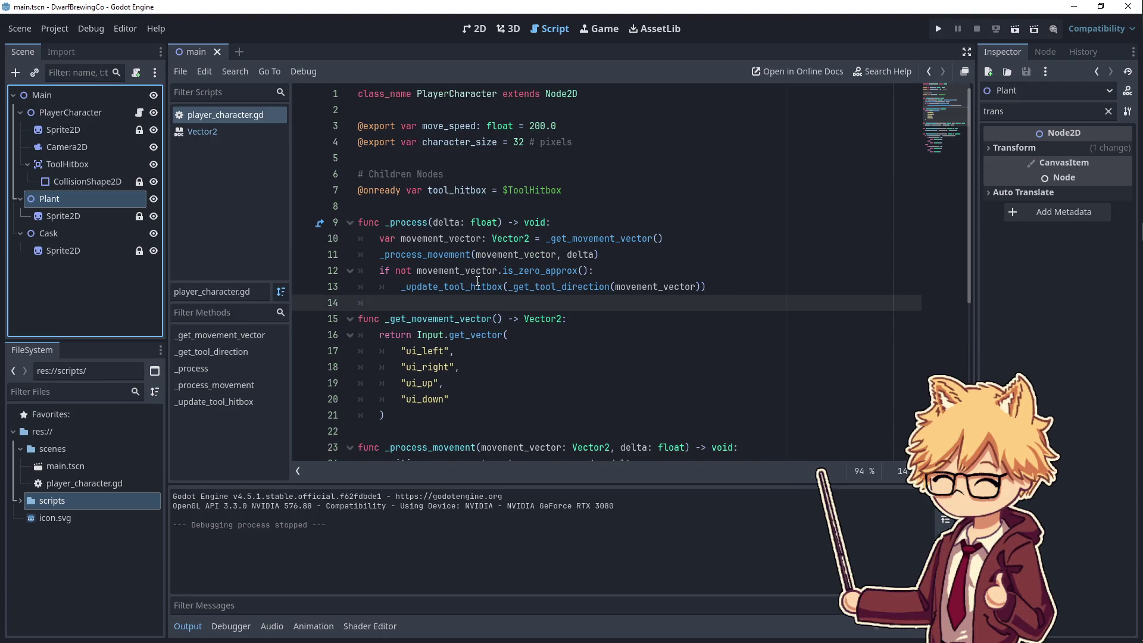
{"action": "right_click", "coordinate": [66, 201]}
{"action": "left_click", "coordinate": [117, 212]}
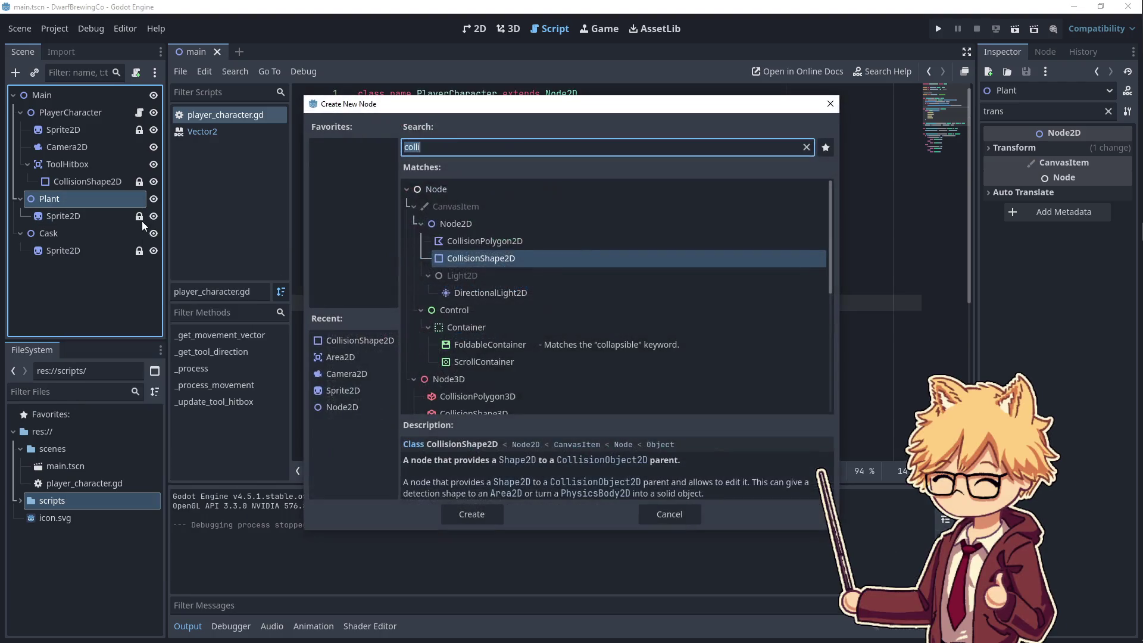
{"action": "type", "text": "area2d"}
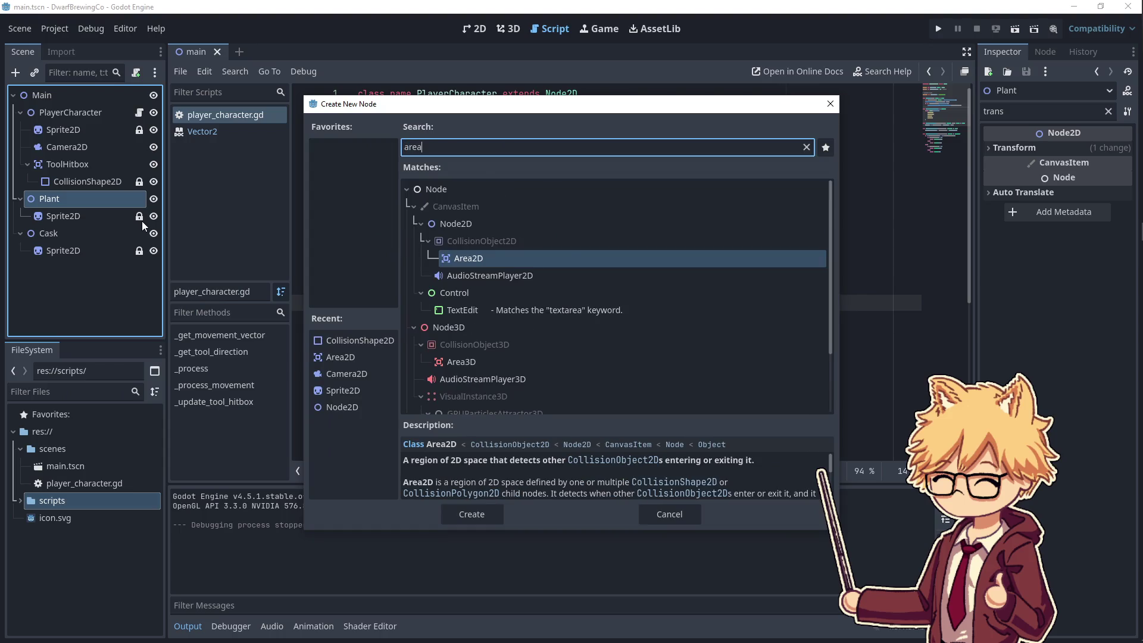
{"action": "key", "text": "Return"}
Add a CollisionShape2D child inside the new Area2D
{"action": "right_click", "coordinate": [92, 237]}
{"action": "left_click", "coordinate": [119, 245]}
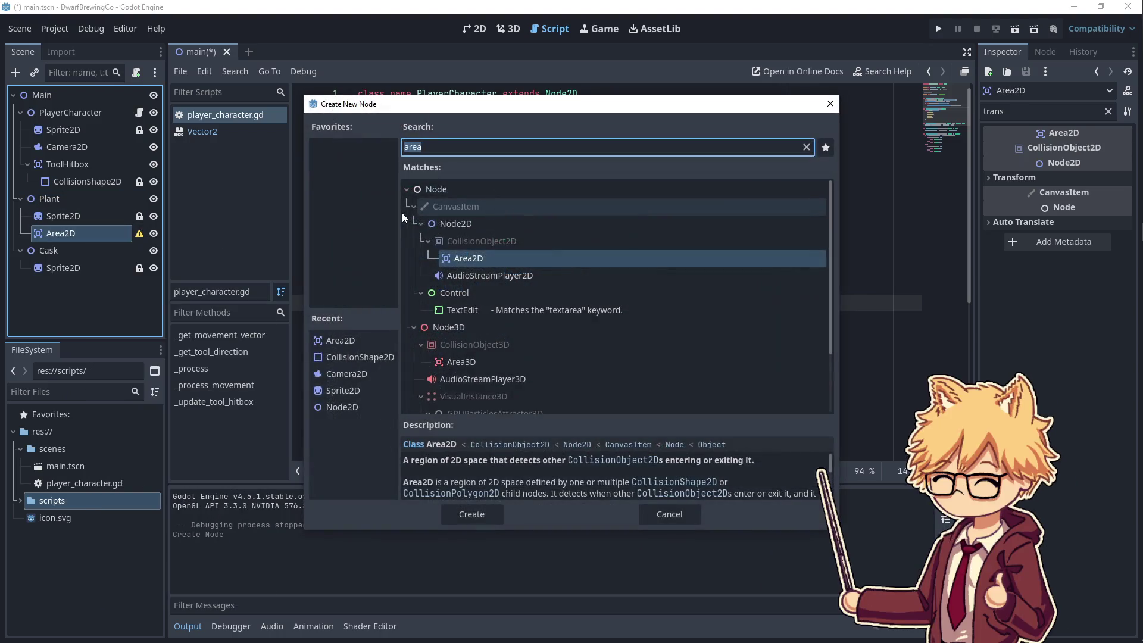
{"action": "type", "text": "colli"}
{"action": "key", "text": "Return"}
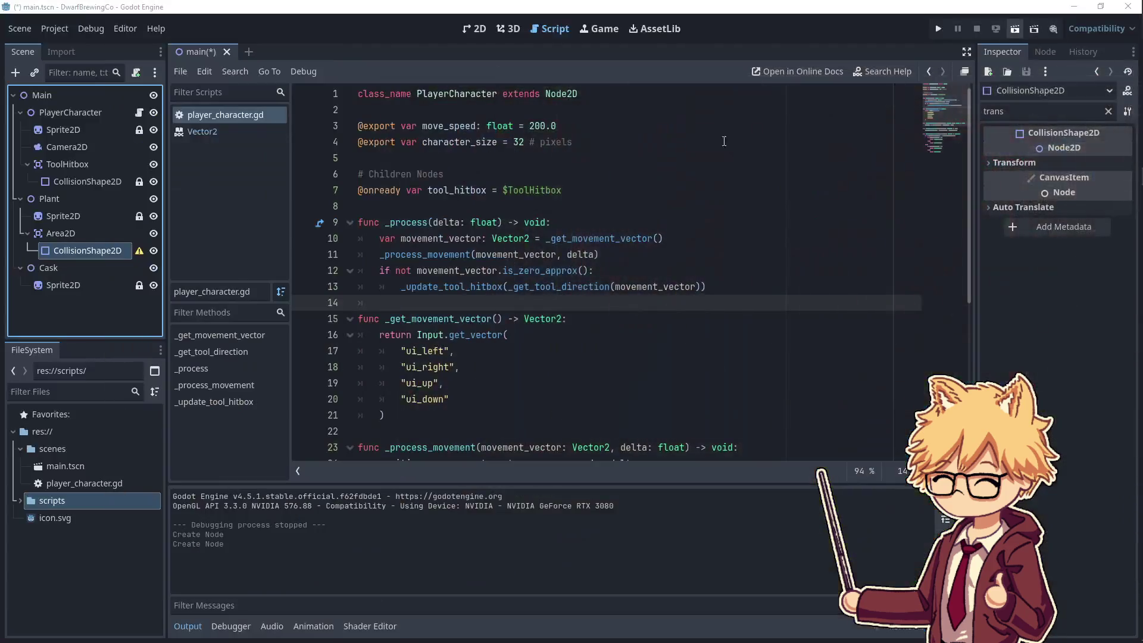
Save and run the game, walk the player around and into the green plant, then close it
{"action": "left_click", "coordinate": [939, 29]}
{"action": "key", "text": "Up"}
{"action": "key", "text": "Left"}
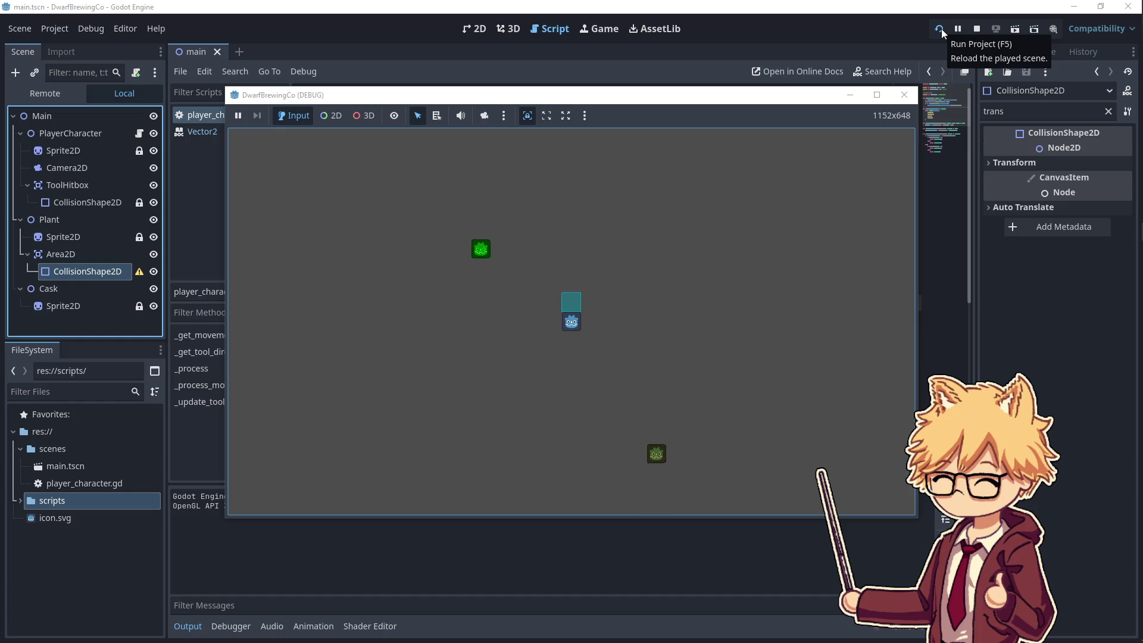
{"action": "key", "text": "Left"}
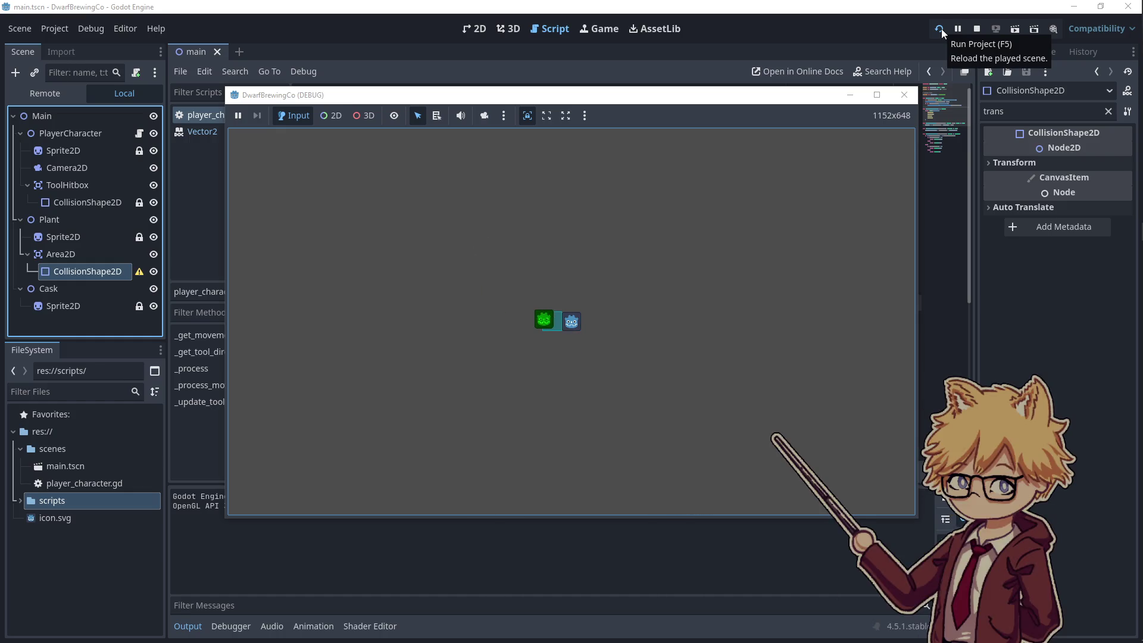
{"action": "key", "text": "Left"}
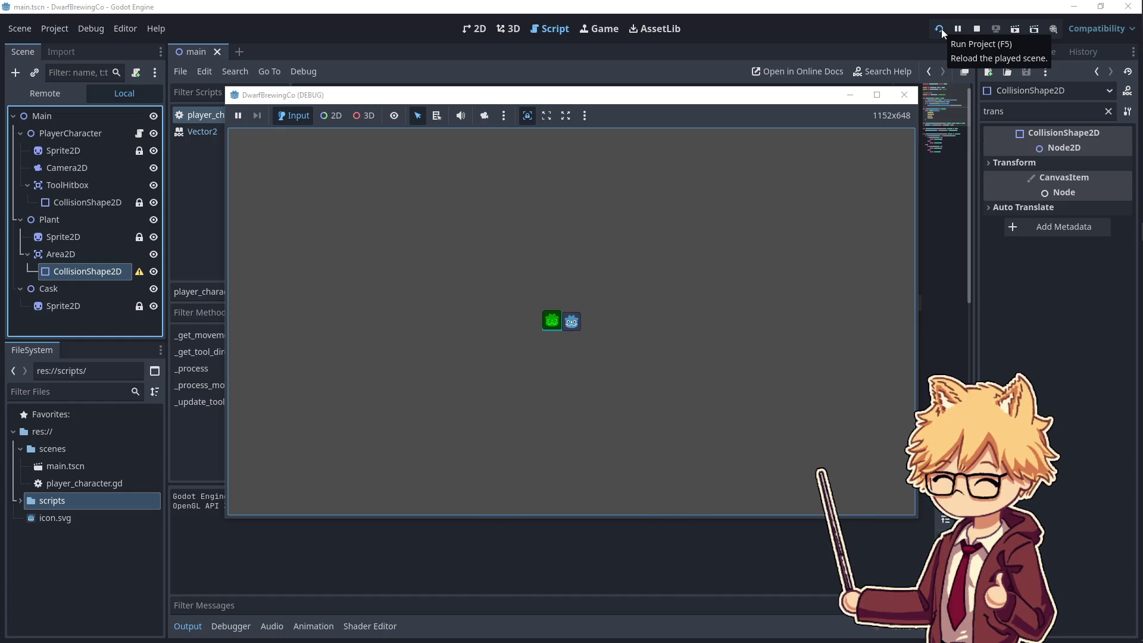
{"action": "key", "text": "Right"}
{"action": "key", "text": "Down"}
{"action": "key", "text": "d"}
{"action": "key", "text": "s"}
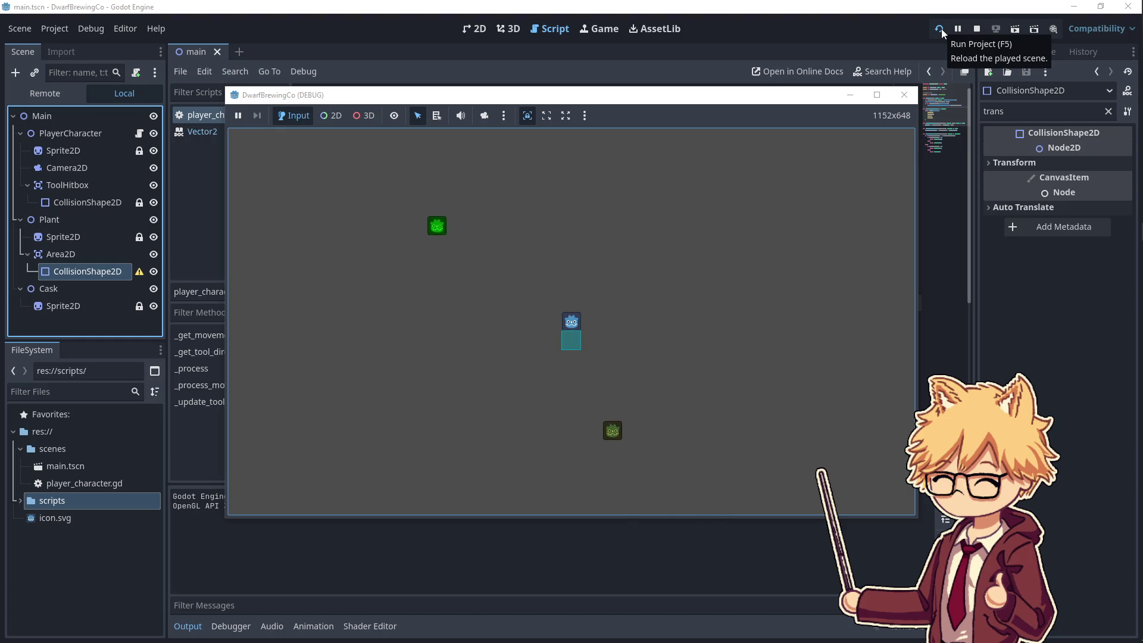
{"action": "key", "text": "w"}
{"action": "key", "text": "a"}
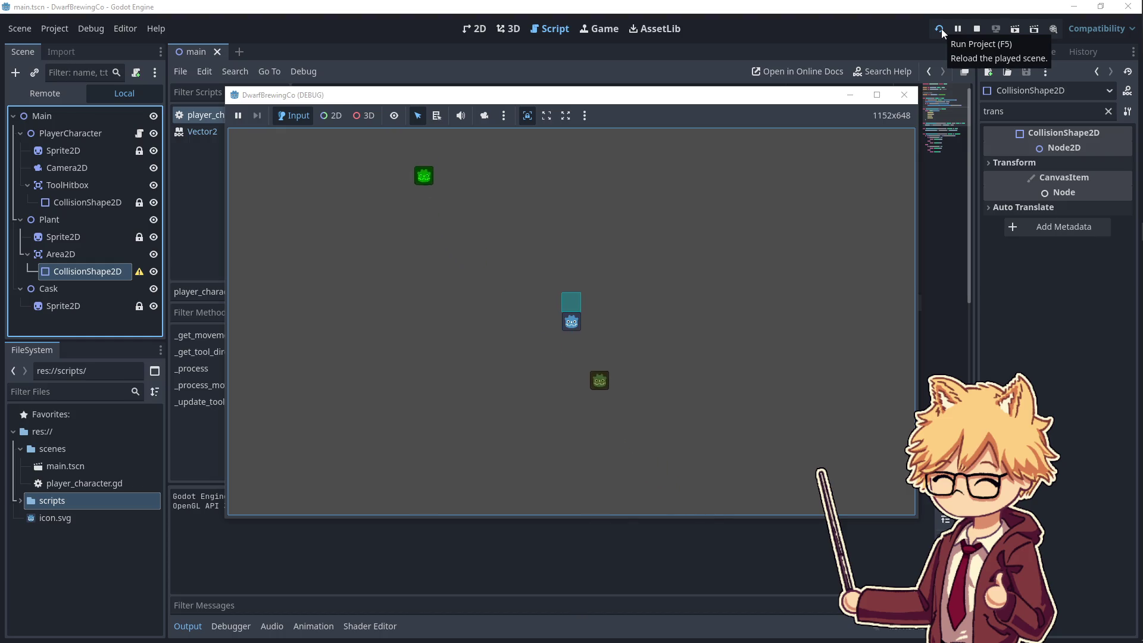
{"action": "left_click", "coordinate": [904, 95]}
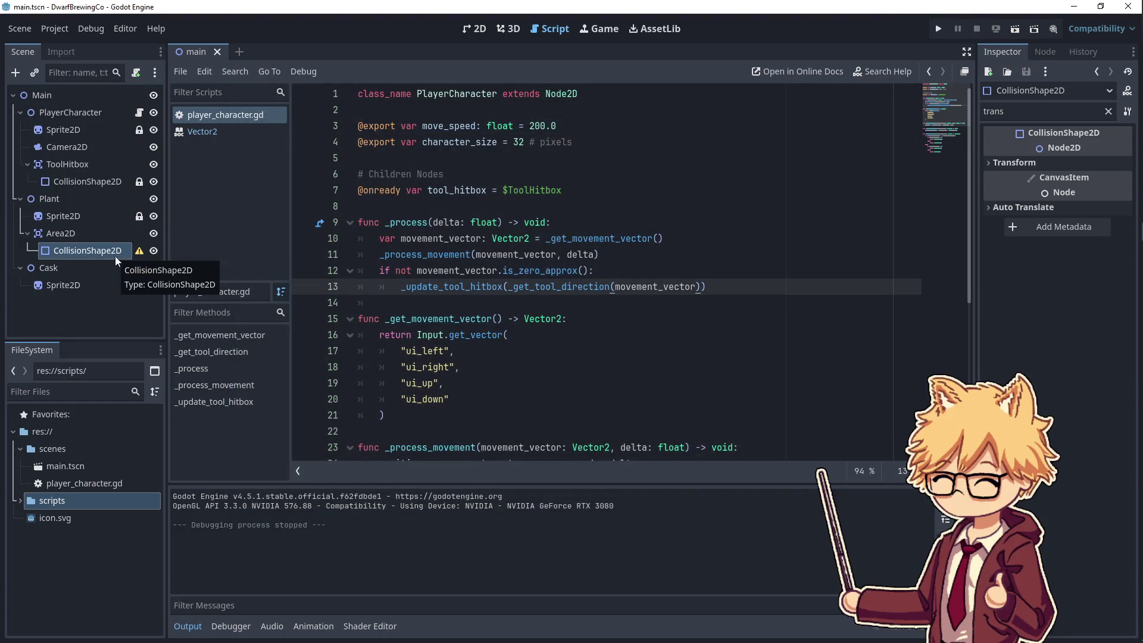
Select the plant's CollisionShape2D and frame the view on the plant
{"action": "left_click", "coordinate": [110, 238]}
{"action": "left_click", "coordinate": [95, 248]}
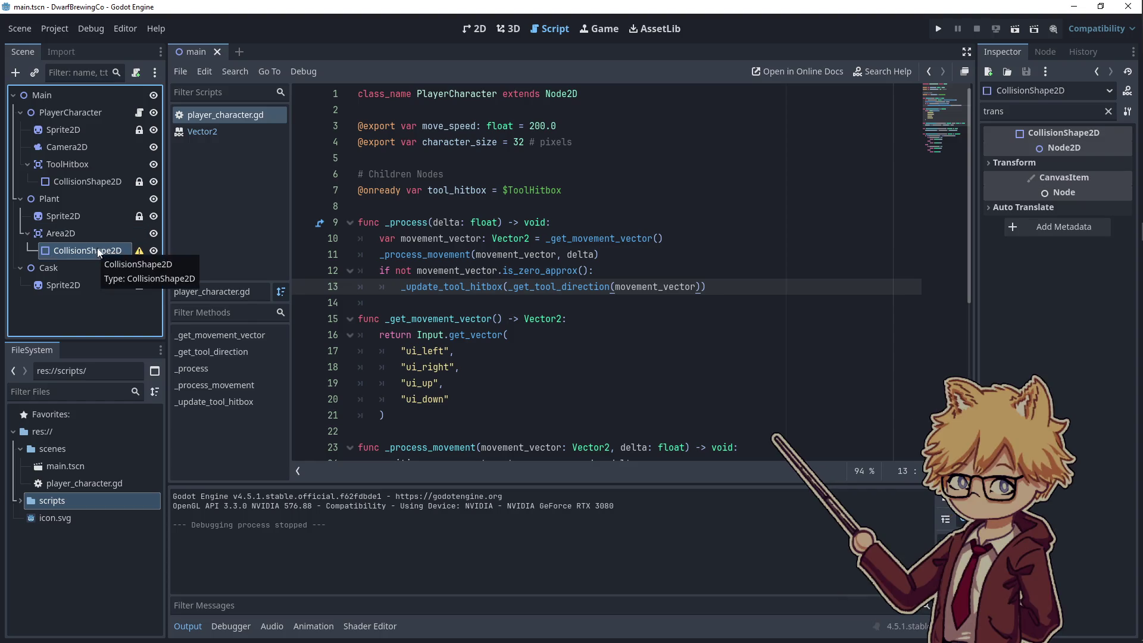
{"action": "left_click", "coordinate": [1108, 111]}
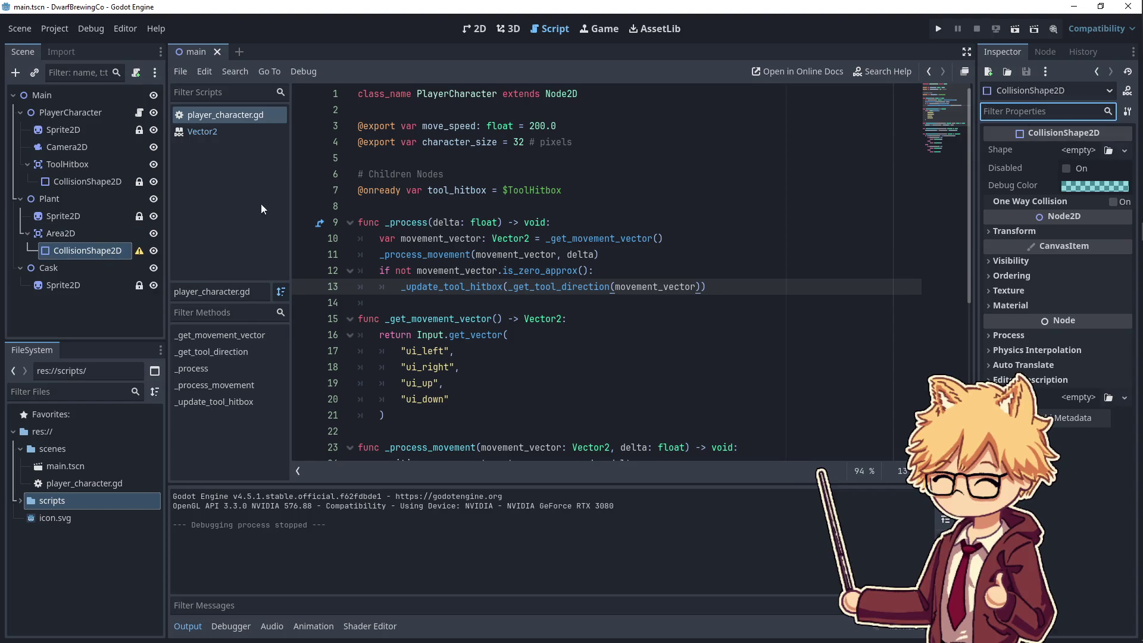
{"action": "left_click", "coordinate": [106, 233]}
{"action": "left_click", "coordinate": [475, 29]}
{"action": "key", "text": "shift+f"}
{"action": "left_click", "coordinate": [88, 251]}
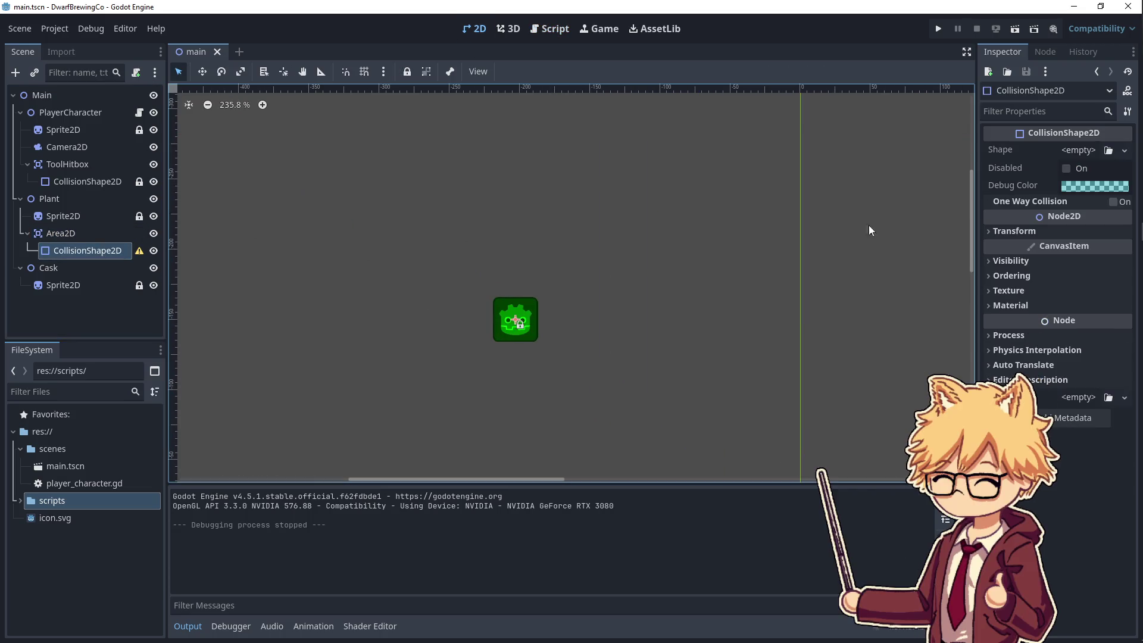
Give the plant's collision shape a new RectangleShape2D
{"action": "left_click", "coordinate": [1091, 155]}
{"action": "left_click", "coordinate": [1038, 264]}
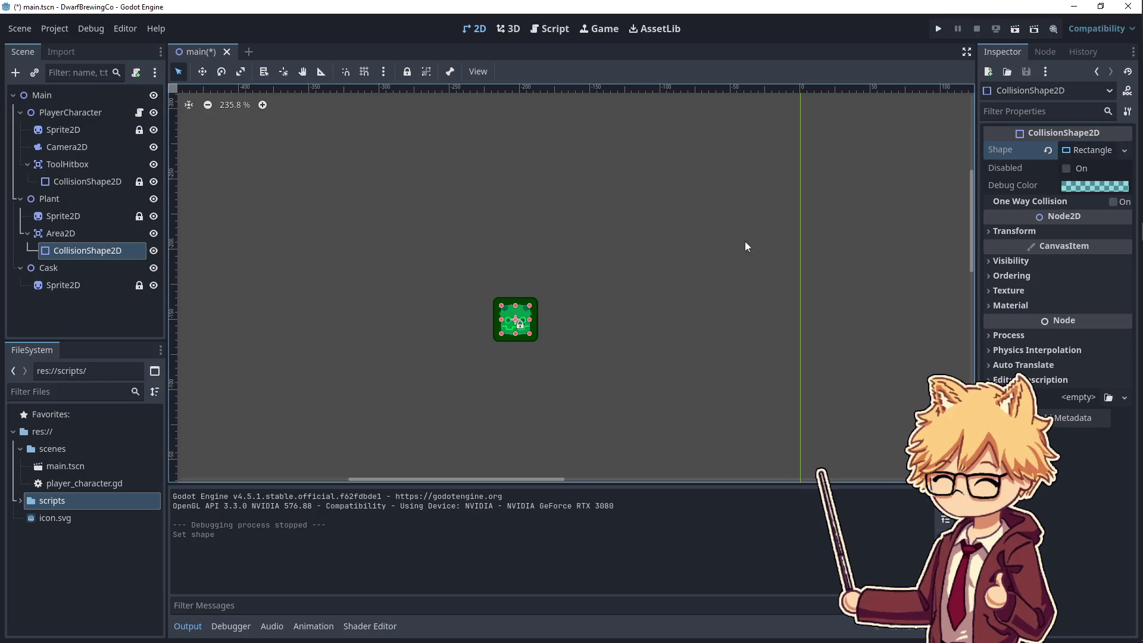
{"action": "scroll", "coordinate": [524, 309], "scroll_direction": "up", "scroll_amount": 5}
{"action": "left_click_drag", "start_coordinate": [533, 301], "coordinate": [548, 290]}
Reset the collision shape's Transform position to 0,0 over the sprite
{"action": "left_click", "coordinate": [1042, 112]}
{"action": "type", "text": "tras"}
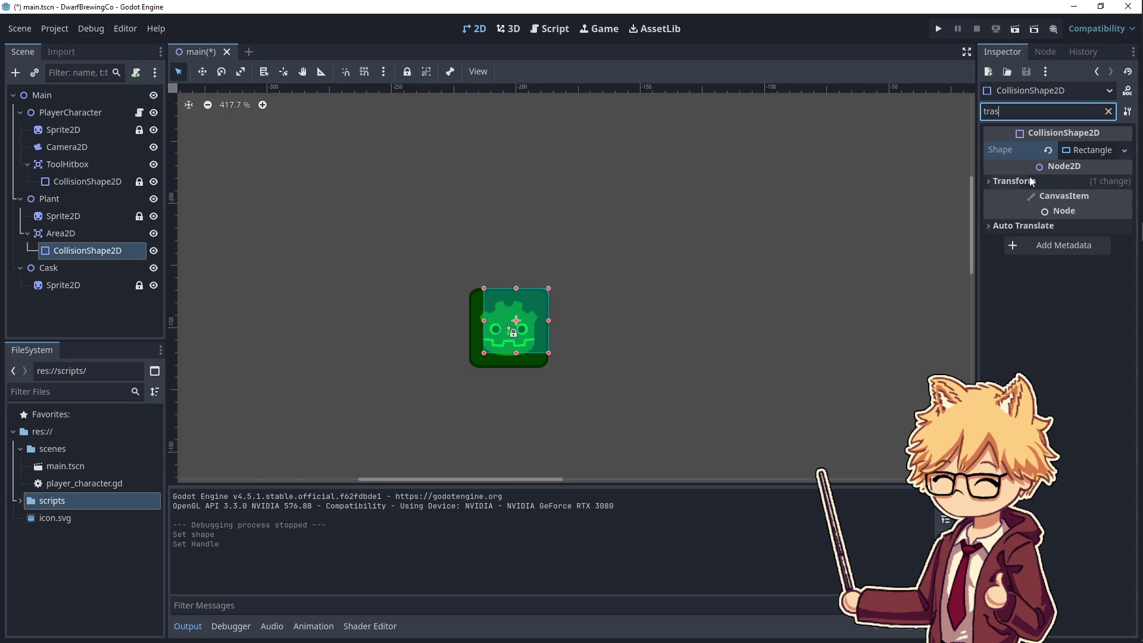
{"action": "left_click", "coordinate": [1032, 181]}
{"action": "left_click", "coordinate": [1056, 198]}
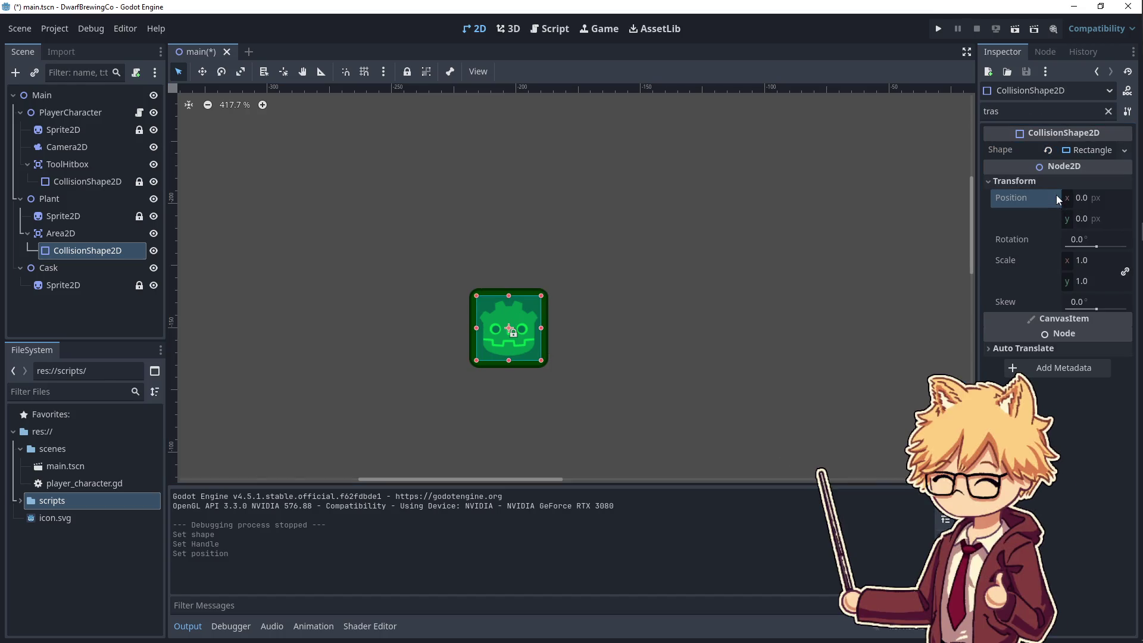
{"action": "left_click", "coordinate": [1087, 197]}
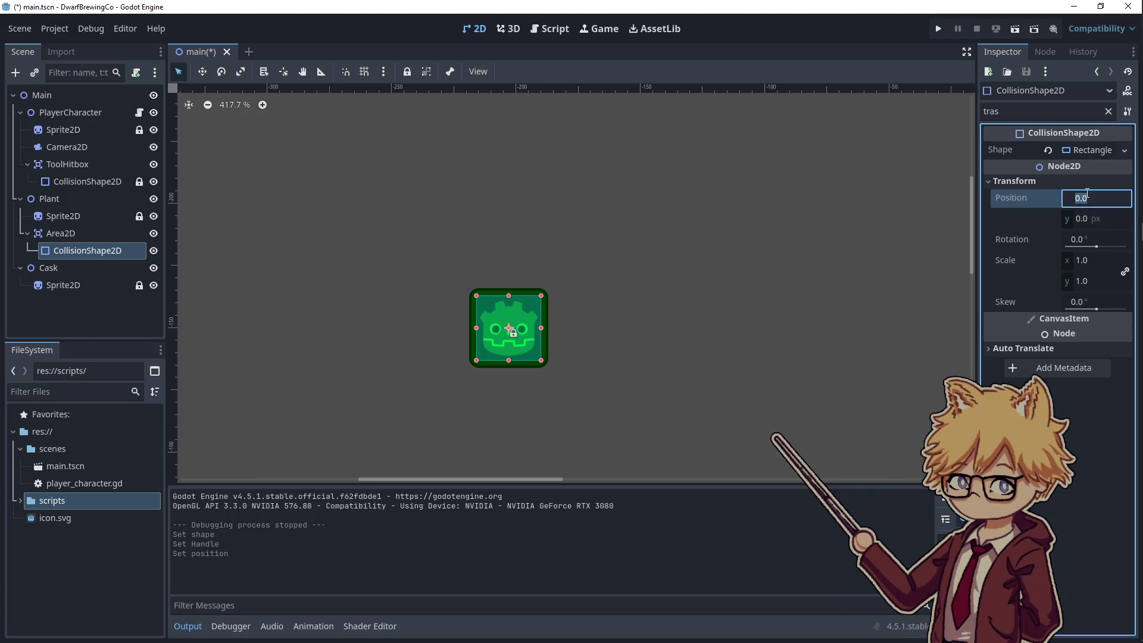
{"action": "left_click_drag", "start_coordinate": [541, 295], "coordinate": [548, 289]}
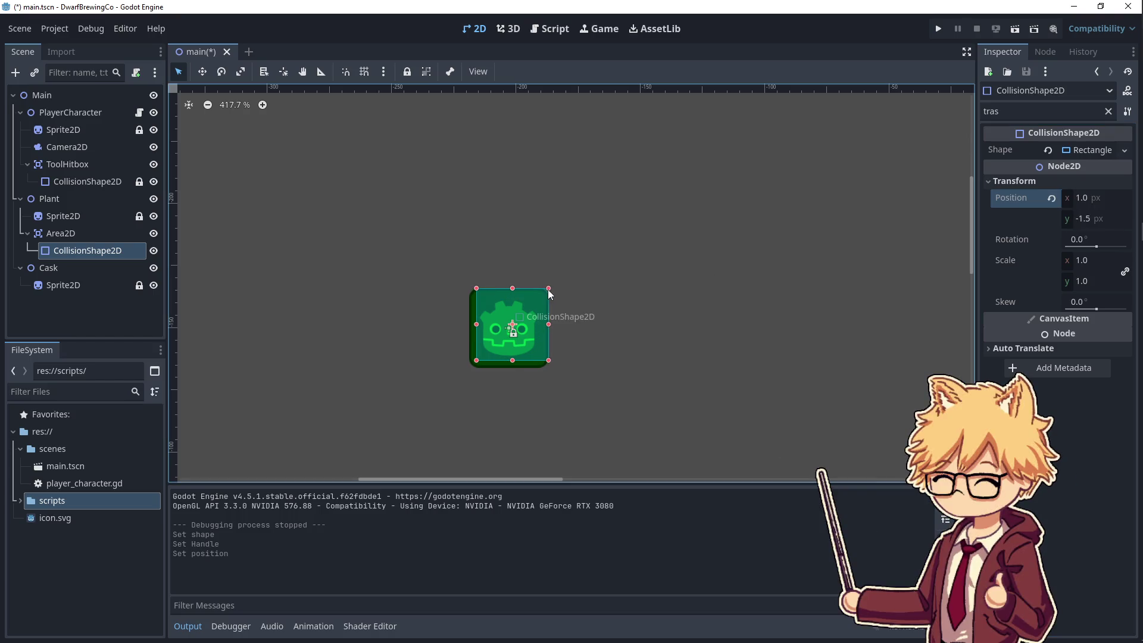
Expand the RectangleShape2D's settings in the Inspector
{"action": "left_click", "coordinate": [1100, 151]}
{"action": "left_click", "coordinate": [1086, 152]}
{"action": "left_click", "coordinate": [1086, 152]}
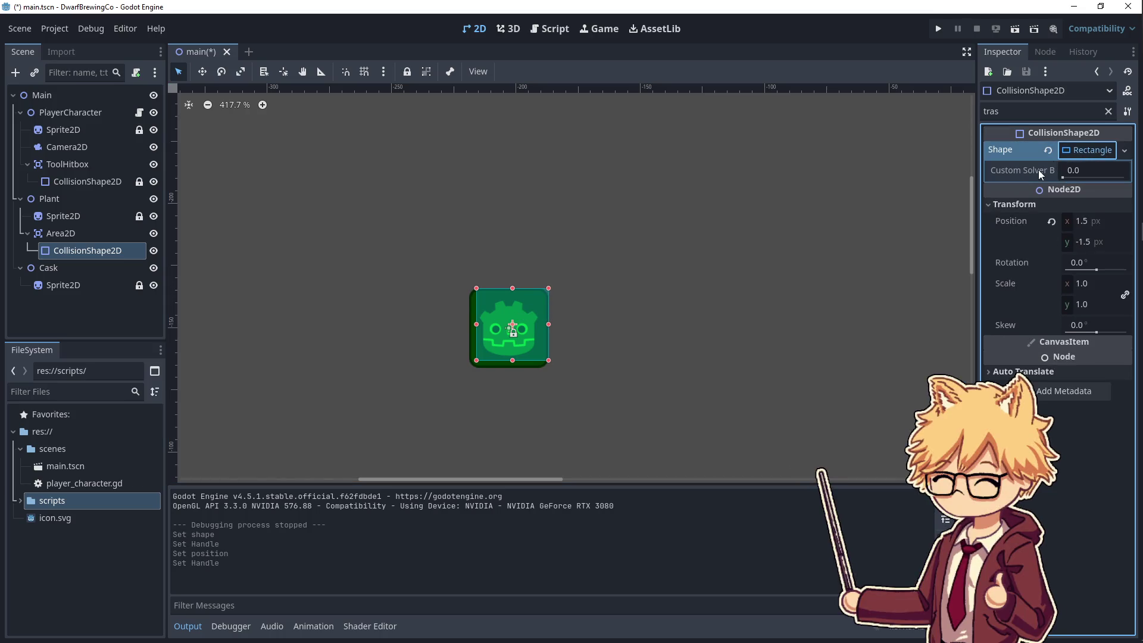
{"action": "left_click", "coordinate": [1094, 151]}
{"action": "left_click", "coordinate": [1124, 150]}
{"action": "key", "text": "Escape"}
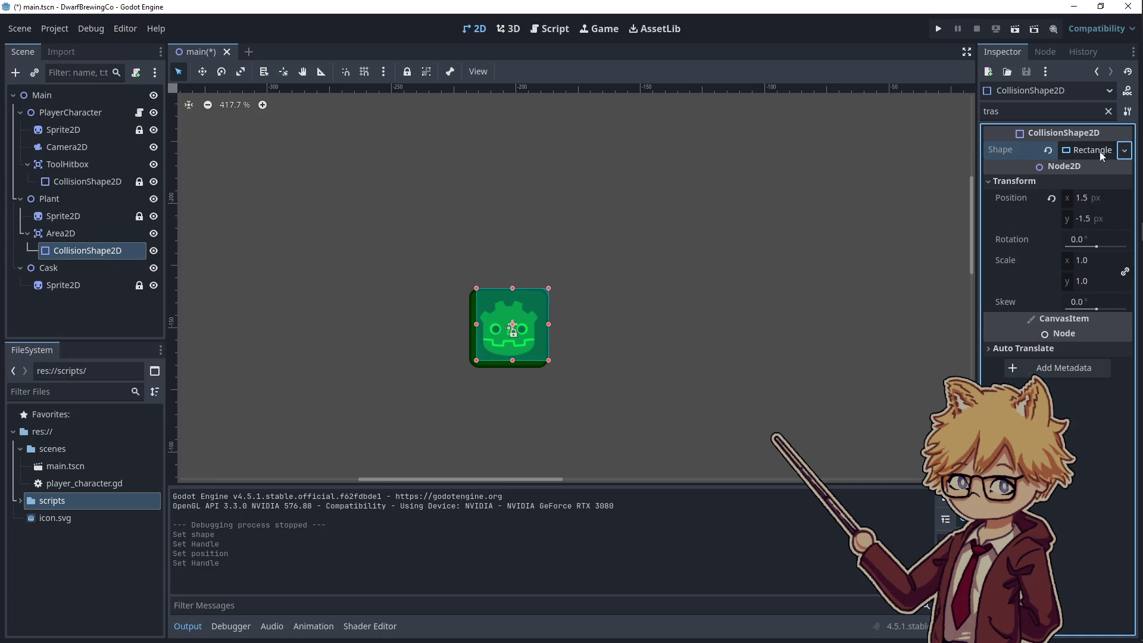
{"action": "left_click", "coordinate": [1099, 151]}
Filter the Inspector for size and stretch the rectangle to 32×32 covering the plant sprite
{"action": "key", "text": "ctrl+f"}
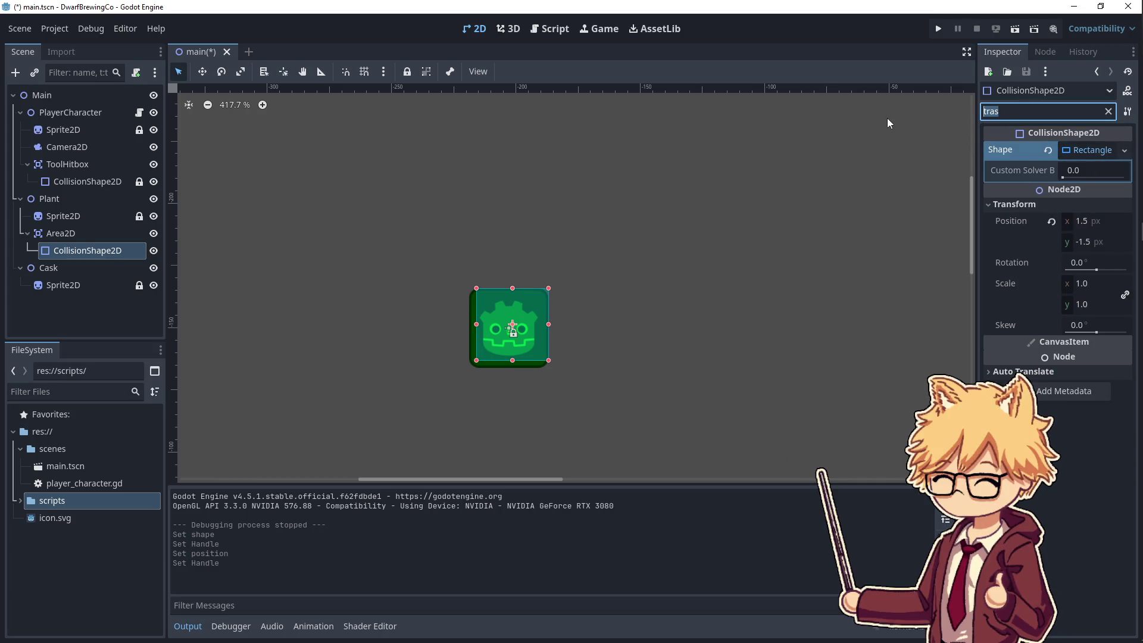
{"action": "type", "text": "size"}
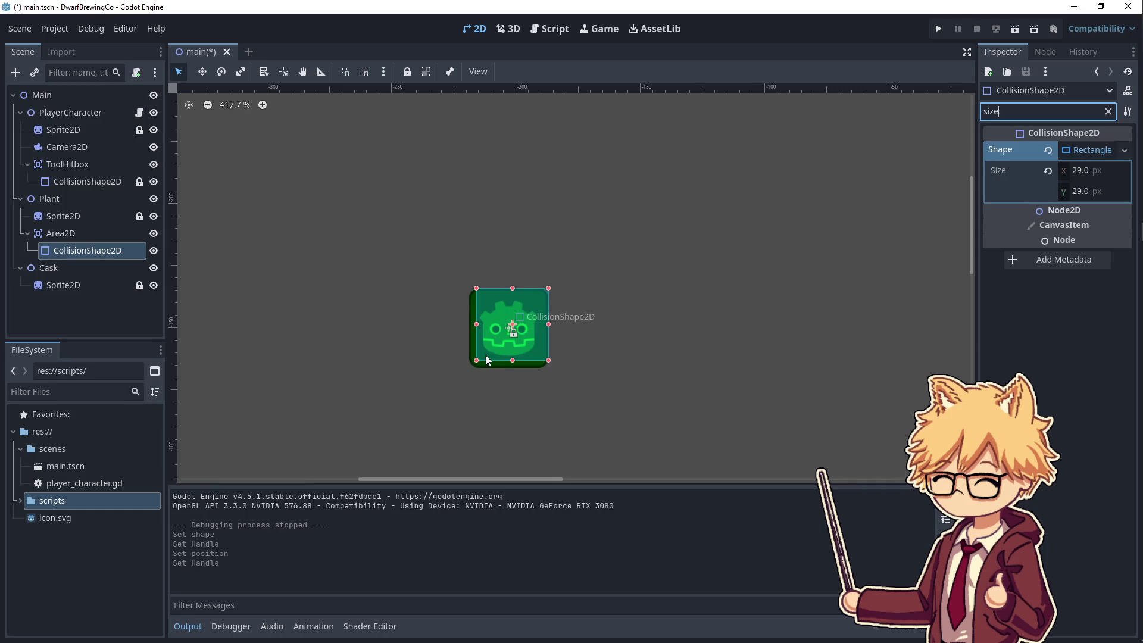
{"action": "left_click_drag", "start_coordinate": [477, 361], "coordinate": [467, 367]}
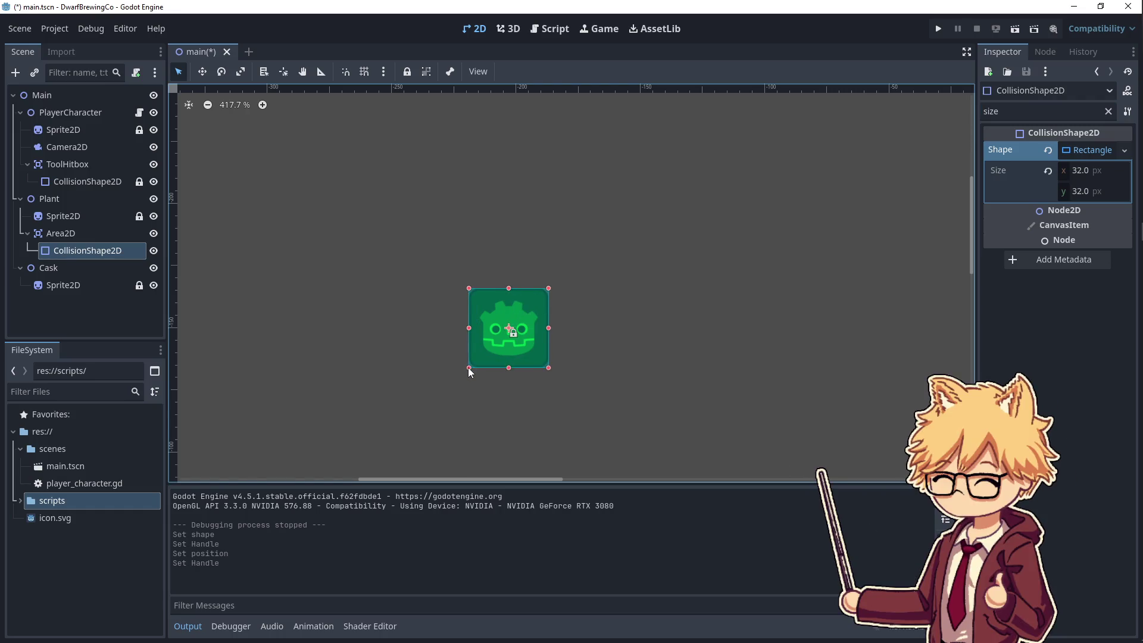
{"action": "left_click", "coordinate": [684, 327]}
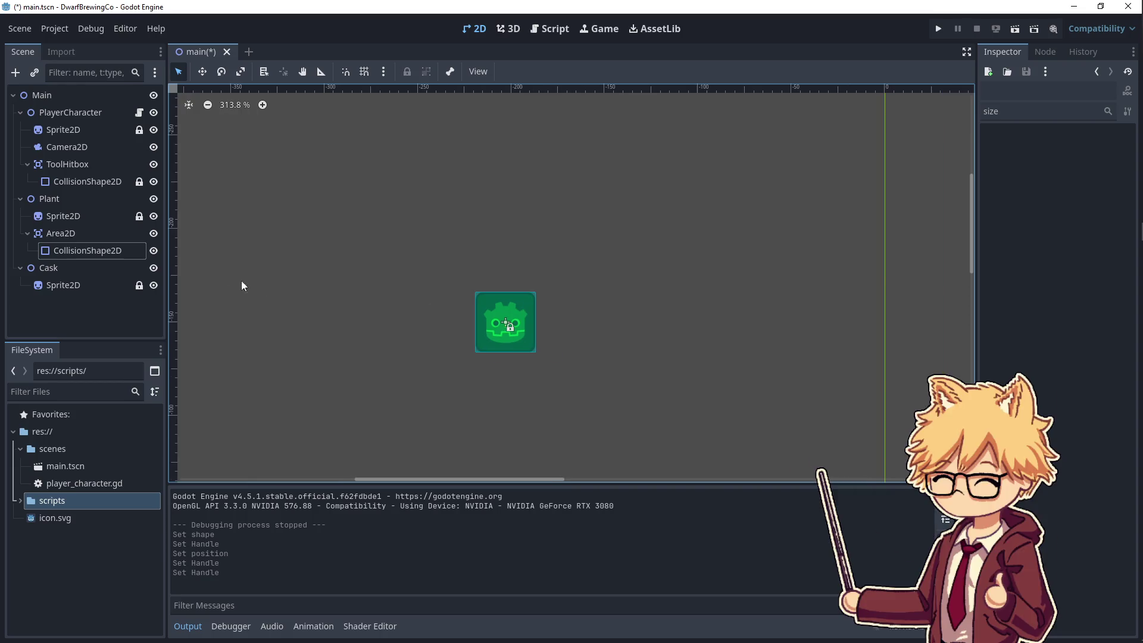
{"action": "left_click", "coordinate": [89, 235]}
{"action": "left_click", "coordinate": [87, 202]}
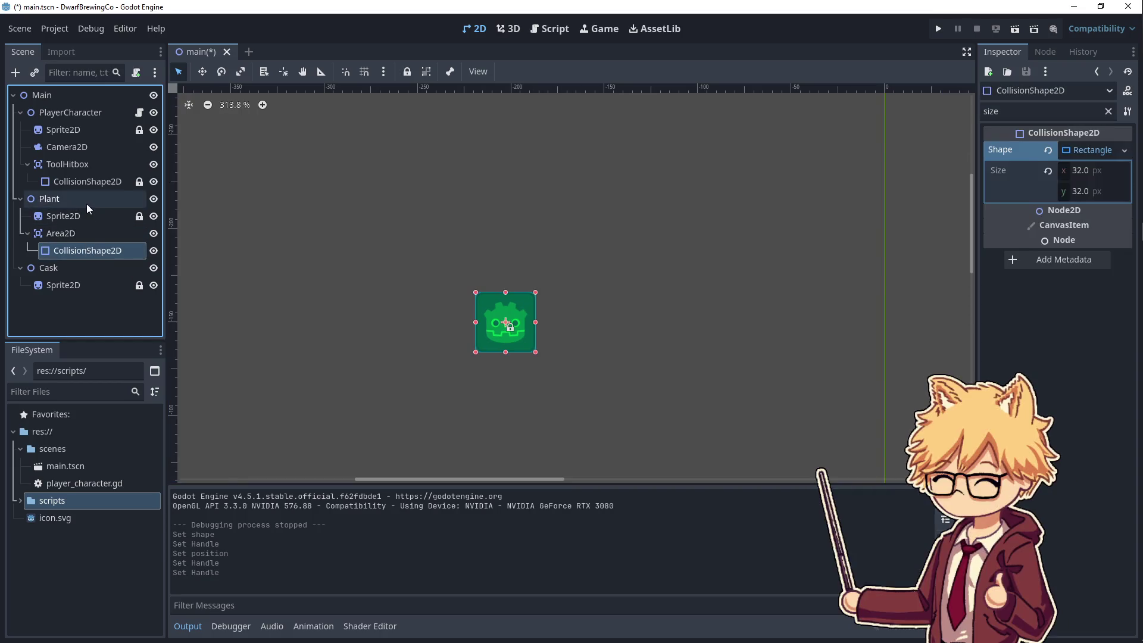
Review the Plant, PlayerCharacter and collision shape nodes in the scene tree
{"action": "right_click", "coordinate": [112, 198]}
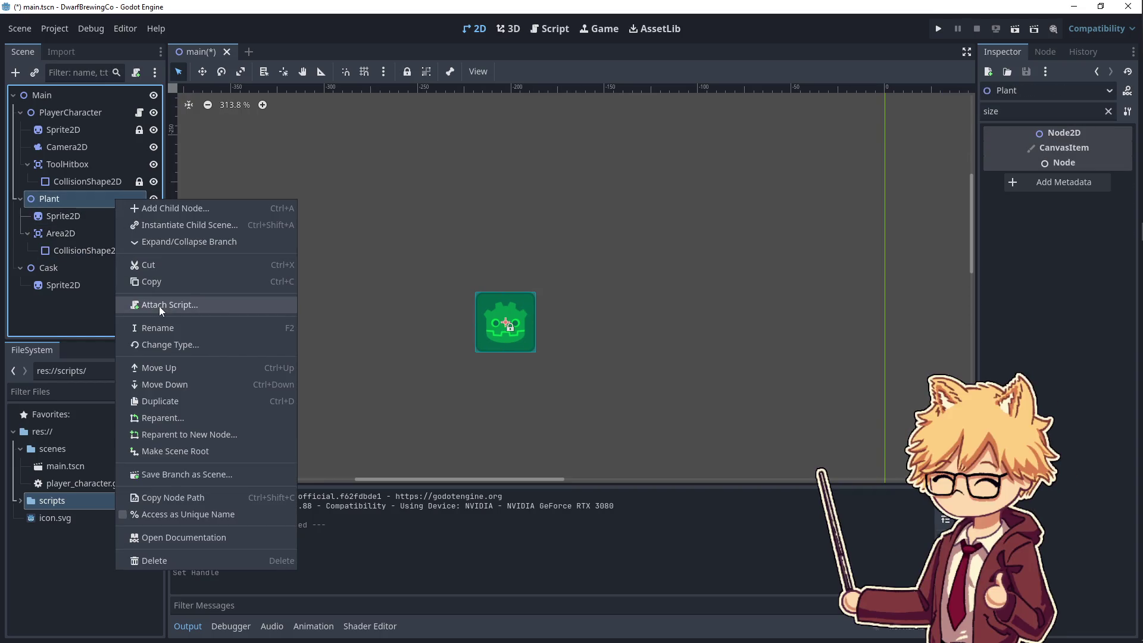
{"action": "left_click", "coordinate": [74, 203]}
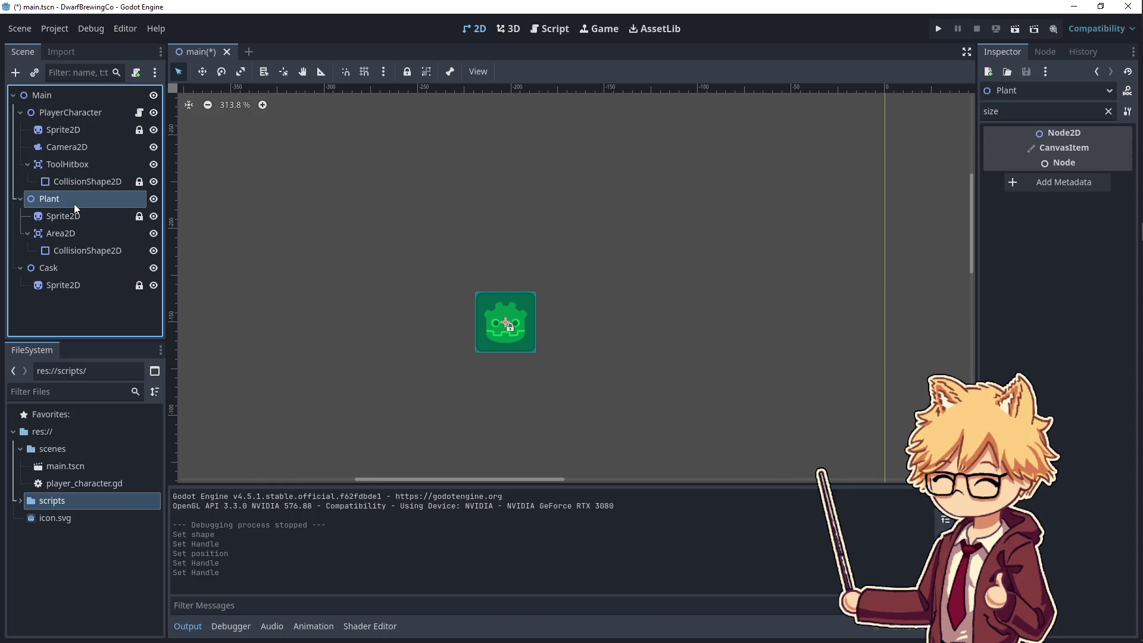
{"action": "left_click", "coordinate": [71, 113]}
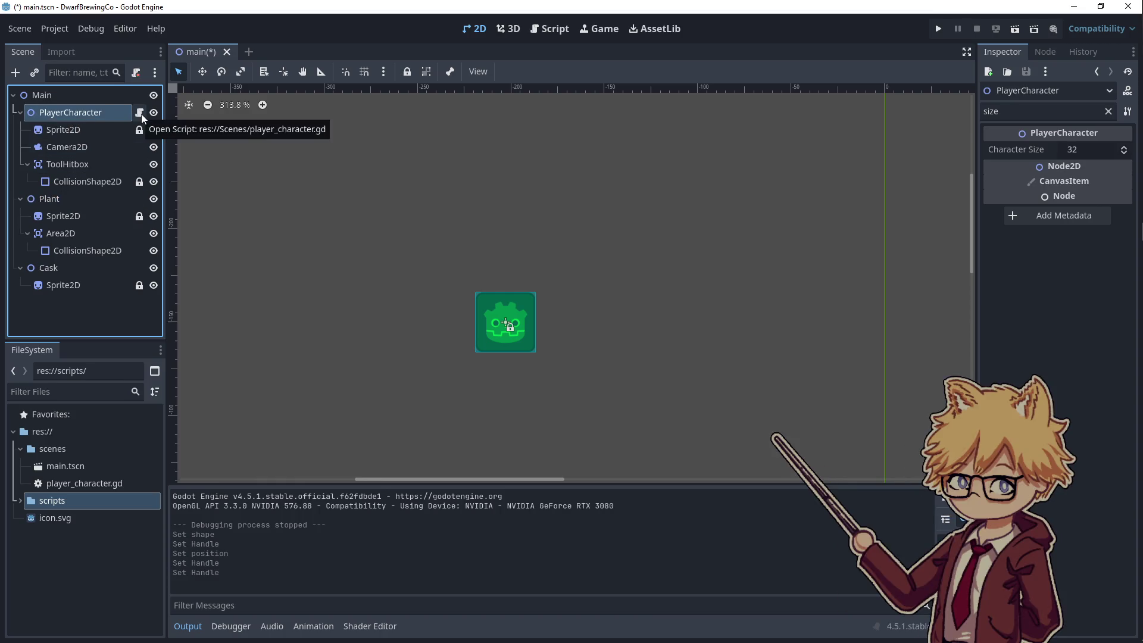
{"action": "left_click", "coordinate": [83, 250]}
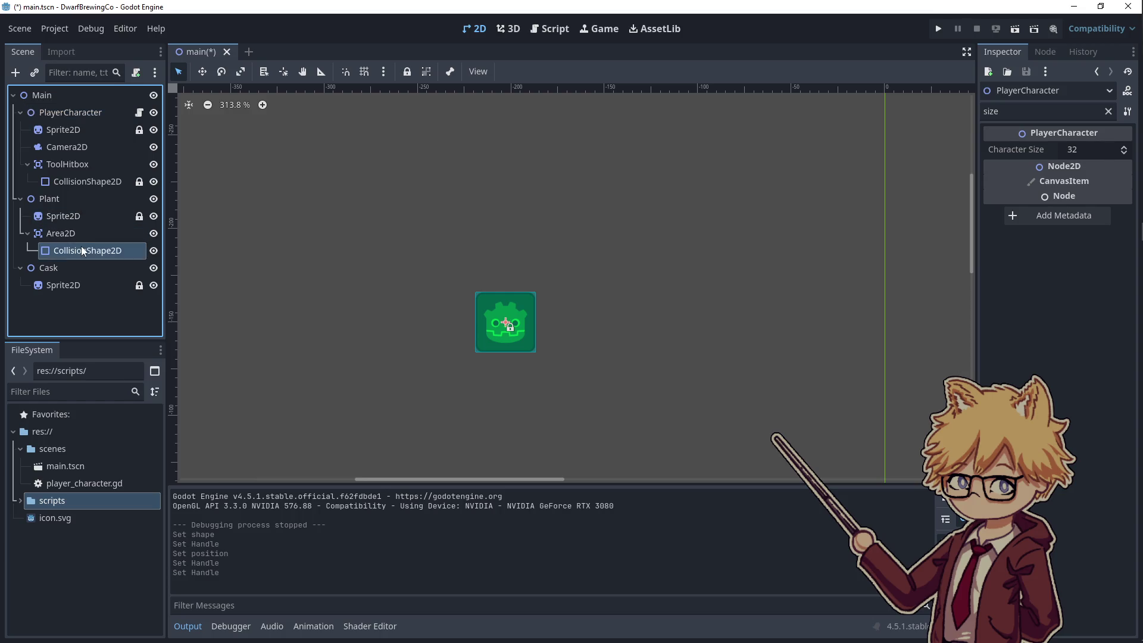
{"action": "left_click", "coordinate": [68, 198]}
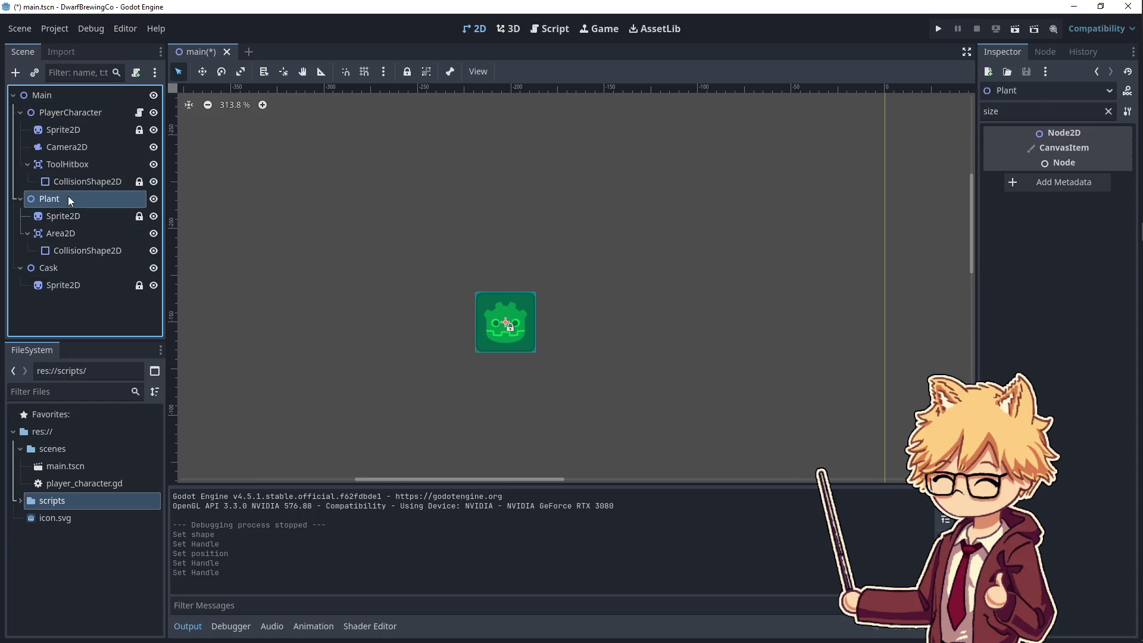
{"action": "right_click", "coordinate": [68, 198]}
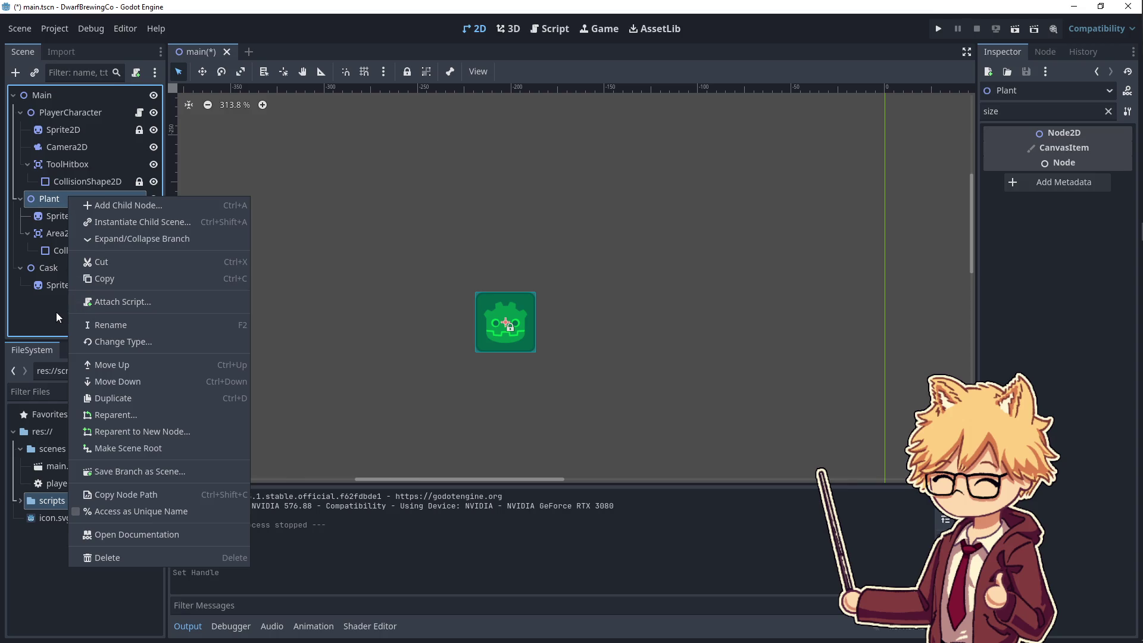
{"action": "left_click", "coordinate": [58, 309]}
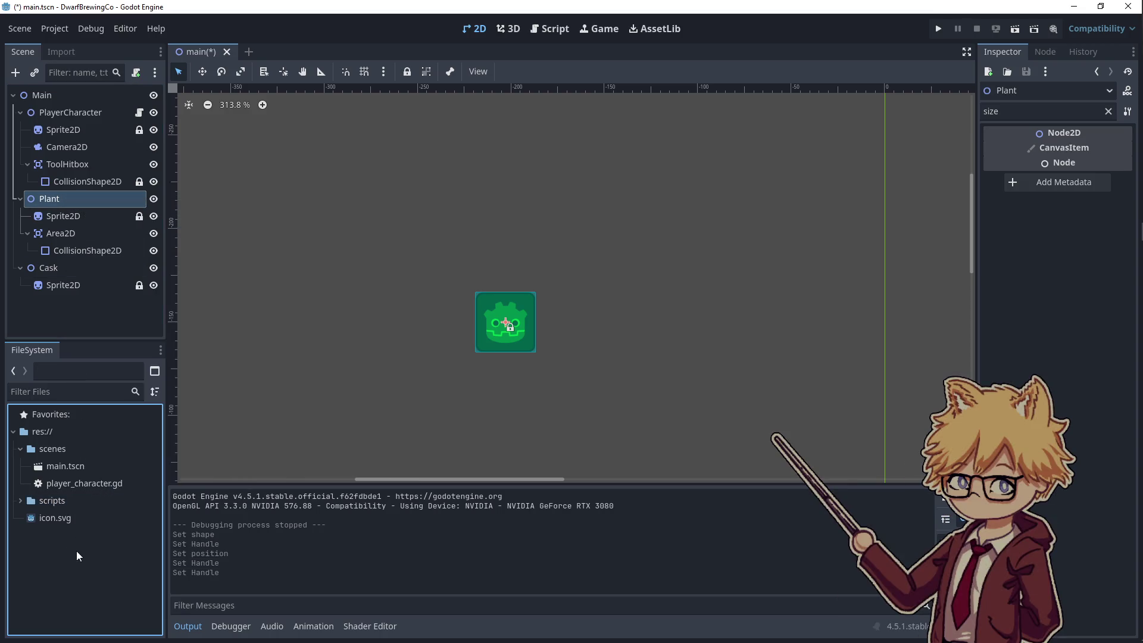
Create a 'resources' folder at the project root
{"action": "right_click", "coordinate": [110, 430]}
{"action": "mouse_move", "coordinate": [202, 437]}
{"action": "left_click", "coordinate": [241, 438]}
{"action": "type", "text": "resources"}
{"action": "key", "text": "Return"}
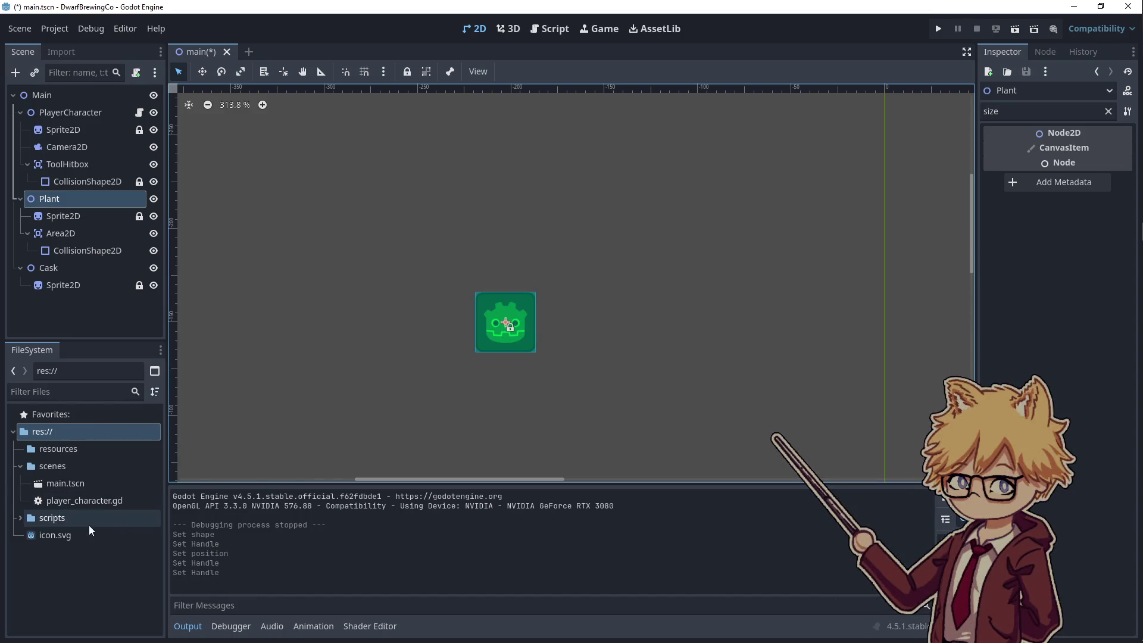
Create the classes subfolder inside resources
{"action": "right_click", "coordinate": [70, 449]}
{"action": "mouse_move", "coordinate": [205, 391]}
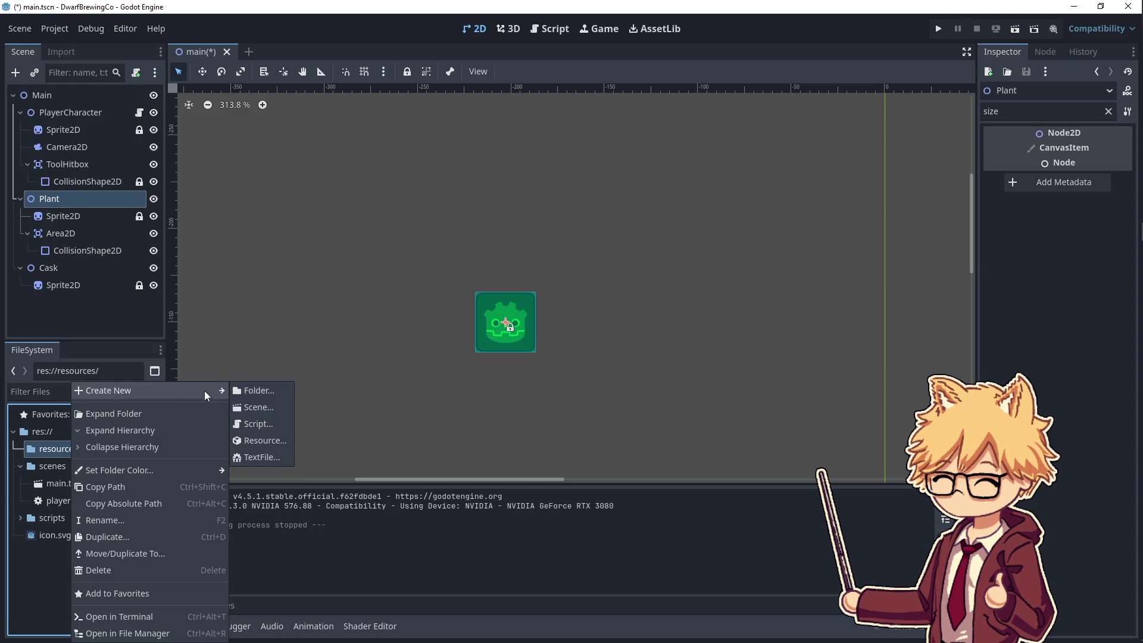
{"action": "left_click", "coordinate": [248, 390]}
{"action": "type", "text": "plants"}
{"action": "key", "text": "Return"}
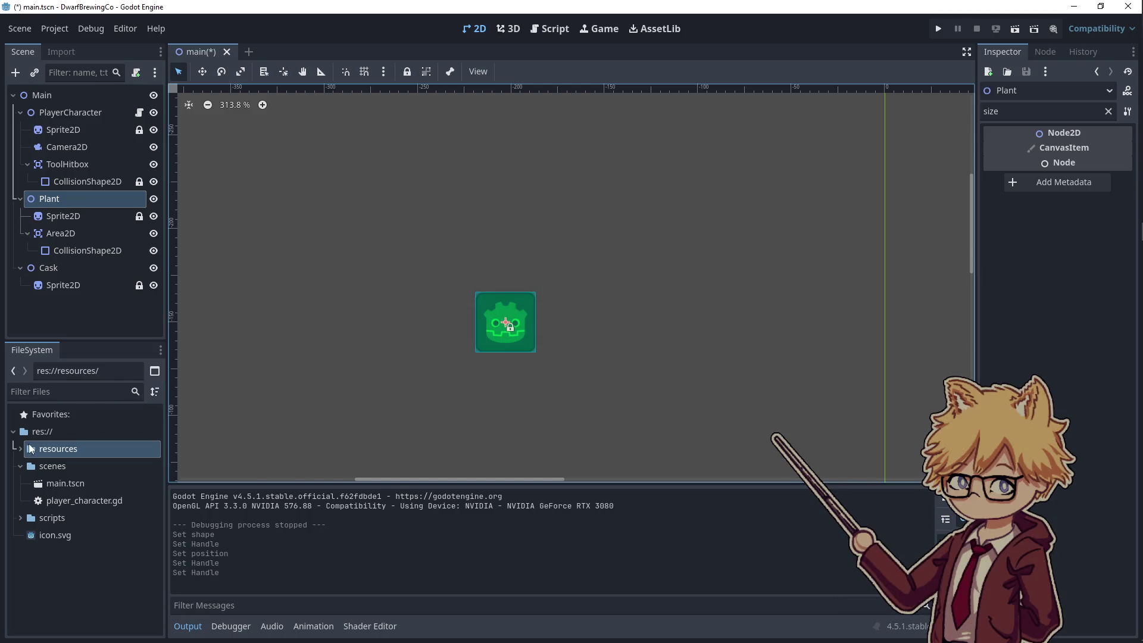
{"action": "right_click", "coordinate": [54, 466]}
Create a new script inheriting Resource in the resources/classes folder
{"action": "mouse_move", "coordinate": [124, 391]}
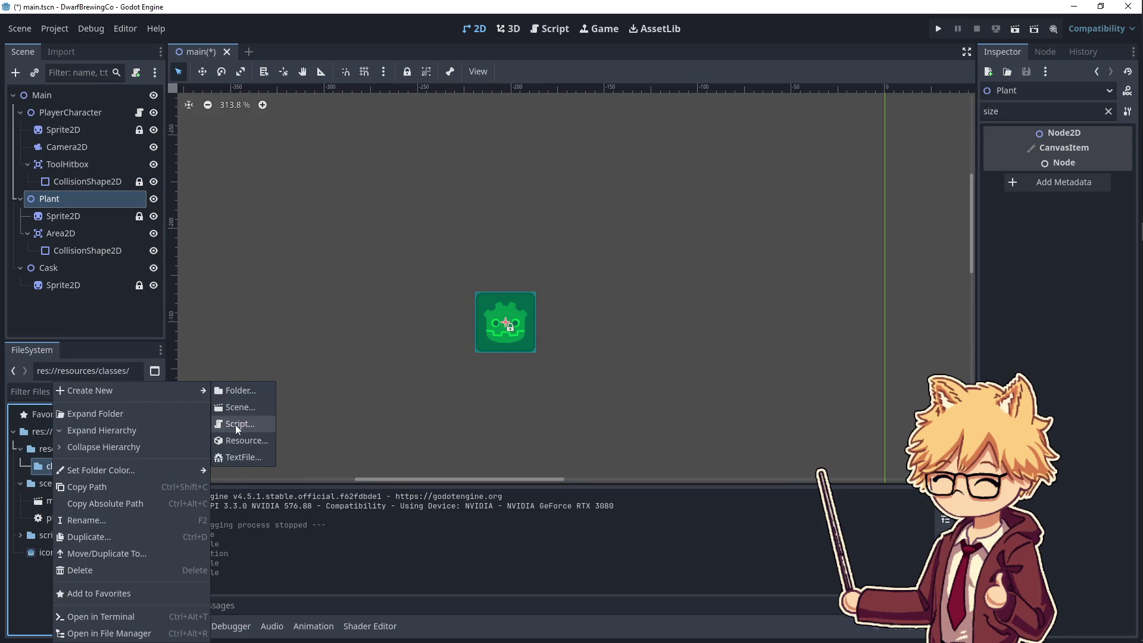
{"action": "left_click", "coordinate": [236, 424]}
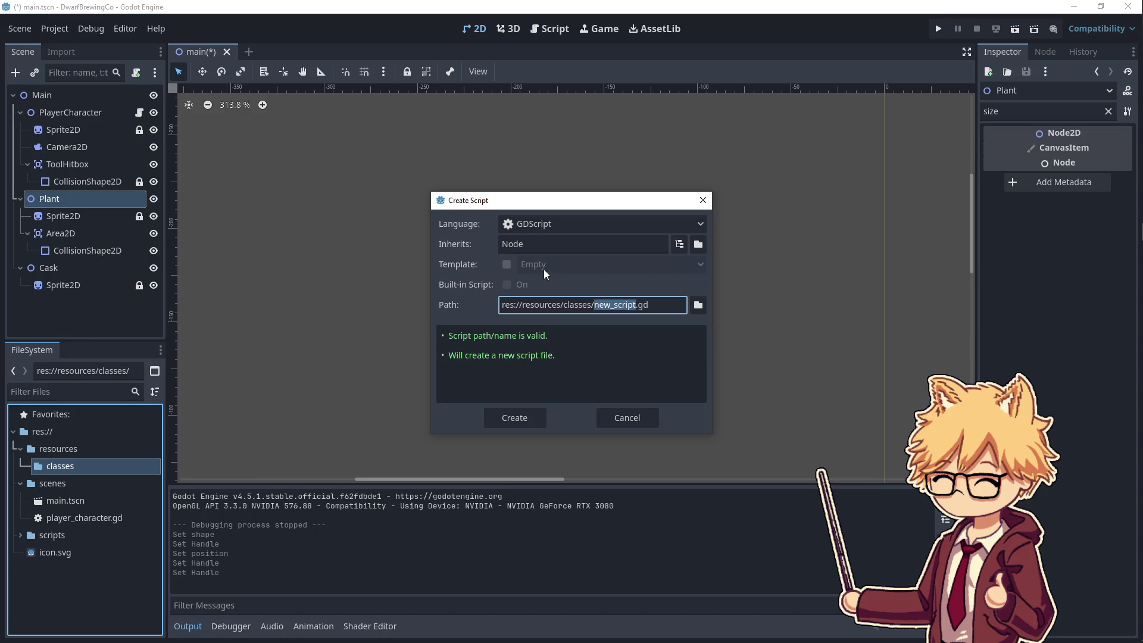
{"action": "double_click", "coordinate": [513, 244]}
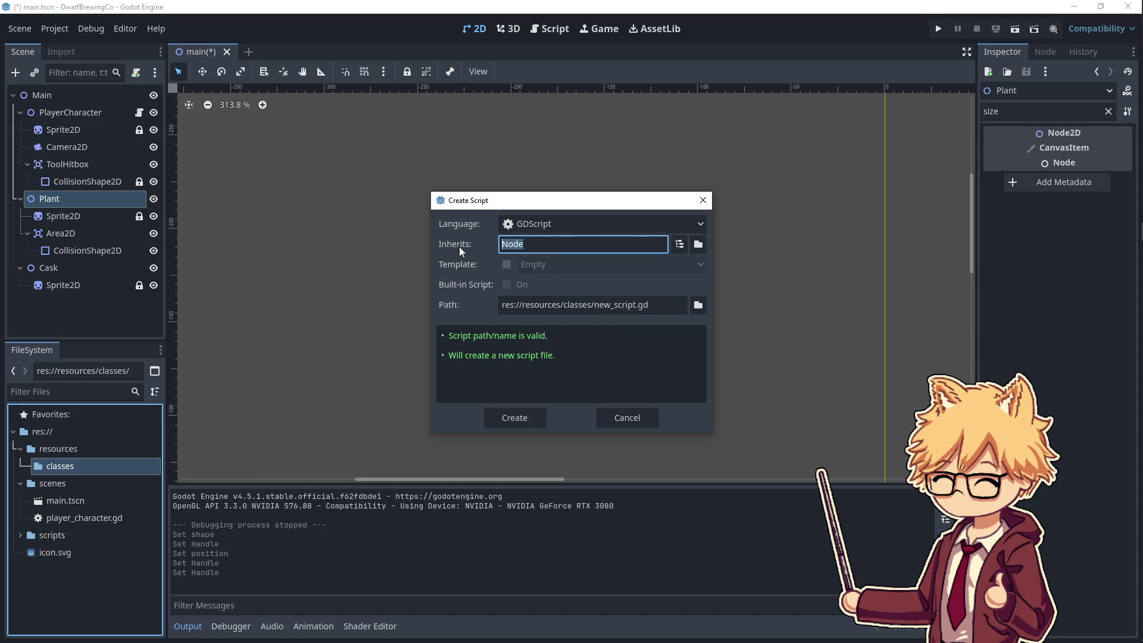
{"action": "type", "text": "r"}
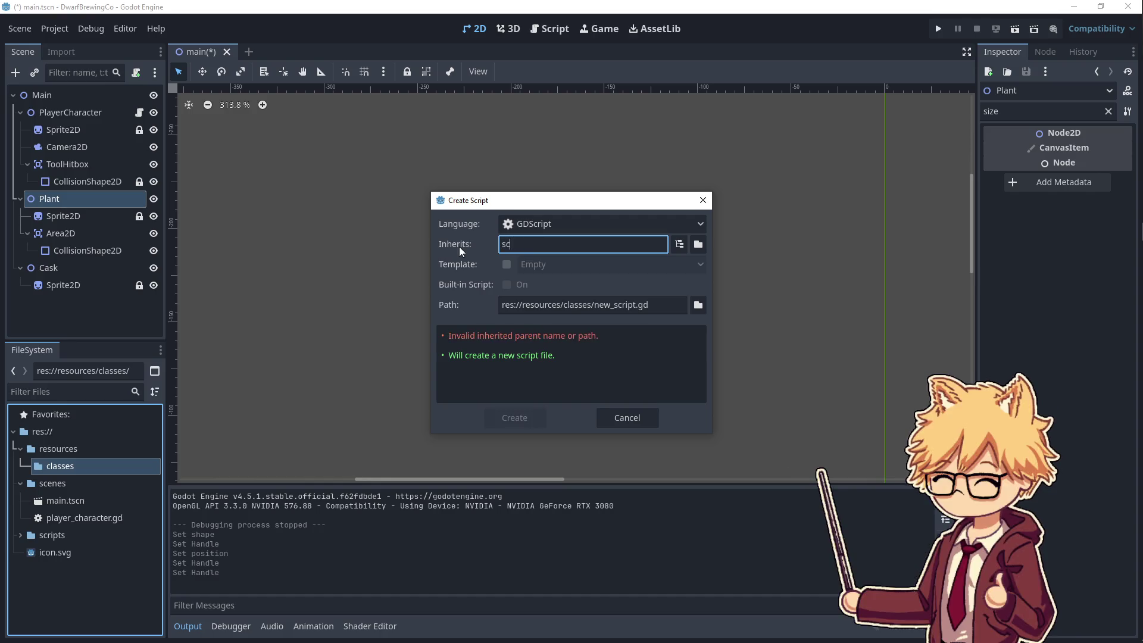
{"action": "type", "text": "esource"}
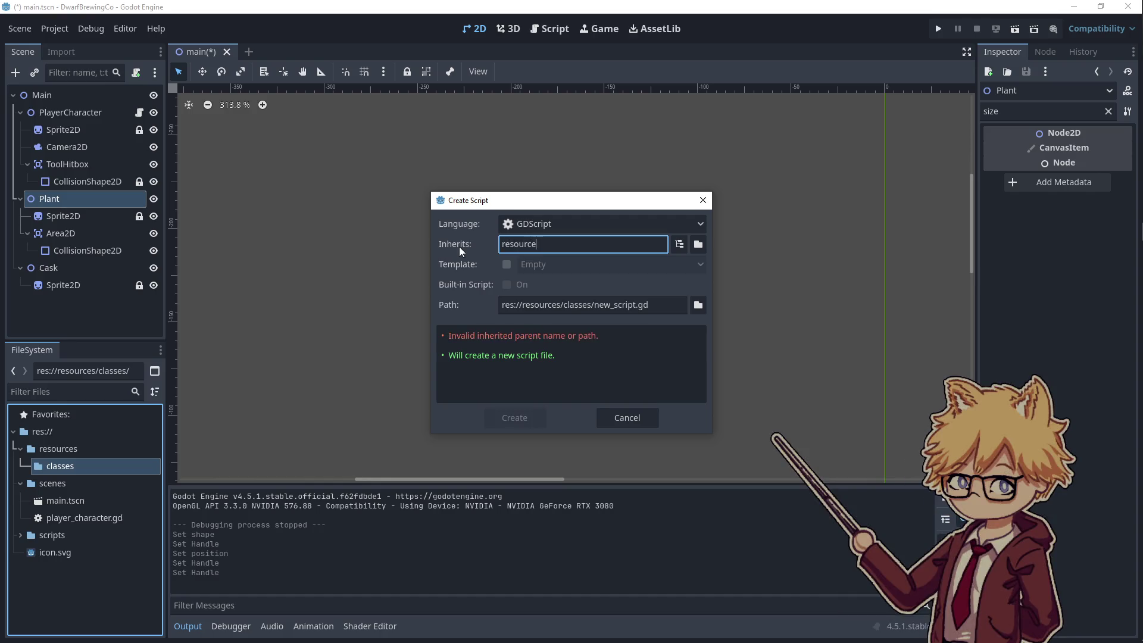
{"action": "double_click", "coordinate": [597, 246]}
{"action": "type", "text": "Resource"}
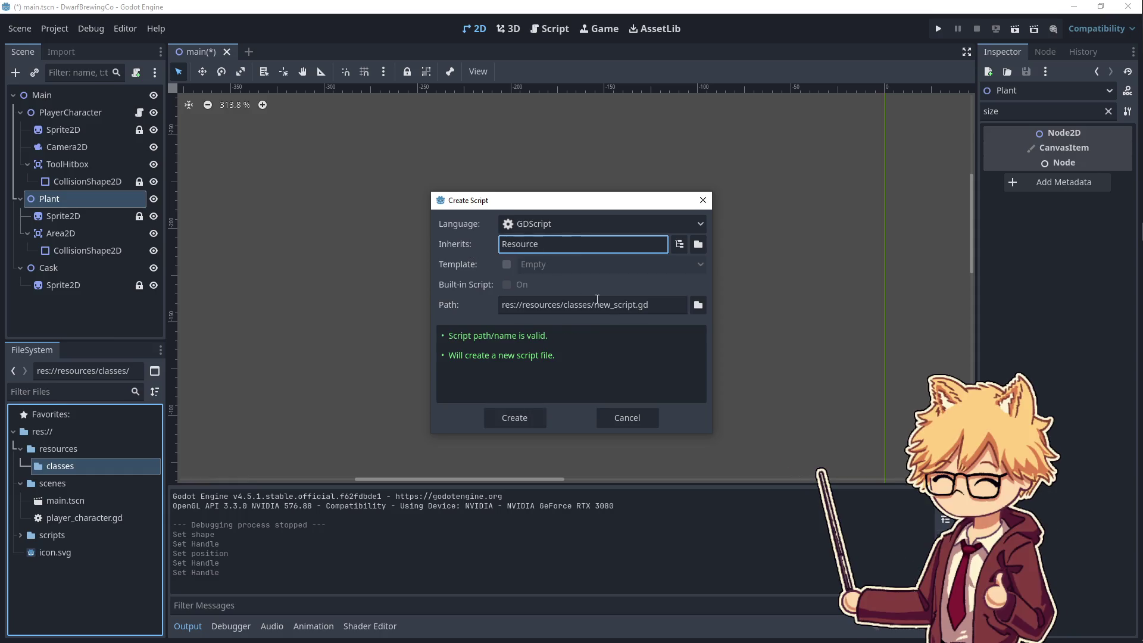
{"action": "double_click", "coordinate": [619, 305]}
{"action": "type", "text": "pla"}
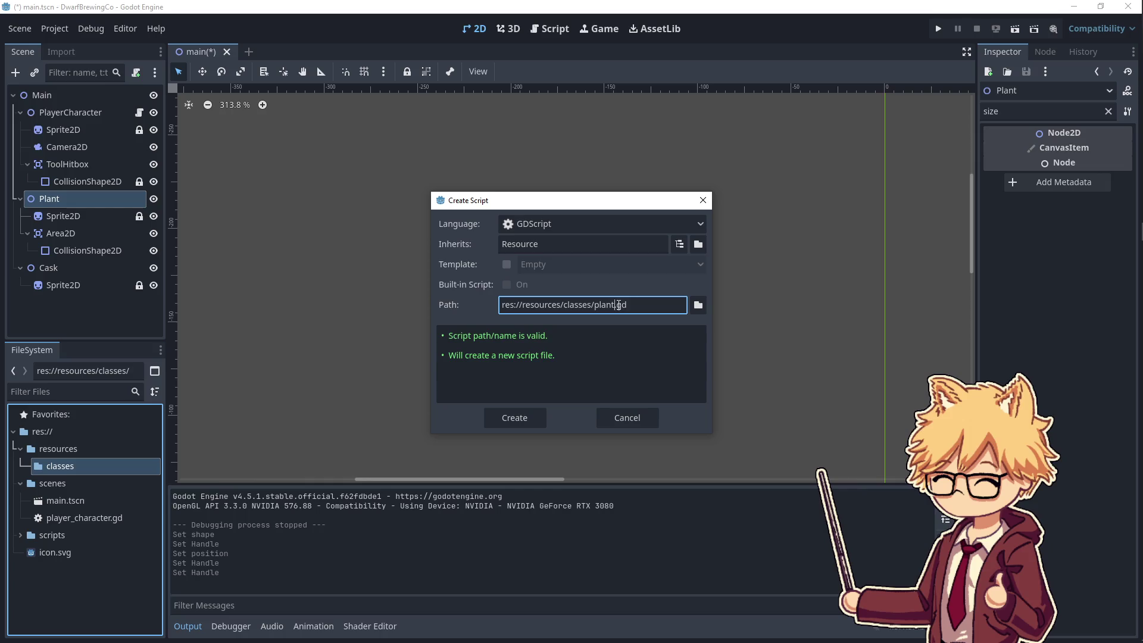
{"action": "key", "text": "Return"}
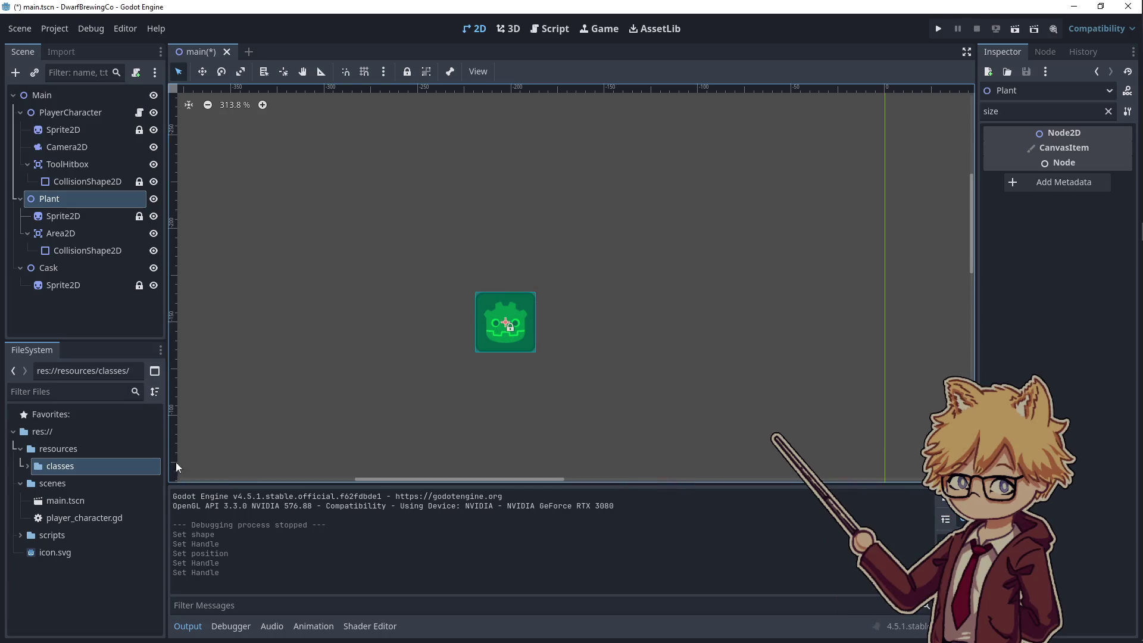
Rename the new script file to plant_resource.gd
{"action": "double_click", "coordinate": [60, 483]}
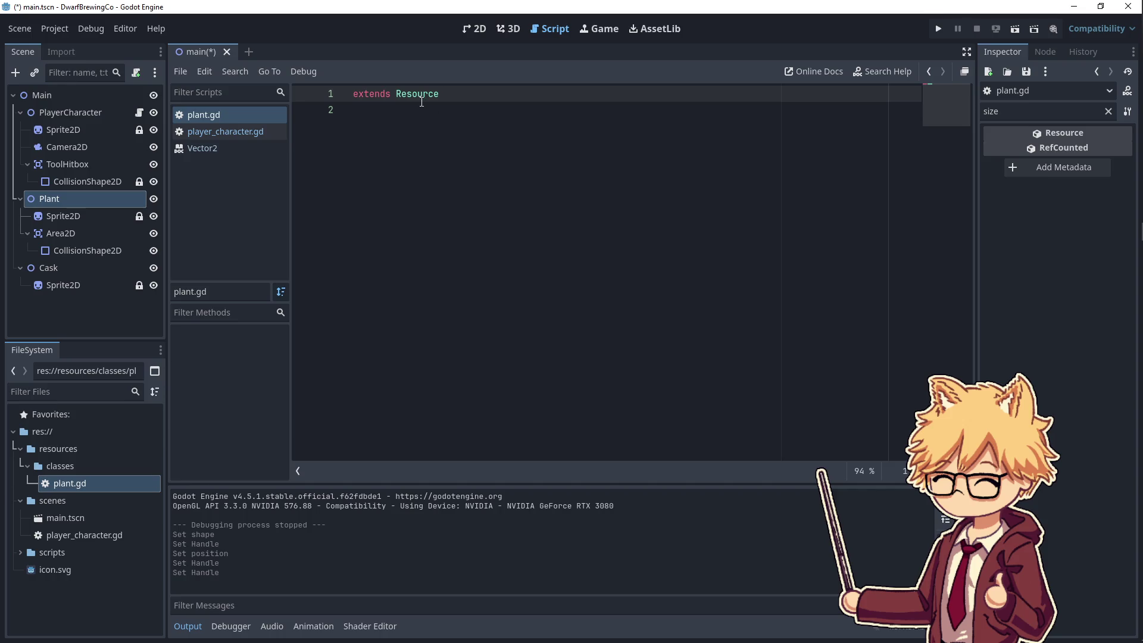
{"action": "right_click", "coordinate": [62, 484]}
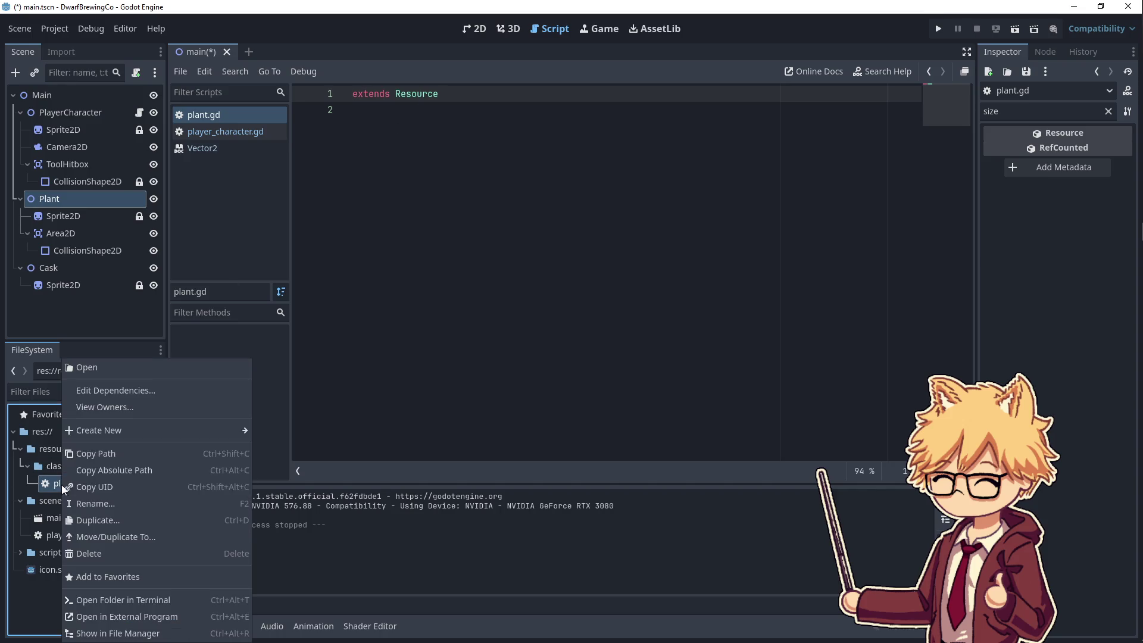
{"action": "left_click", "coordinate": [109, 504]}
{"action": "type", "text": "plant_resource"}
{"action": "key", "text": "Return"}
Add class_name PlantResource before extends Resource on line 1 and save
{"action": "left_click", "coordinate": [352, 95]}
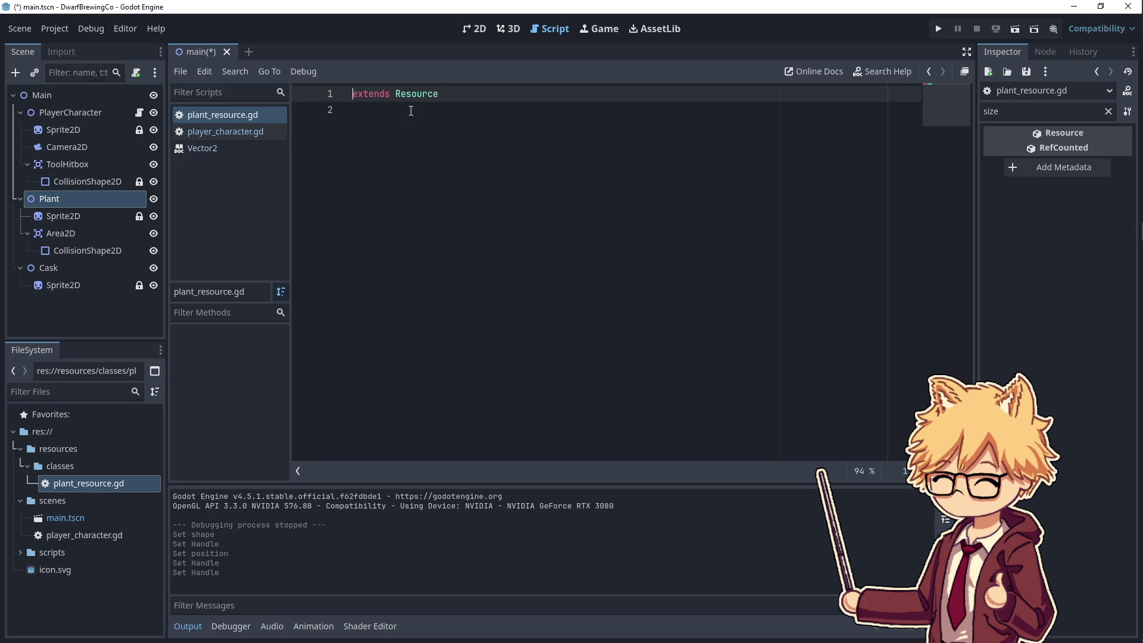
{"action": "type", "text": "class_name Plant"}
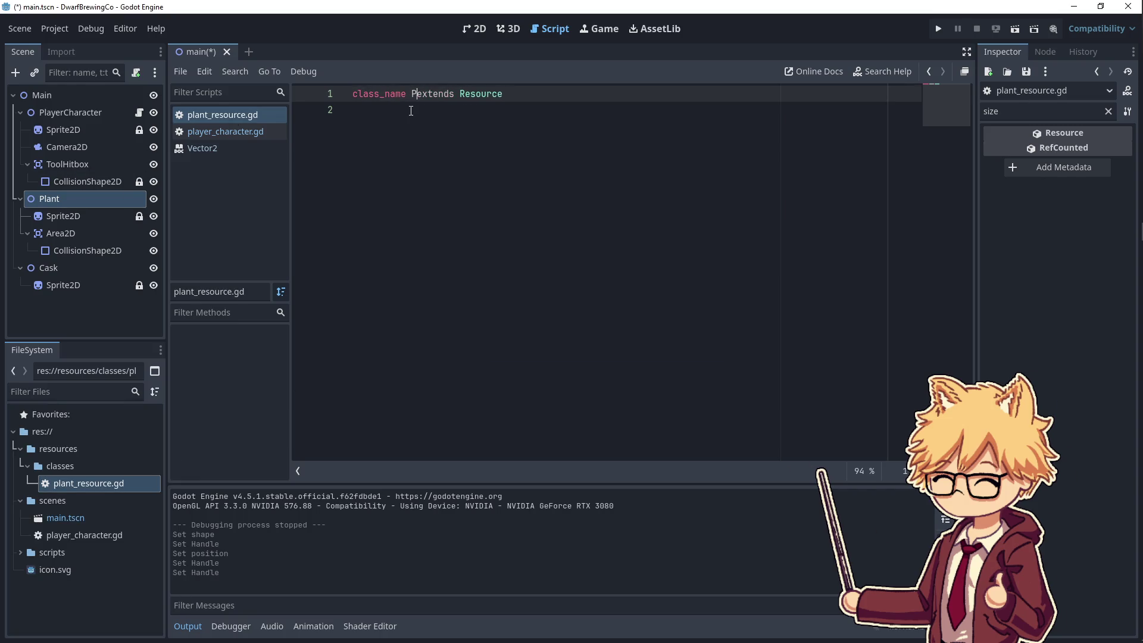
{"action": "type", "text": "Resource"}
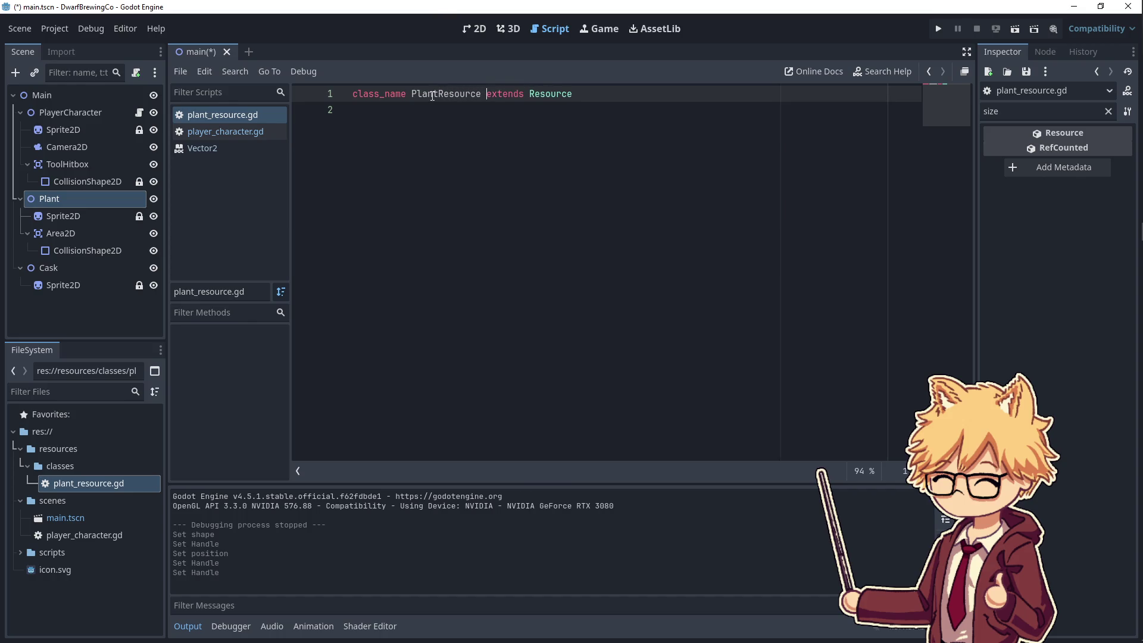
{"action": "left_click", "coordinate": [629, 112]}
{"action": "key", "text": "Return"}
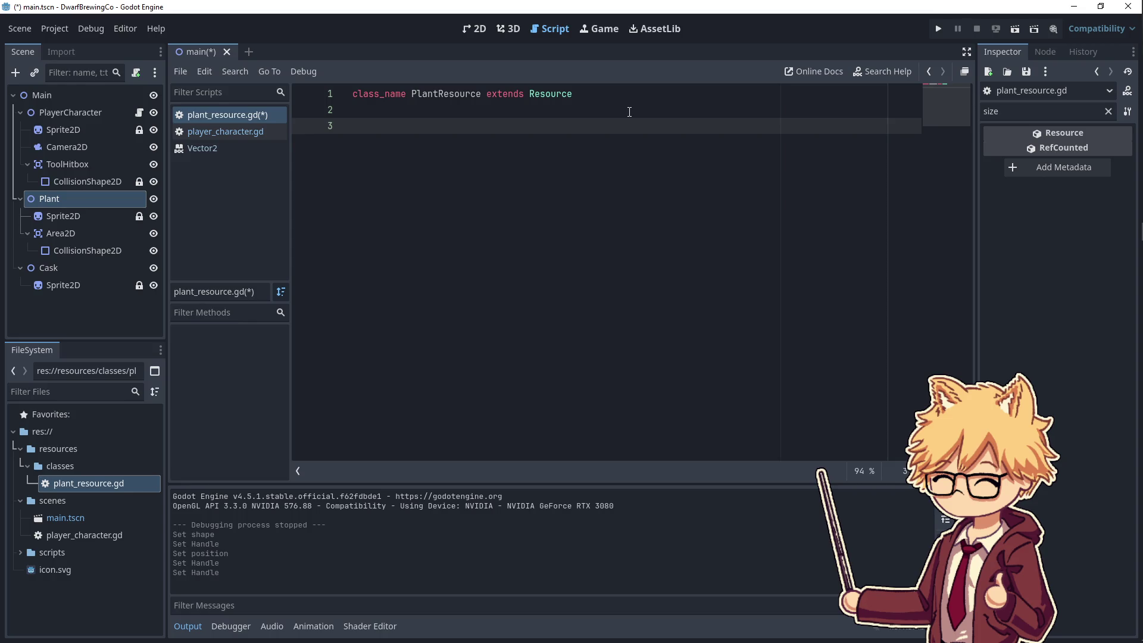
{"action": "key", "text": "BackSpace"}
{"action": "key", "text": "ctrl+s"}
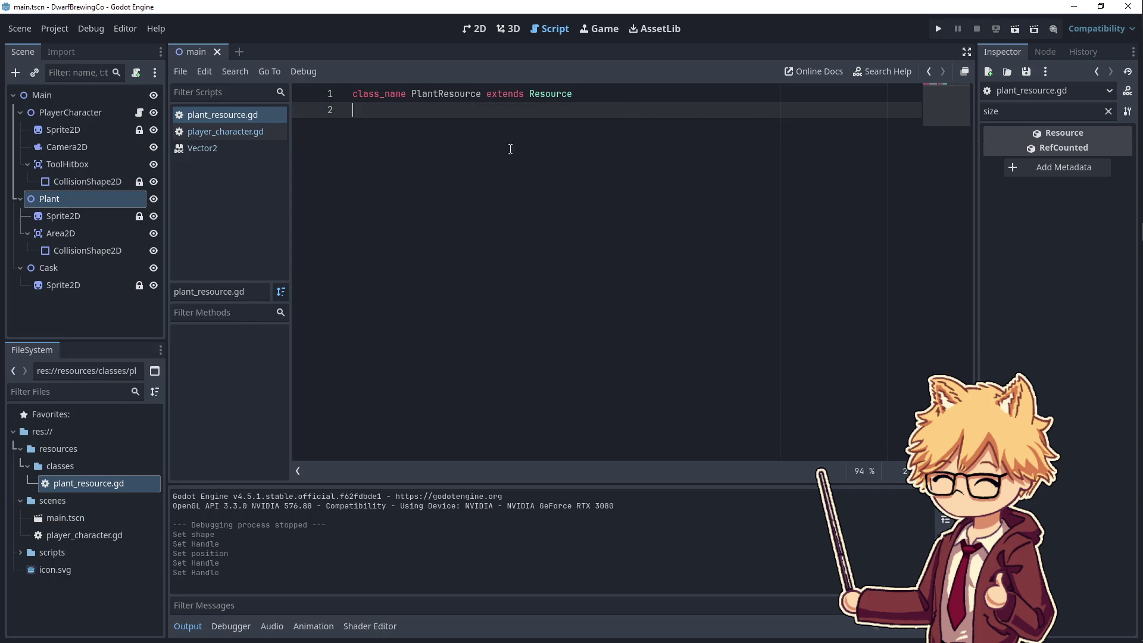
{"action": "right_click", "coordinate": [122, 199]}
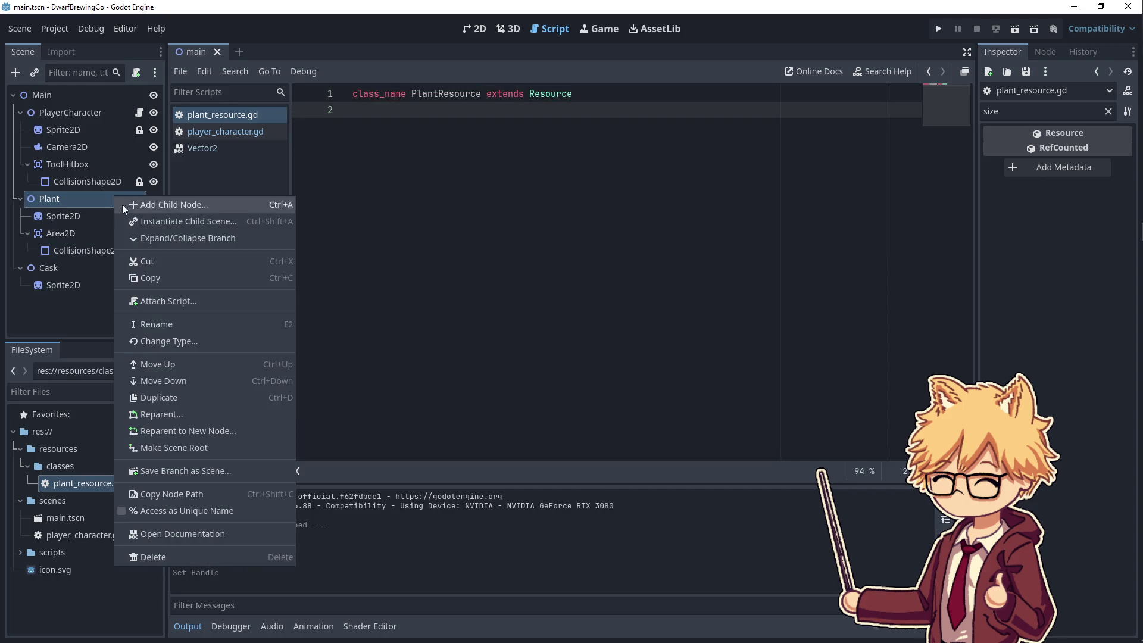
Attach a new script res://scripts/plant_node.gd to the Plant node
{"action": "left_click", "coordinate": [178, 296]}
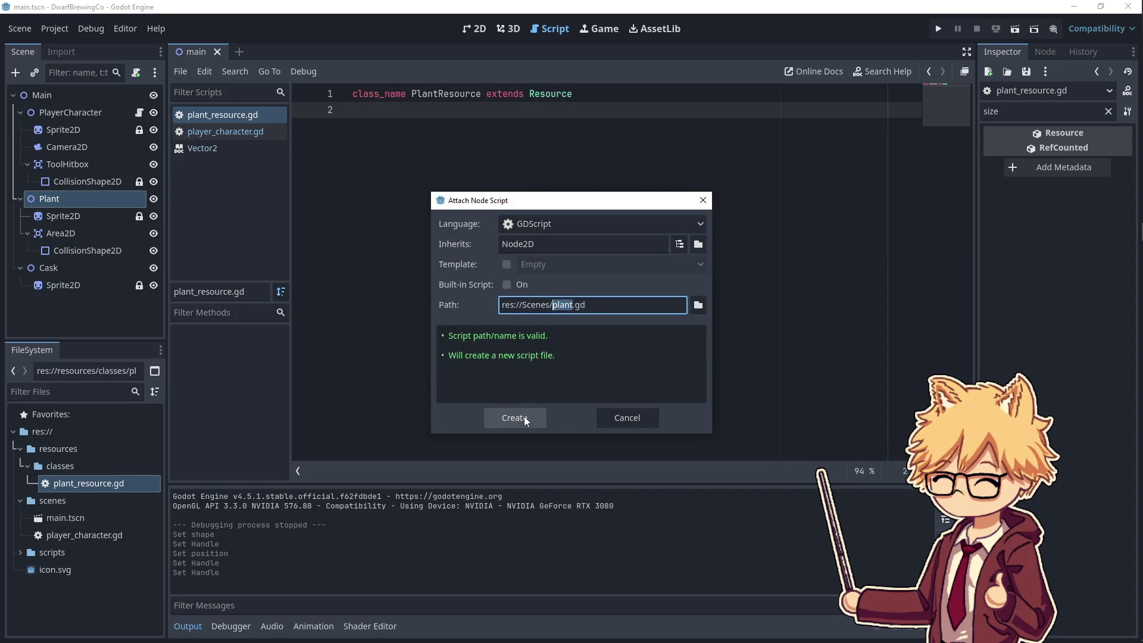
{"action": "left_click", "coordinate": [569, 305]}
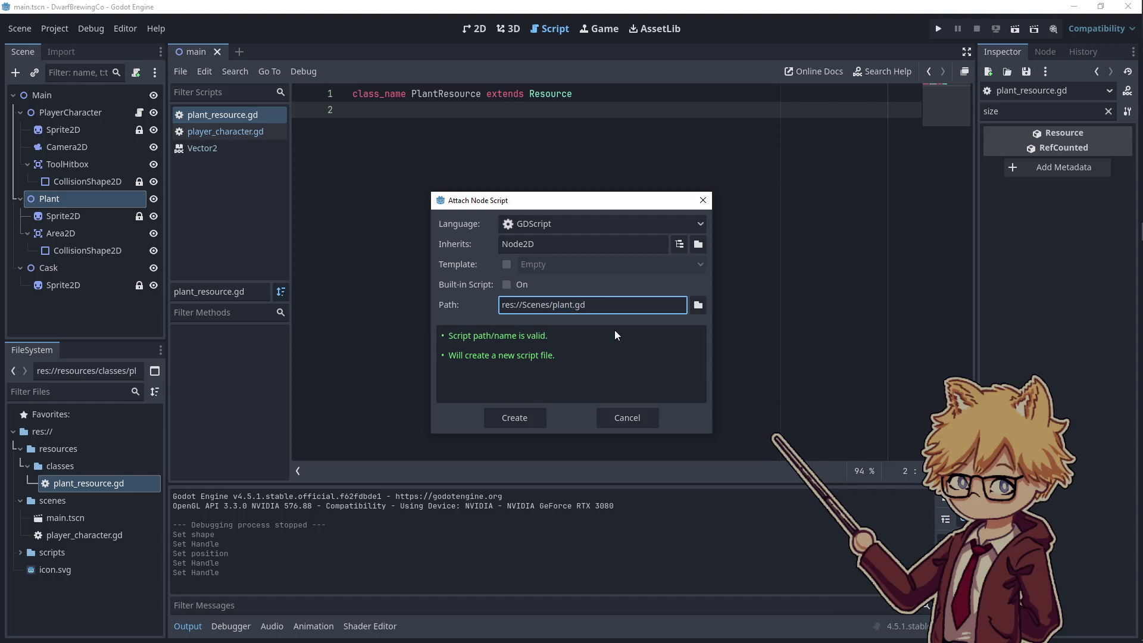
{"action": "left_click", "coordinate": [698, 305]}
{"action": "left_click", "coordinate": [301, 127]}
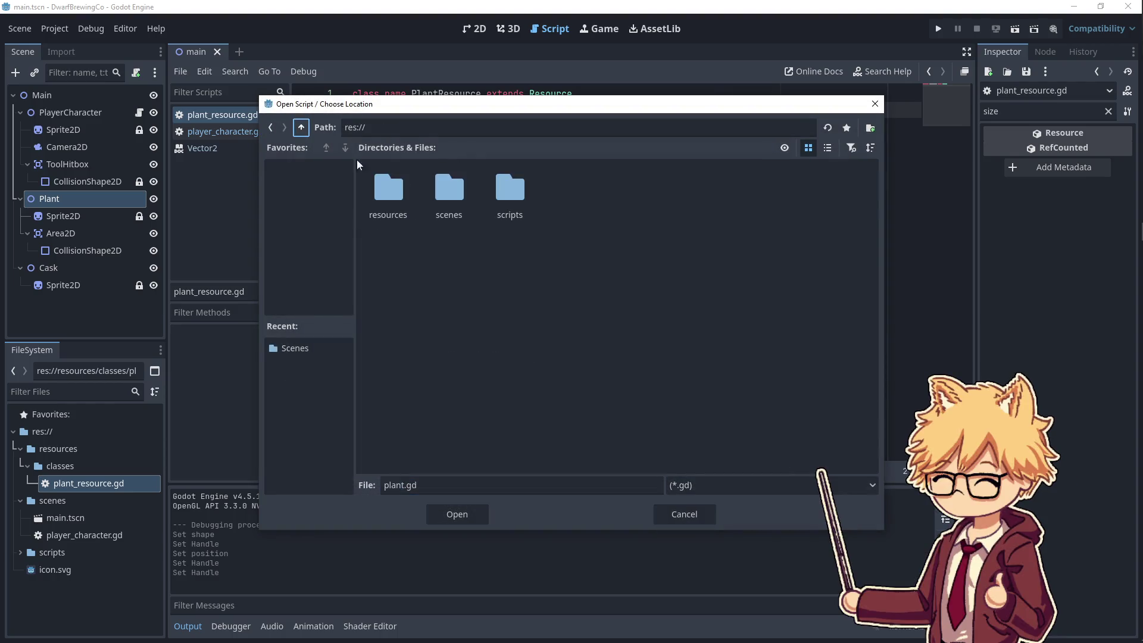
{"action": "double_click", "coordinate": [509, 189]}
{"action": "left_click", "coordinate": [402, 485]}
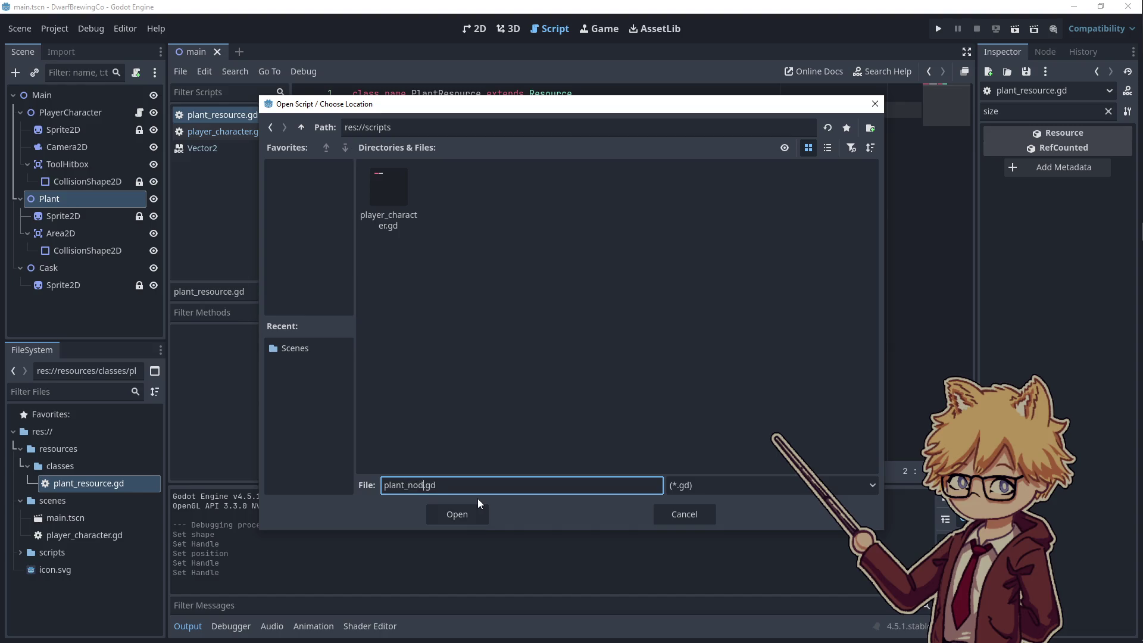
{"action": "type", "text": "e"}
{"action": "key", "text": "Return"}
{"action": "left_click", "coordinate": [539, 422]}
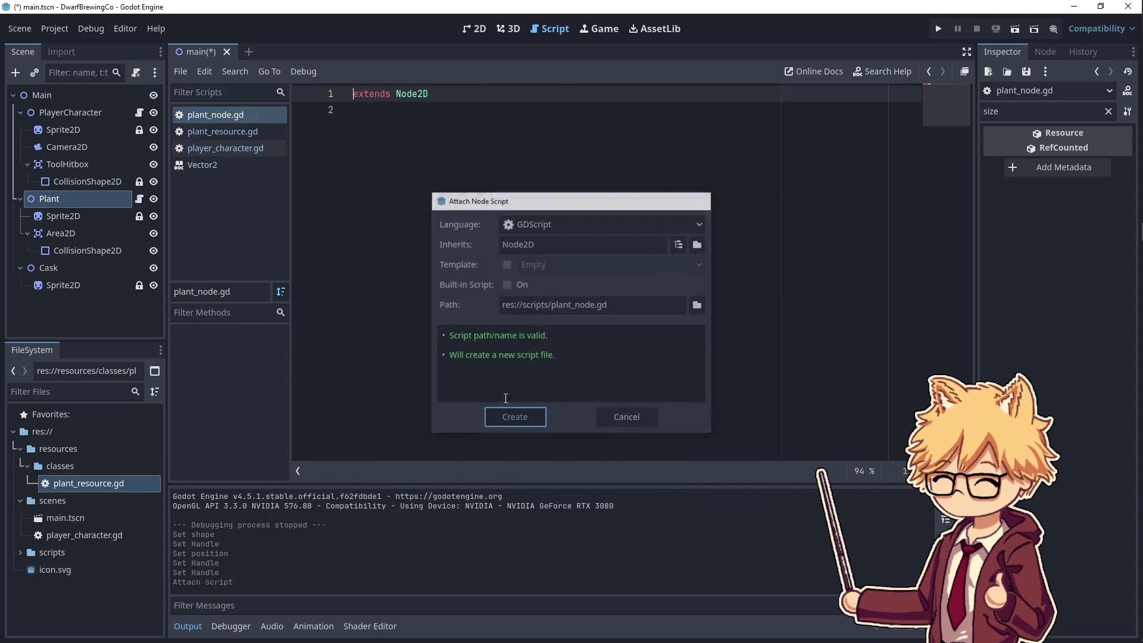
Rename the Plant node to PlantNode
{"action": "double_click", "coordinate": [76, 199]}
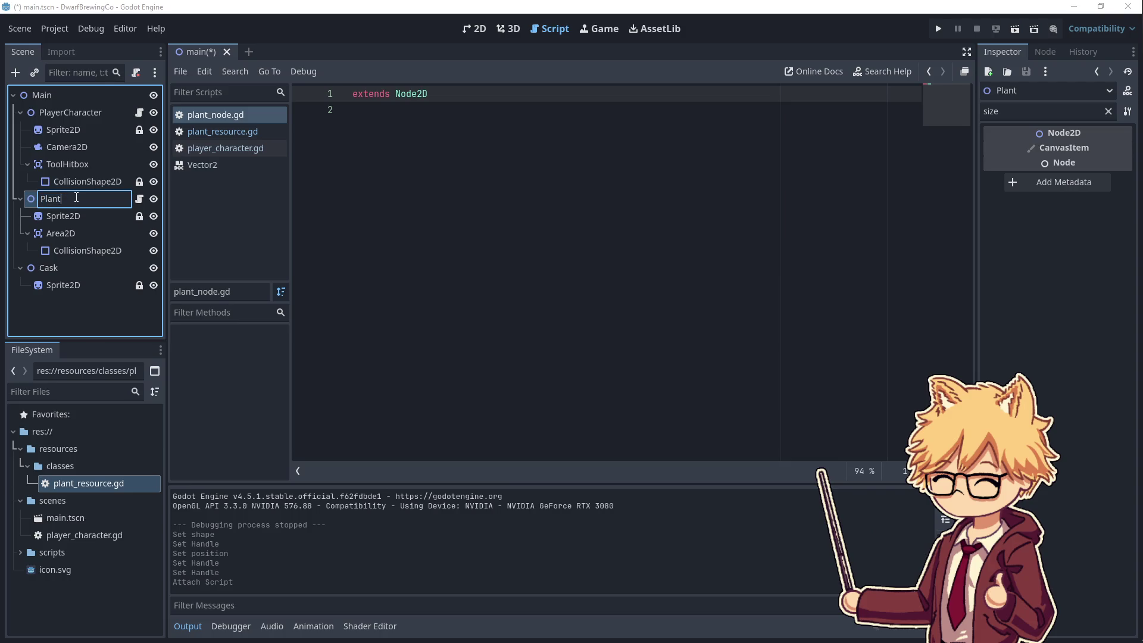
{"action": "type", "text": "e"}
{"action": "key", "text": "Return"}
{"action": "left_click", "coordinate": [353, 93]}
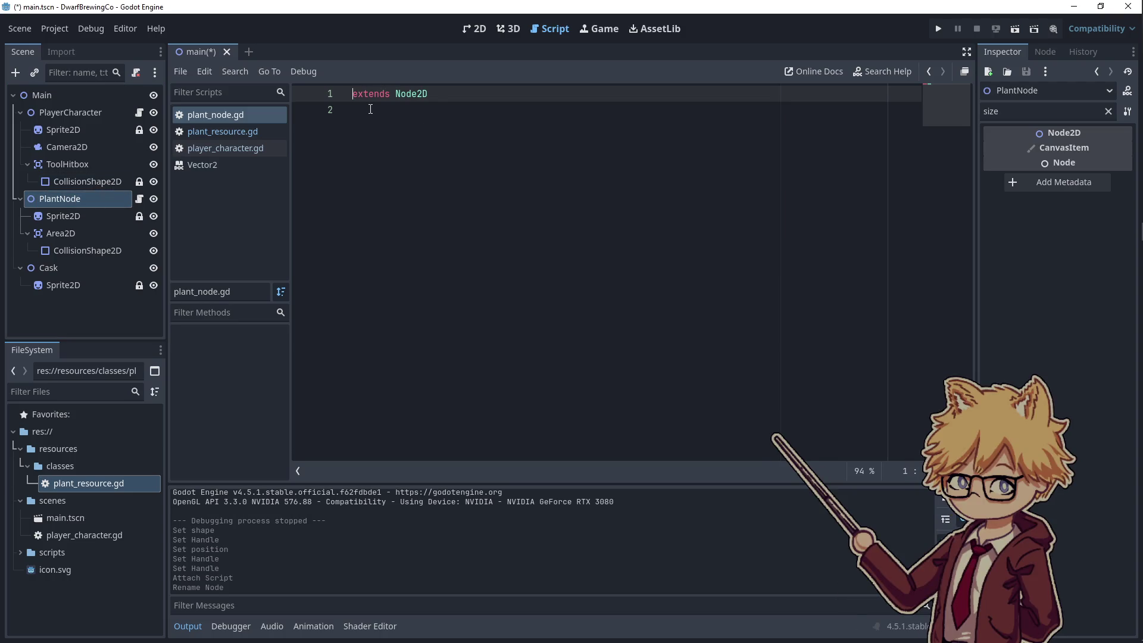
Put class_name PlantNode before extends Node2D in plant_node.gd and save the scene
{"action": "type", "text": "class_name Plant"}
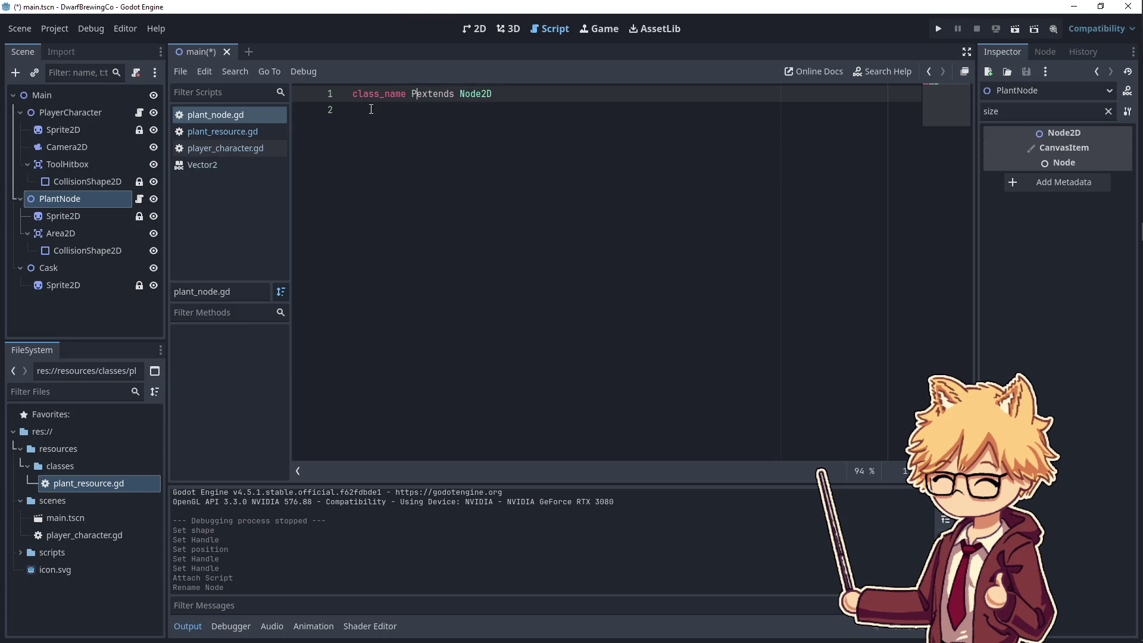
{"action": "type", "text": "Node"}
{"action": "key", "text": "ctrl+s"}
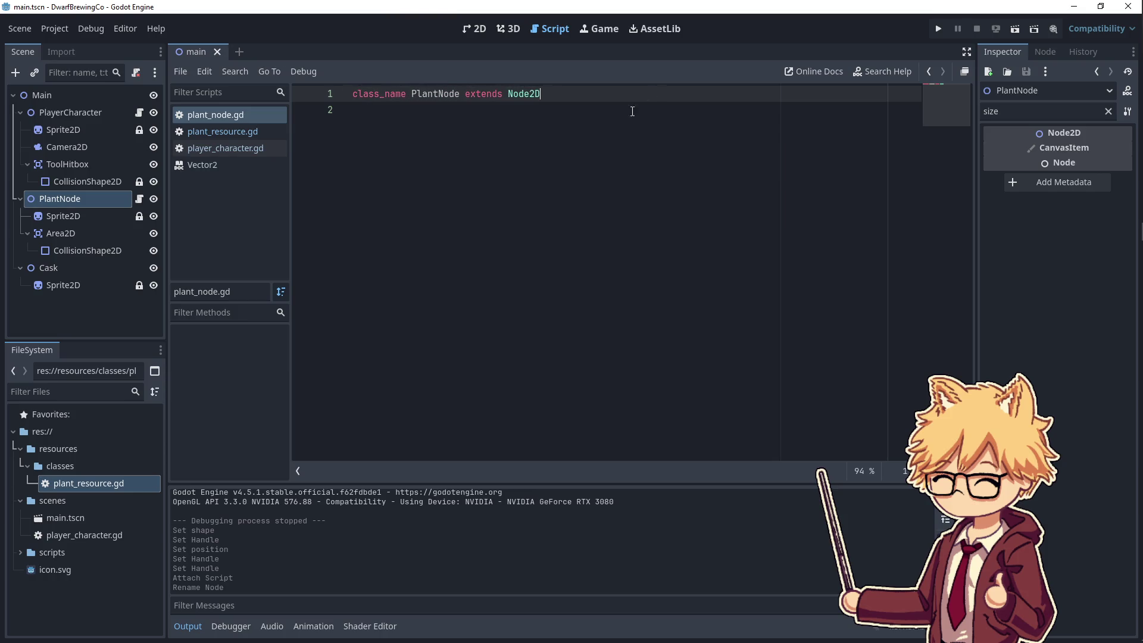
{"action": "left_click", "coordinate": [623, 112]}
{"action": "key", "text": "Return"}
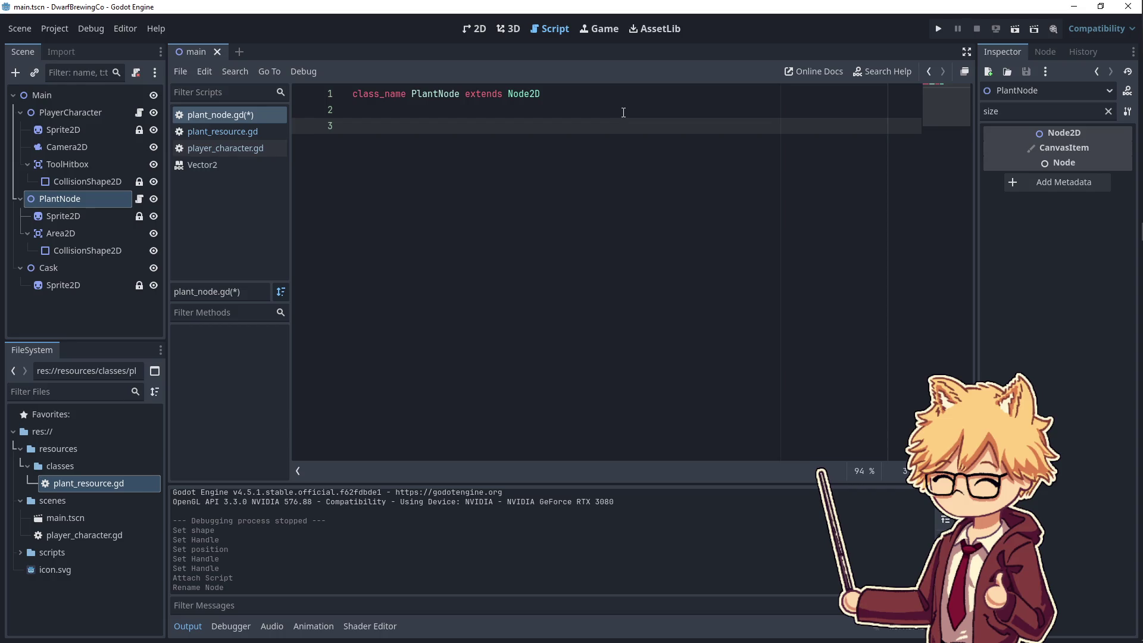
{"action": "key", "text": "ctrl+s"}
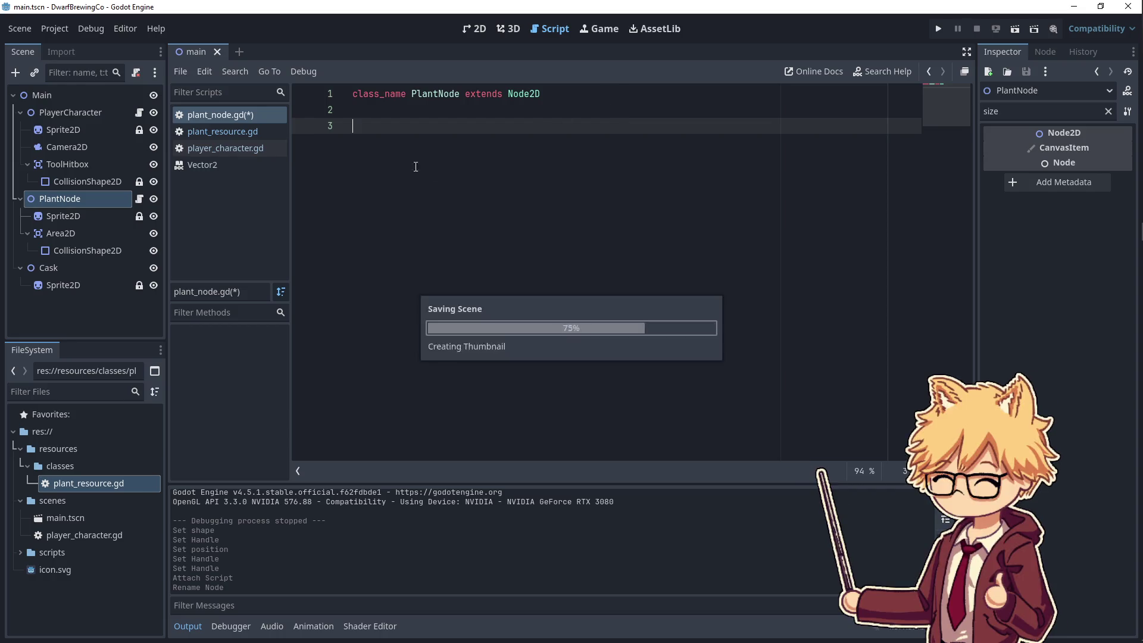
{"action": "left_click", "coordinate": [139, 113]}
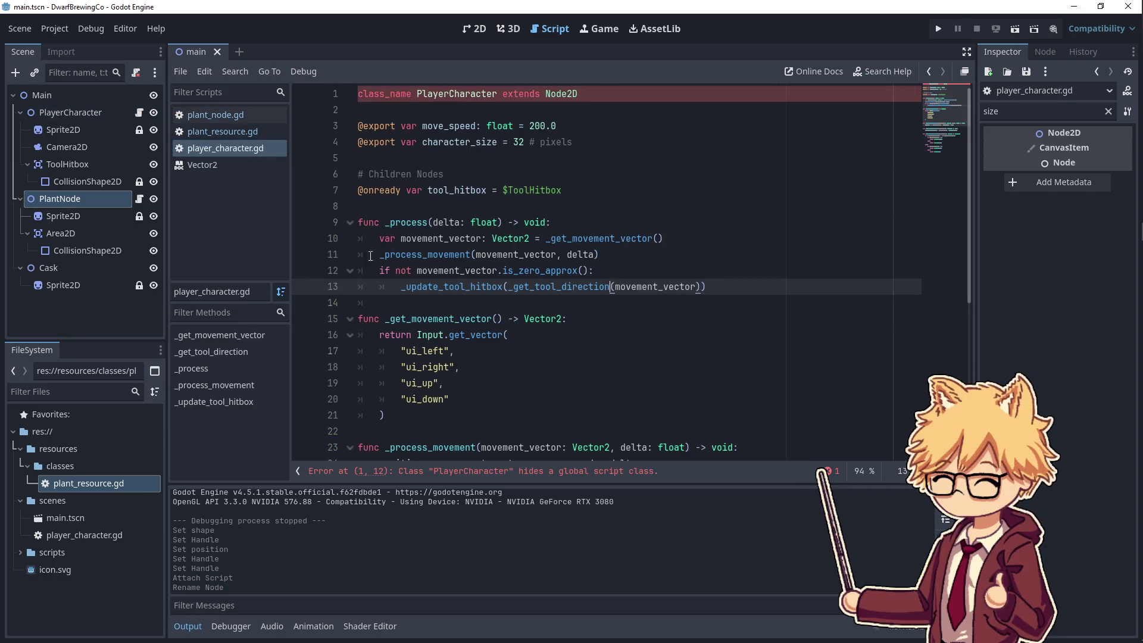
Collapse the functions in player_character.gd, from _process to _get_tool_direction
{"action": "left_click", "coordinate": [347, 223]}
{"action": "left_click", "coordinate": [350, 255]}
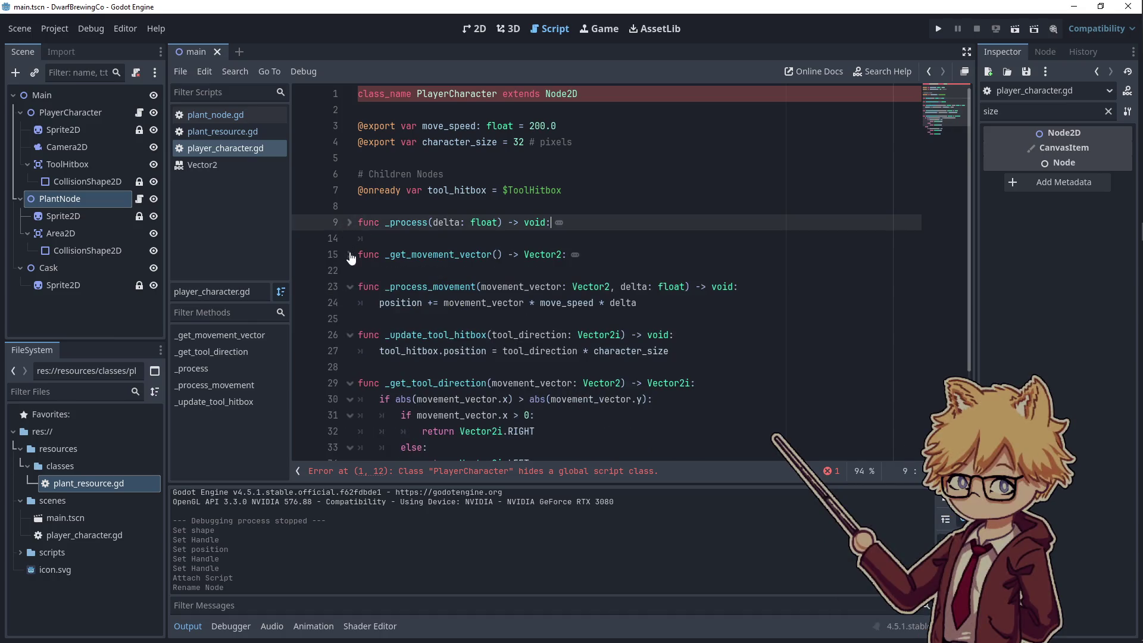
{"action": "left_click", "coordinate": [350, 287]}
{"action": "left_click", "coordinate": [350, 319]}
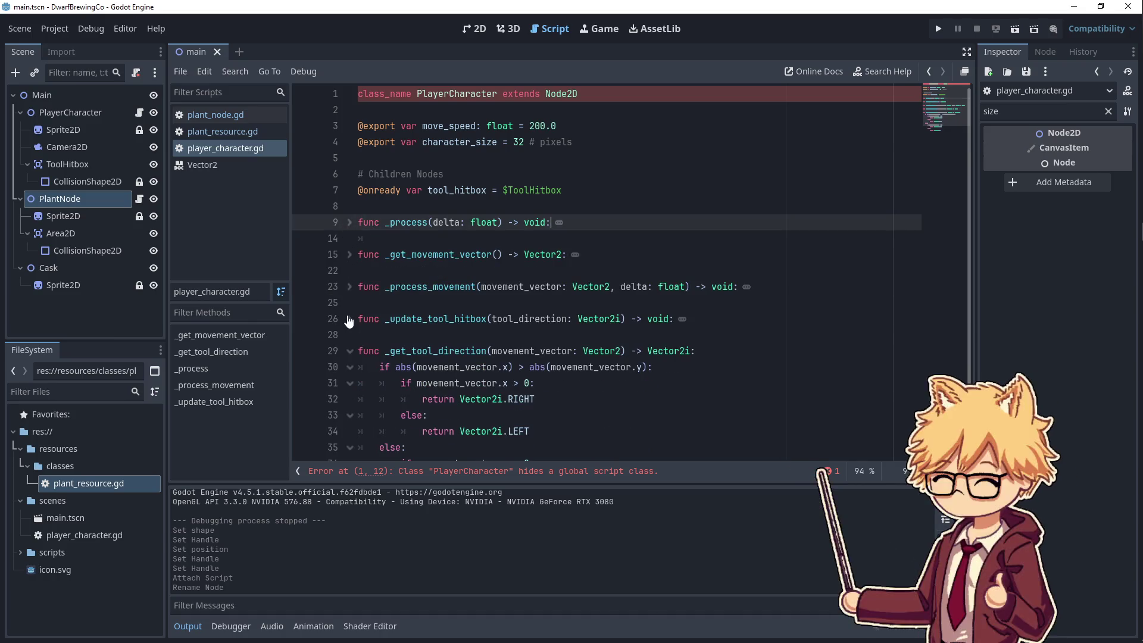
{"action": "left_click", "coordinate": [350, 352]}
{"action": "left_click", "coordinate": [513, 96]}
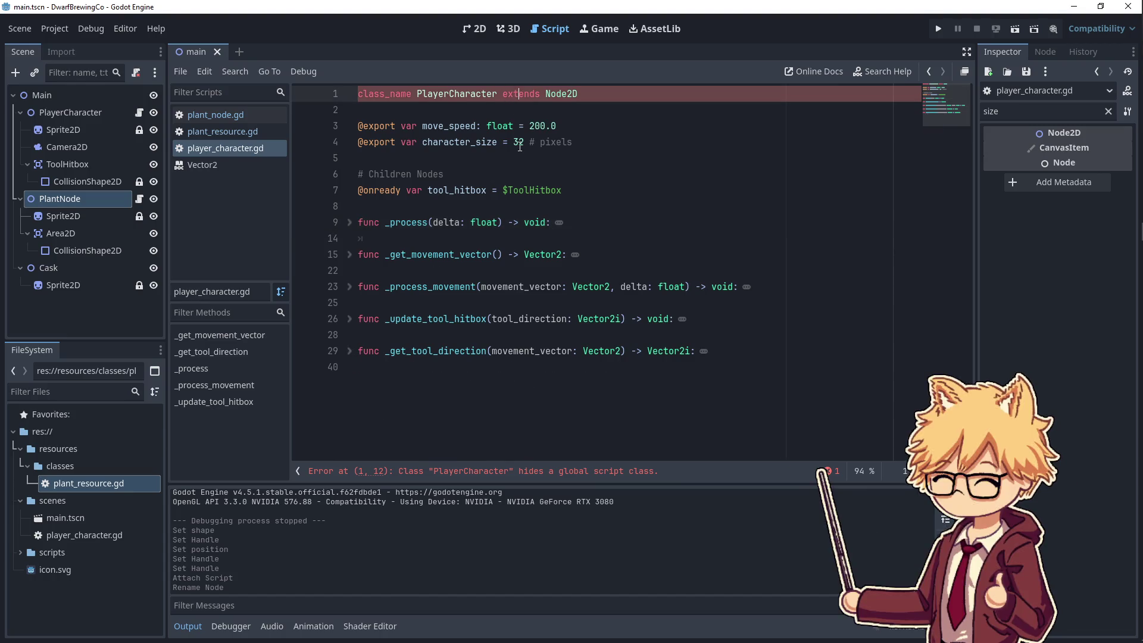
Open the player_character.gd entries and plant_resource.gd in the script editor
{"action": "double_click", "coordinate": [87, 534]}
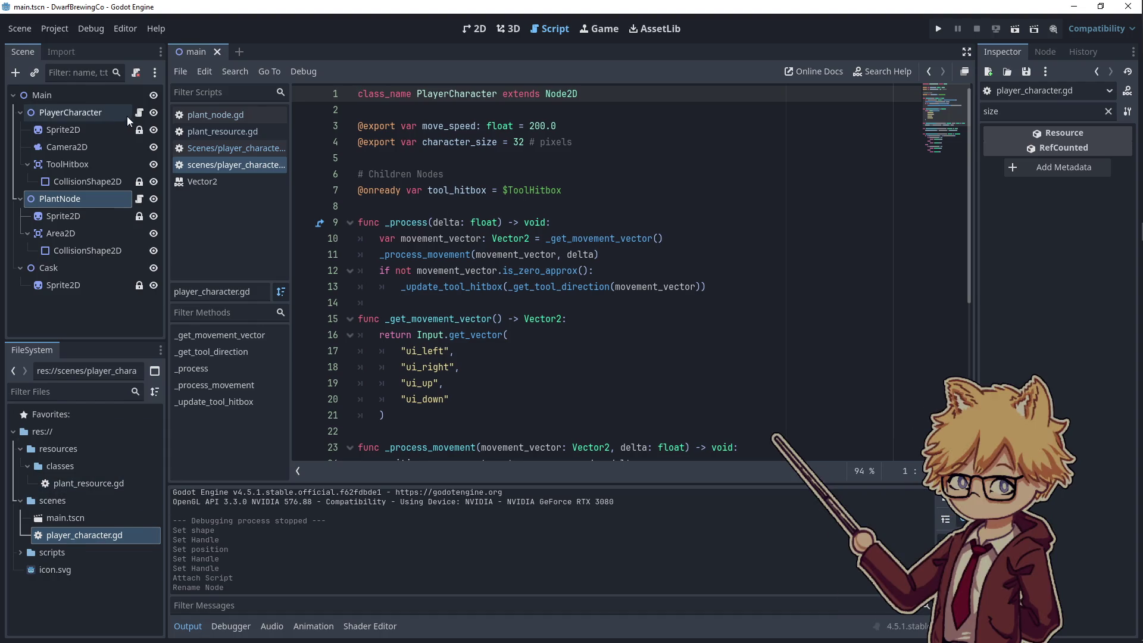
{"action": "left_click", "coordinate": [237, 148]}
{"action": "left_click", "coordinate": [477, 174]}
{"action": "mouse_move", "coordinate": [553, 99]}
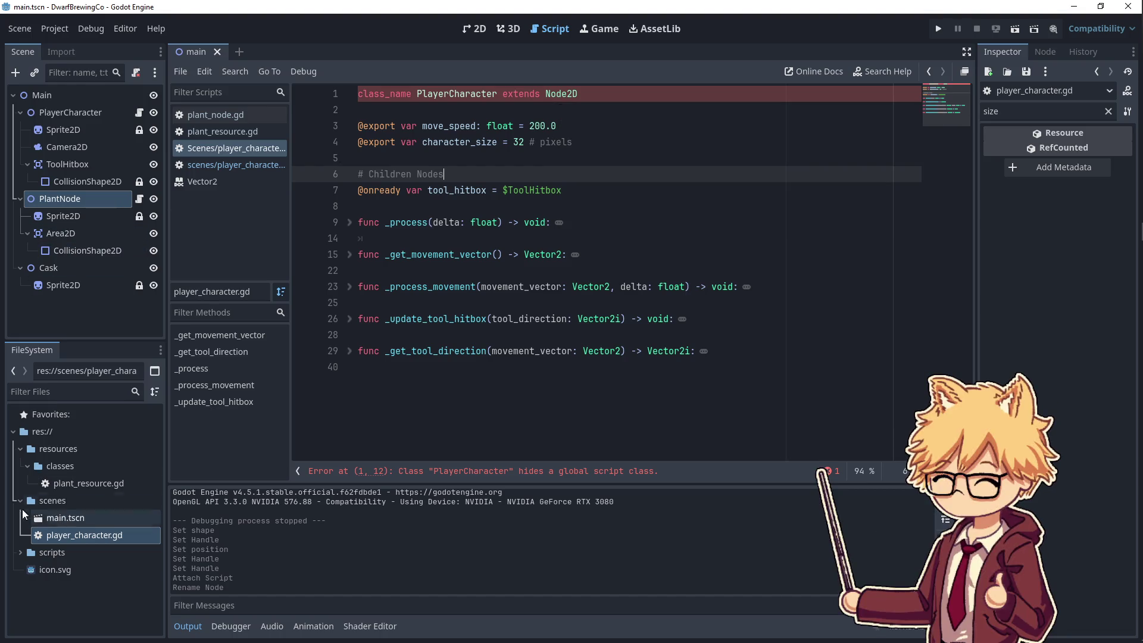
{"action": "double_click", "coordinate": [53, 482]}
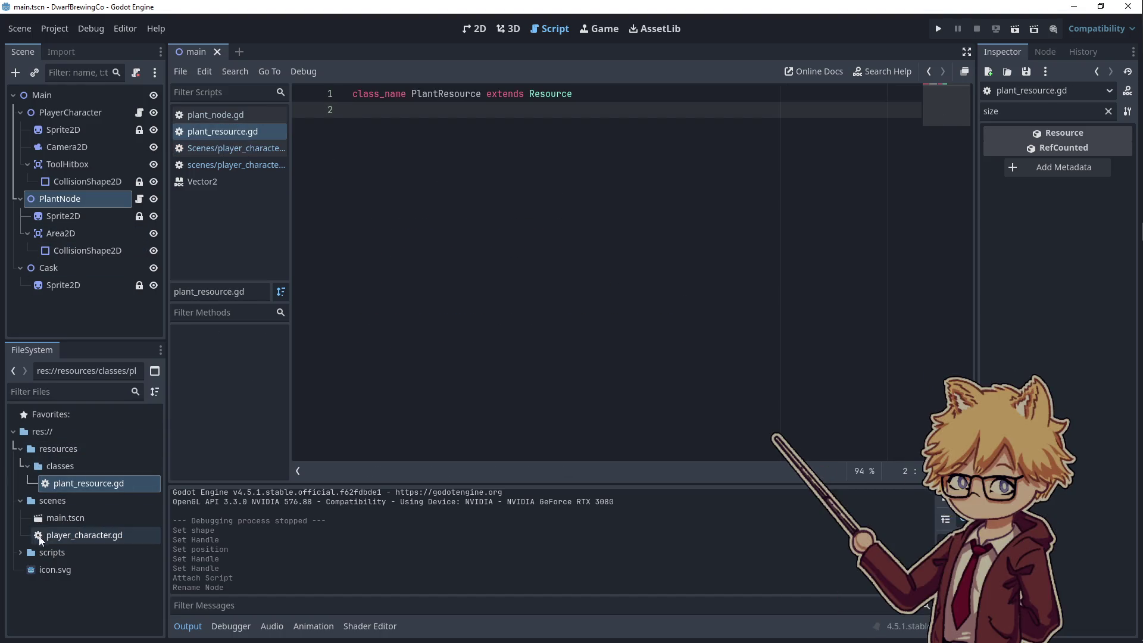
Move player_character.gd into scripts keeping both, then delete the empty copy
{"action": "left_click_drag", "start_coordinate": [55, 537], "coordinate": [57, 553]}
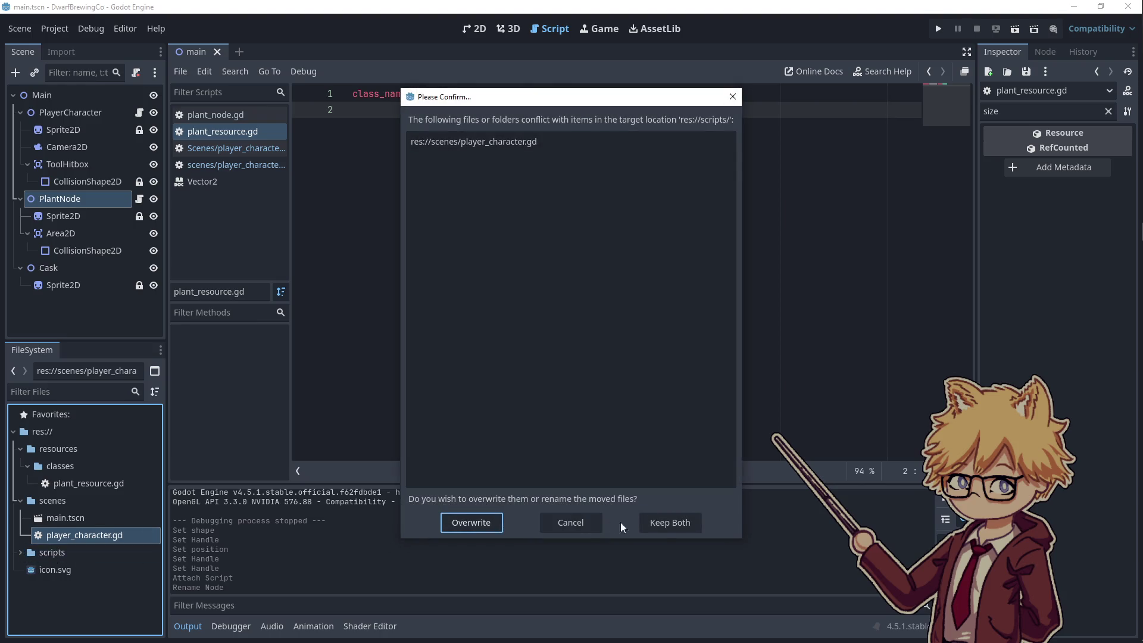
{"action": "left_click", "coordinate": [669, 521]}
{"action": "left_click", "coordinate": [21, 536]}
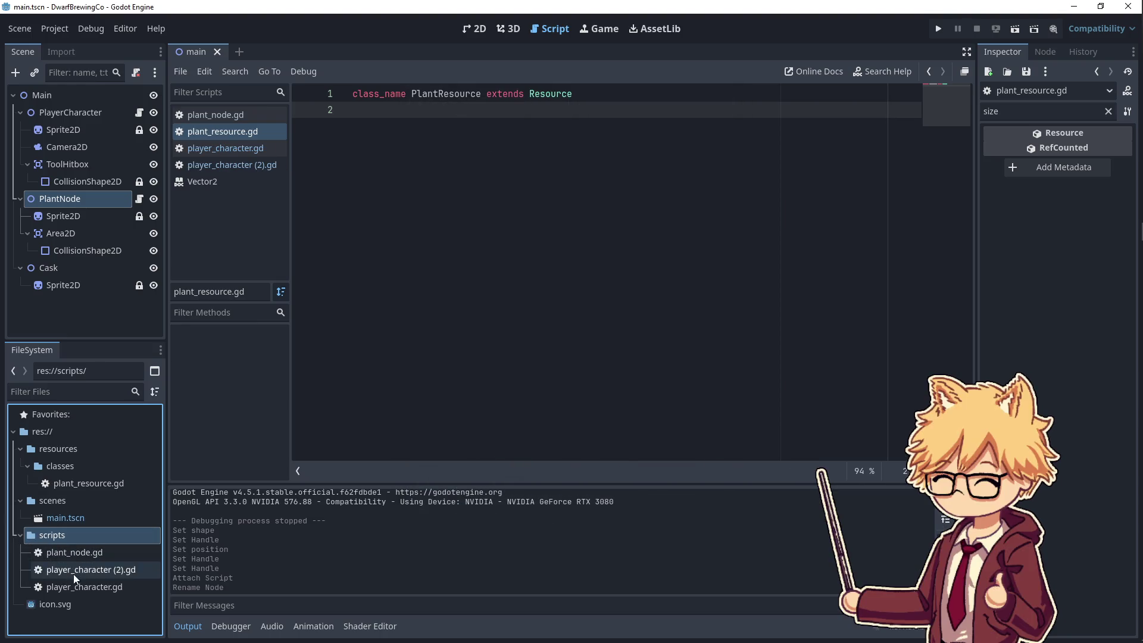
{"action": "double_click", "coordinate": [76, 570]}
{"action": "double_click", "coordinate": [74, 586]}
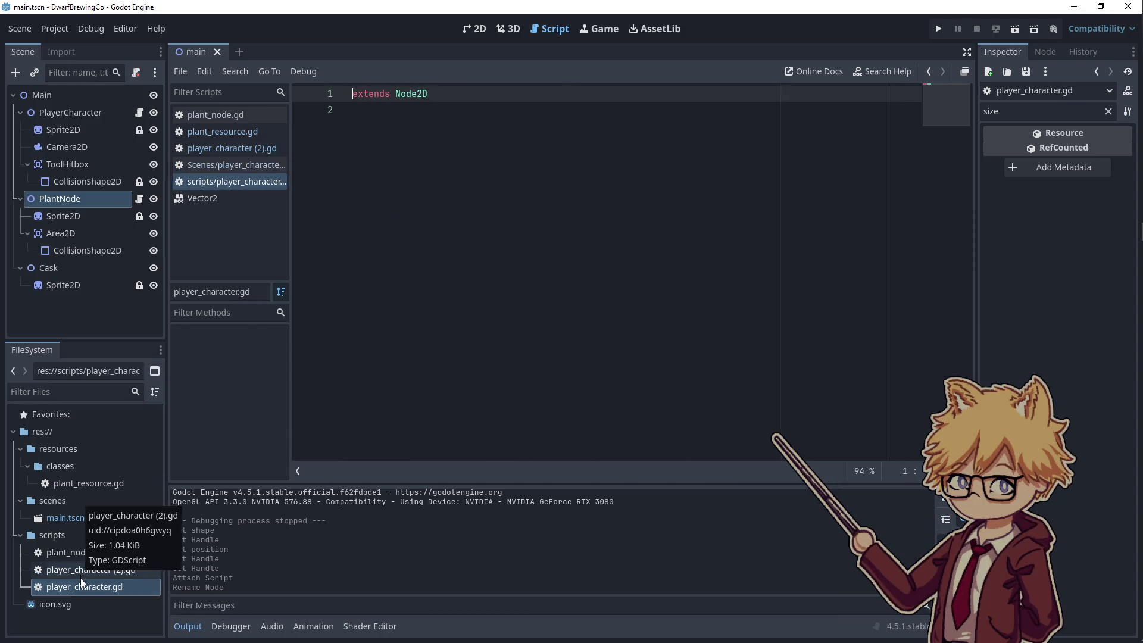
{"action": "right_click", "coordinate": [82, 580]}
{"action": "left_click", "coordinate": [112, 555]}
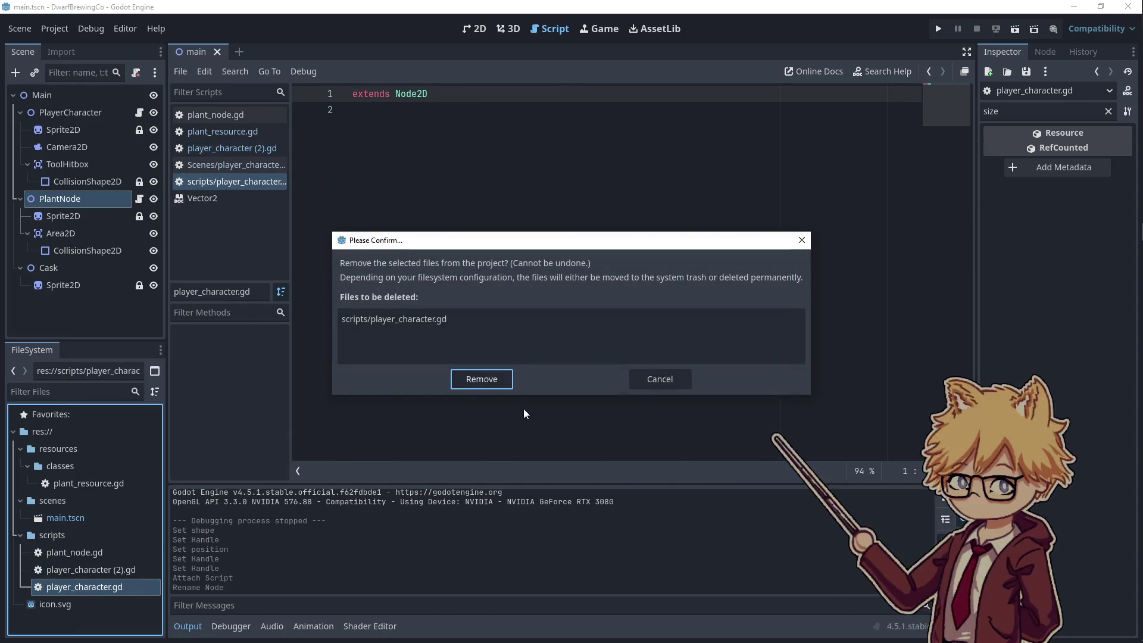
{"action": "left_click", "coordinate": [484, 380]}
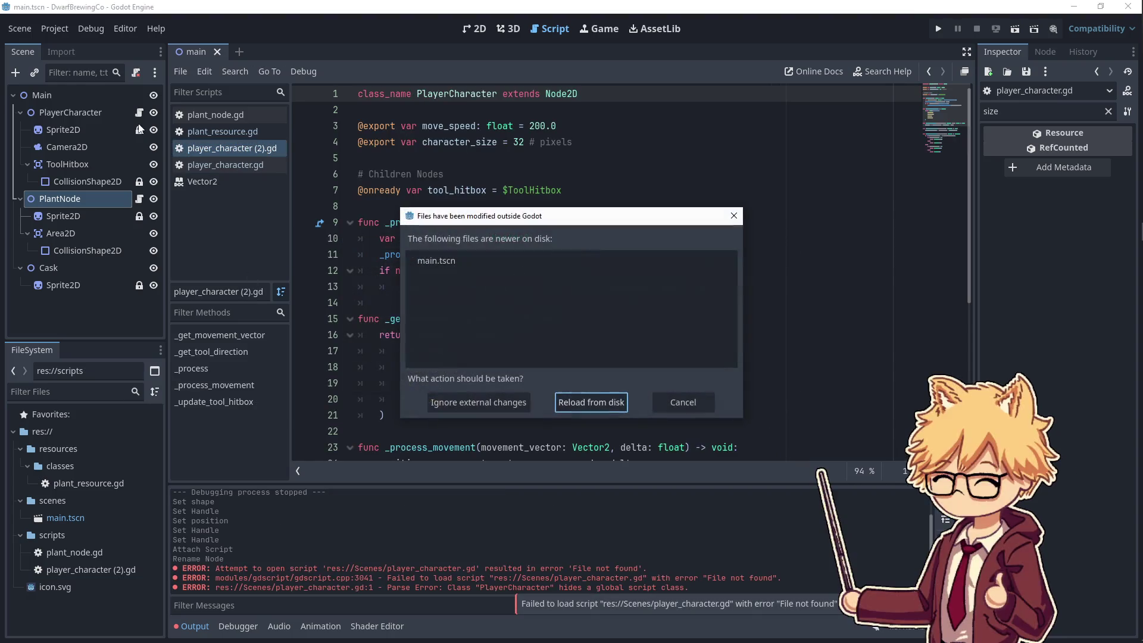
Reload main.tscn, rename player_character (2).gd to player_character.gd, and run the project
{"action": "left_click", "coordinate": [588, 400]}
{"action": "left_click", "coordinate": [59, 569]}
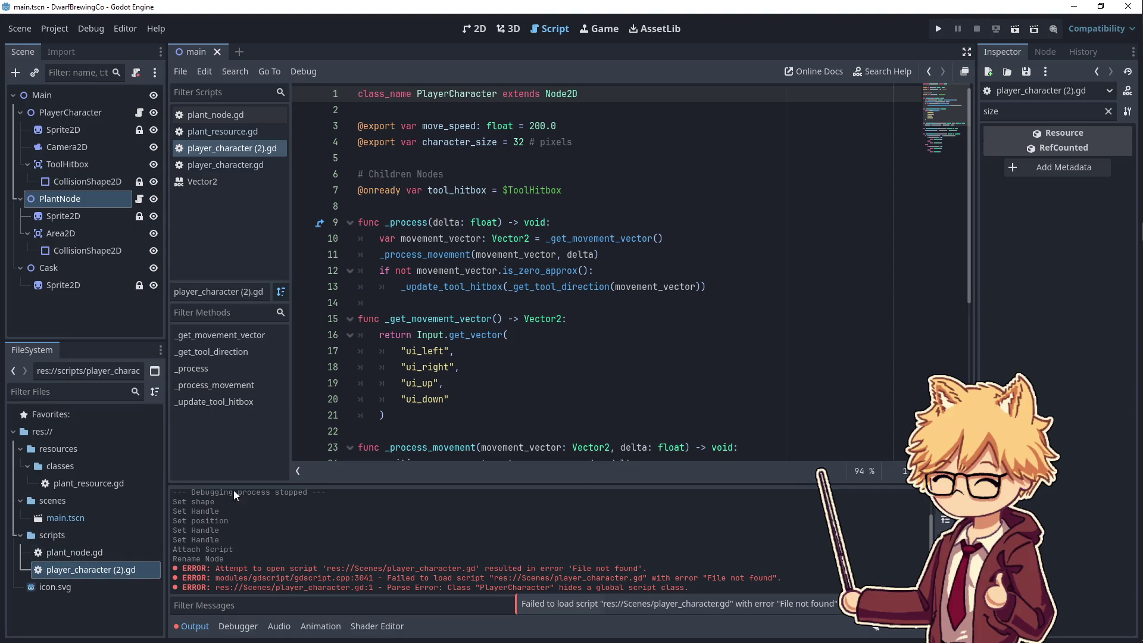
{"action": "right_click", "coordinate": [116, 563]}
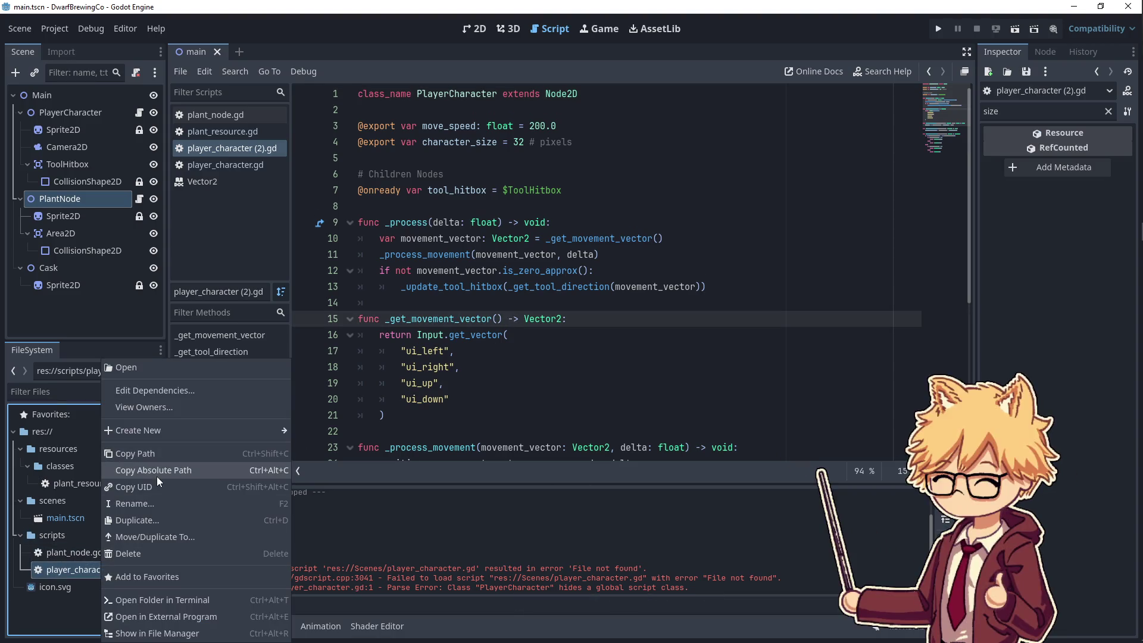
{"action": "left_click", "coordinate": [152, 504]}
{"action": "left_click", "coordinate": [118, 573]}
{"action": "key", "text": "BackSpace"}
{"action": "key", "text": "BackSpace"}
{"action": "key", "text": "BackSpace"}
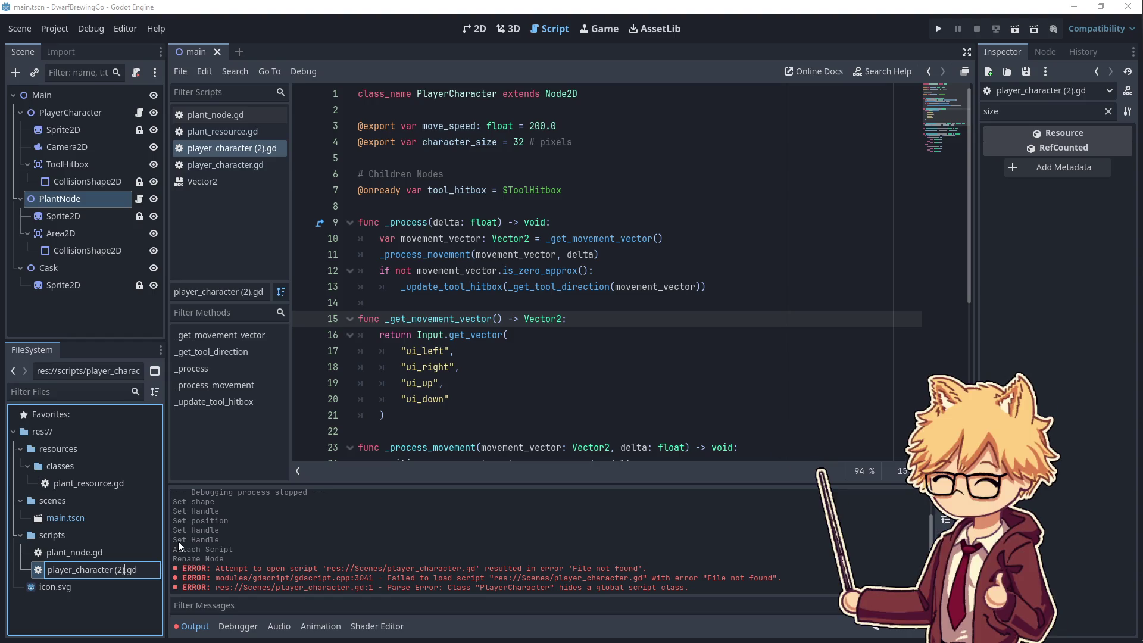
{"action": "key", "text": "Return"}
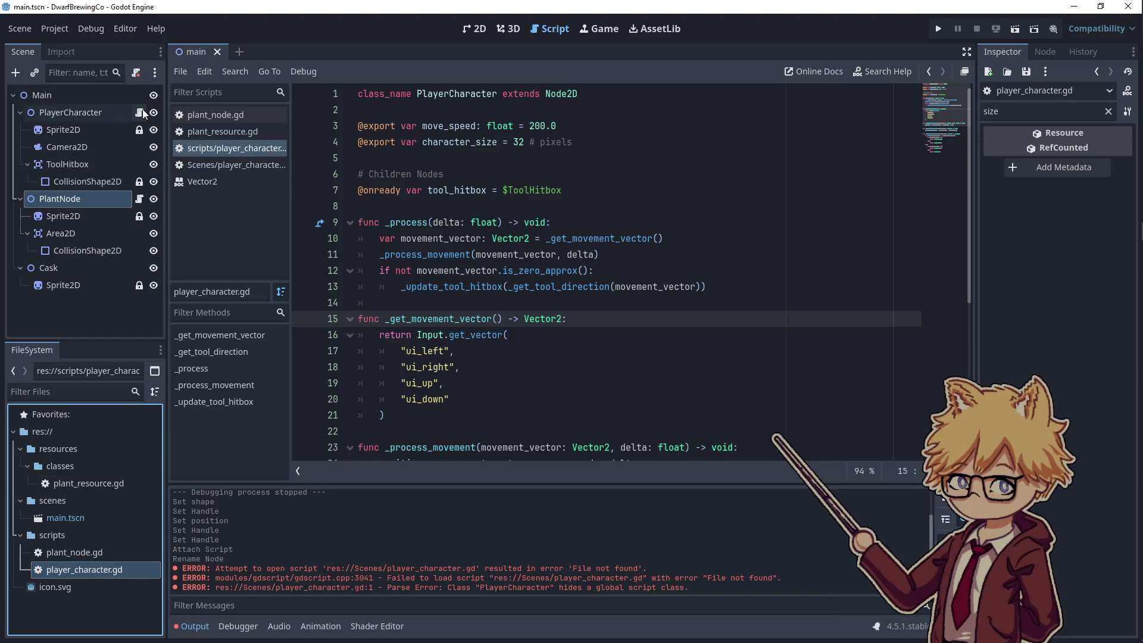
{"action": "left_click", "coordinate": [939, 28]}
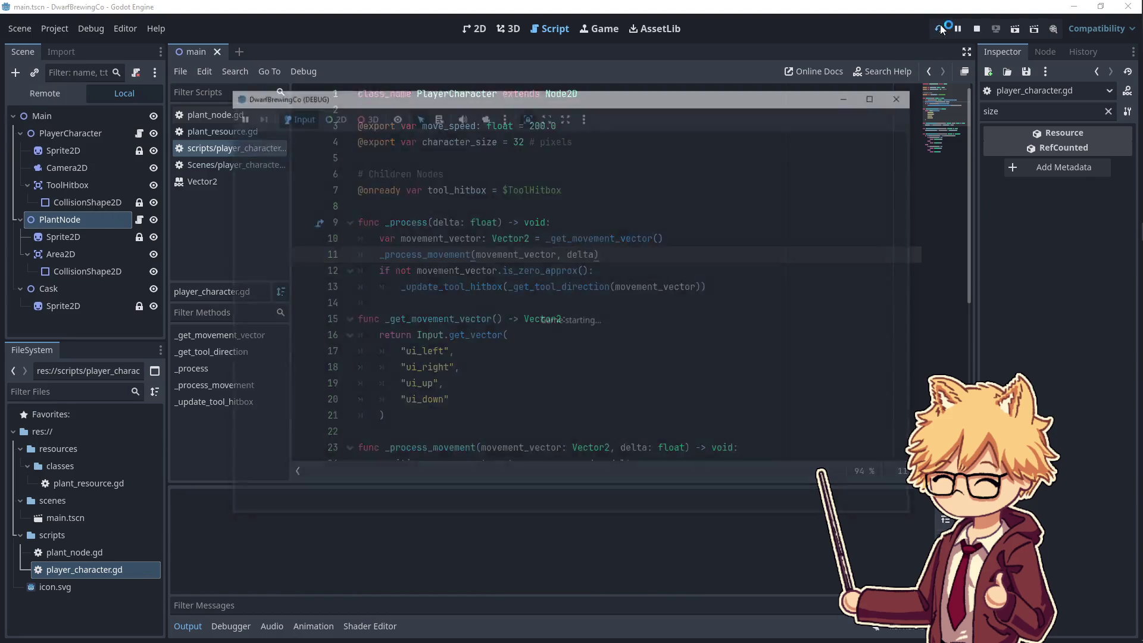
Move the player around in the test run with W and A, then close the game window
{"action": "key", "text": "w"}
{"action": "key", "text": "a"}
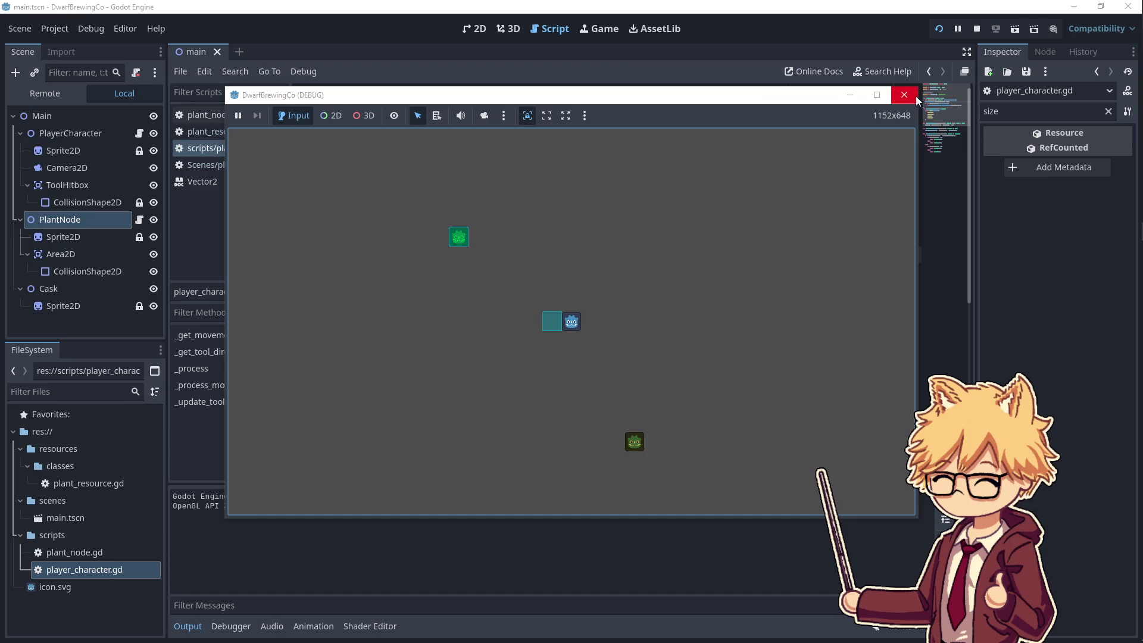
{"action": "left_click", "coordinate": [904, 94]}
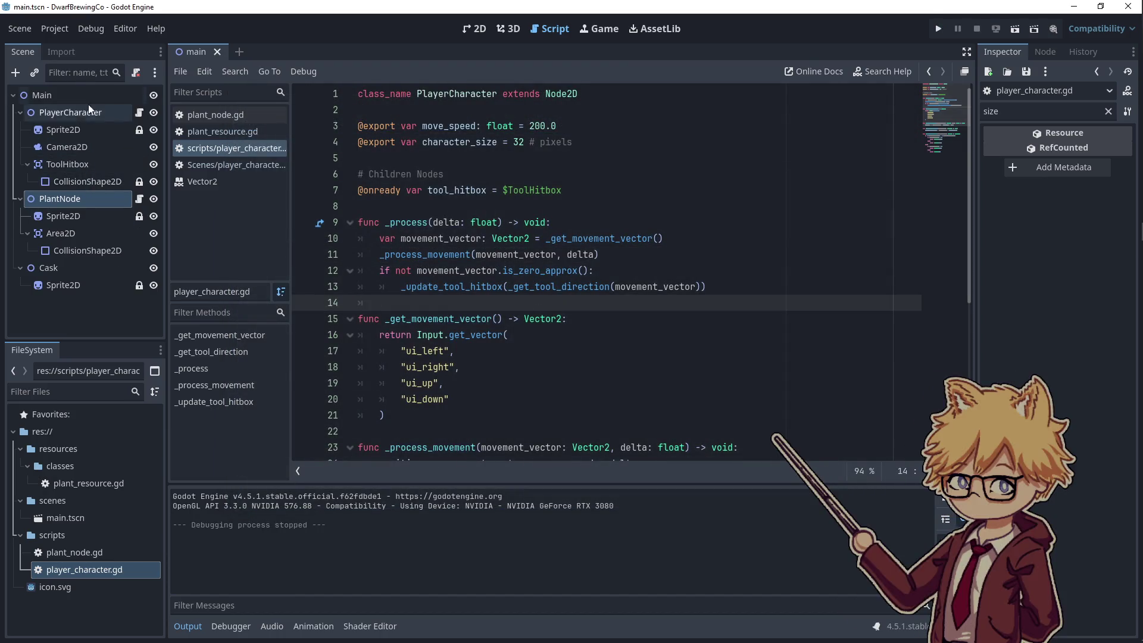
Review player_character.gd's variable declarations and place the caret after the tool_hitbox declaration
{"action": "scroll", "coordinate": [469, 219], "scroll_direction": "down", "scroll_amount": 2}
{"action": "scroll", "coordinate": [469, 219], "scroll_direction": "down", "scroll_amount": 4}
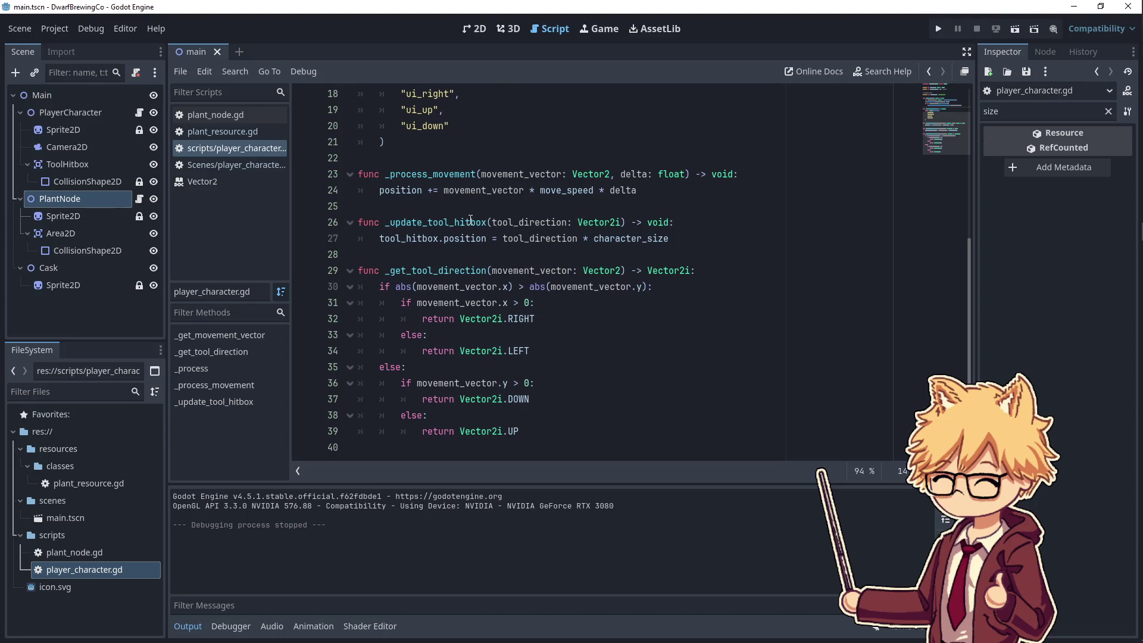
{"action": "scroll", "coordinate": [470, 219], "scroll_direction": "up", "scroll_amount": 5}
{"action": "left_click", "coordinate": [482, 148]}
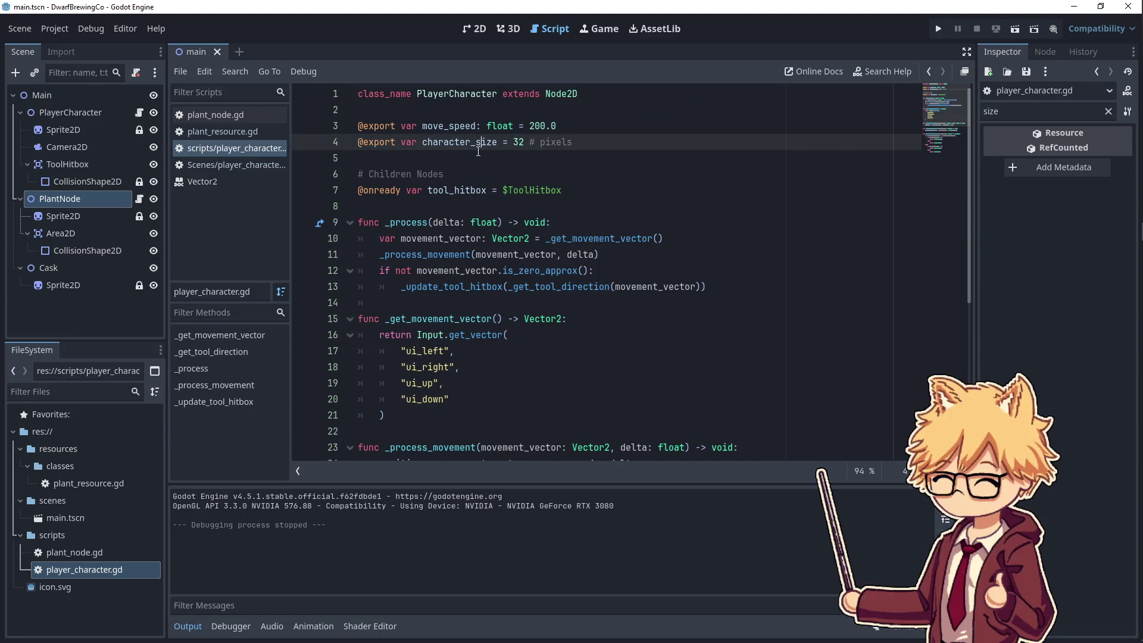
{"action": "double_click", "coordinate": [465, 189]}
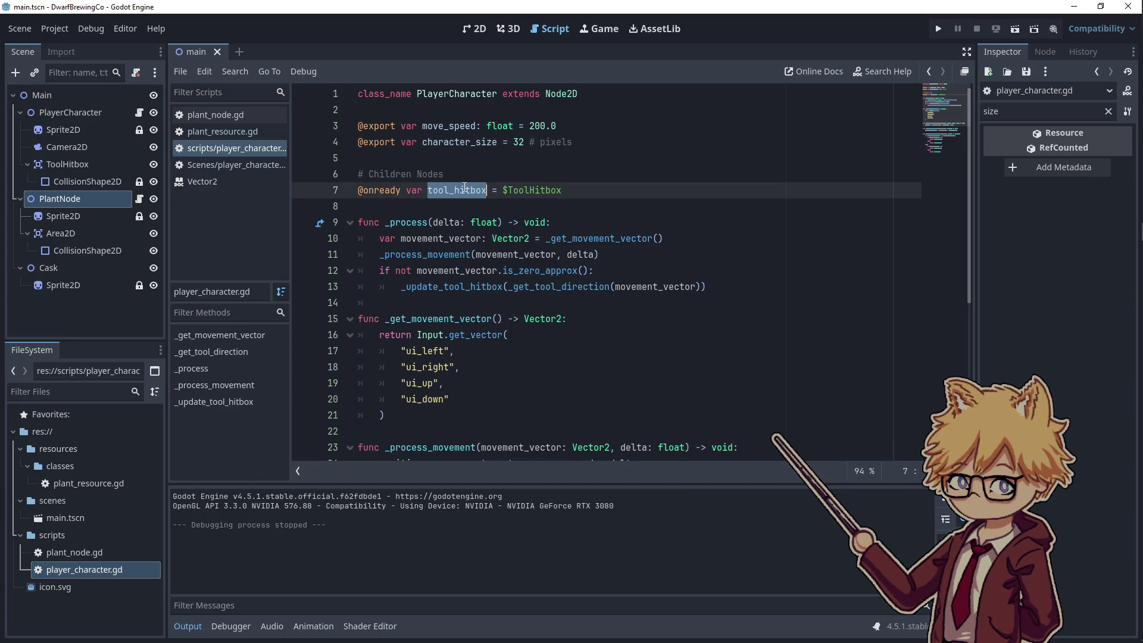
{"action": "left_click", "coordinate": [450, 190]}
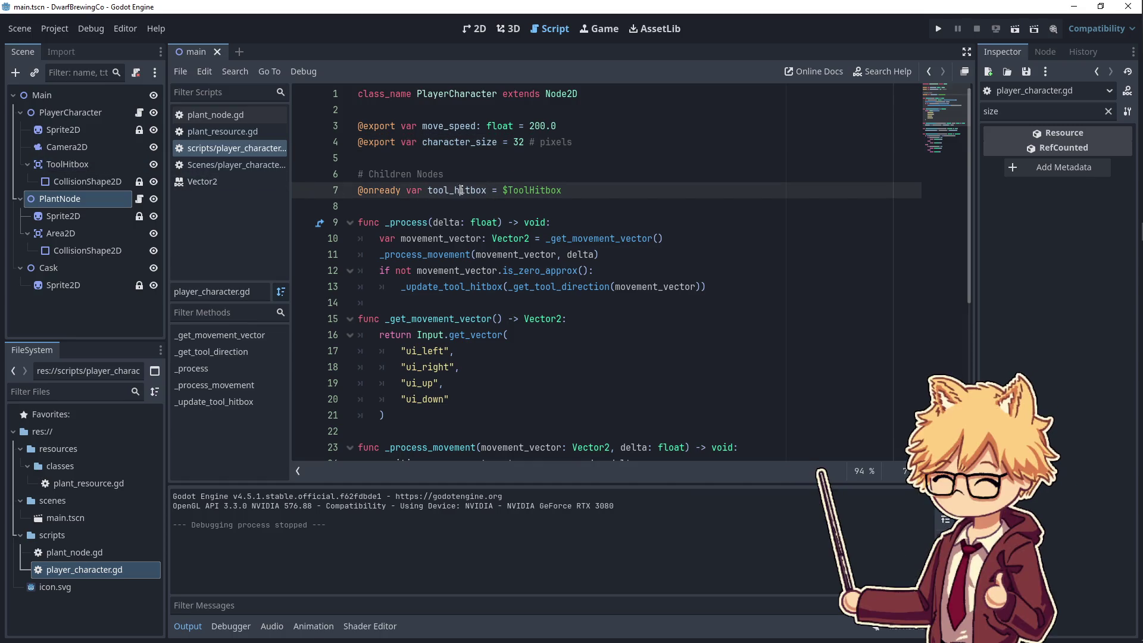
{"action": "left_click", "coordinate": [444, 205]}
Add func _ready() -> void: below the declarations, calling _setup_tool_hitbox_signals()
{"action": "key", "text": "Return"}
{"action": "key", "text": "Return"}
{"action": "key", "text": "Up"}
{"action": "type", "text": "fi"}
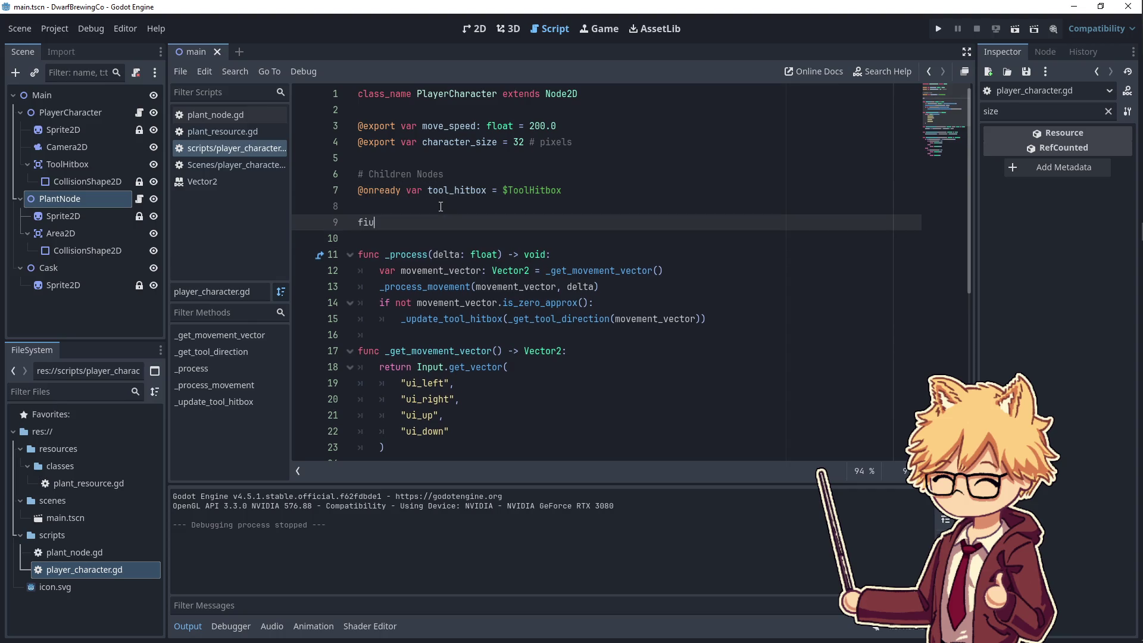
{"action": "key", "text": "BackSpace"}
{"action": "type", "text": "unc _rea"}
{"action": "key", "text": "Return"}
{"action": "key", "text": "Return"}
{"action": "key", "text": "BackSpace"}
{"action": "key", "text": "BackSpace"}
{"action": "type", "text": "> void:"}
{"action": "key", "text": "Return"}
{"action": "type", "text": "_setup_tool_hitbox_s"}
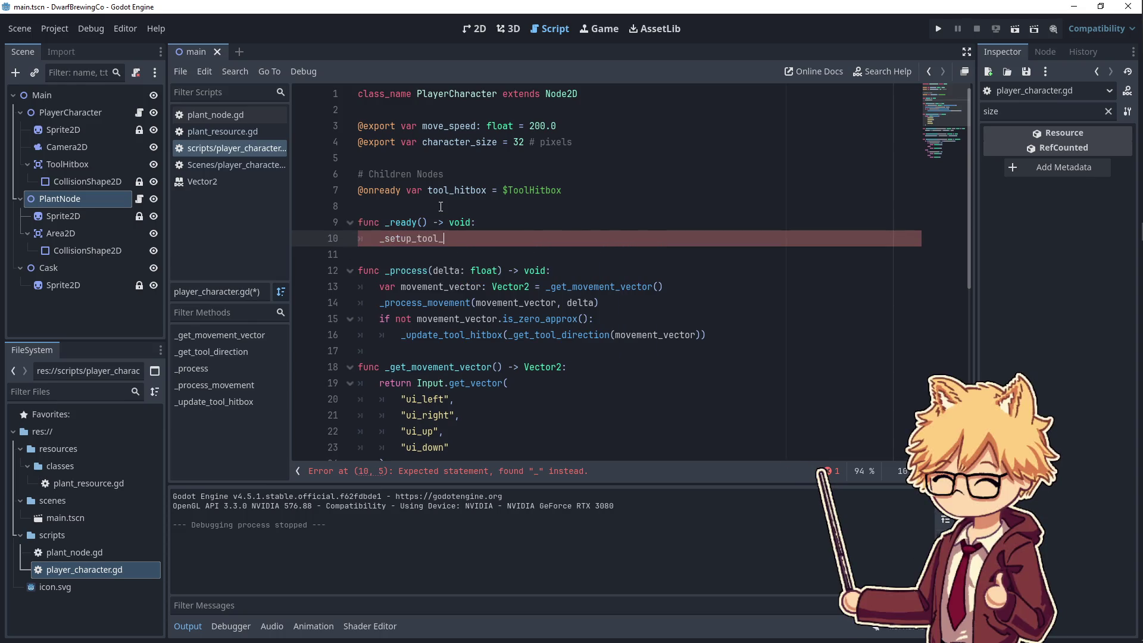
{"action": "type", "text": "ignals("}
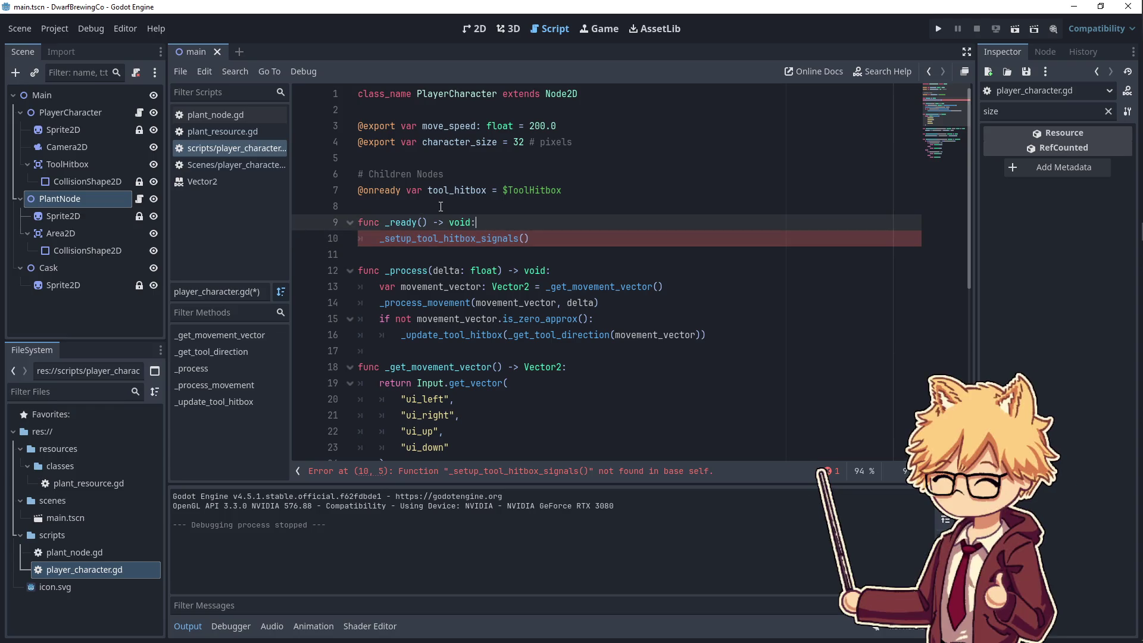
Define a new function func _setup_tool_hitbox_signals(): below _ready
{"action": "left_click", "coordinate": [440, 257]}
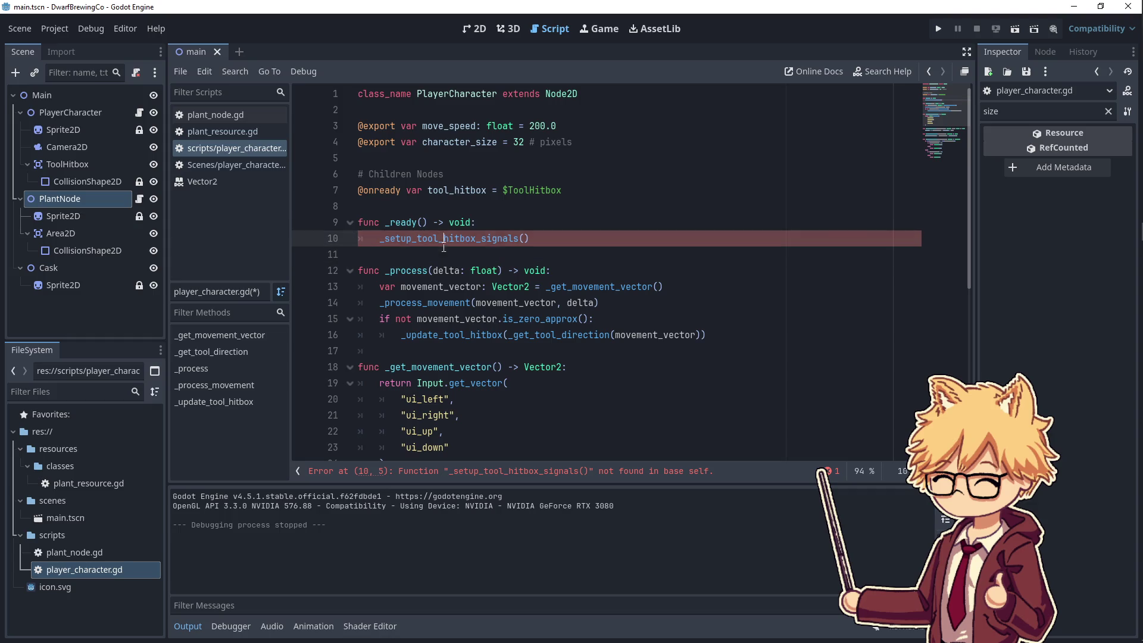
{"action": "key", "text": "Return"}
{"action": "key", "text": "Return"}
{"action": "key", "text": "Up"}
{"action": "type", "text": "func _setup_tool_hitbox_signals():"}
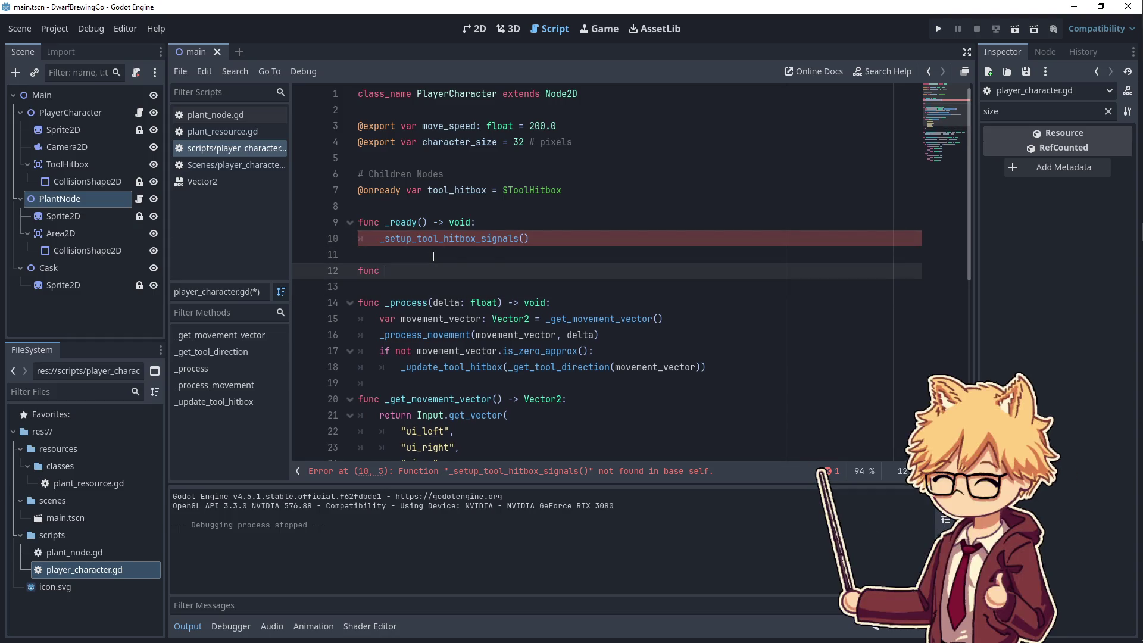
{"action": "key", "text": "Return"}
Begin its body with tool_hitbox.area_entered.connect(_set_ for the still-unfinished handler
{"action": "type", "text": "tool"}
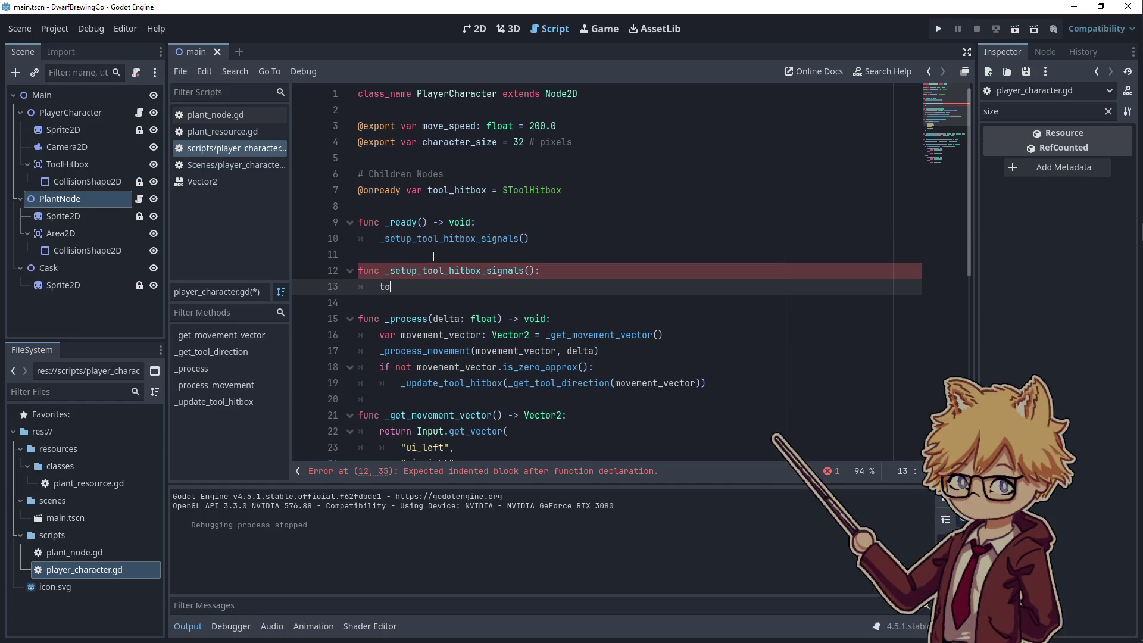
{"action": "key", "text": "Return"}
{"action": "type", "text": ".on_area"}
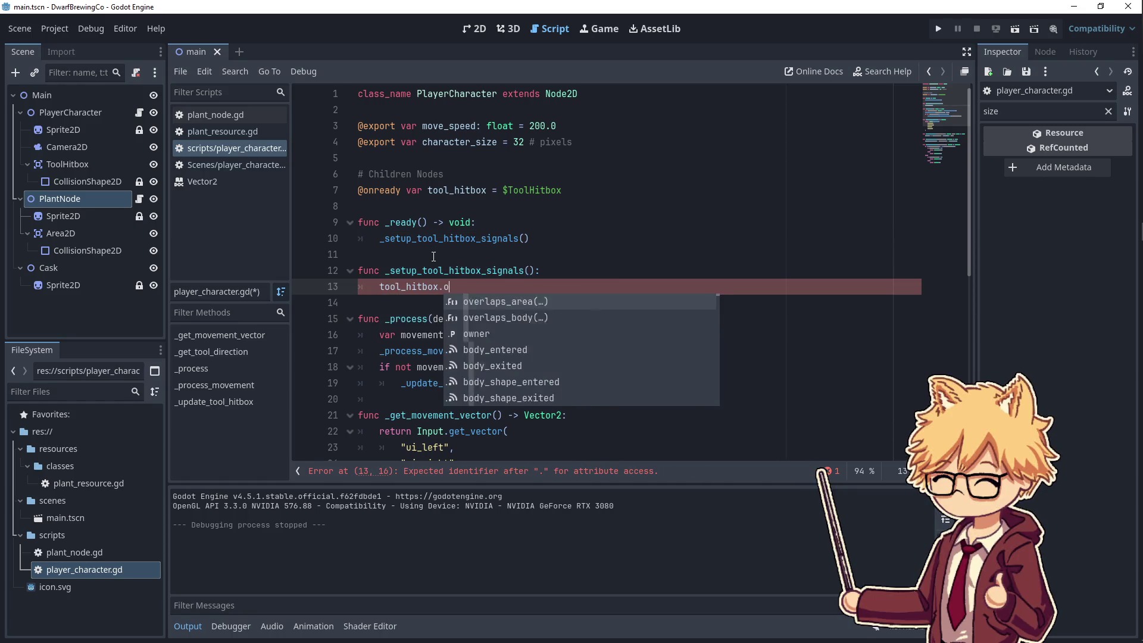
{"action": "key", "text": "BackSpace"}
{"action": "key", "text": "BackSpace"}
{"action": "key", "text": "BackSpace"}
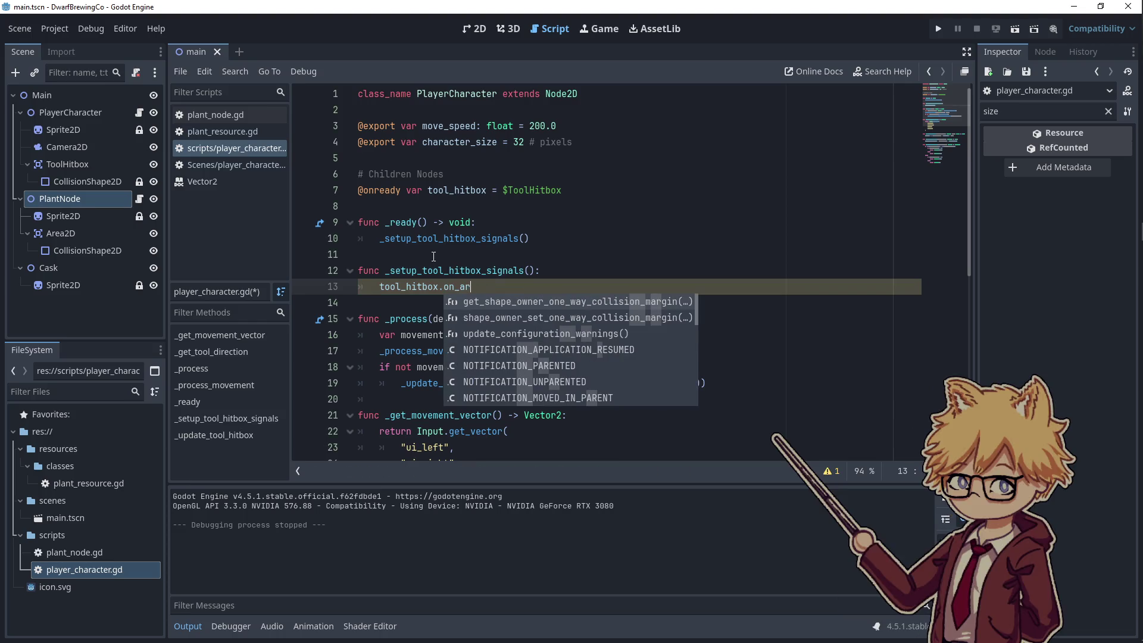
{"action": "type", "text": "area"}
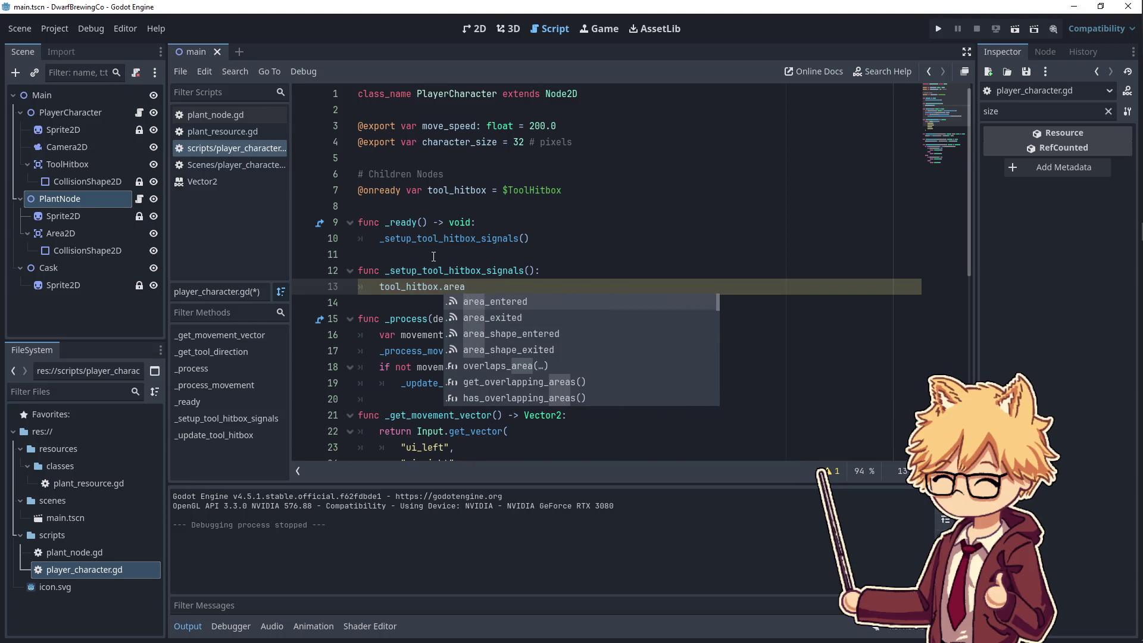
{"action": "key", "text": "Return"}
{"action": "type", "text": ".connect("}
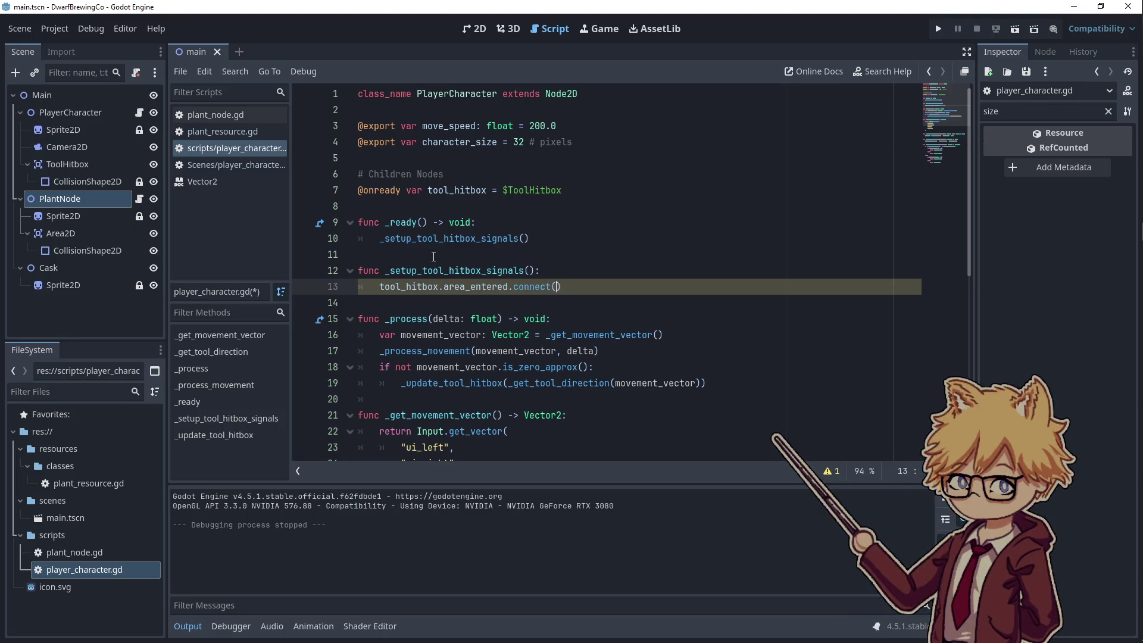
{"action": "type", "text": "_"}
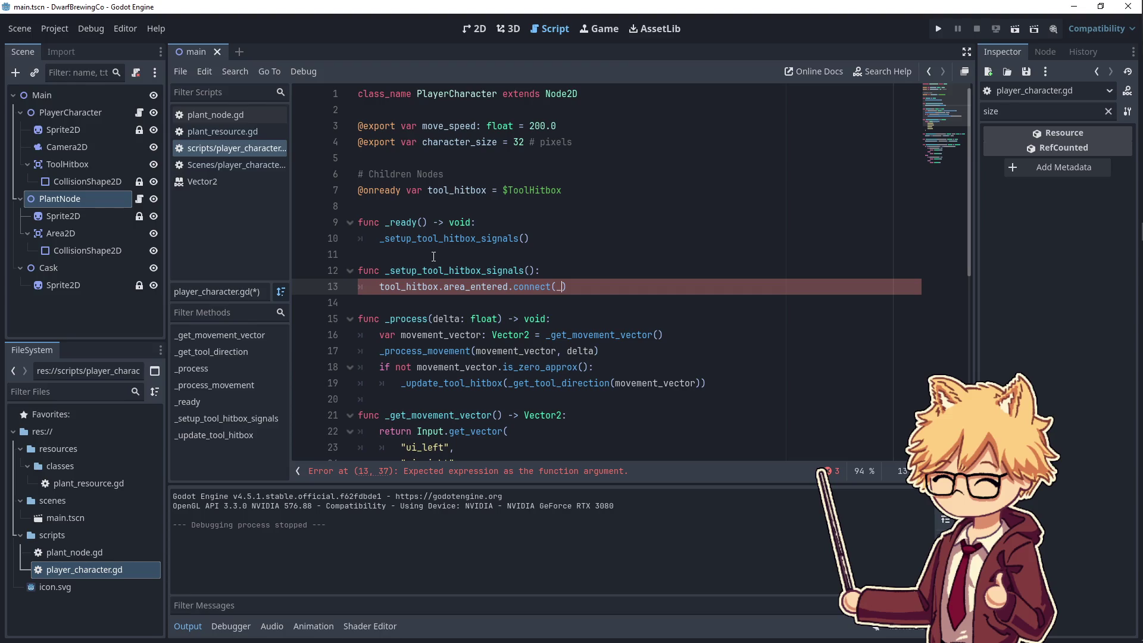
{"action": "type", "text": "set_col"}
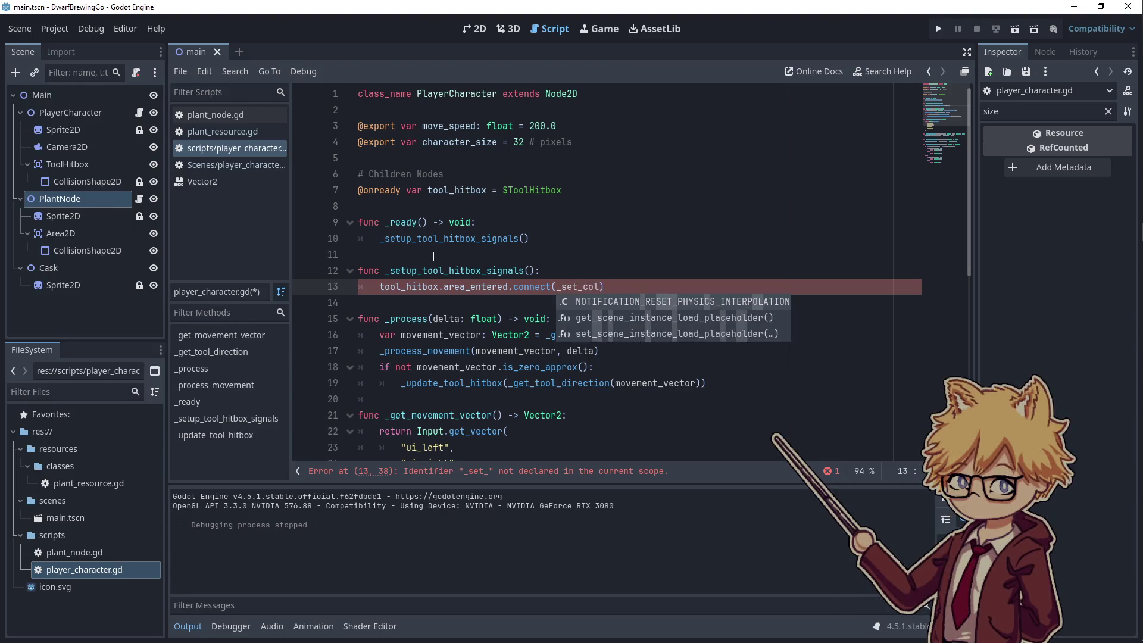
{"action": "key", "text": "BackSpace"}
{"action": "key", "text": "BackSpace"}
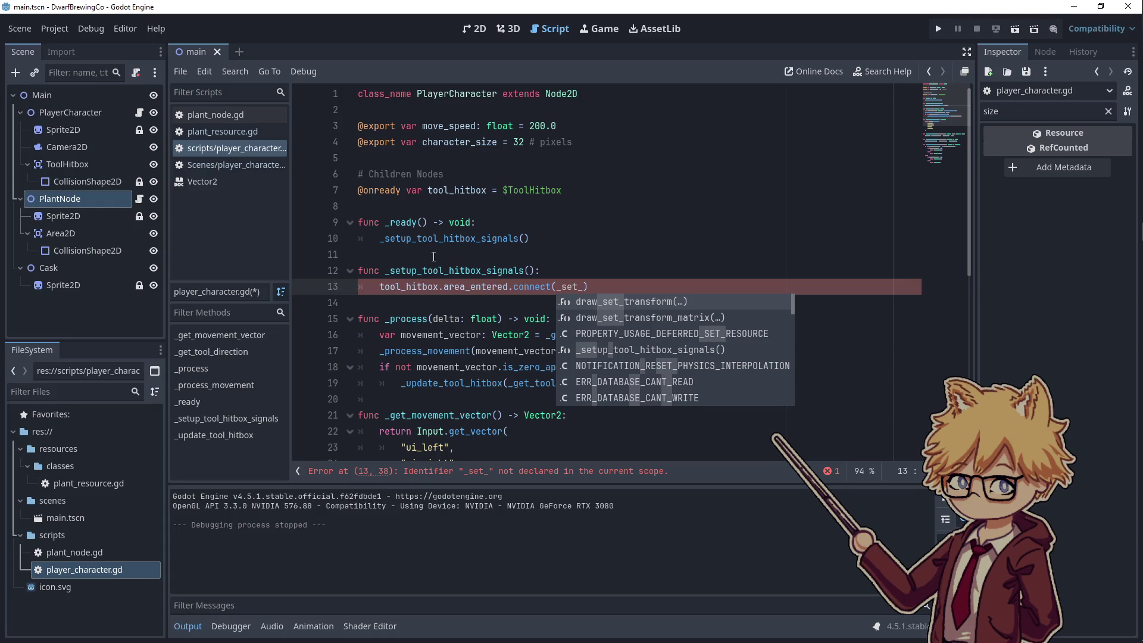
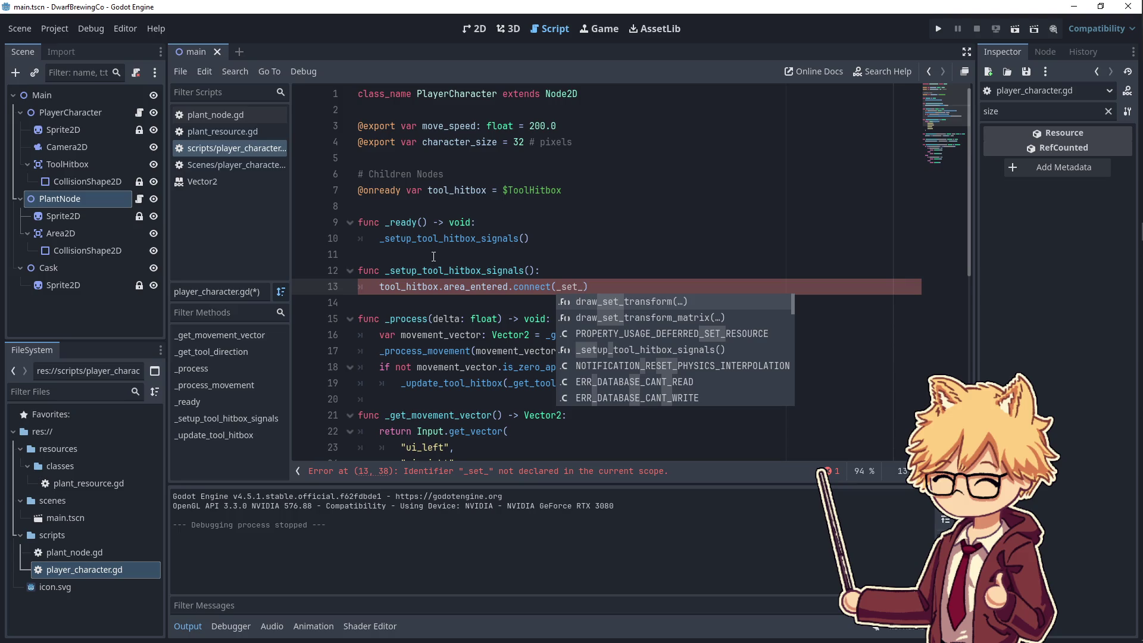
Connect area_entered to _set_interactable and tool_hitbox's area_exited to _unset_interactable
{"action": "type", "text": "interacti"}
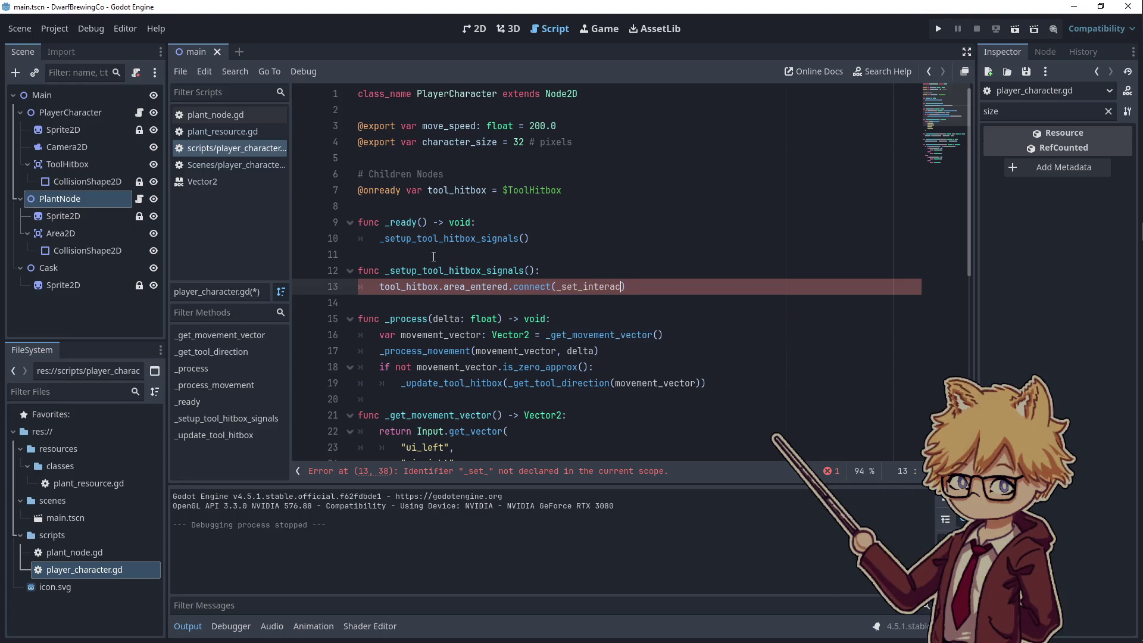
{"action": "key", "text": "BackSpace"}
{"action": "type", "text": "able"}
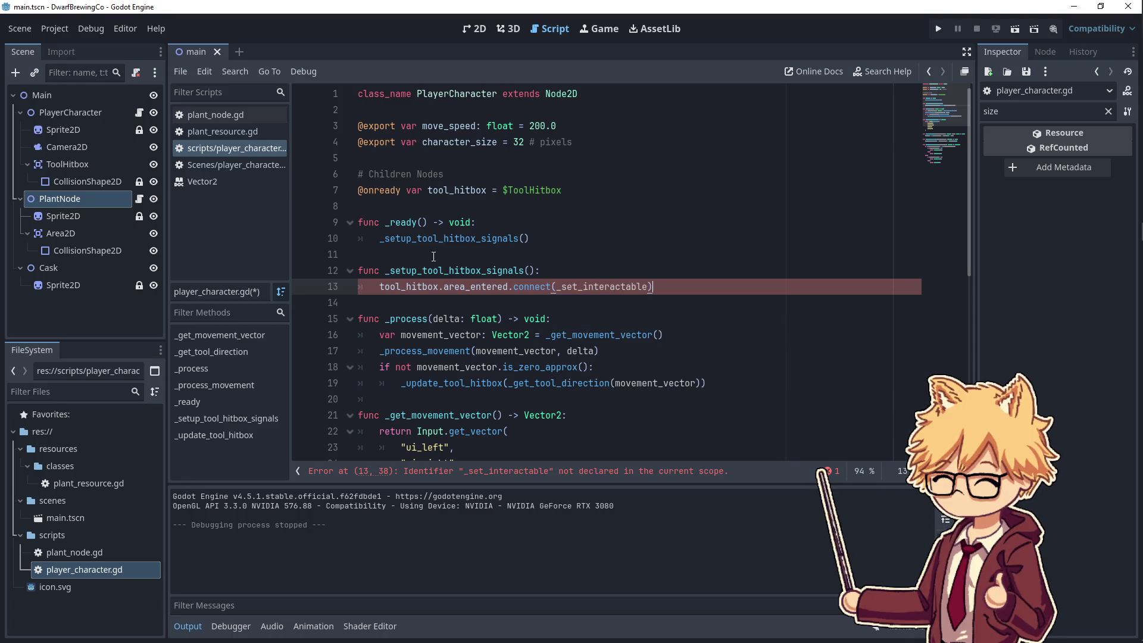
{"action": "key", "text": "Return"}
{"action": "type", "text": "tool"}
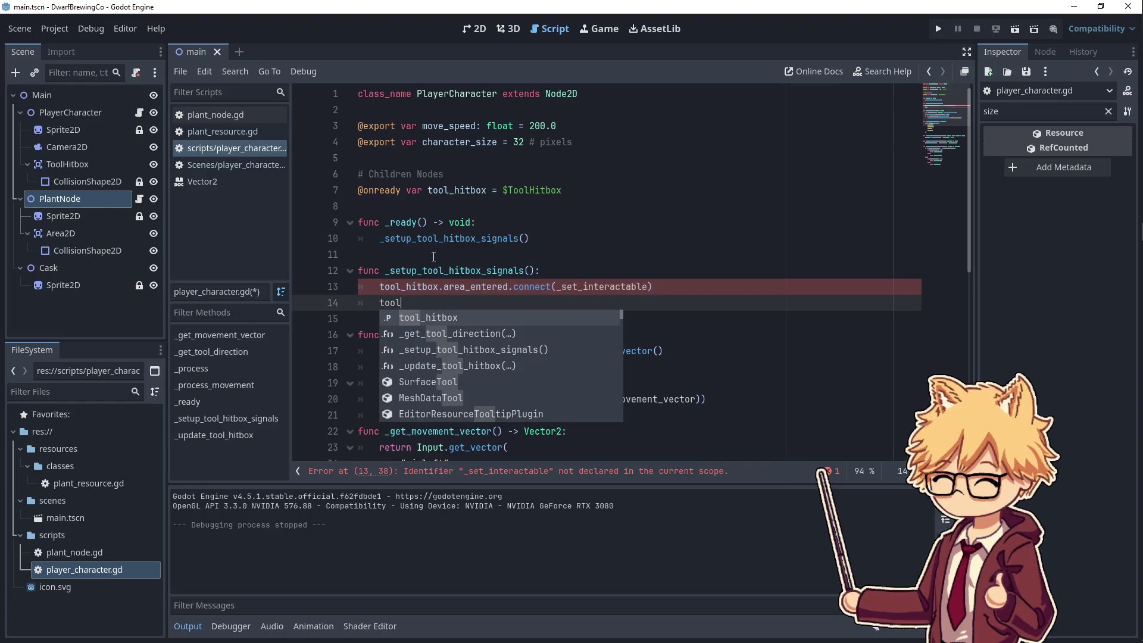
{"action": "key", "text": "Return"}
{"action": "type", "text": "area_exited,"}
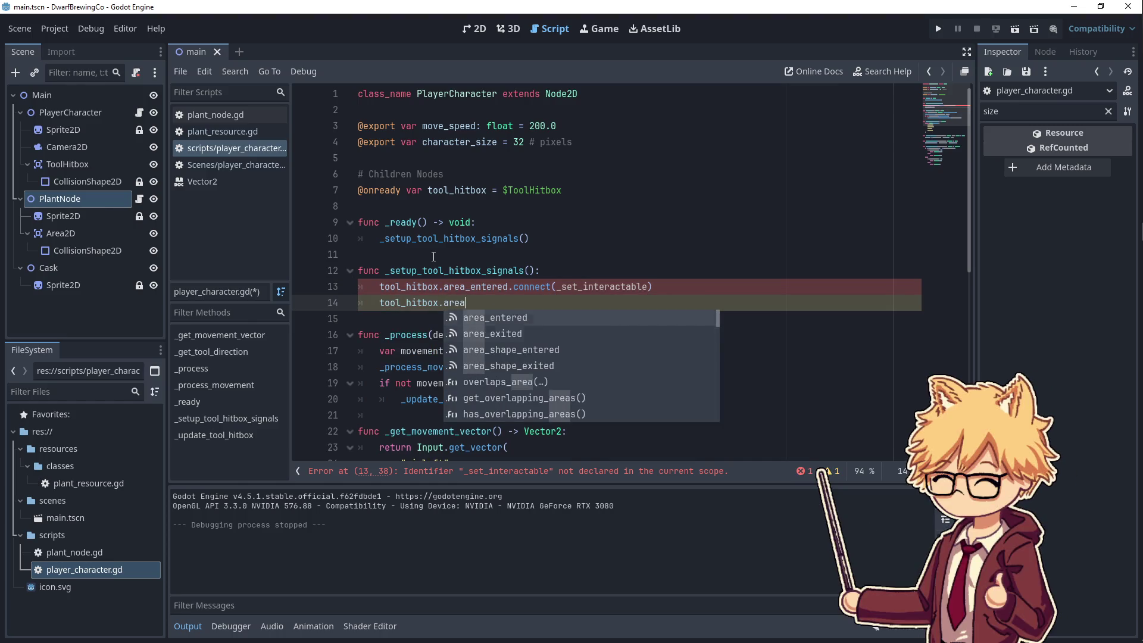
{"action": "type", "text": "nnect(_"}
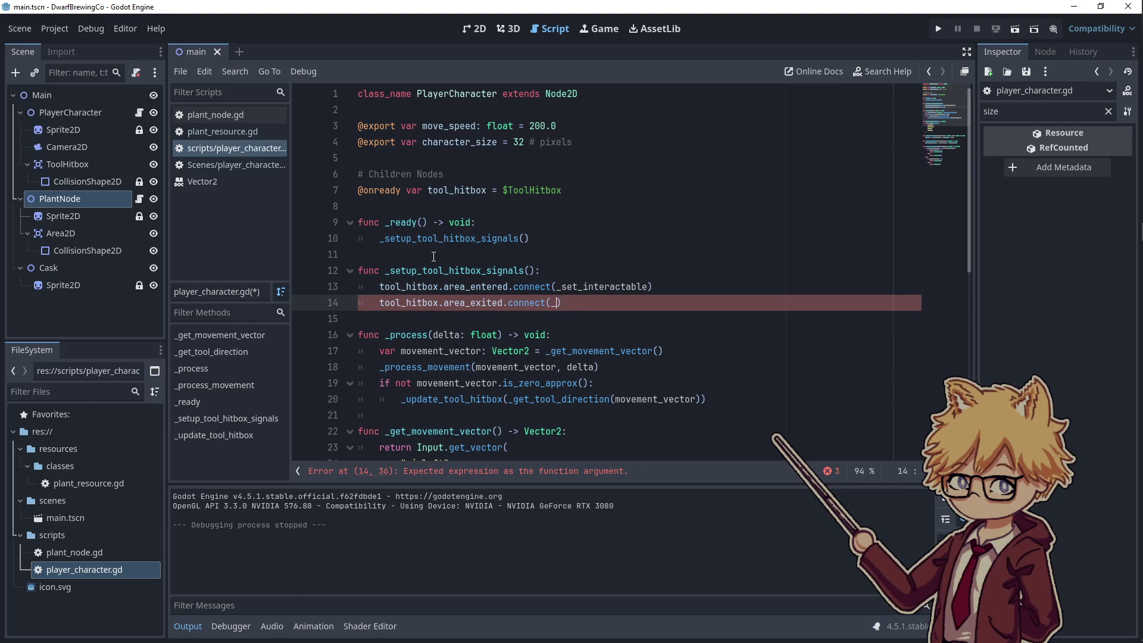
{"action": "type", "text": "unset_interac"}
{"action": "type", "text": "table)"}
Compare the _set_interactable and _unset_interactable callback names on lines 13 and 14
{"action": "double_click", "coordinate": [601, 286]}
{"action": "double_click", "coordinate": [603, 302]}
{"action": "double_click", "coordinate": [601, 286]}
{"action": "double_click", "coordinate": [603, 302]}
{"action": "double_click", "coordinate": [595, 287]}
{"action": "double_click", "coordinate": [603, 303]}
{"action": "double_click", "coordinate": [591, 287]}
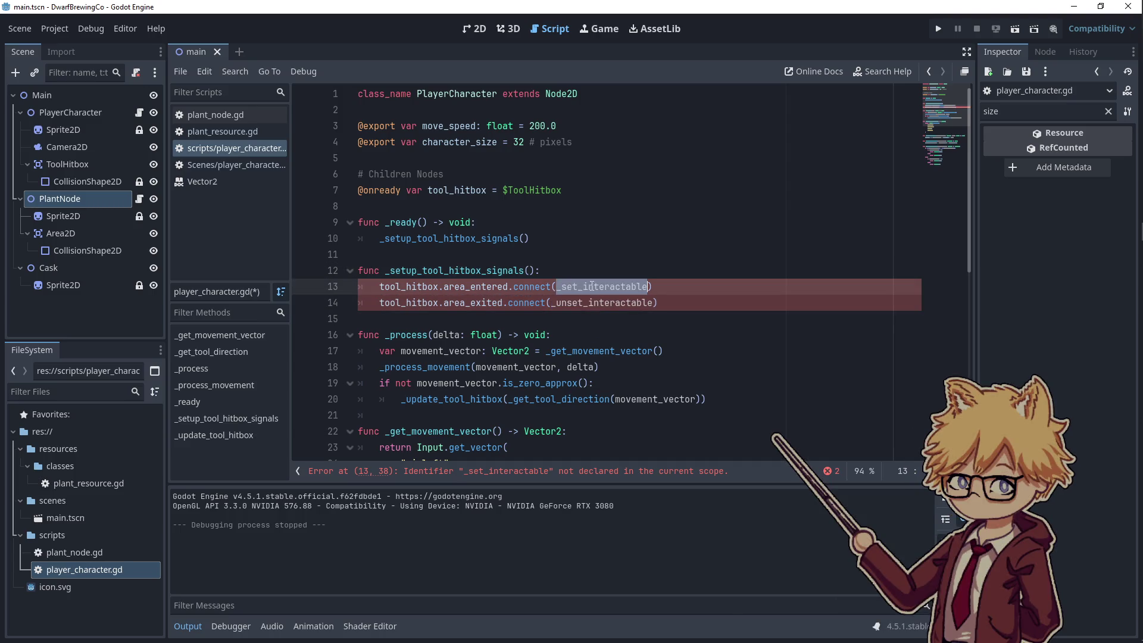
{"action": "double_click", "coordinate": [591, 303]}
{"action": "left_click", "coordinate": [581, 303]}
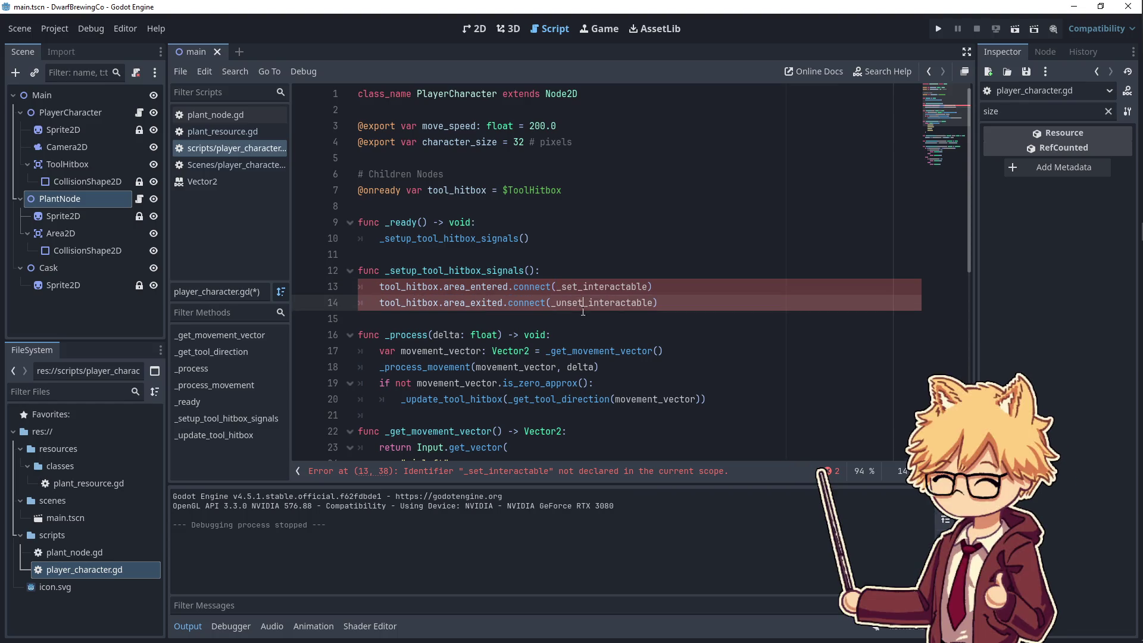
Add an empty 'func _set_interactable():' stub below the signal connections
{"action": "double_click", "coordinate": [596, 286]}
{"action": "key", "text": "ctrl+c"}
{"action": "left_click", "coordinate": [533, 323]}
{"action": "key", "text": "Return"}
{"action": "key", "text": "Return"}
{"action": "type", "text": "func"}
{"action": "key", "text": "ctrl+v"}
{"action": "type", "text": "():"}
{"action": "key", "text": "Return"}
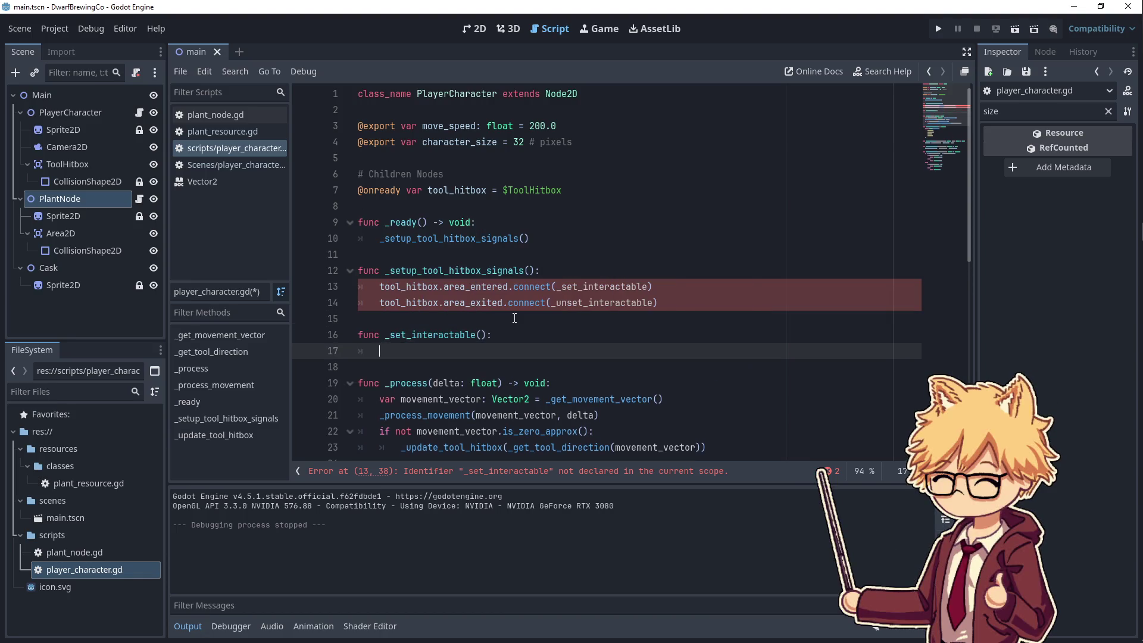
Give _set_interactable the signature (interactable_area: Area2D) -> void
{"action": "left_click", "coordinate": [481, 334]}
{"action": "type", "text": "area"}
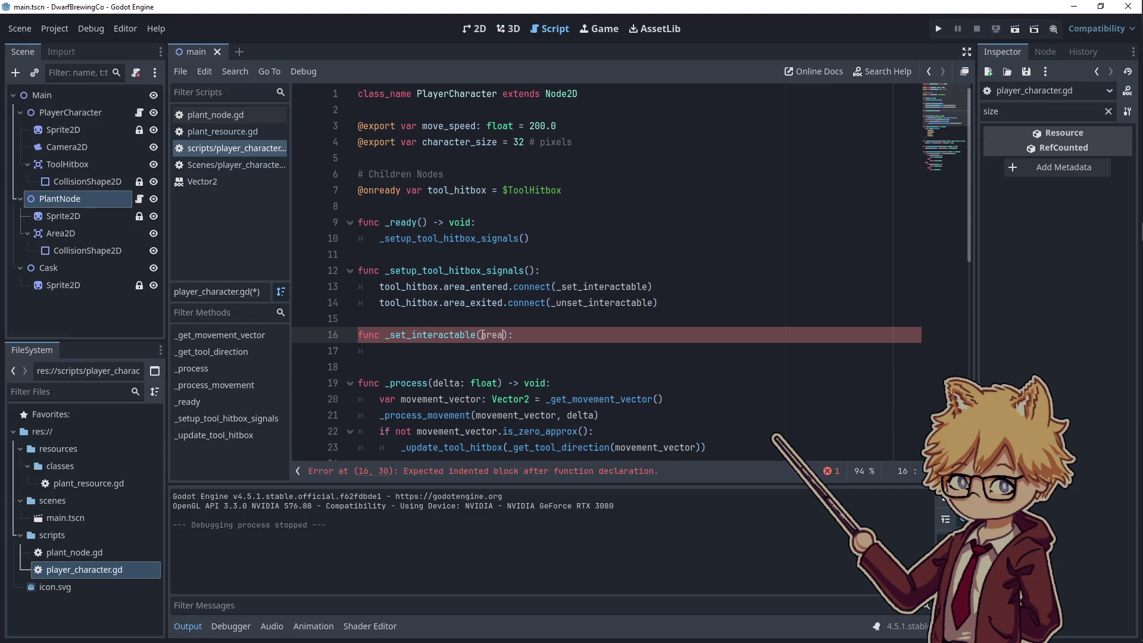
{"action": "key", "text": "BackSpace"}
{"action": "key", "text": "BackSpace"}
{"action": "key", "text": "BackSpace"}
{"action": "type", "text": "interacta"}
{"action": "type", "text": "ble_area: Area2D) -> vopid"}
{"action": "key", "text": "BackSpace"}
{"action": "key", "text": "BackSpace"}
{"action": "key", "text": "BackSpace"}
{"action": "type", "text": "id"}
{"action": "key", "text": "End"}
{"action": "key", "text": "Return"}
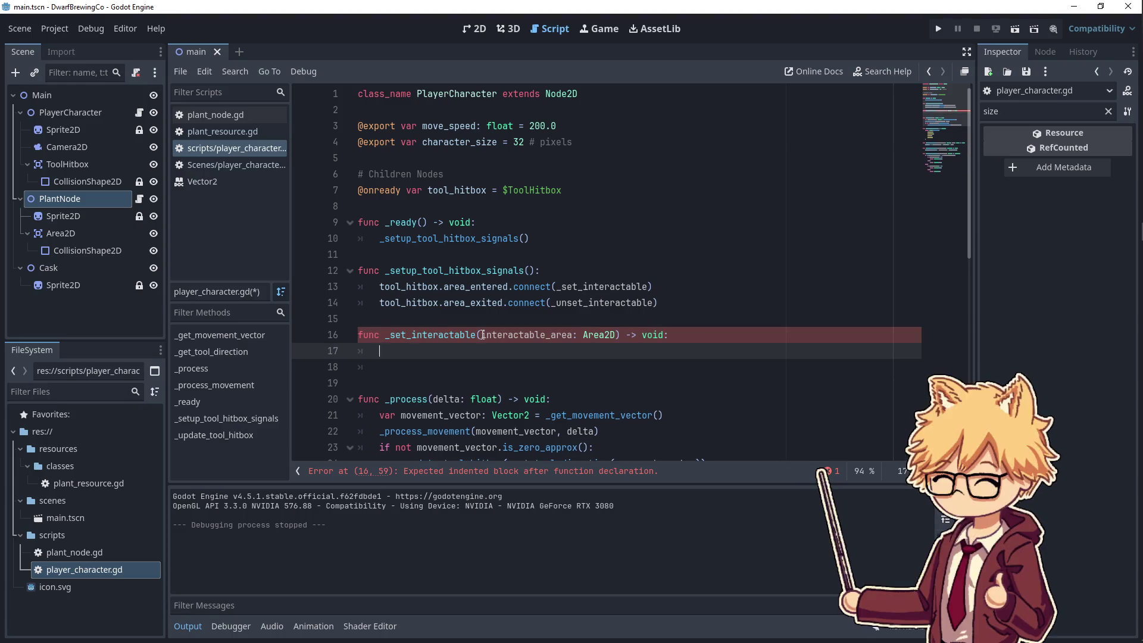
Add '# Properties' and '# State' section comments near the top of the script
{"action": "left_click", "coordinate": [443, 209]}
{"action": "left_click", "coordinate": [420, 111]}
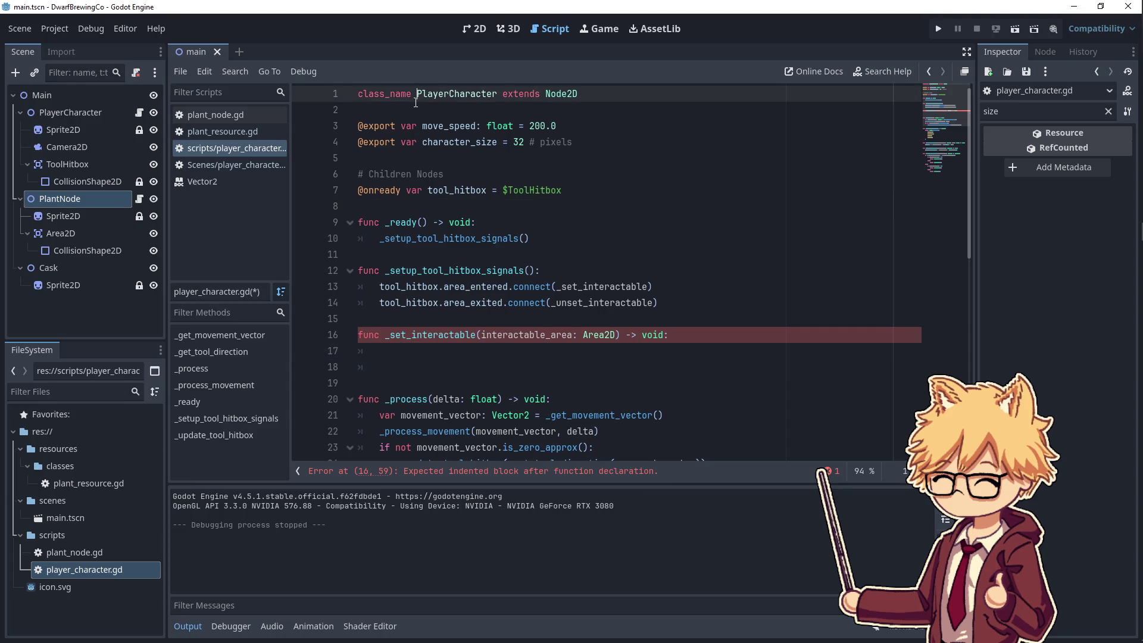
{"action": "key", "text": "Return"}
{"action": "type", "text": "# Properties"}
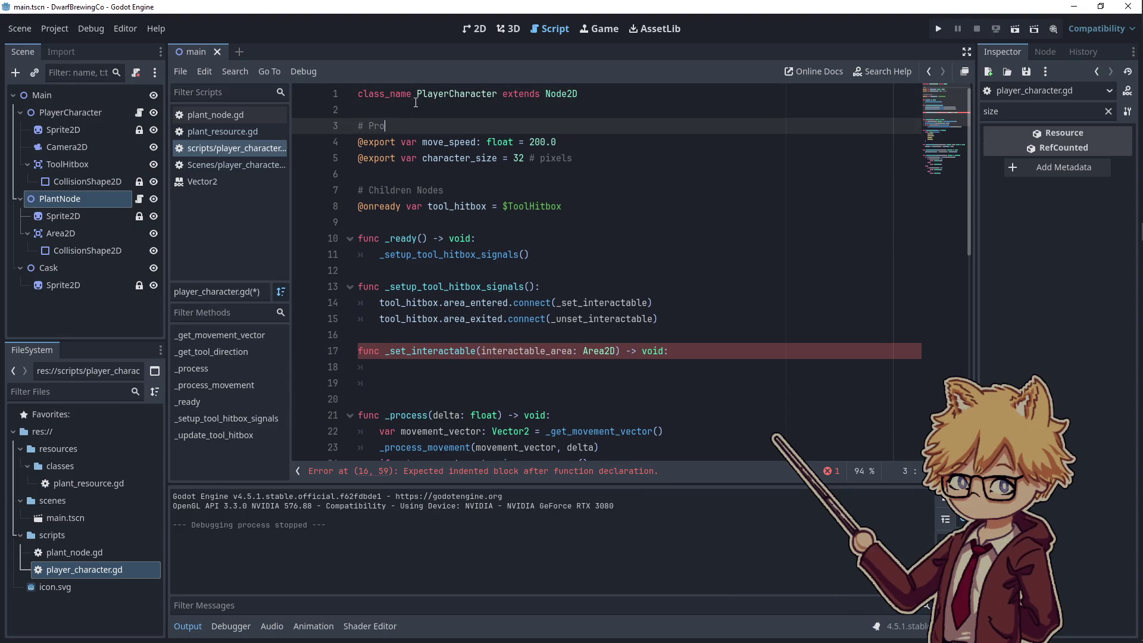
{"action": "key", "text": "Down"}
{"action": "key", "text": "Down"}
{"action": "key", "text": "Down"}
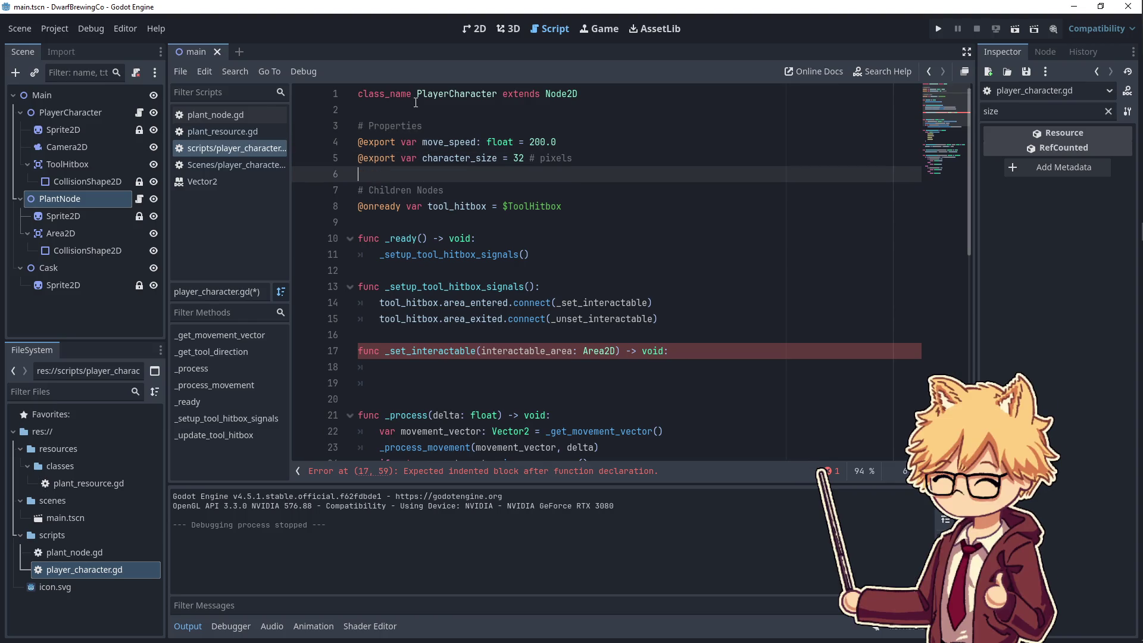
{"action": "key", "text": "Return"}
{"action": "key", "text": "Return"}
{"action": "key", "text": "Up"}
{"action": "type", "text": "# State"}
Declare 'var interactable: Interactable' under the State comment
{"action": "key", "text": "Return"}
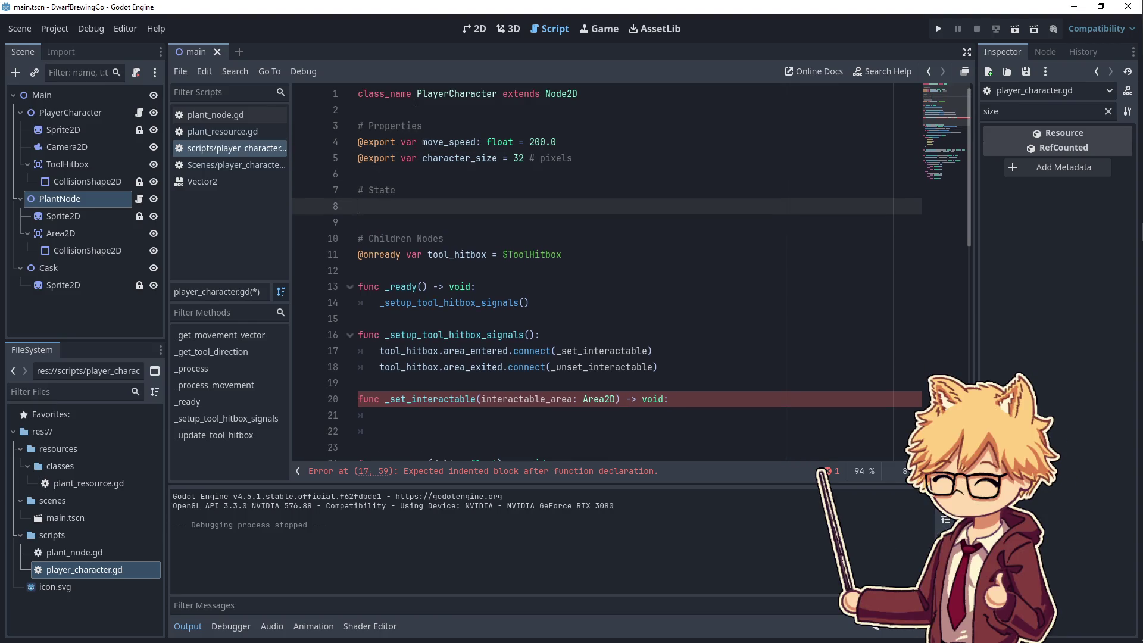
{"action": "type", "text": "var interactable: "}
{"action": "type", "text": "Node"}
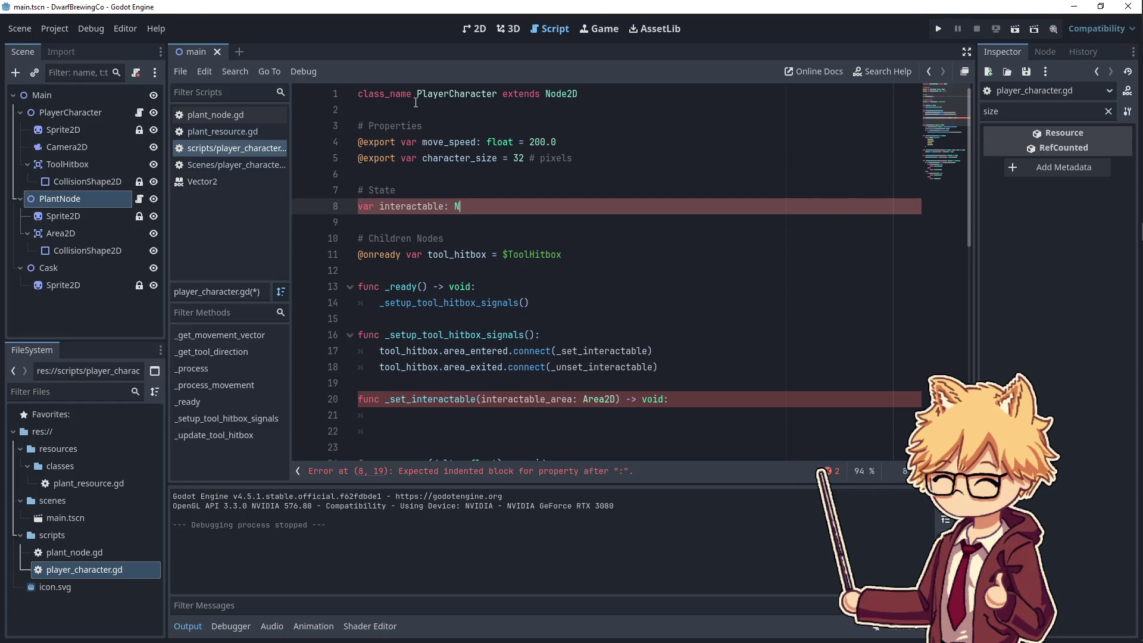
{"action": "key", "text": "Down"}
{"action": "key", "text": "Return"}
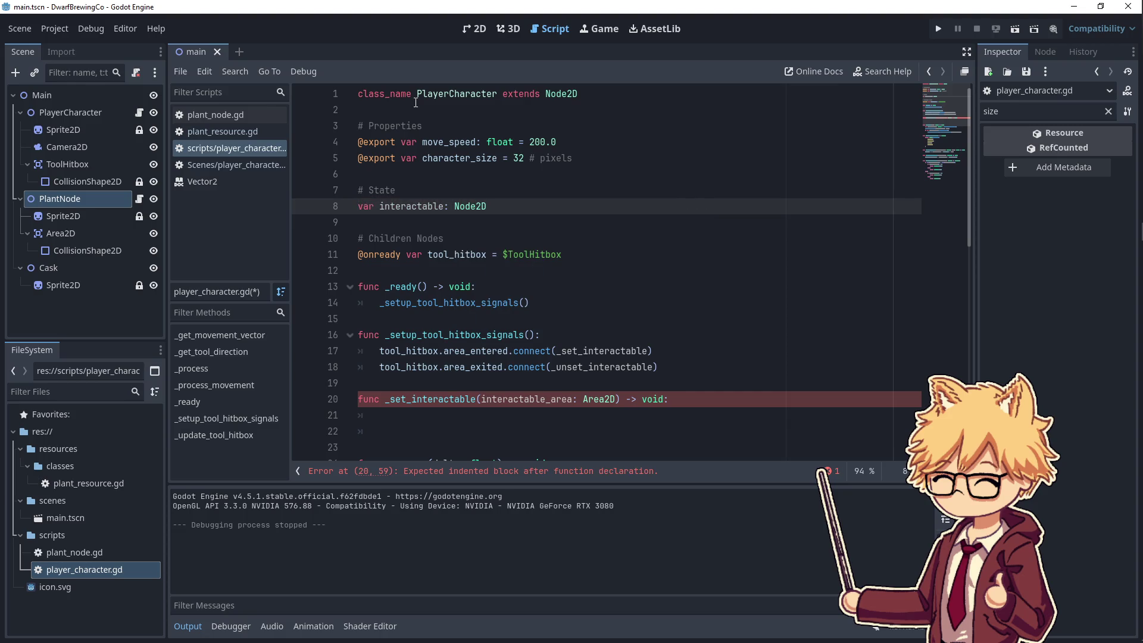
{"action": "double_click", "coordinate": [415, 204]}
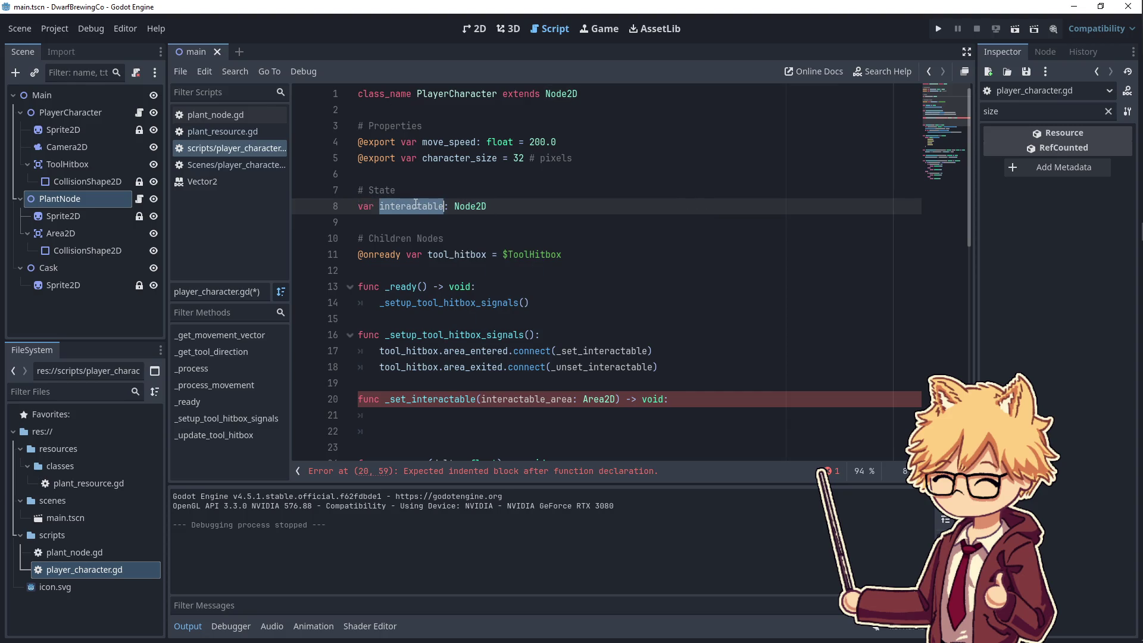
{"action": "double_click", "coordinate": [471, 205]}
{"action": "type", "text": "Inter"}
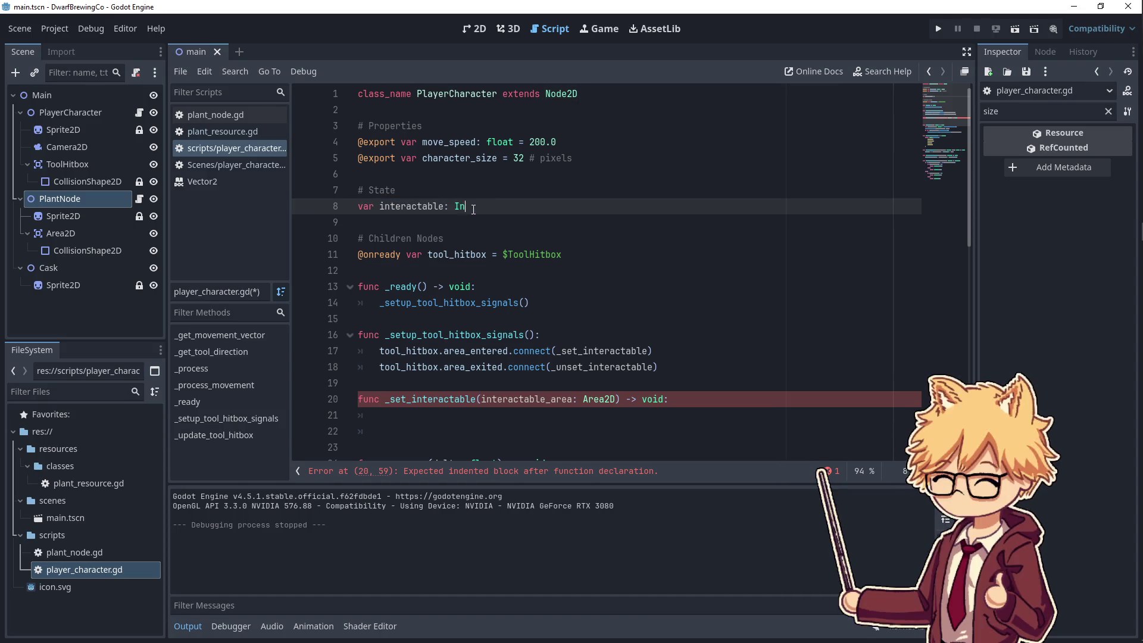
{"action": "type", "text": "actable"}
{"action": "double_click", "coordinate": [473, 207]}
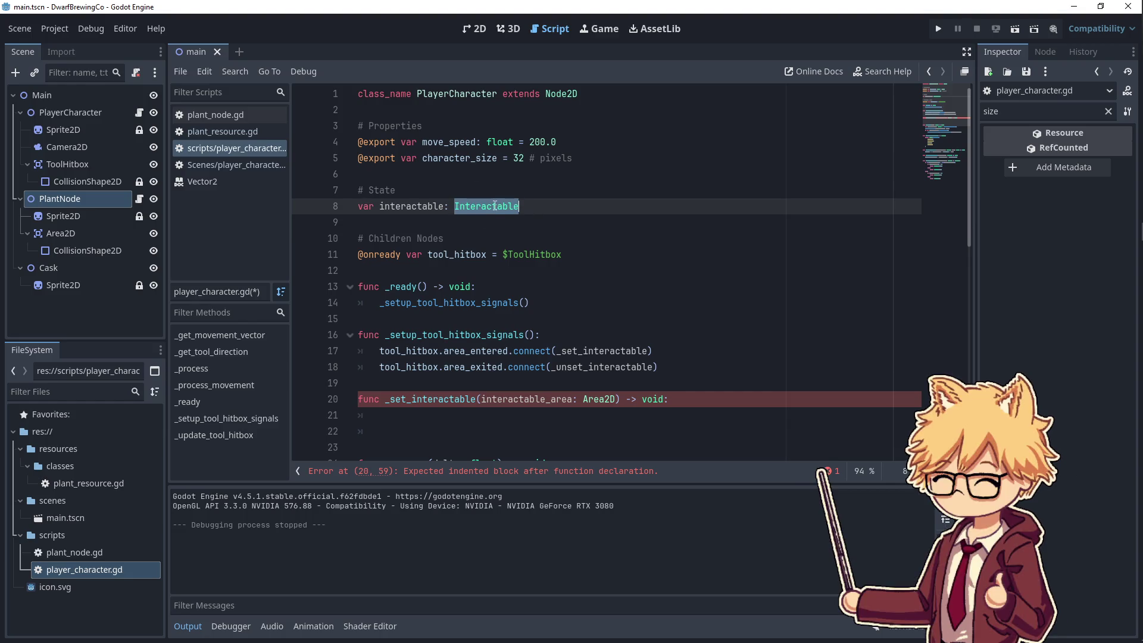
{"action": "key", "text": "Up"}
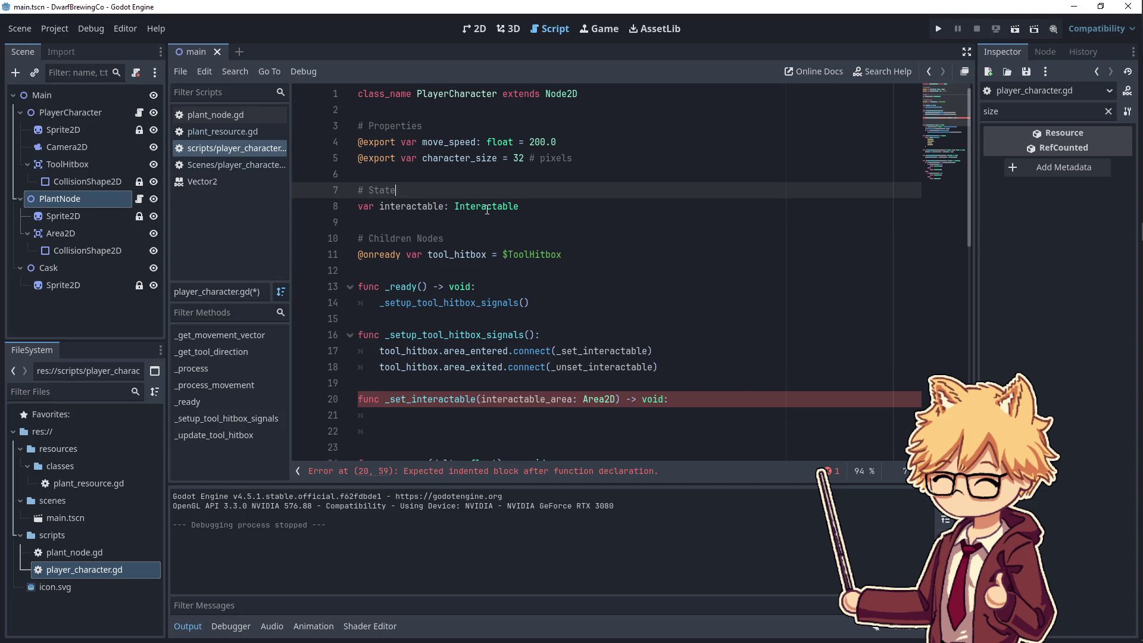
{"action": "double_click", "coordinate": [488, 207]}
Set interactable = interactable_area.get_parent() in the _set_interactable body
{"action": "left_click", "coordinate": [435, 415]}
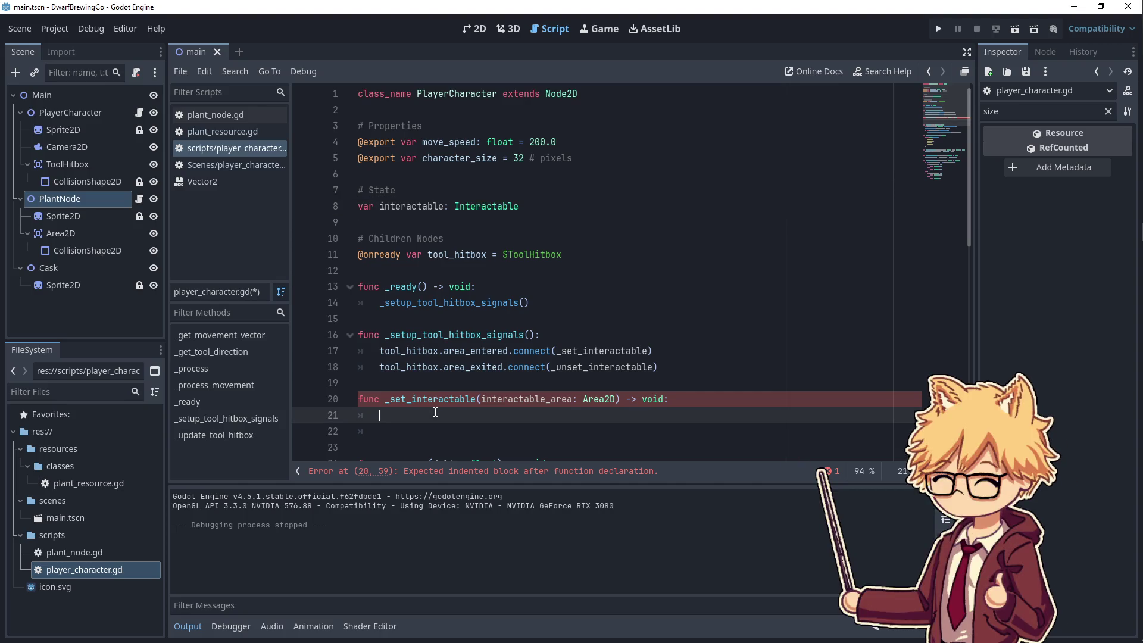
{"action": "key", "text": "Delete"}
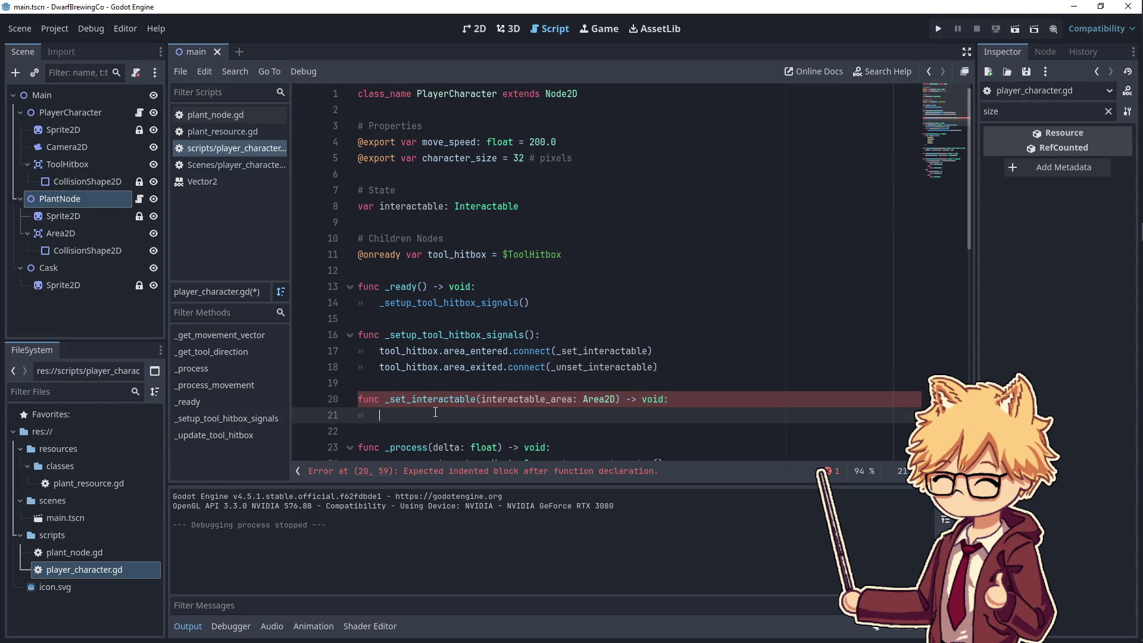
{"action": "type", "text": "v"}
{"action": "type", "text": "interactable = "}
{"action": "type", "text": "interactable_area.get"}
{"action": "type", "text": "_pa"}
{"action": "key", "text": "Return"}
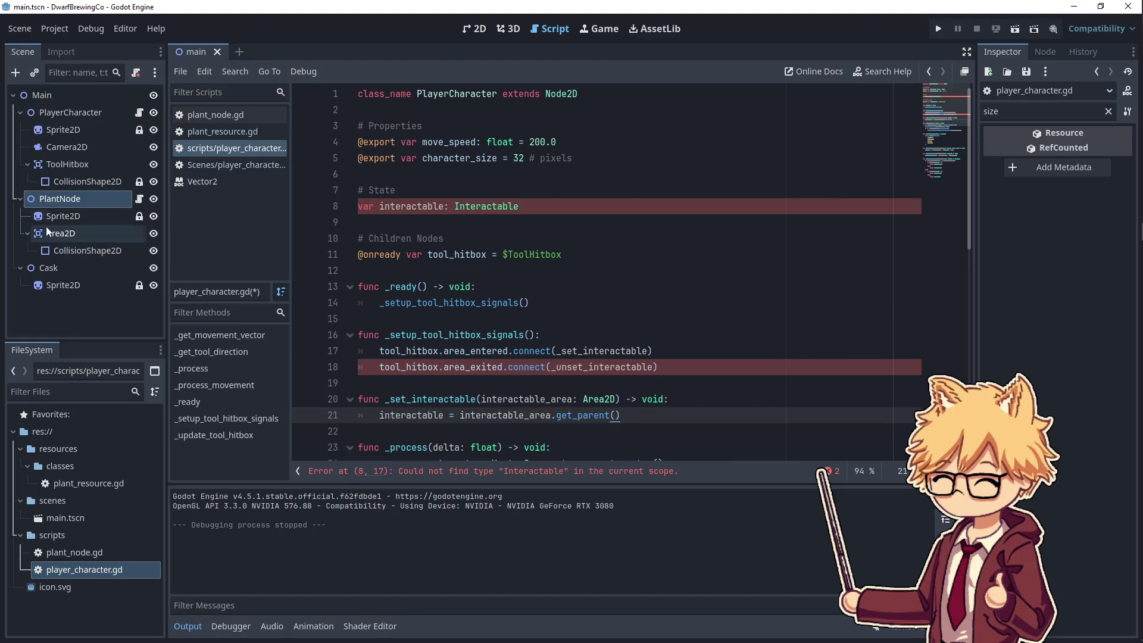
{"action": "left_click", "coordinate": [587, 375]}
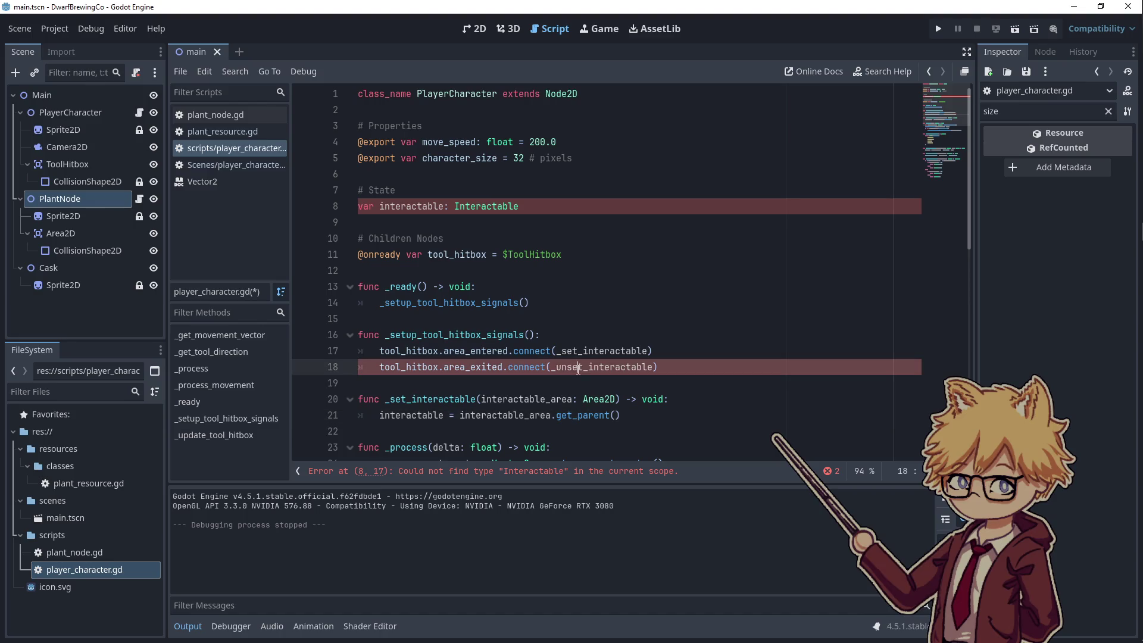
Add func _unset_interactable(interactable_area: Area2D) -> void: below _set_interactable
{"action": "left_click", "coordinate": [661, 414]}
{"action": "key", "text": "Return"}
{"action": "key", "text": "BackSpace"}
{"action": "key", "text": "Return"}
{"action": "type", "text": "func _unset_interactable(i"}
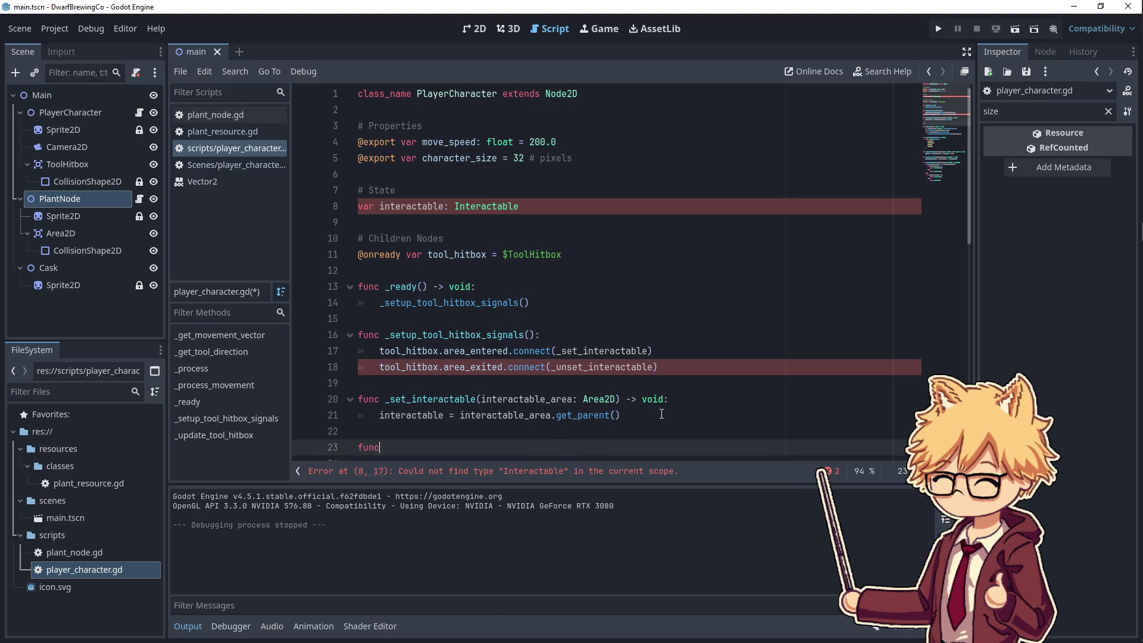
{"action": "type", "text": "nteractable_area: "}
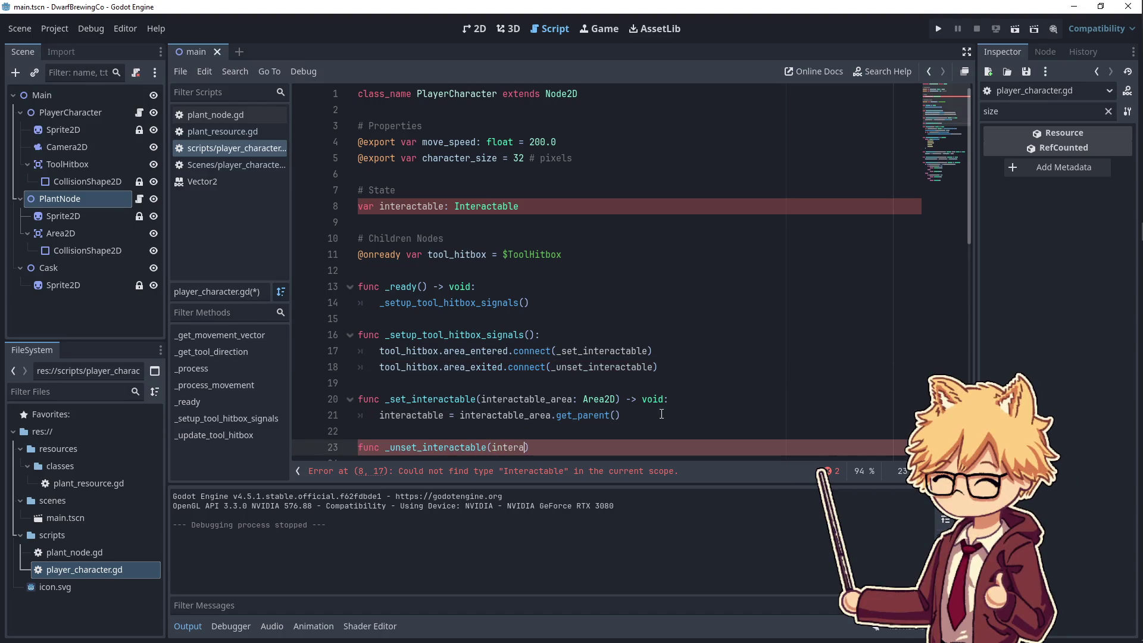
{"action": "type", "text": "Area2D) "}
{"action": "type", "text": "-> void:"}
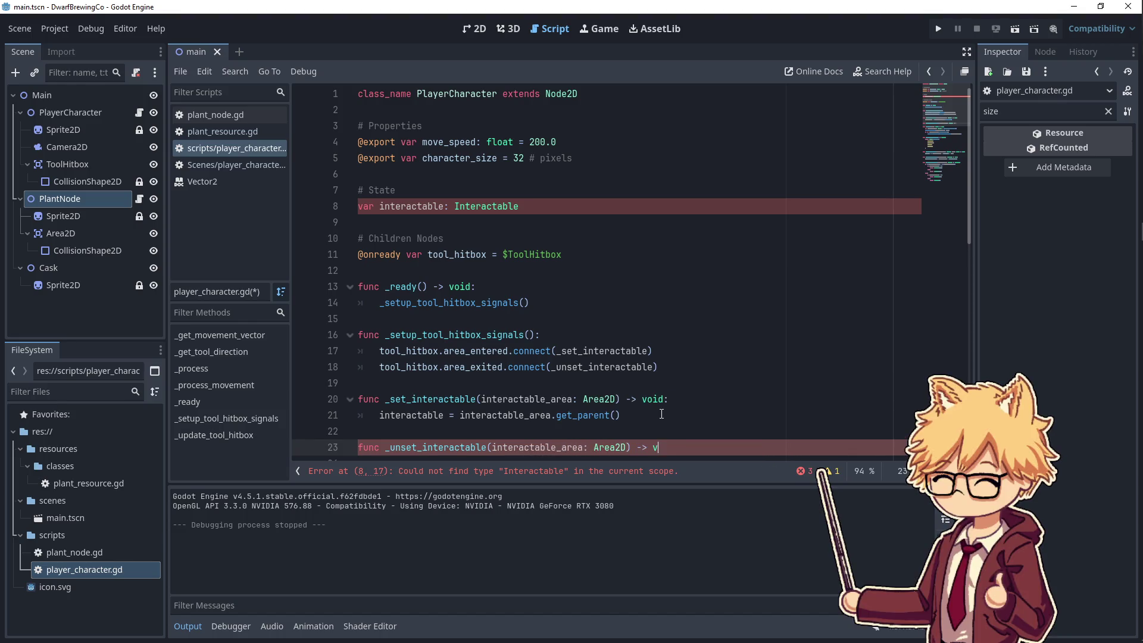
{"action": "key", "text": "Return"}
Write 'interactable = null' as the _unset_interactable body
{"action": "scroll", "coordinate": [443, 298], "scroll_direction": "down", "scroll_amount": 5}
{"action": "scroll", "coordinate": [408, 338], "scroll_direction": "up", "scroll_amount": 4}
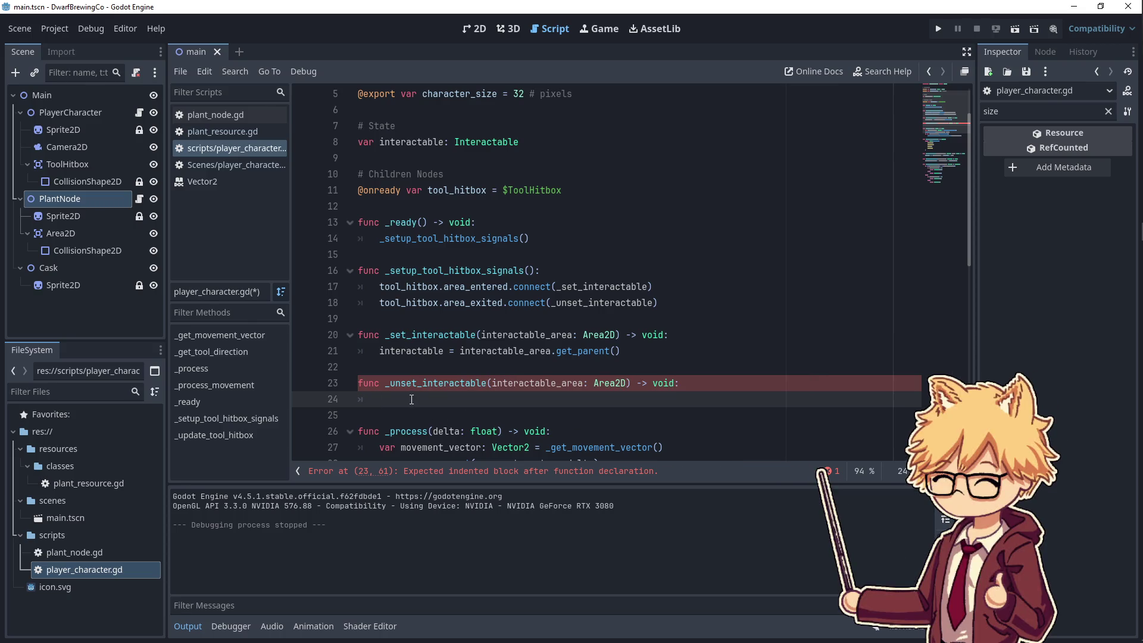
{"action": "type", "text": "interactable = N"}
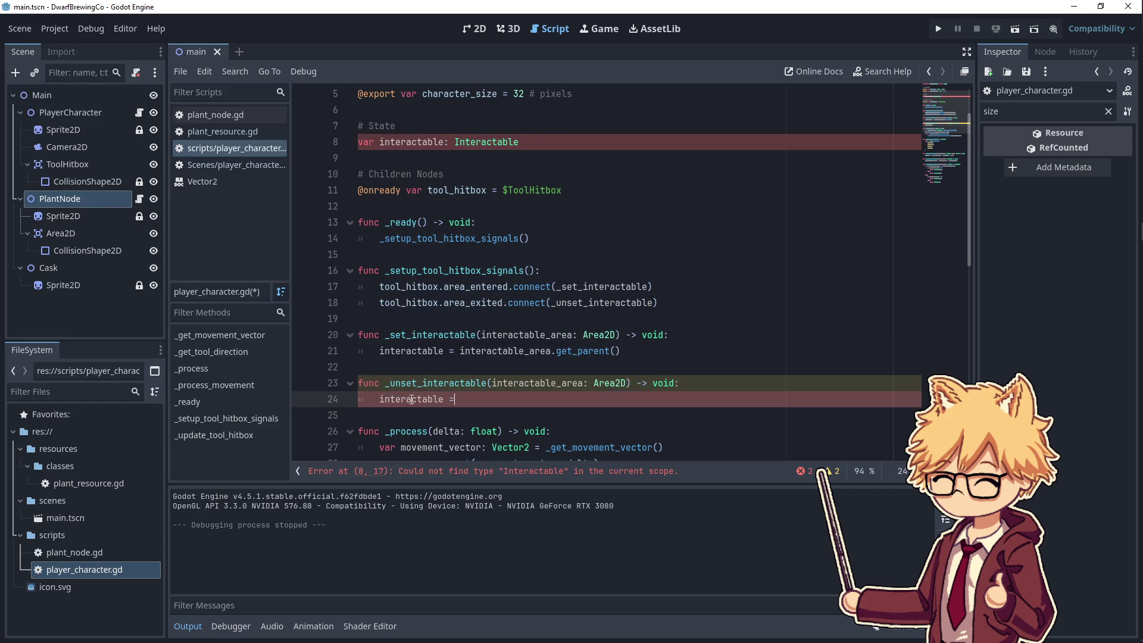
{"action": "type", "text": "one"}
{"action": "key", "text": "BackSpace"}
{"action": "key", "text": "BackSpace"}
{"action": "key", "text": "BackSpace"}
{"action": "type", "text": "none"}
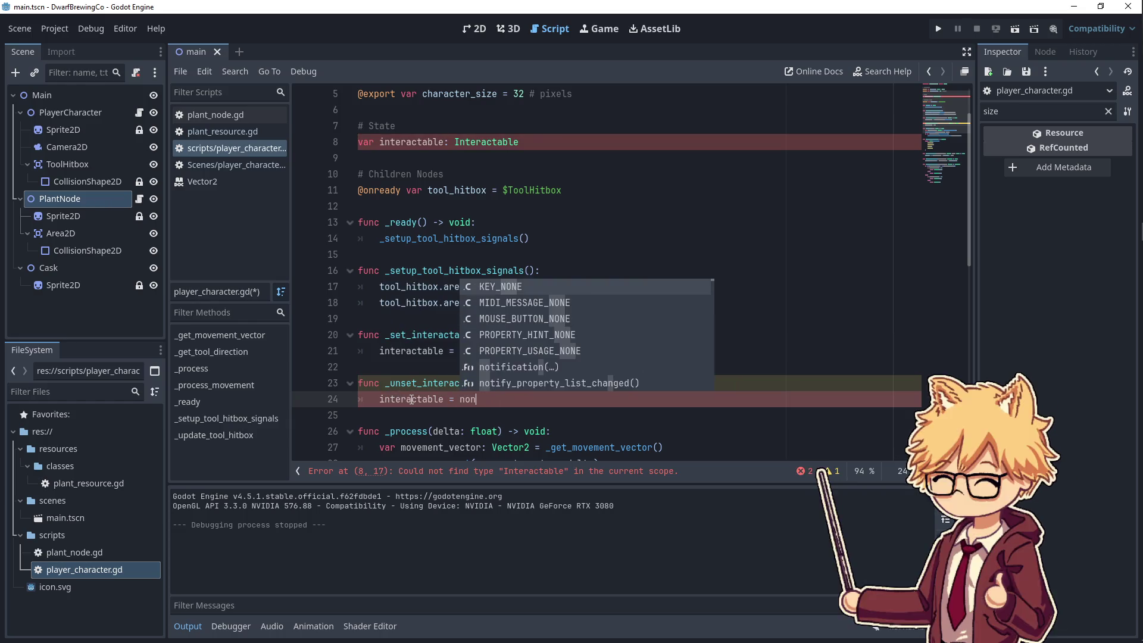
{"action": "key", "text": "BackSpace"}
{"action": "key", "text": "BackSpace"}
{"action": "key", "text": "BackSpace"}
{"action": "type", "text": "ull"}
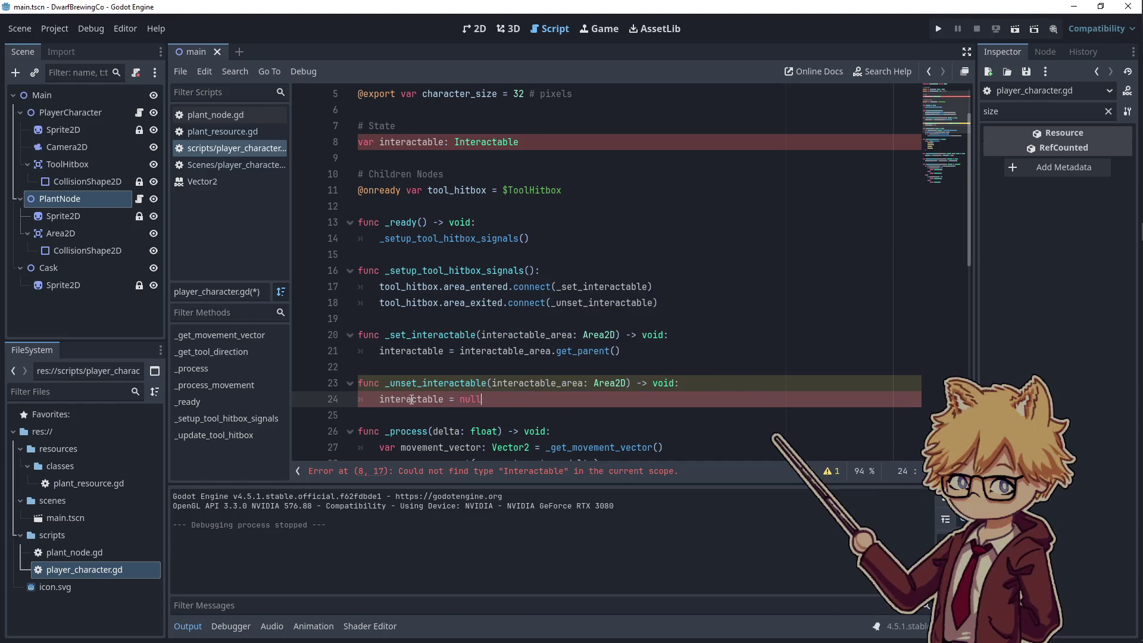
Wrap the null assignment in 'if interactable = interactable_area.get_parent():'
{"action": "left_click", "coordinate": [510, 355]}
{"action": "mouse_move", "coordinate": [503, 356]}
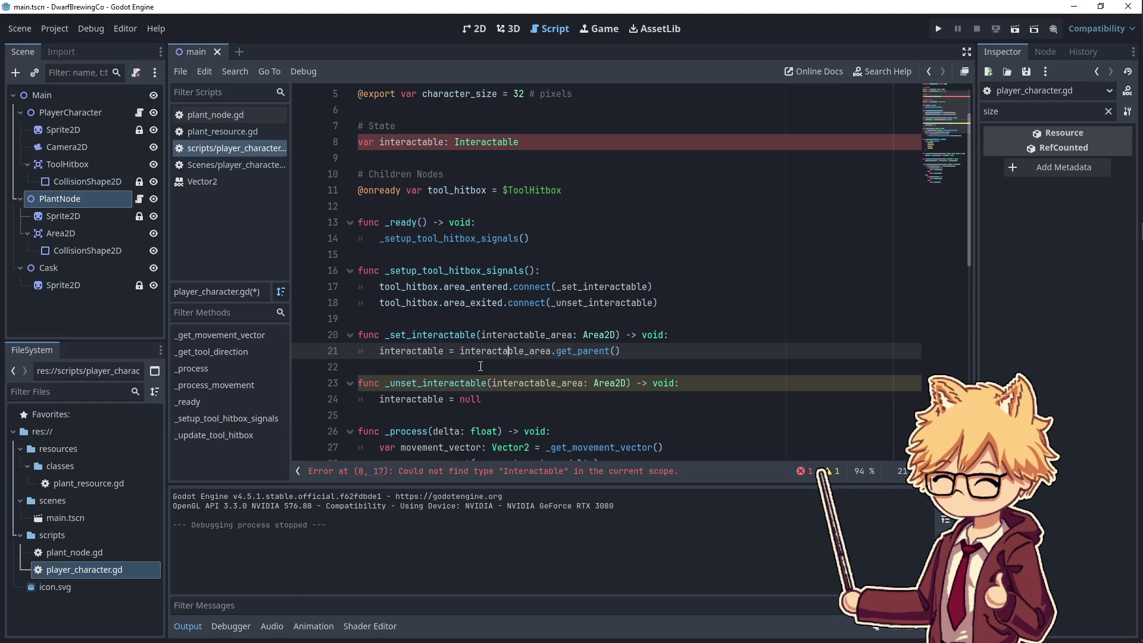
{"action": "left_click", "coordinate": [686, 383]}
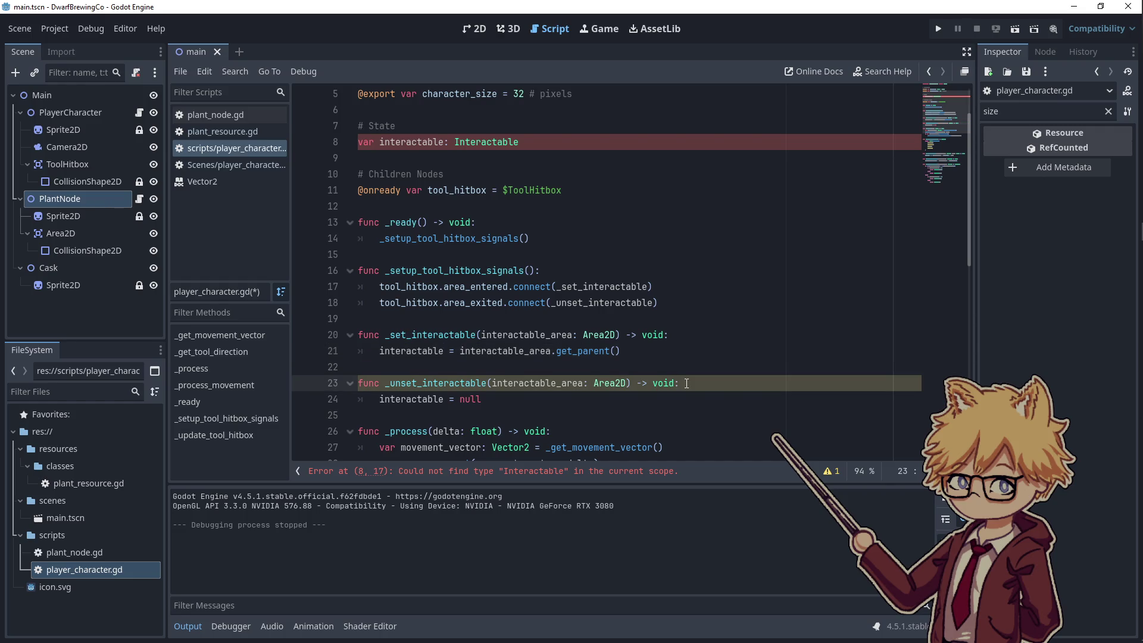
{"action": "key", "text": "Return"}
{"action": "type", "text": "if inter"}
{"action": "key", "text": "Return"}
{"action": "type", "text": "= inter"}
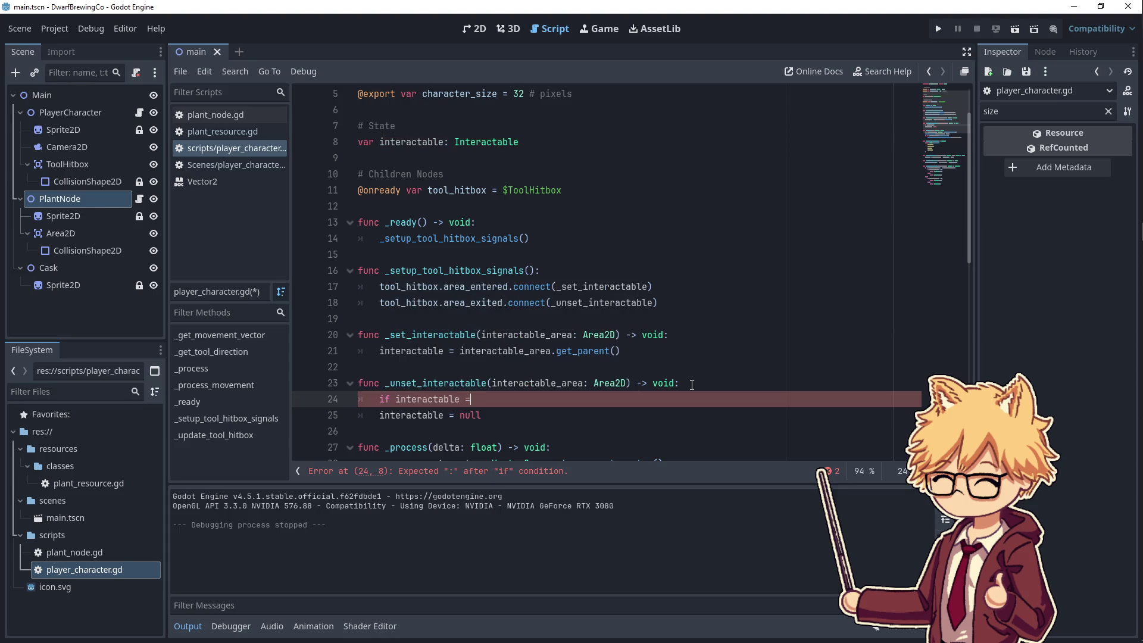
{"action": "key", "text": "Return"}
{"action": "type", "text": ".get_pa"}
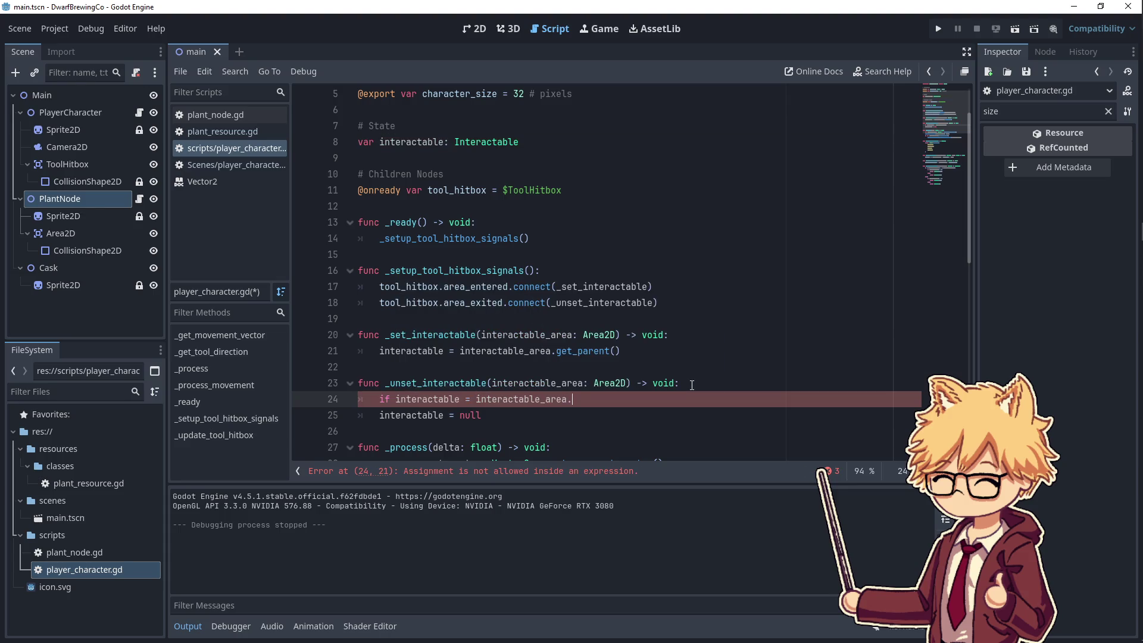
{"action": "key", "text": "Return"}
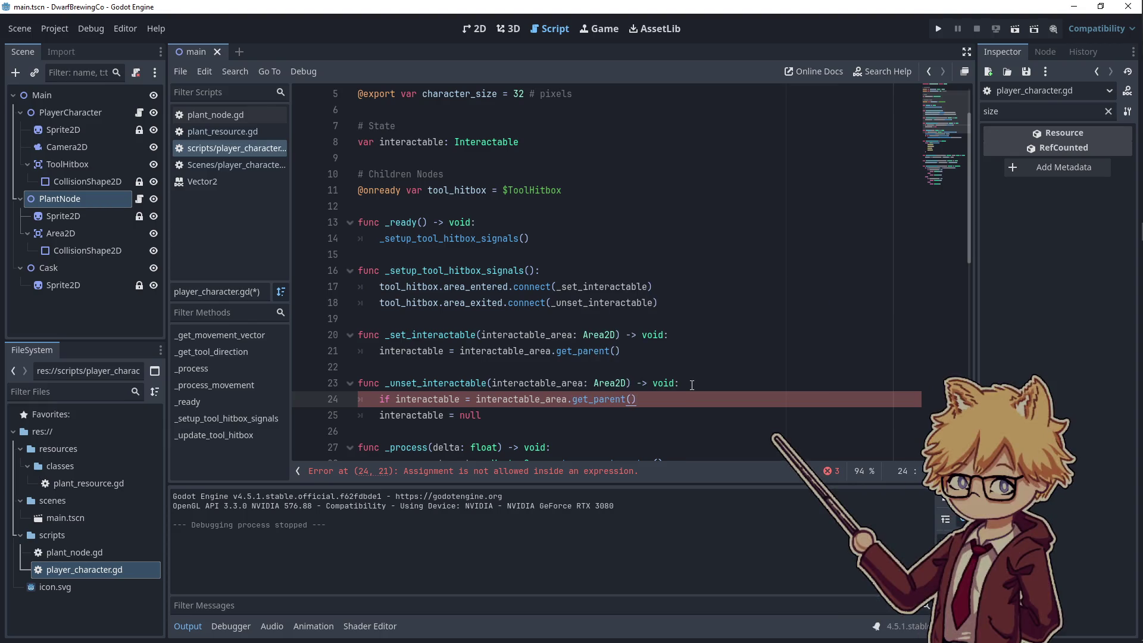
{"action": "type", "text": ":"}
{"action": "left_click", "coordinate": [572, 418]}
{"action": "key", "text": "shift+Home"}
{"action": "key", "text": "Tab"}
{"action": "key", "text": "End"}
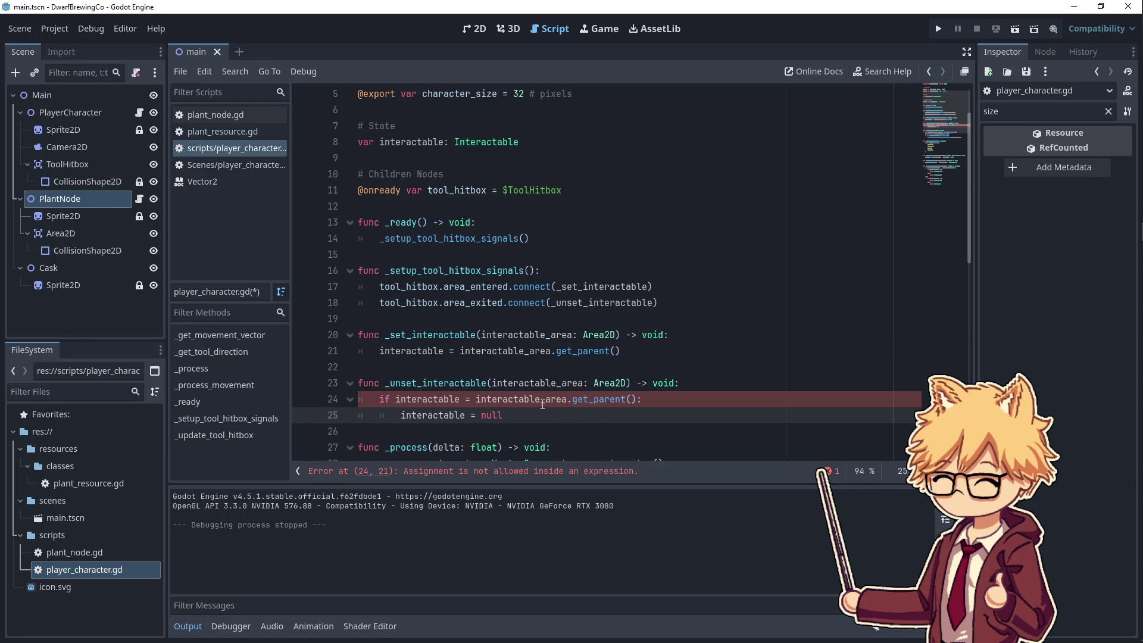
Remove the if check, keep 'interactable = null', and save player_character.gd
{"action": "left_click_drag", "start_coordinate": [517, 414], "coordinate": [332, 405]}
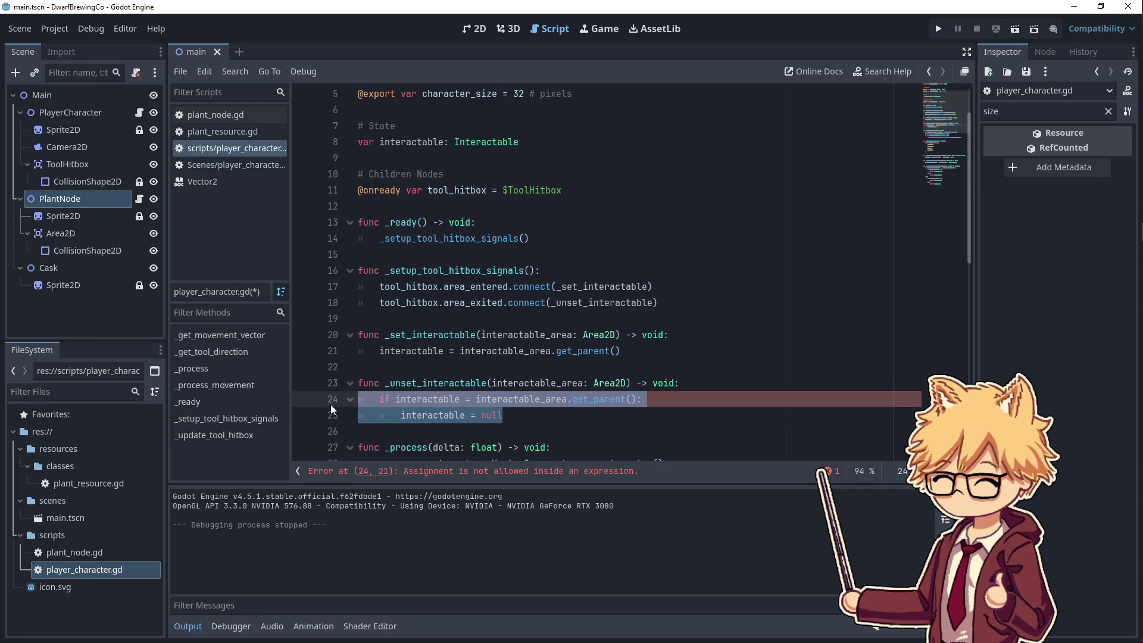
{"action": "key", "text": "BackSpace"}
{"action": "key", "text": "Tab"}
{"action": "type", "text": "pa"}
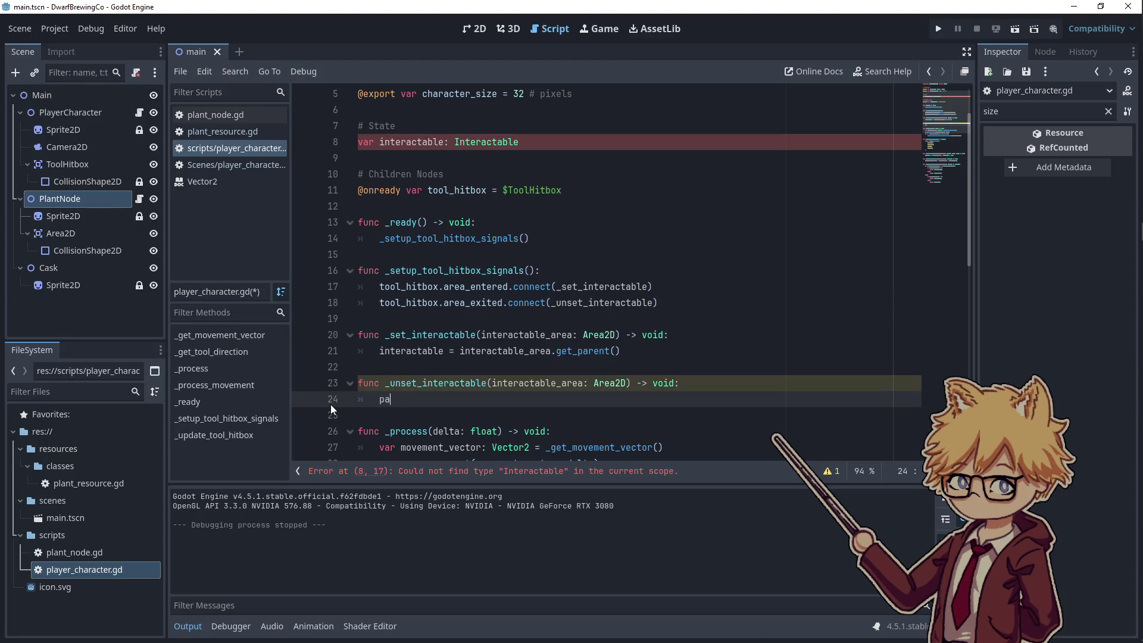
{"action": "key", "text": "BackSpace"}
{"action": "key", "text": "BackSpace"}
{"action": "type", "text": "inter"}
{"action": "key", "text": "Return"}
{"action": "type", "text": "= null"}
{"action": "left_click", "coordinate": [596, 256]}
{"action": "key", "text": "ctrl+s"}
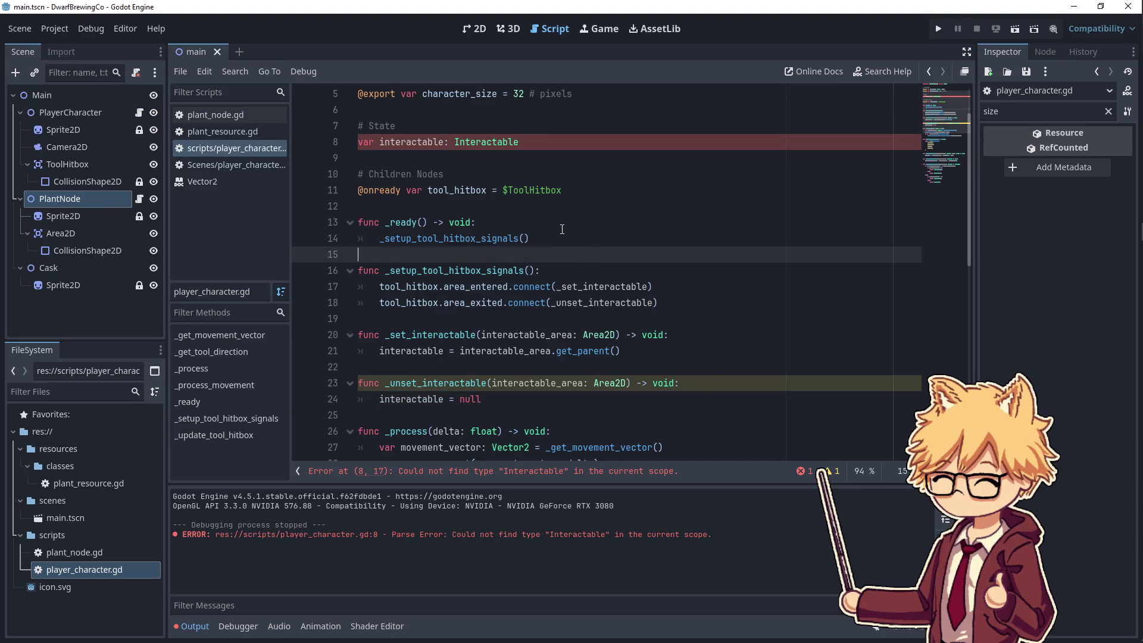
Create new_script.gd inheriting Node2D in res://scripts and declare 'class_name Interactable' in it
{"action": "double_click", "coordinate": [484, 146]}
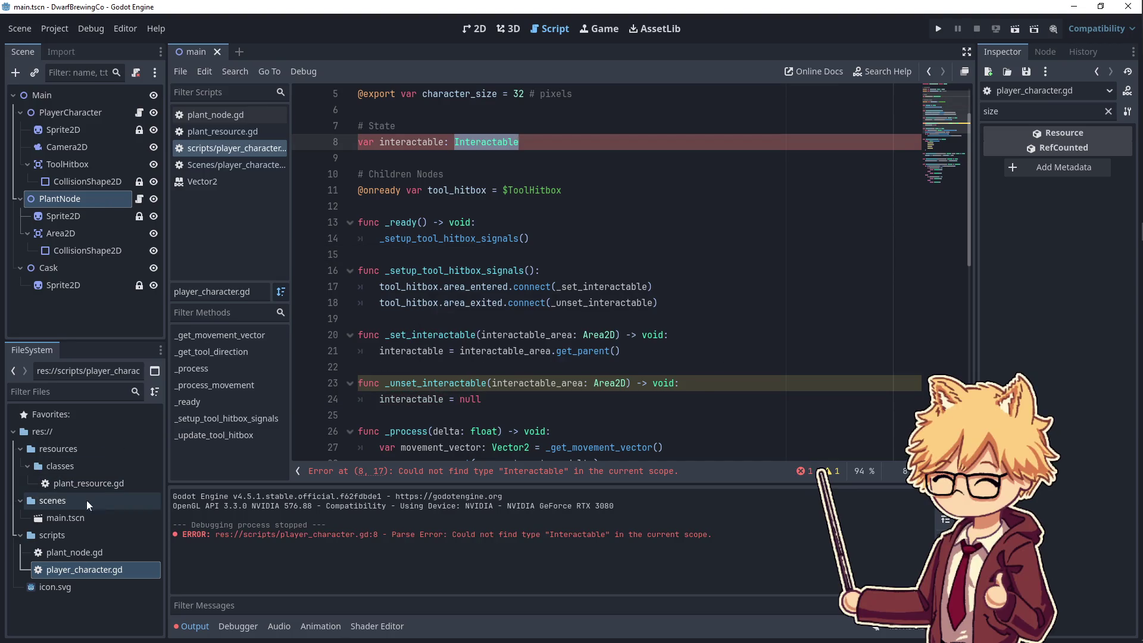
{"action": "left_click", "coordinate": [62, 534]}
{"action": "mouse_move", "coordinate": [178, 390]}
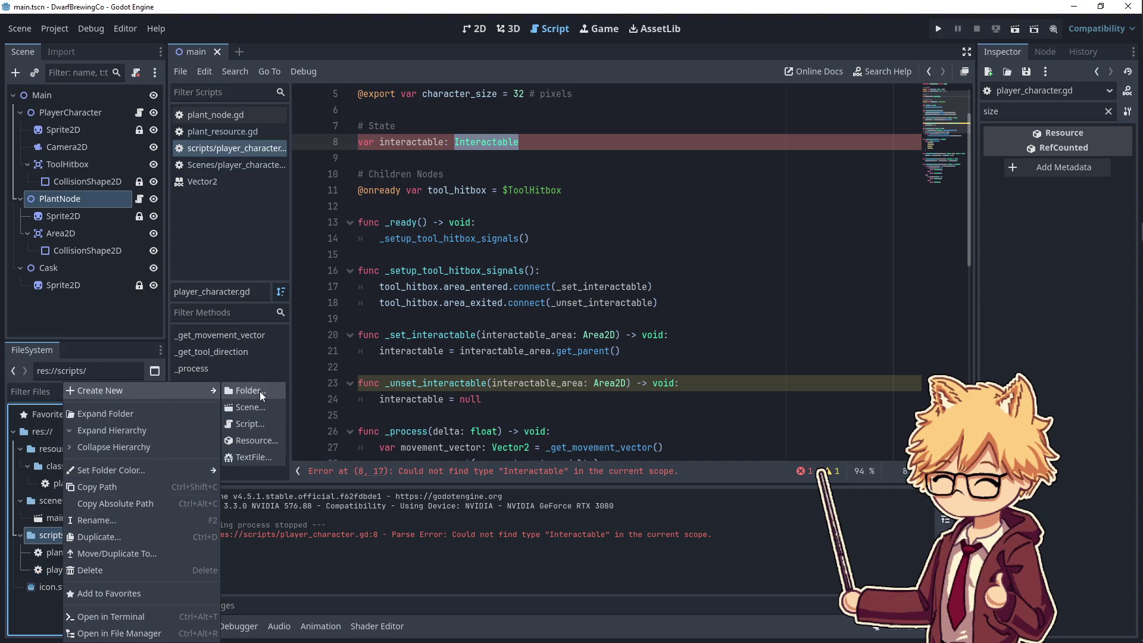
{"action": "left_click", "coordinate": [258, 409]}
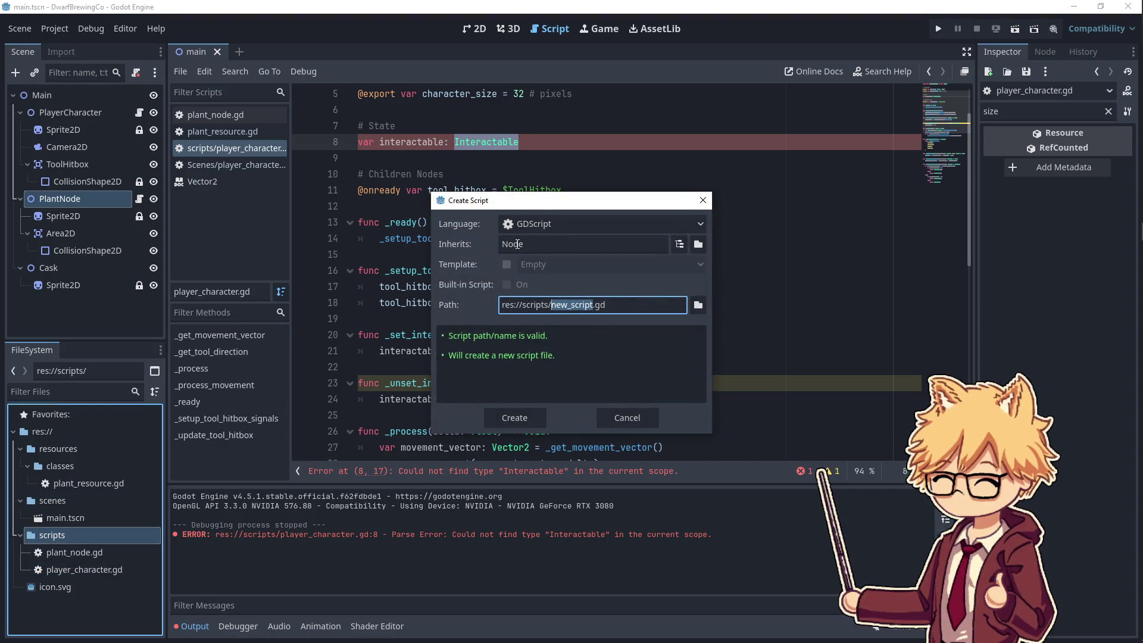
{"action": "left_click", "coordinate": [535, 243]}
{"action": "type", "text": "2"}
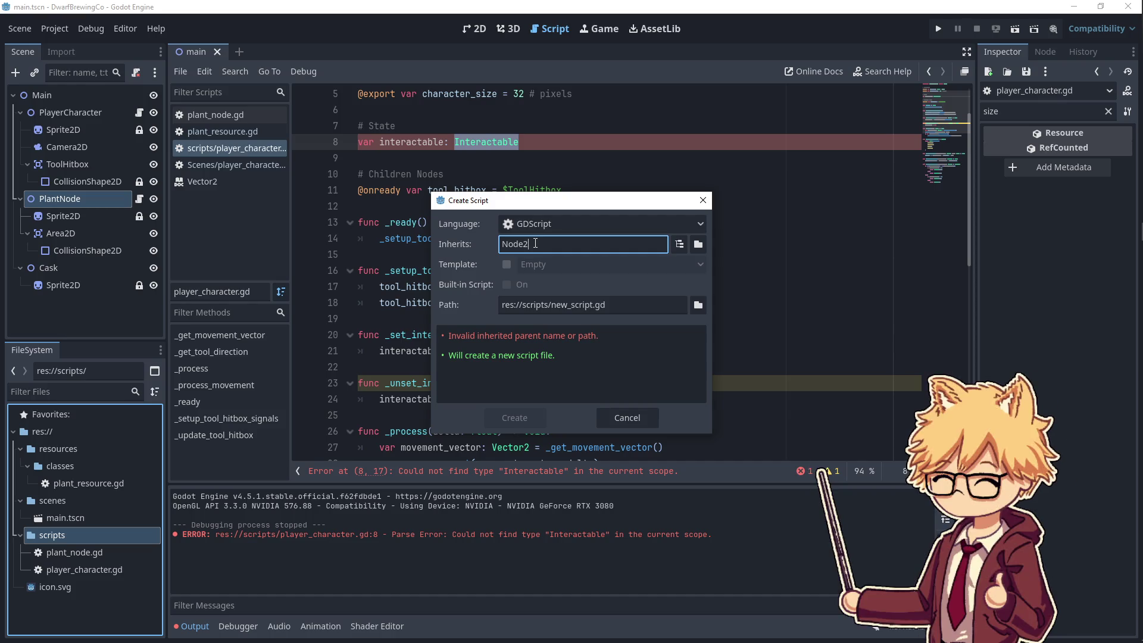
{"action": "type", "text": "D"}
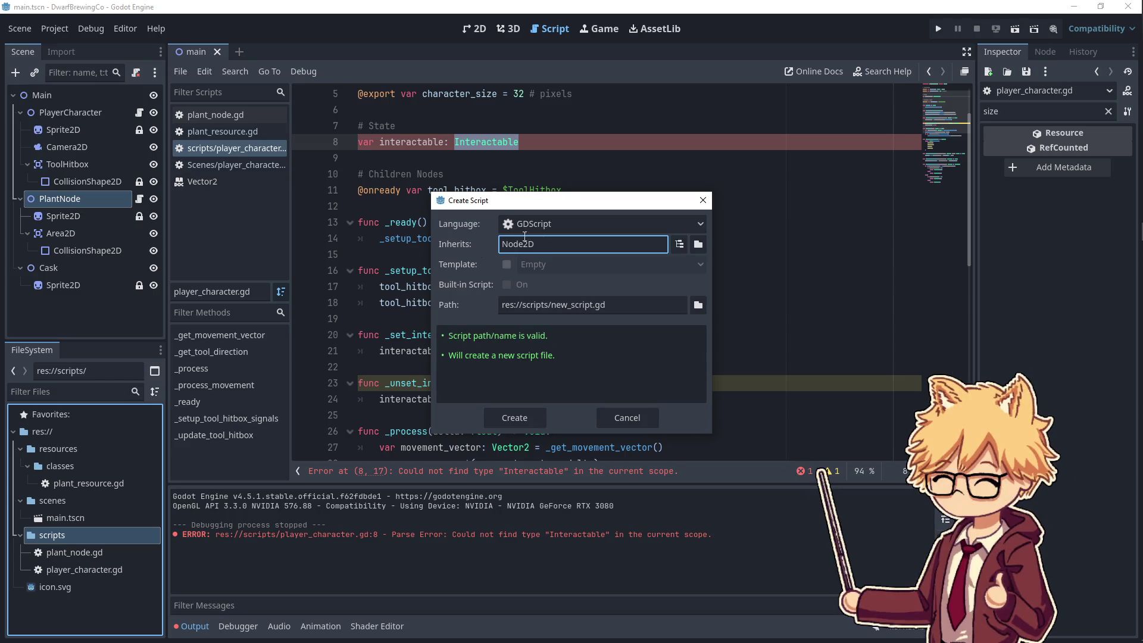
{"action": "left_click", "coordinate": [516, 416]}
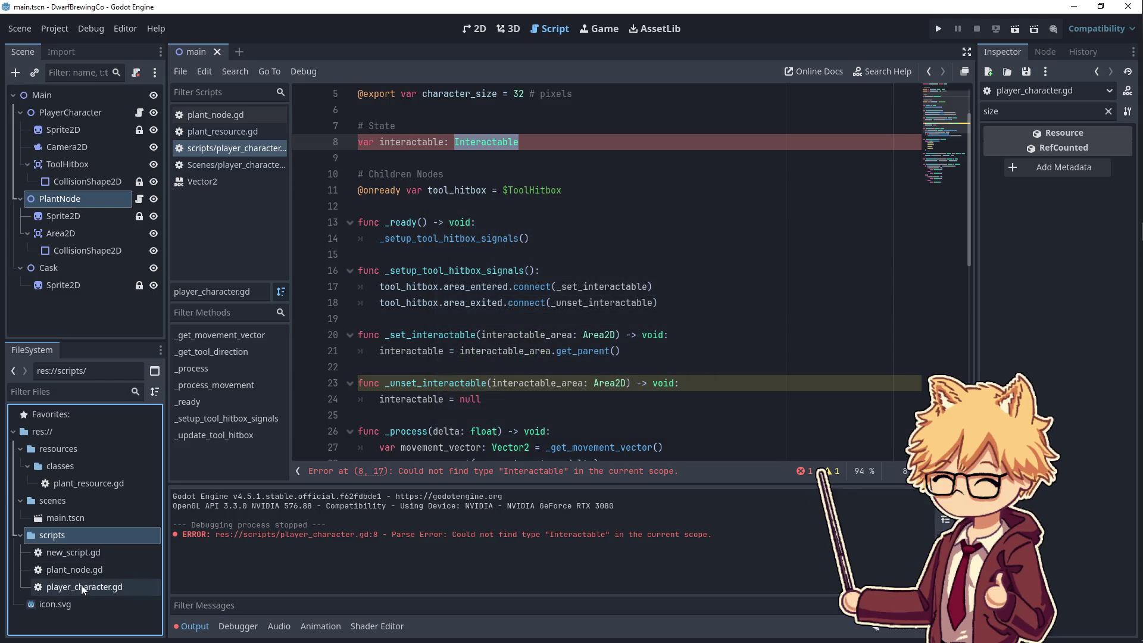
{"action": "double_click", "coordinate": [77, 549]}
{"action": "type", "text": "class_name Interactable extends Node2D"}
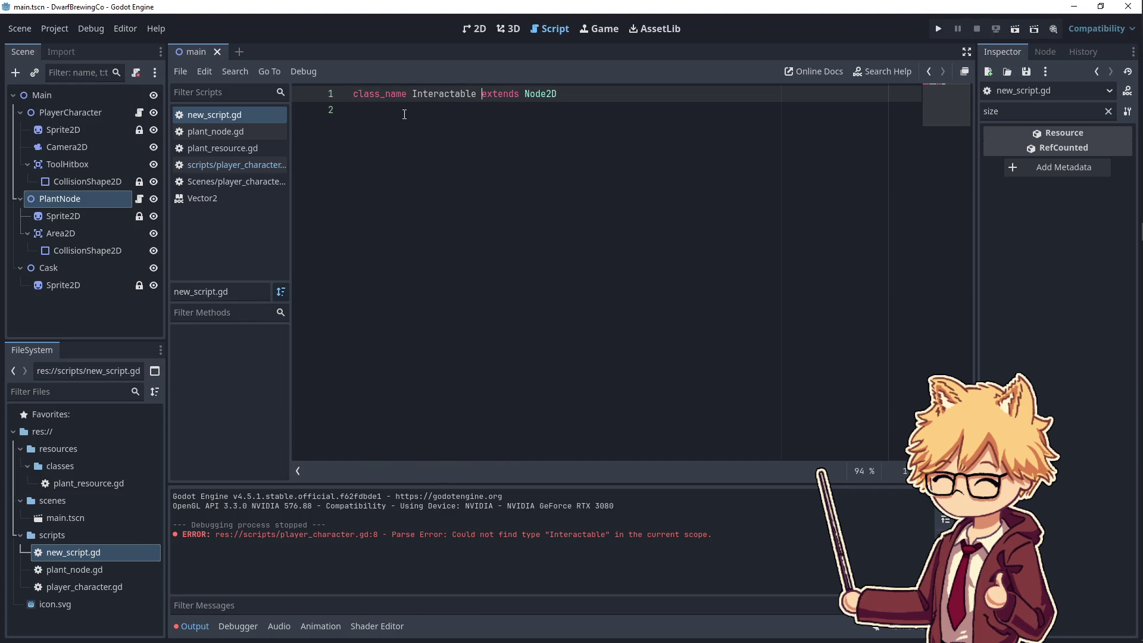
Rename new_script.gd to interactable.gd
{"action": "right_click", "coordinate": [91, 552]}
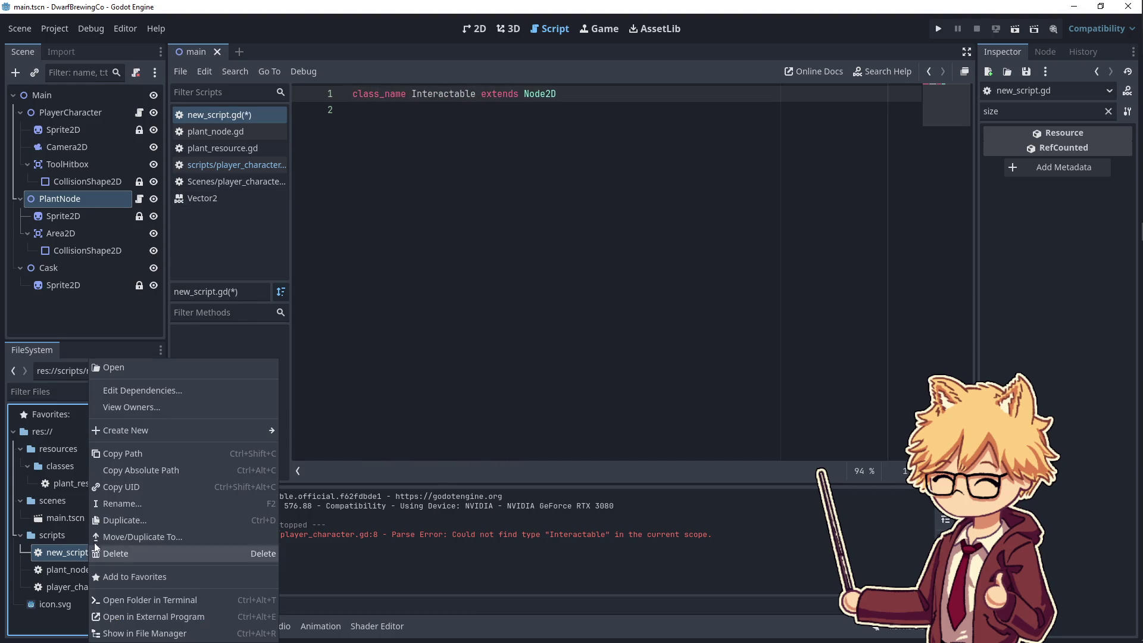
{"action": "left_click", "coordinate": [138, 501]}
{"action": "type", "text": "interactable"}
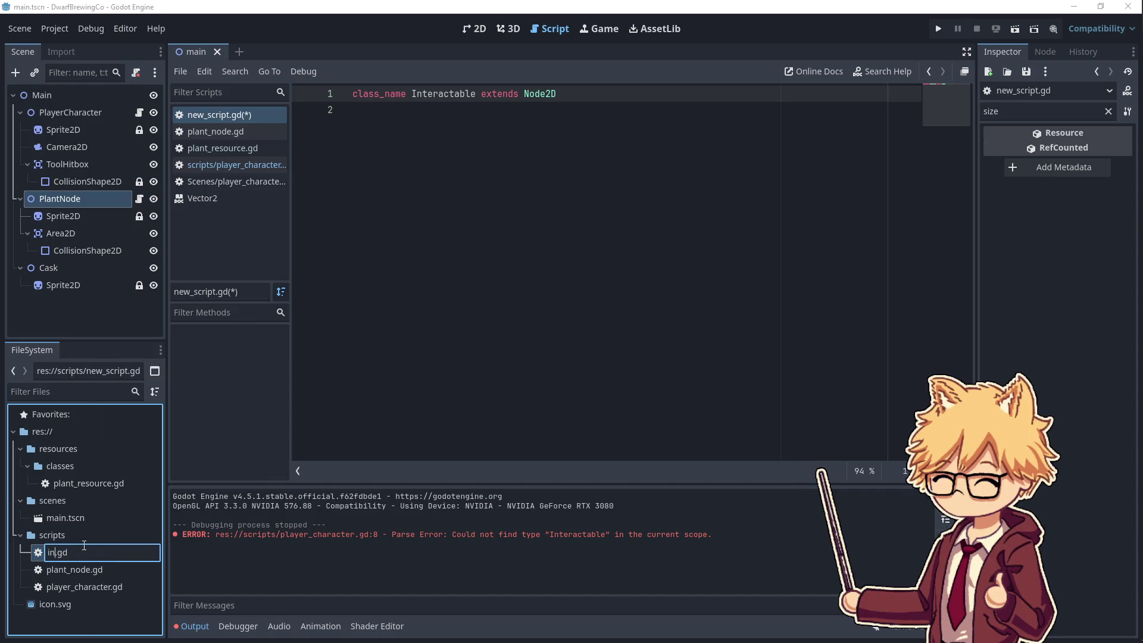
{"action": "key", "text": "Return"}
Make plant_node.gd extend Interactable instead of Node2D and save
{"action": "left_click", "coordinate": [139, 199]}
{"action": "double_click", "coordinate": [537, 94]}
{"action": "type", "text": "Inter"}
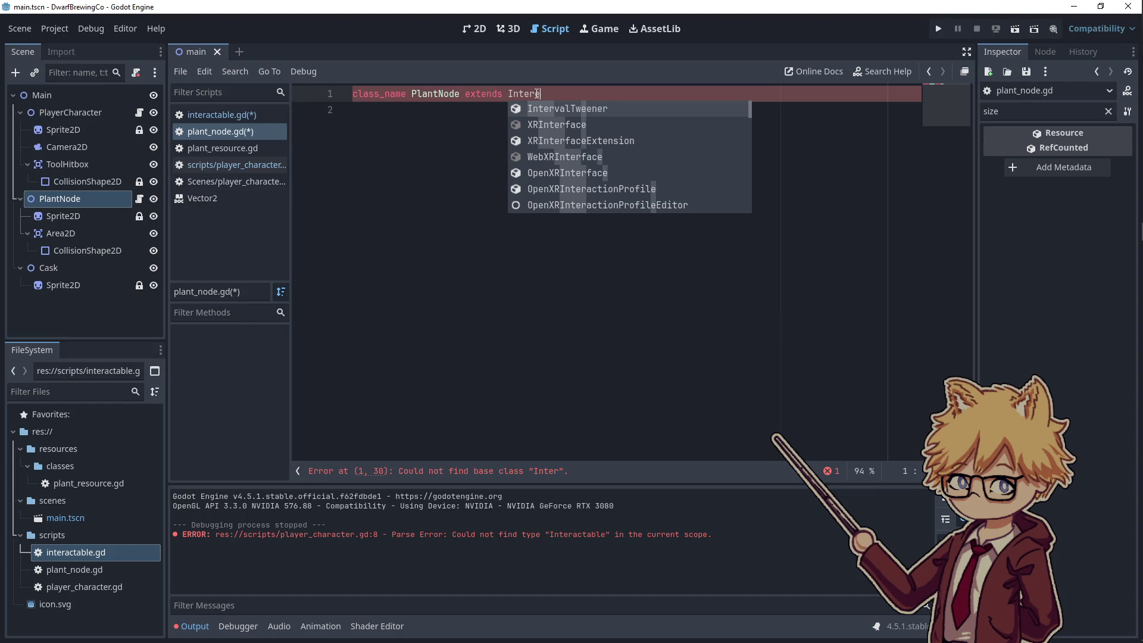
{"action": "type", "text": "eractable"}
{"action": "left_click", "coordinate": [500, 197]}
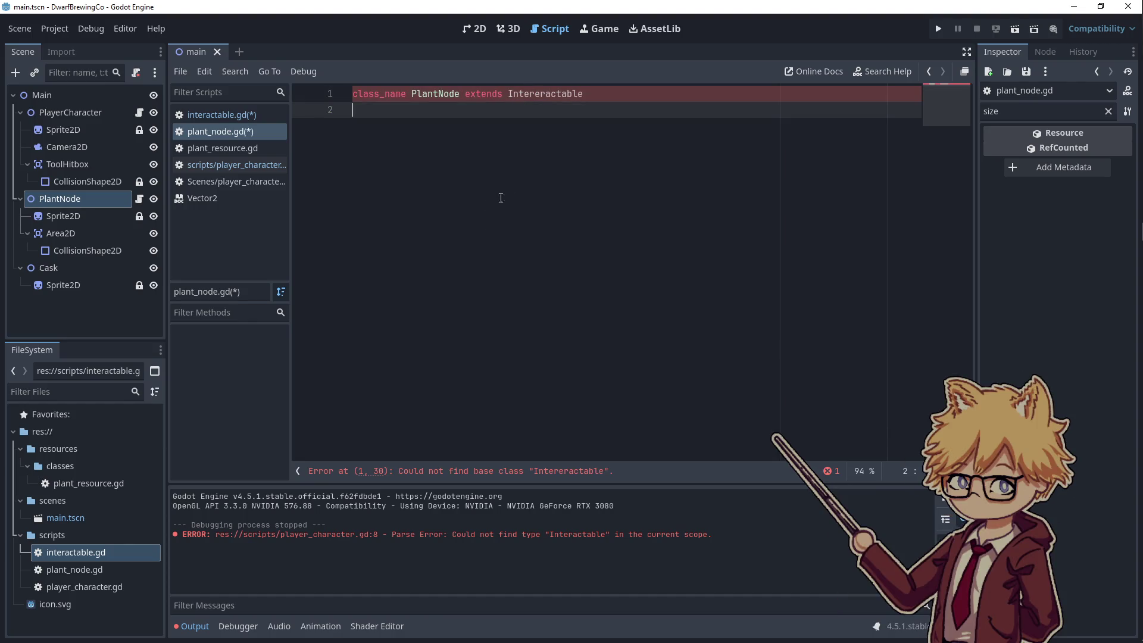
{"action": "left_click", "coordinate": [540, 92]}
{"action": "key", "text": "BackSpace"}
{"action": "key", "text": "BackSpace"}
{"action": "left_click", "coordinate": [573, 162]}
{"action": "key", "text": "ctrl+s"}
Check the class name in interactable.gd, look over plant_resource.gd, and return to the player script
{"action": "double_click", "coordinate": [81, 551]}
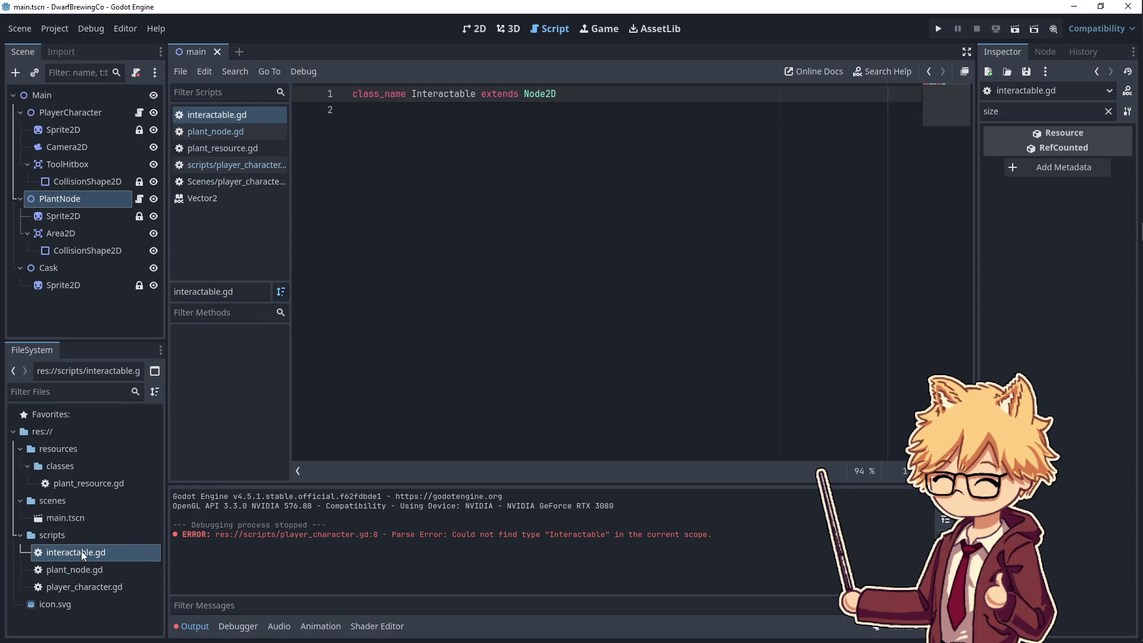
{"action": "double_click", "coordinate": [459, 93]}
{"action": "left_click", "coordinate": [89, 484]}
{"action": "double_click", "coordinate": [88, 485]}
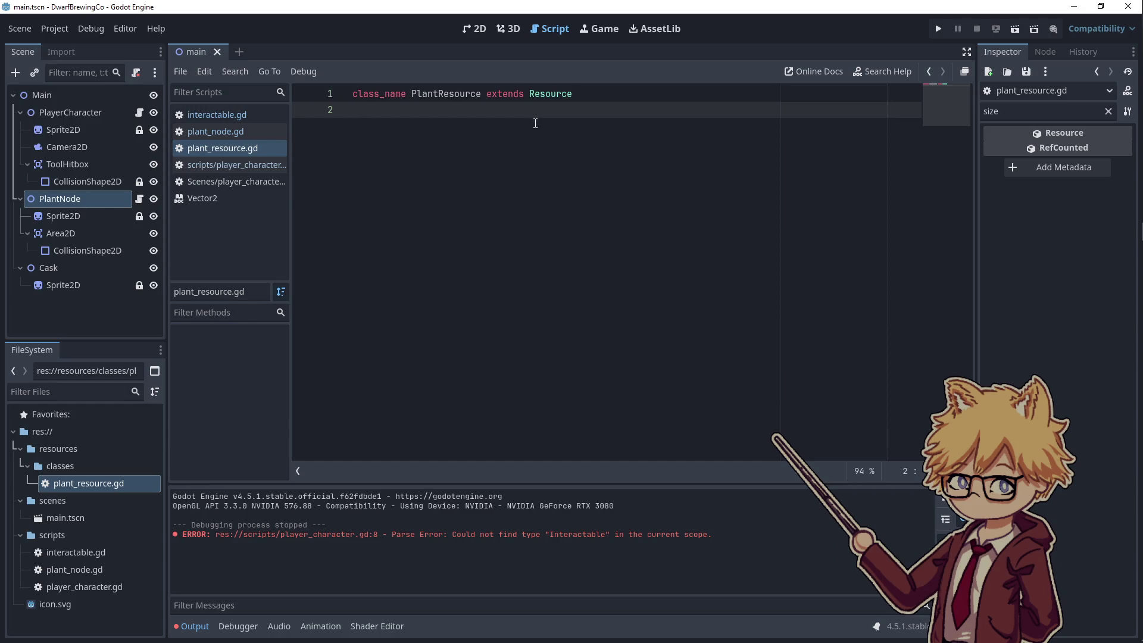
{"action": "left_click", "coordinate": [138, 199]}
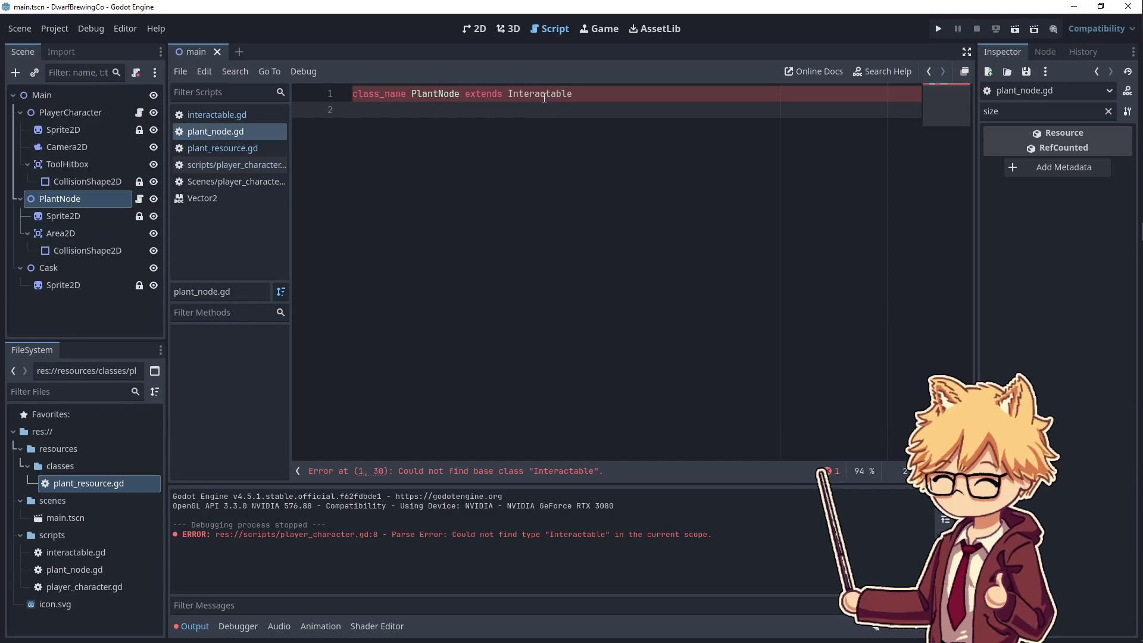
{"action": "left_click", "coordinate": [547, 138]}
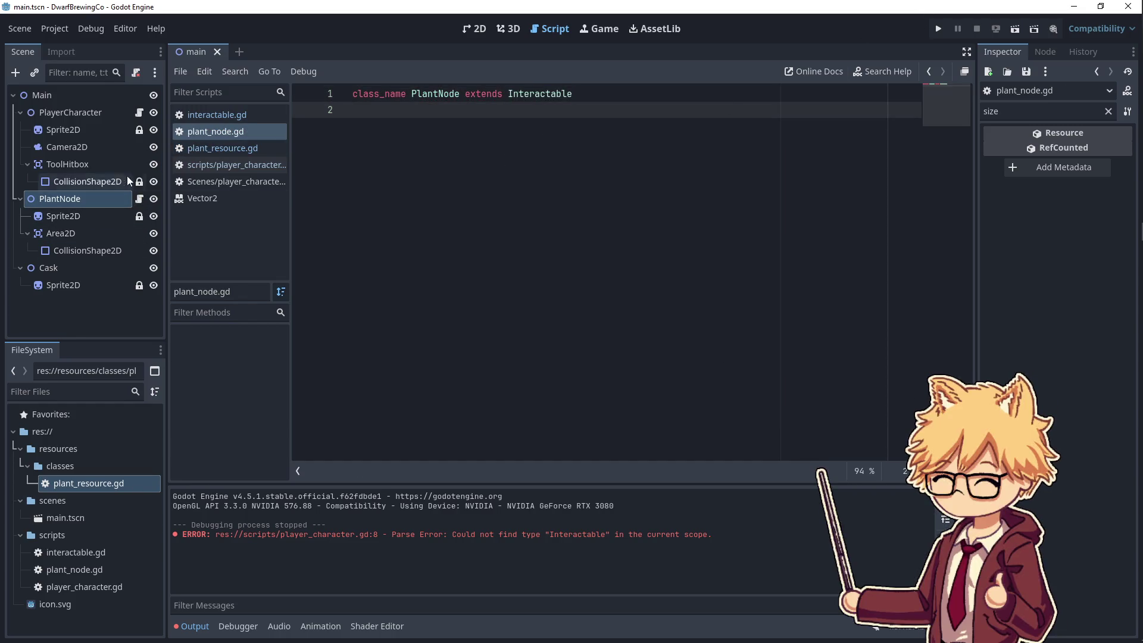
{"action": "left_click", "coordinate": [138, 113]}
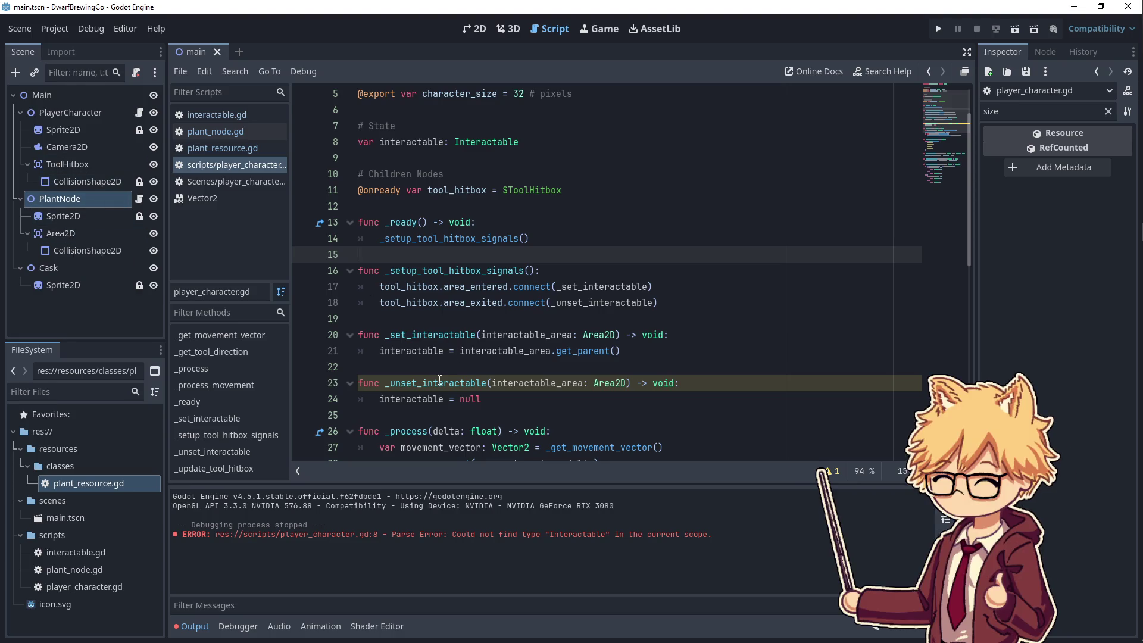
Add the comment '# TODO Fix this to only remove if it is the same area' above _unset_interactable
{"action": "double_click", "coordinate": [536, 384]}
{"action": "left_click", "coordinate": [601, 384]}
{"action": "double_click", "coordinate": [603, 384]}
{"action": "left_click", "coordinate": [528, 367]}
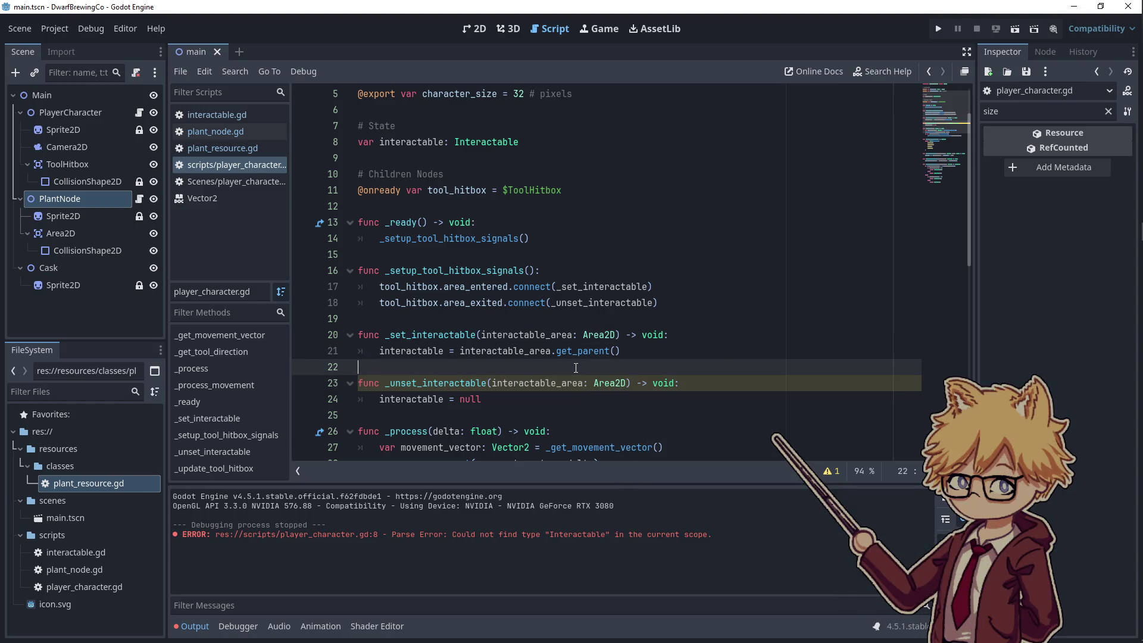
{"action": "key", "text": "Return"}
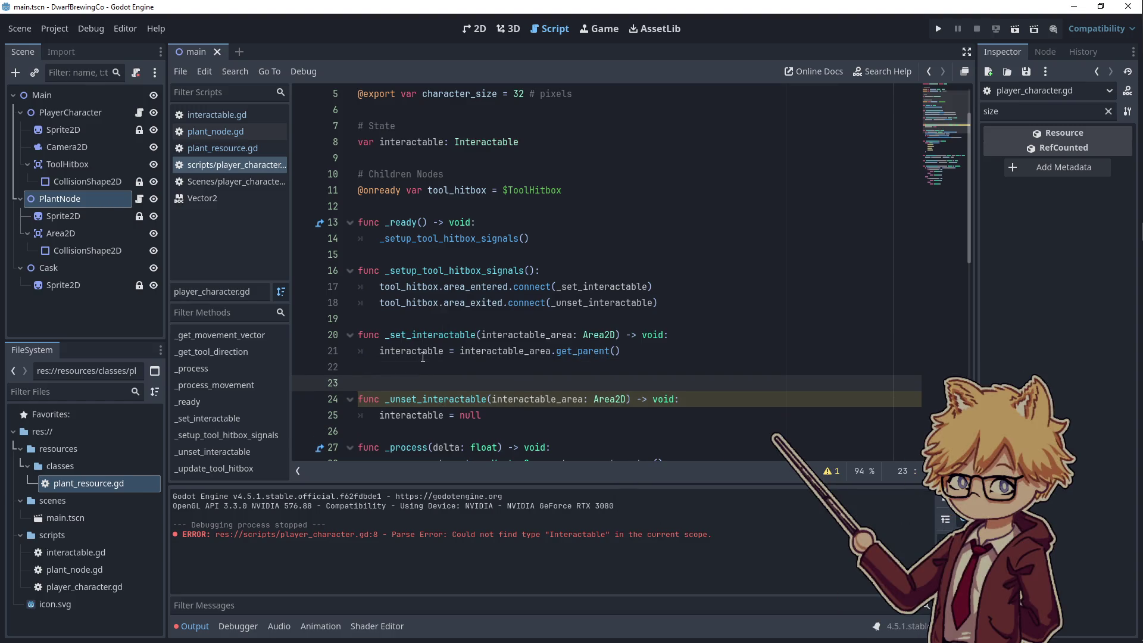
{"action": "type", "text": "# TODO Fix this to only remov"}
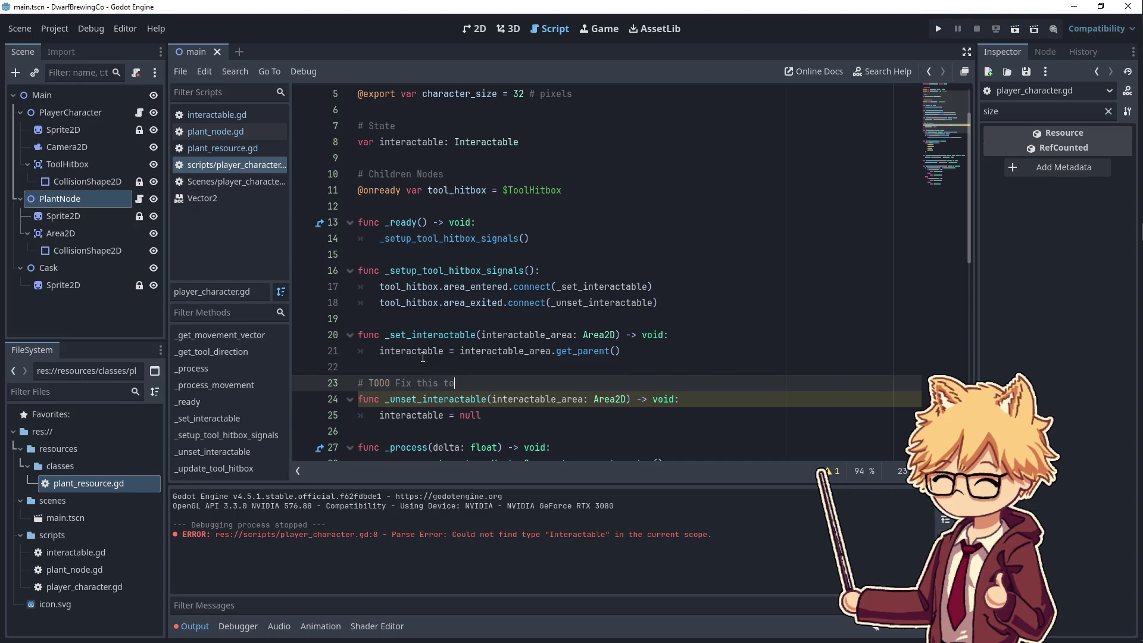
{"action": "type", "text": "e if it is "}
{"action": "type", "text": "the same area"}
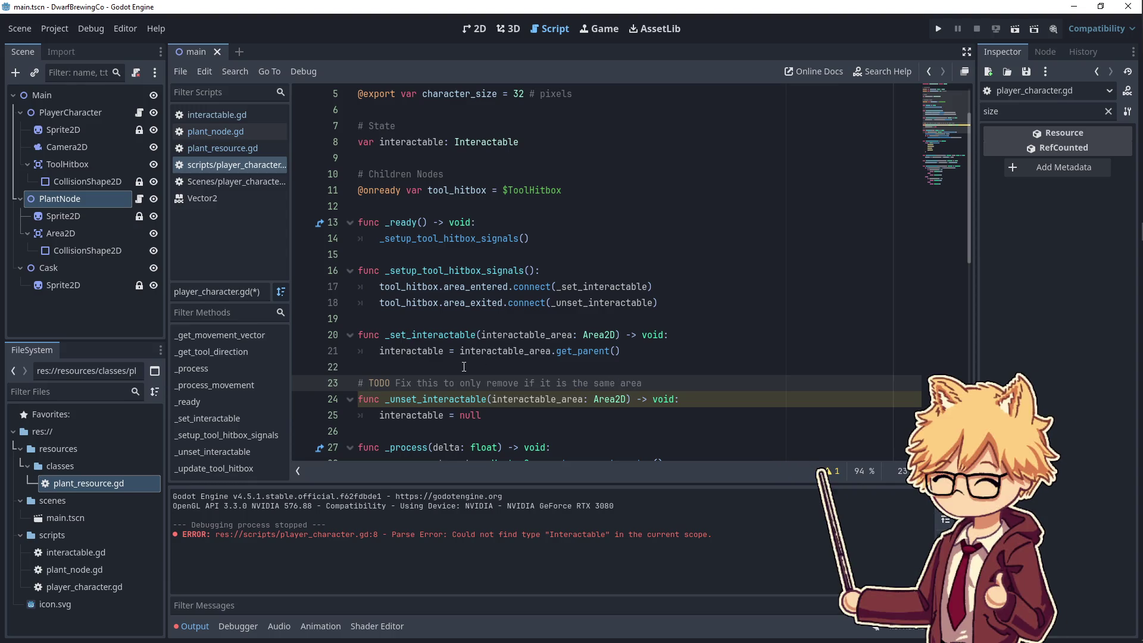
Review _unset_interactable, which still sets interactable to null
{"action": "left_click", "coordinate": [464, 367]}
{"action": "scroll", "coordinate": [476, 345], "scroll_direction": "down", "scroll_amount": 2}
{"action": "scroll", "coordinate": [425, 257], "scroll_direction": "up", "scroll_amount": 3}
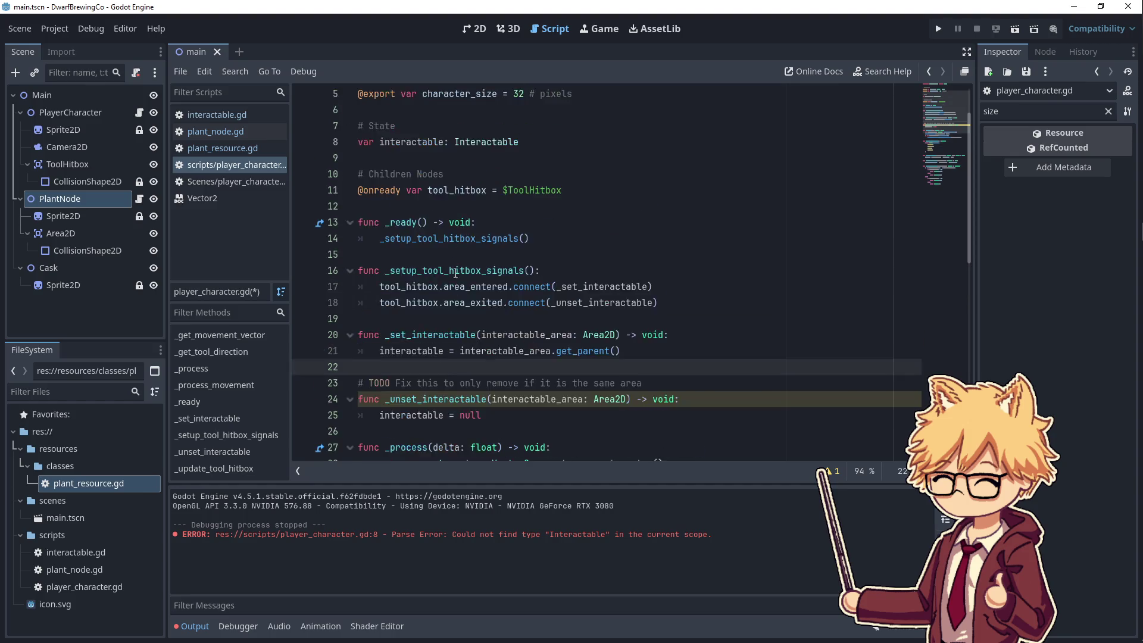
{"action": "scroll", "coordinate": [441, 331], "scroll_direction": "down", "scroll_amount": 2}
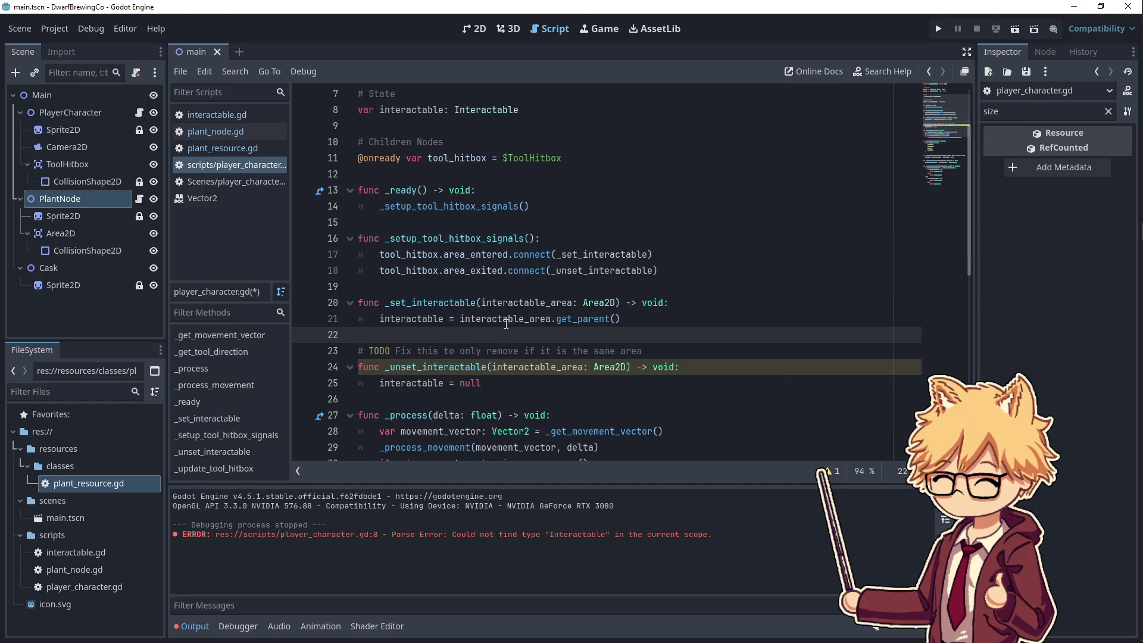
{"action": "mouse_move", "coordinate": [507, 323]}
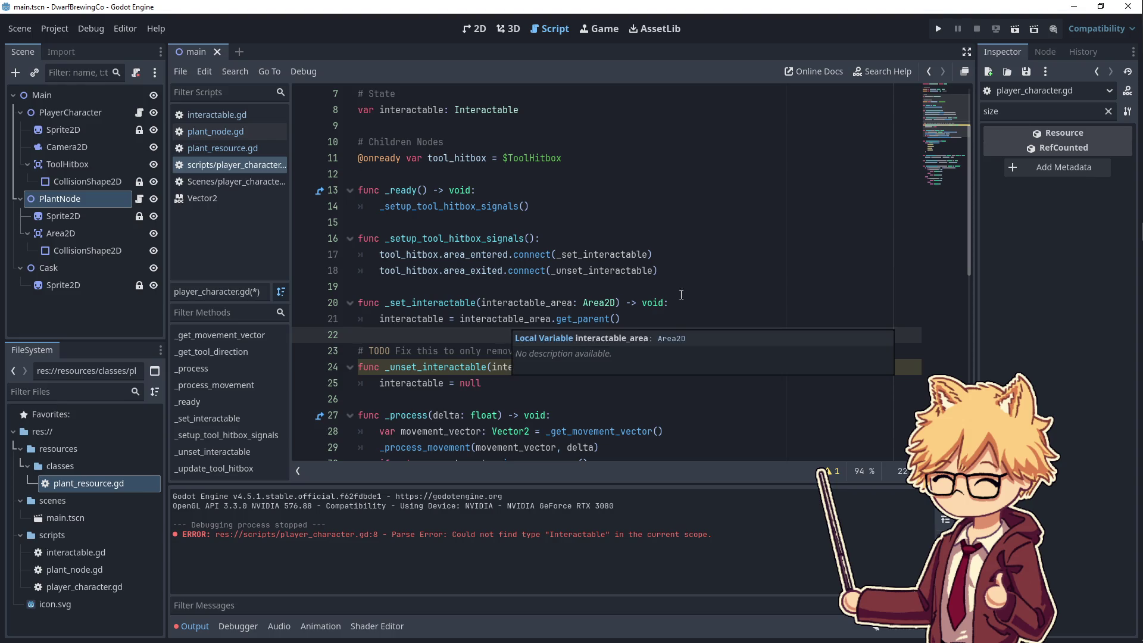
{"action": "mouse_move", "coordinate": [1130, 65]}
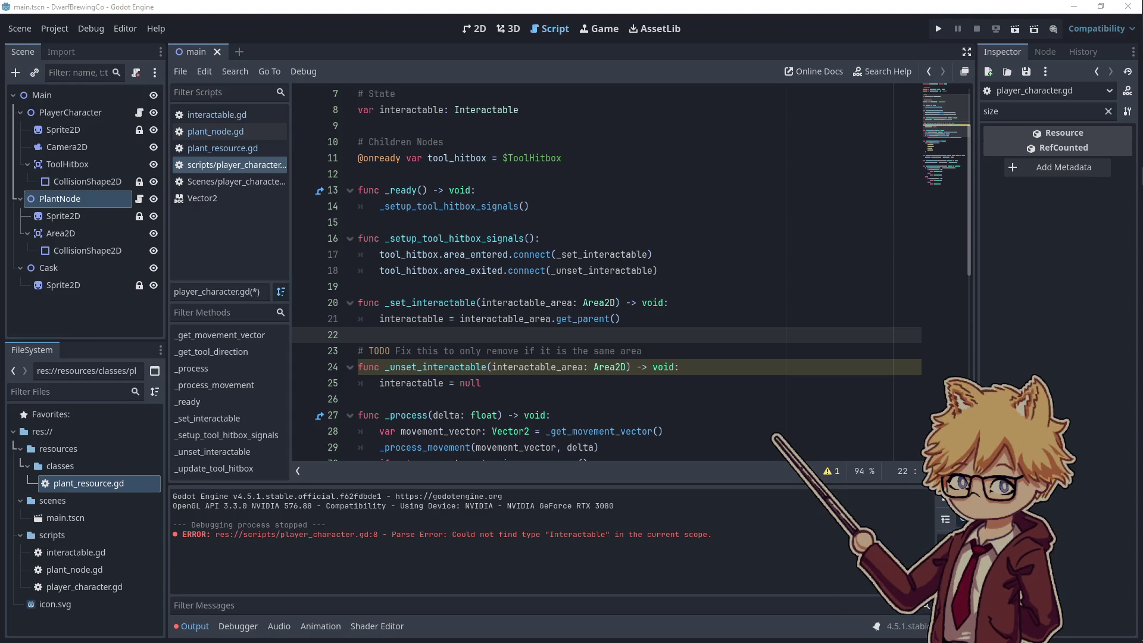
{"action": "left_click", "coordinate": [502, 367]}
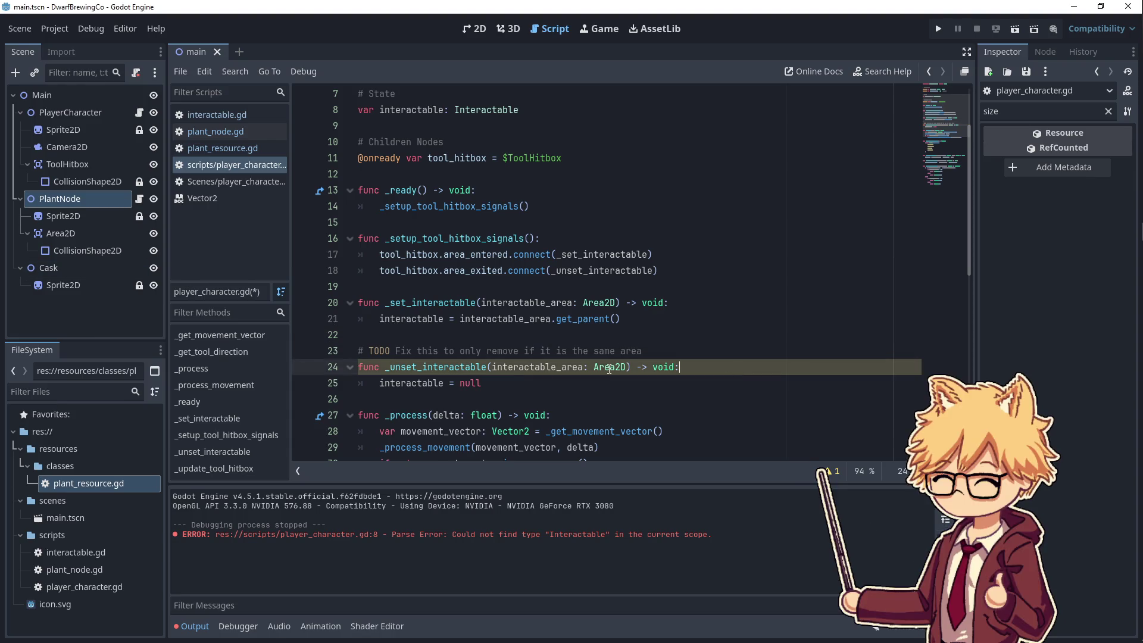
{"action": "double_click", "coordinate": [429, 383]}
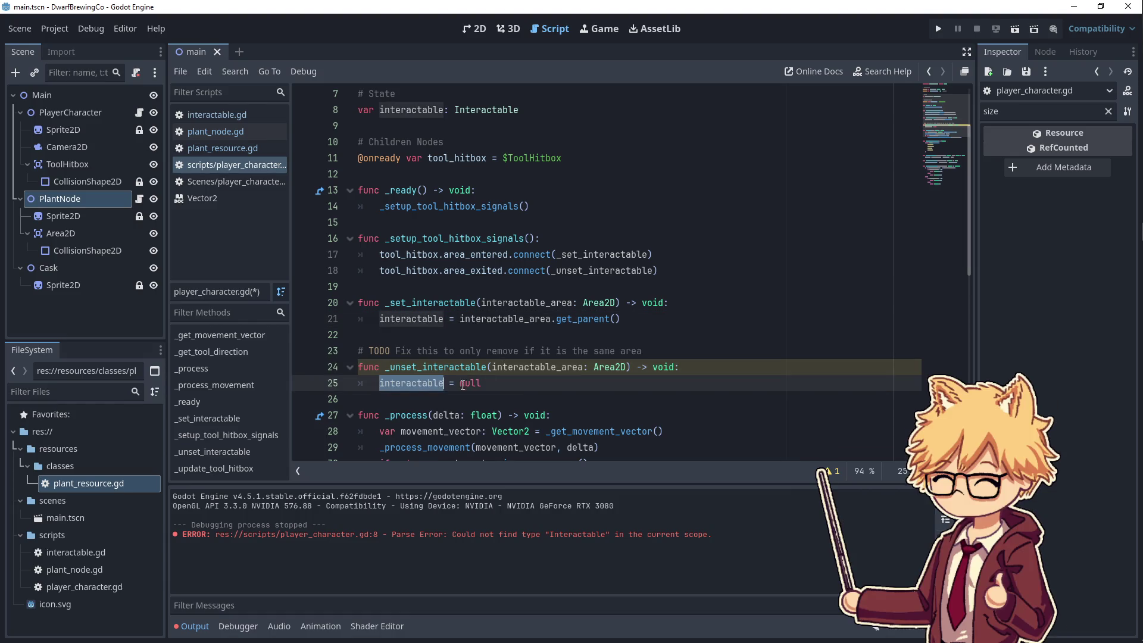
{"action": "left_click", "coordinate": [534, 383]}
Save player_character.gd and open a new line after line 21 in _set_interactable
{"action": "scroll", "coordinate": [534, 388], "scroll_direction": "down", "scroll_amount": 2}
{"action": "scroll", "coordinate": [535, 388], "scroll_direction": "down", "scroll_amount": 8}
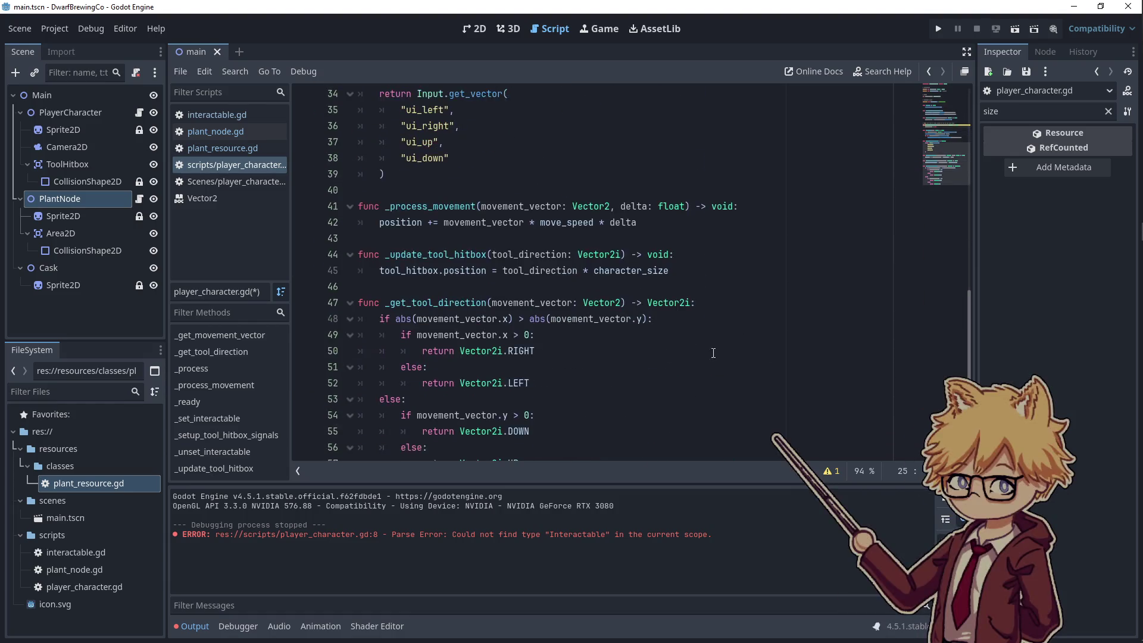
{"action": "scroll", "coordinate": [578, 350], "scroll_direction": "up", "scroll_amount": 7}
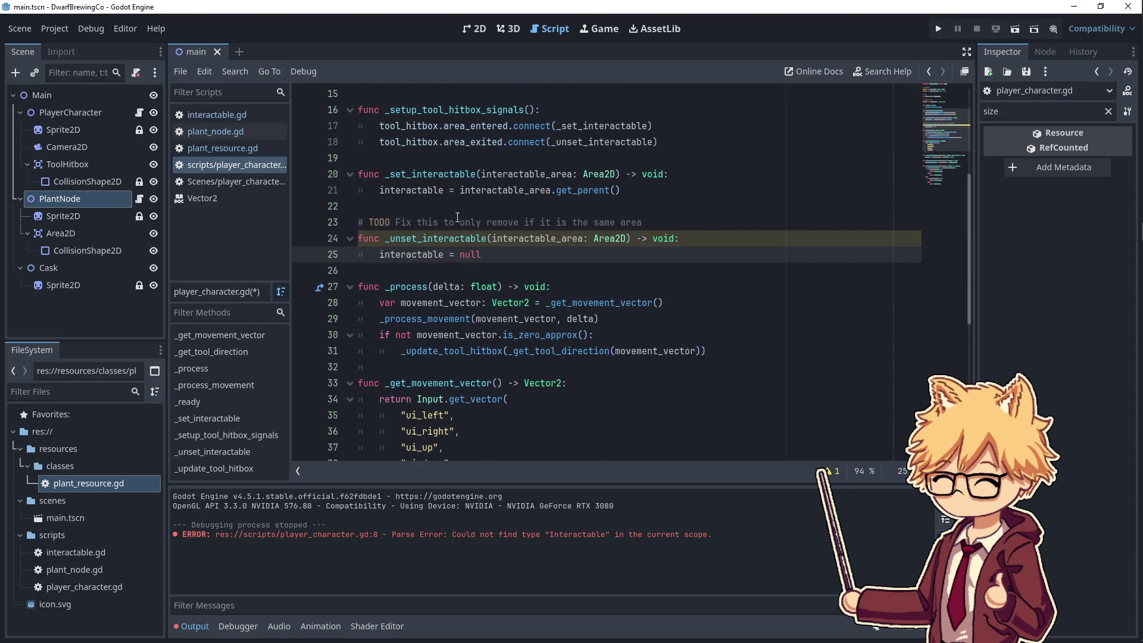
{"action": "key", "text": "ctrl+s"}
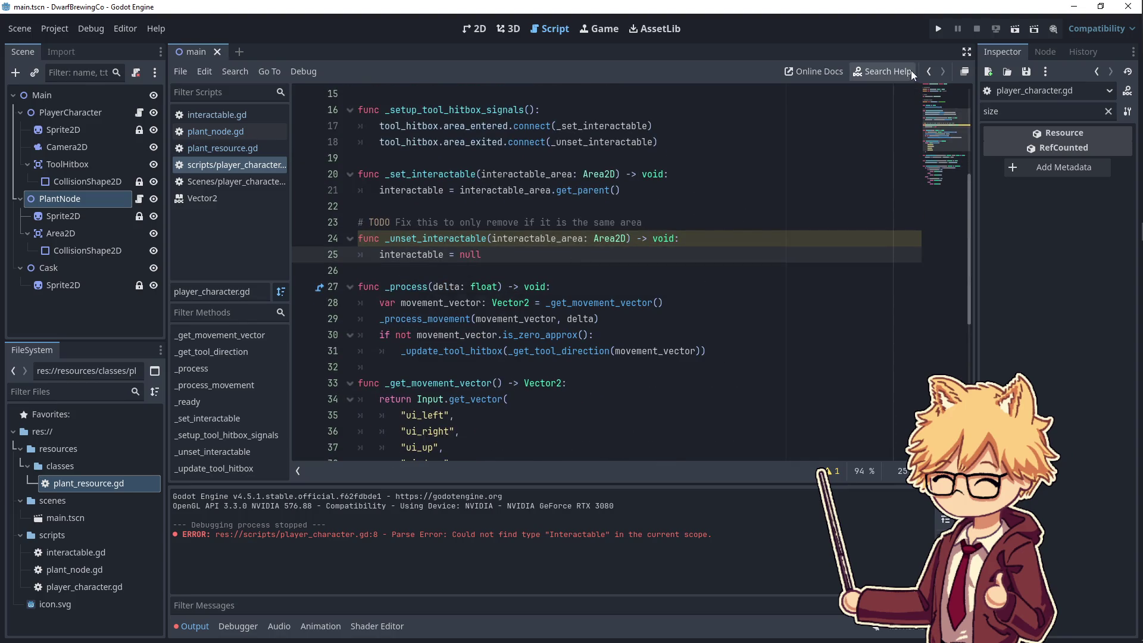
{"action": "left_click", "coordinate": [644, 186]}
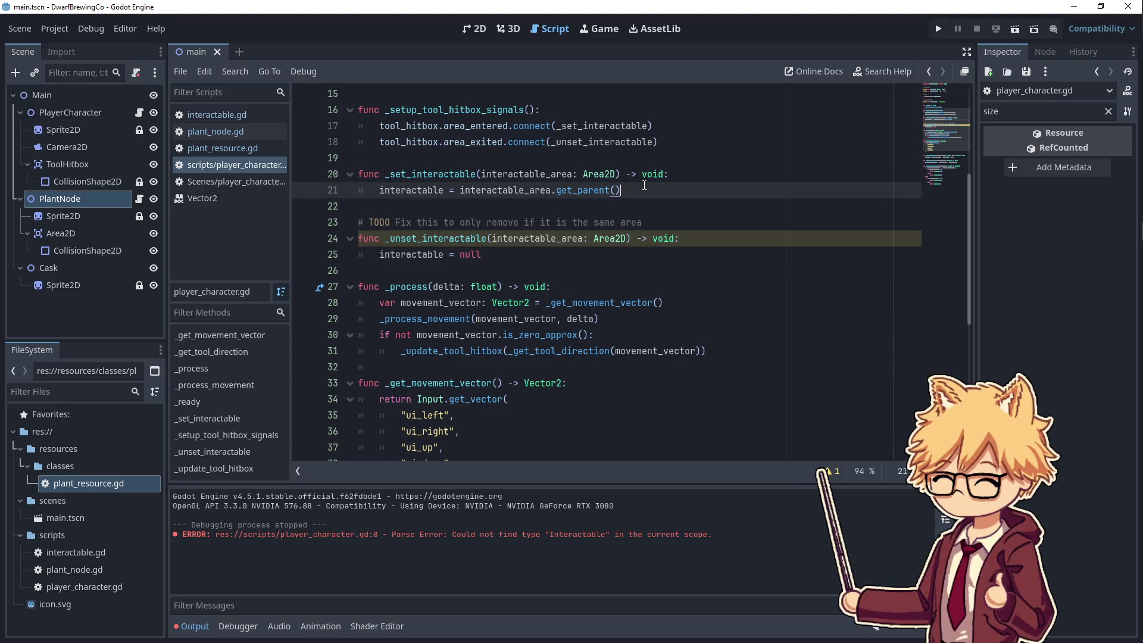
{"action": "key", "text": "Return"}
Add a 'pass' line with a breakpoint, run the game, and walk toward the plant
{"action": "type", "text": "pass"}
{"action": "left_click", "coordinate": [303, 206]}
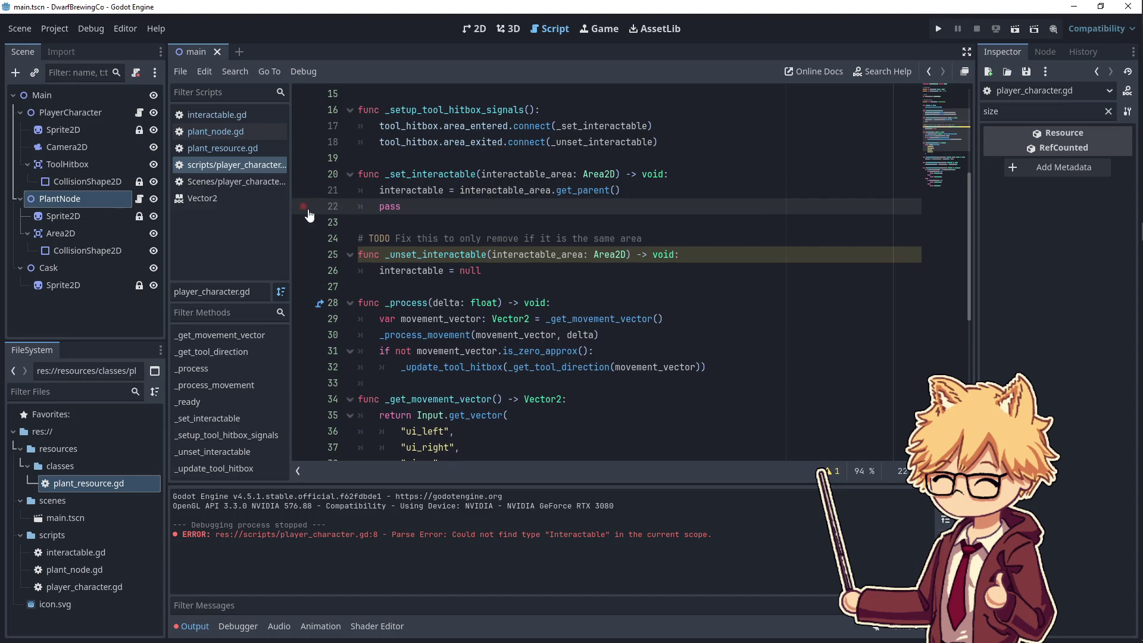
{"action": "left_click", "coordinate": [941, 33]}
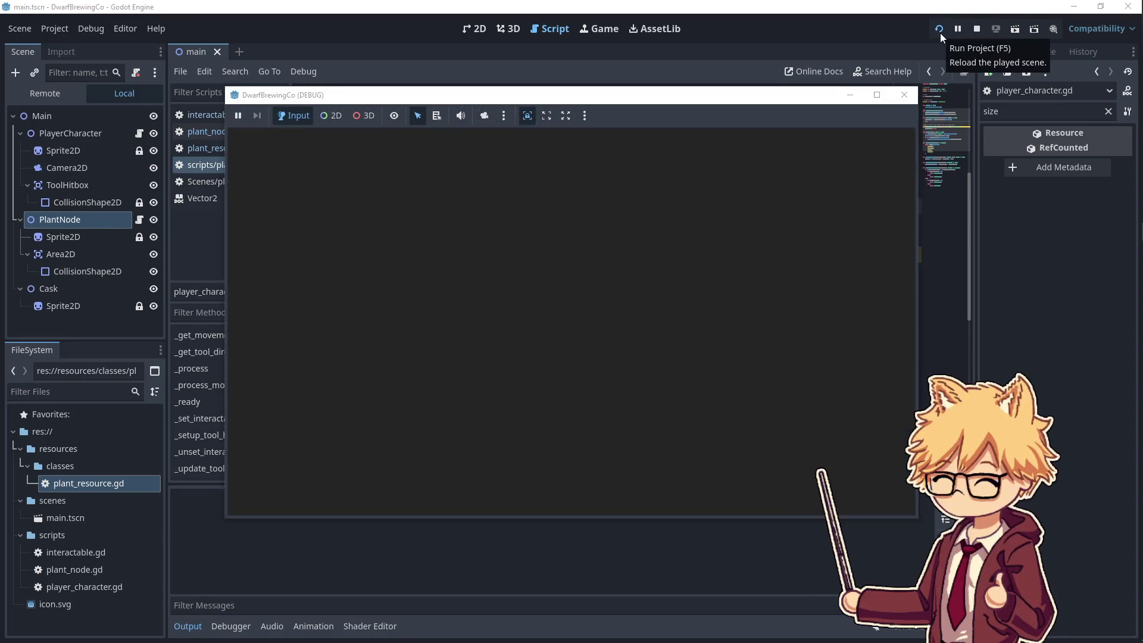
{"action": "key", "text": "Up"}
{"action": "key", "text": "Left"}
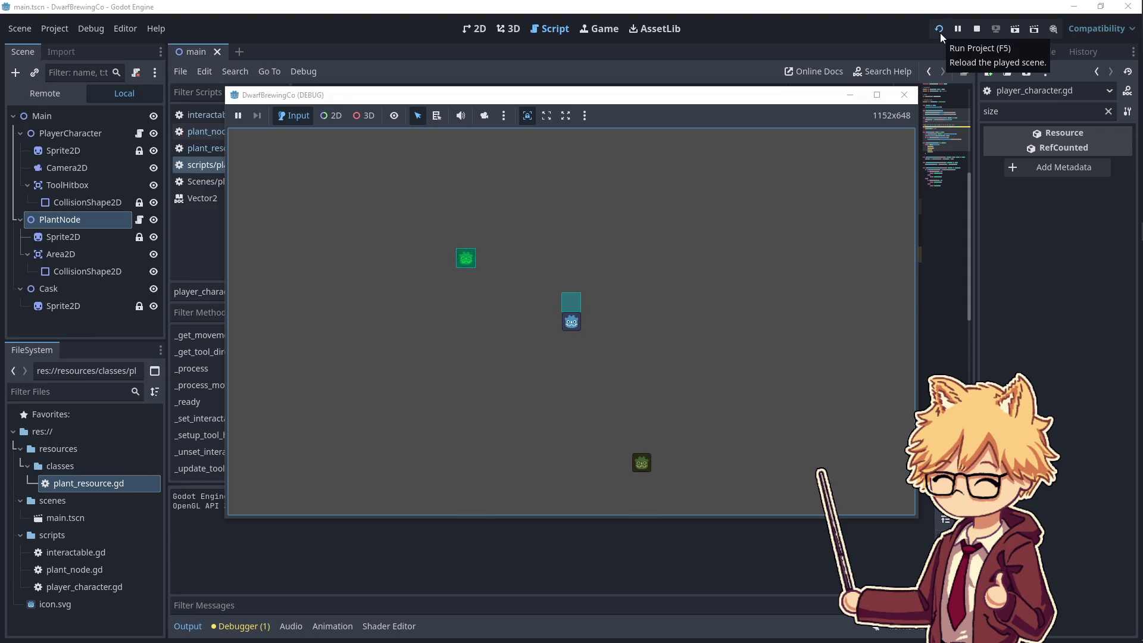
{"action": "key", "text": "Left"}
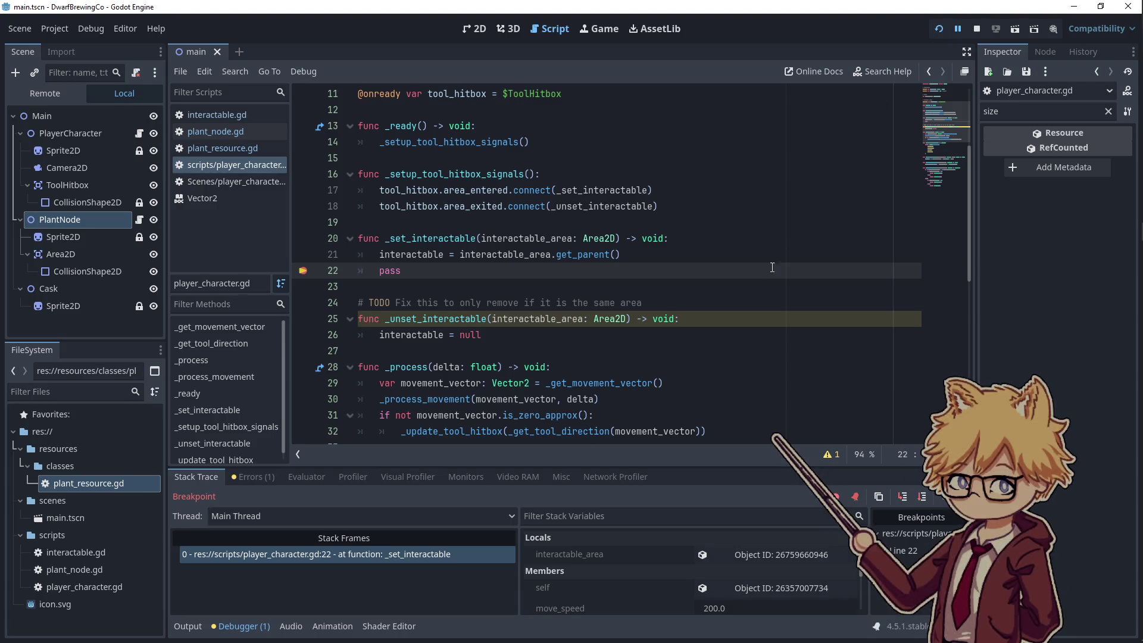
{"action": "scroll", "coordinate": [621, 563], "scroll_direction": "down", "scroll_amount": 1}
{"action": "scroll", "coordinate": [647, 577], "scroll_direction": "down", "scroll_amount": 3}
Inspect the interactable object's properties and compare them with PlantNode's transform
{"action": "left_click", "coordinate": [749, 582]}
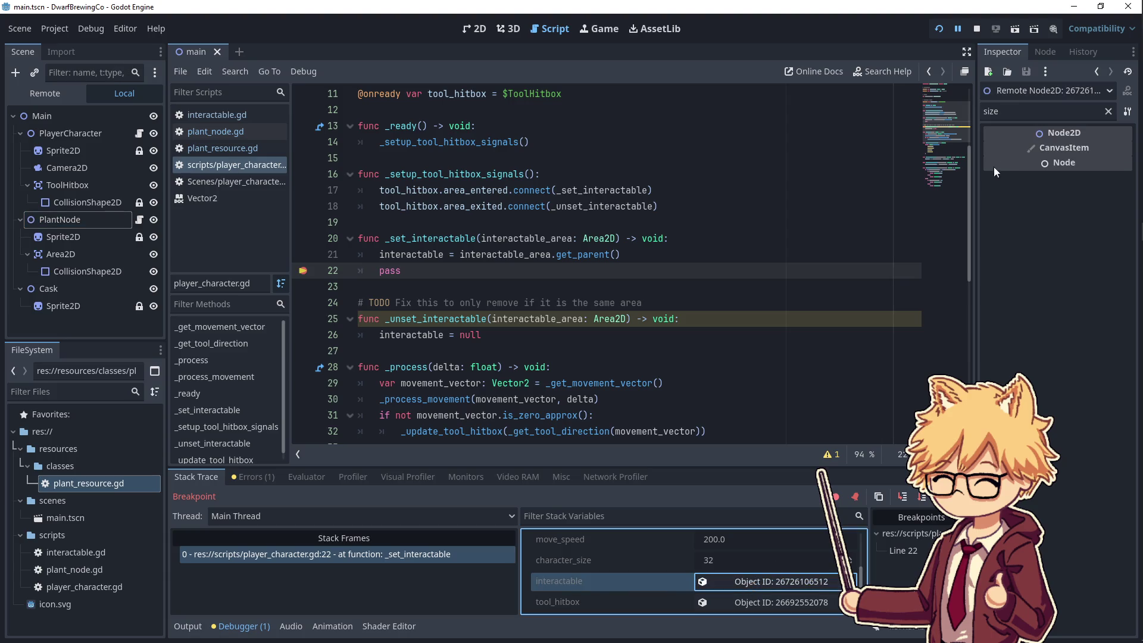
{"action": "left_click", "coordinate": [1107, 112]}
{"action": "left_click", "coordinate": [758, 588]}
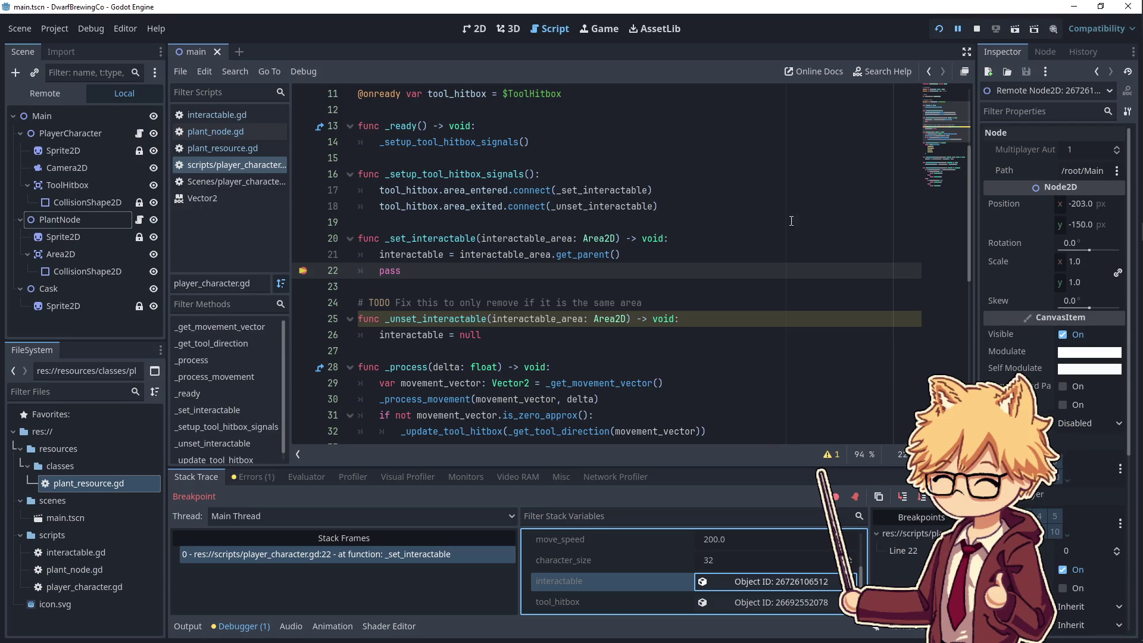
{"action": "left_click", "coordinate": [87, 219]}
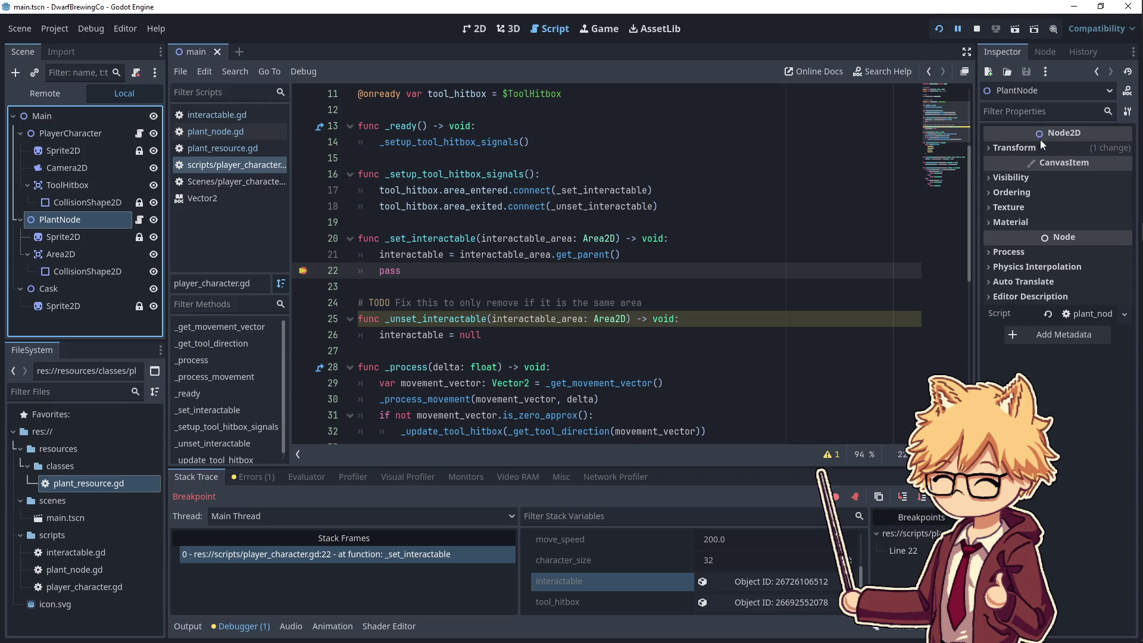
{"action": "left_click", "coordinate": [1041, 144]}
Restart the game and walk the player into the plant's area to hit the breakpoint
{"action": "left_click", "coordinate": [938, 29]}
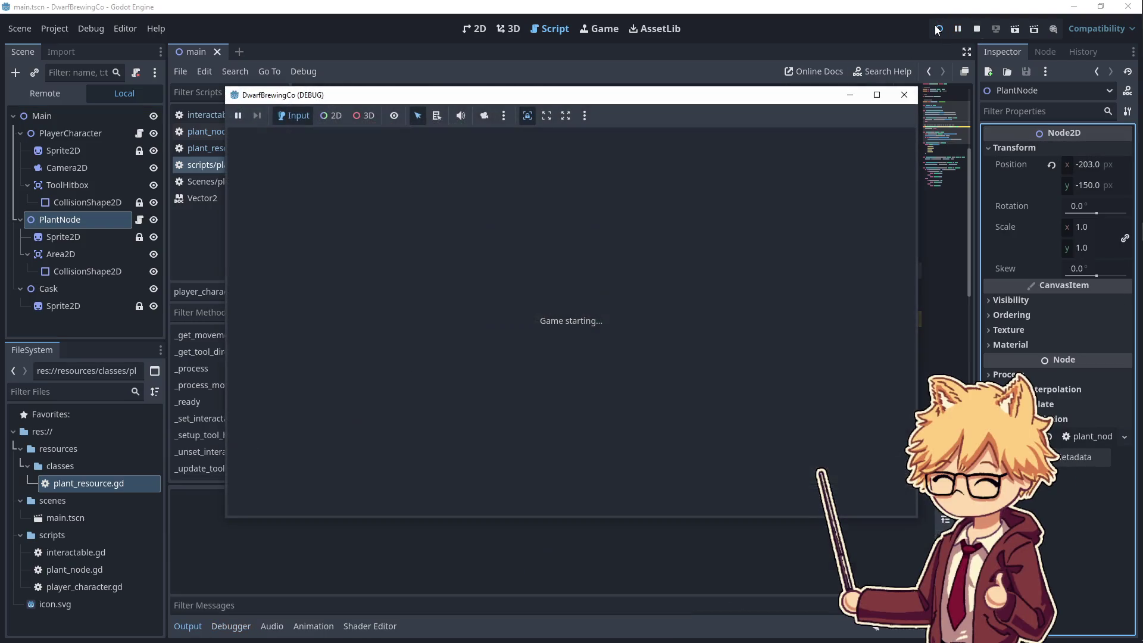
{"action": "key", "text": "Right"}
{"action": "key", "text": "Down"}
{"action": "key", "text": "Up"}
{"action": "key", "text": "Left"}
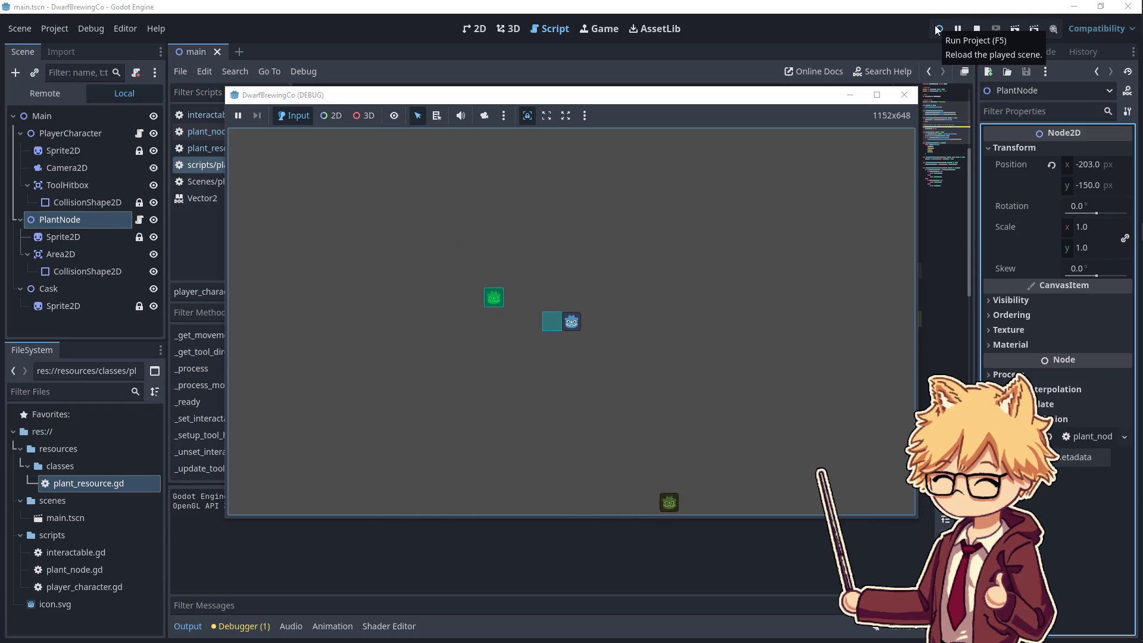
{"action": "key", "text": "Left"}
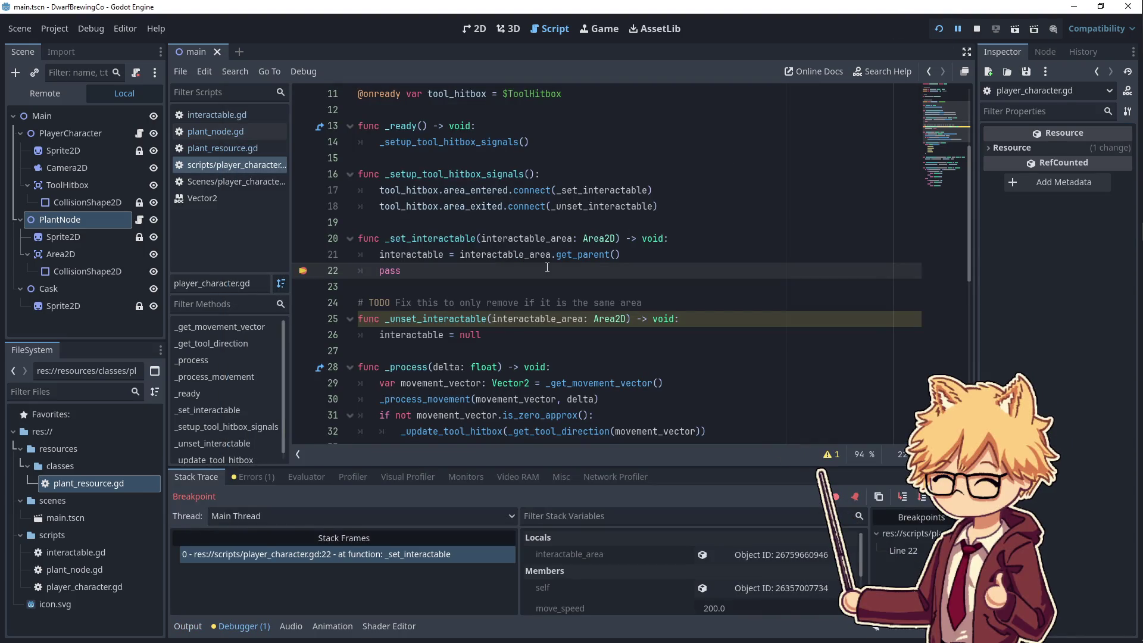
{"action": "scroll", "coordinate": [464, 244], "scroll_direction": "down", "scroll_amount": 1}
Filter the Camera2D Inspector for zoom and set Zoom to 1.3
{"action": "scroll", "coordinate": [439, 230], "scroll_direction": "up", "scroll_amount": 1}
{"action": "scroll", "coordinate": [439, 231], "scroll_direction": "up", "scroll_amount": 3}
{"action": "scroll", "coordinate": [439, 231], "scroll_direction": "down", "scroll_amount": 2}
{"action": "scroll", "coordinate": [439, 231], "scroll_direction": "up", "scroll_amount": 3}
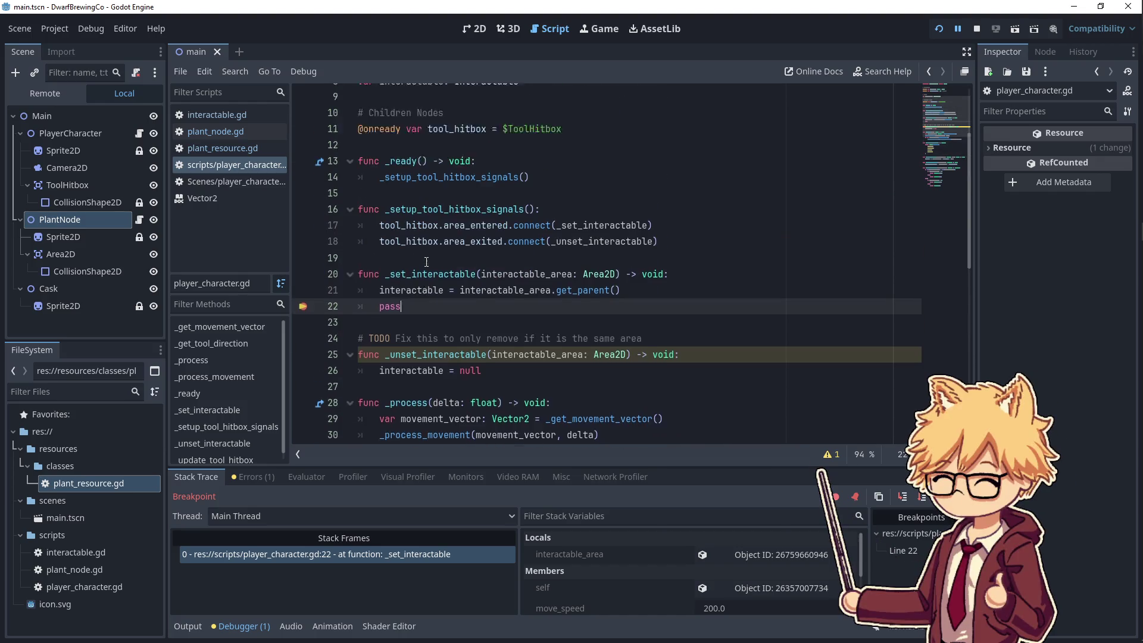
{"action": "left_click", "coordinate": [92, 162]}
{"action": "left_click", "coordinate": [1055, 113]}
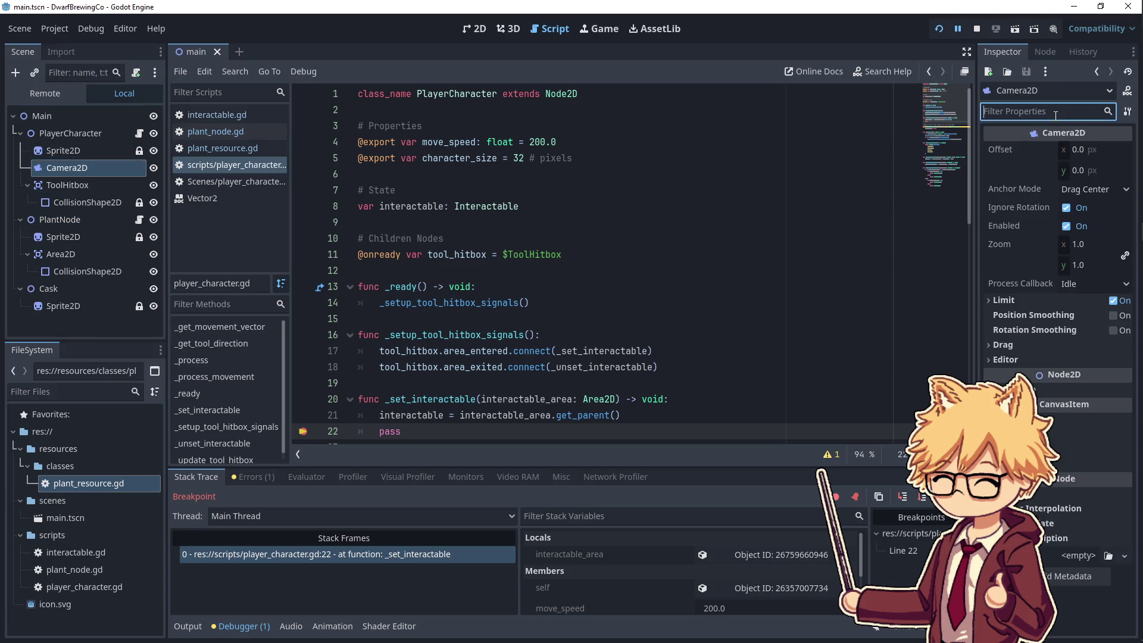
{"action": "type", "text": "zoom"}
{"action": "left_click", "coordinate": [1080, 150]}
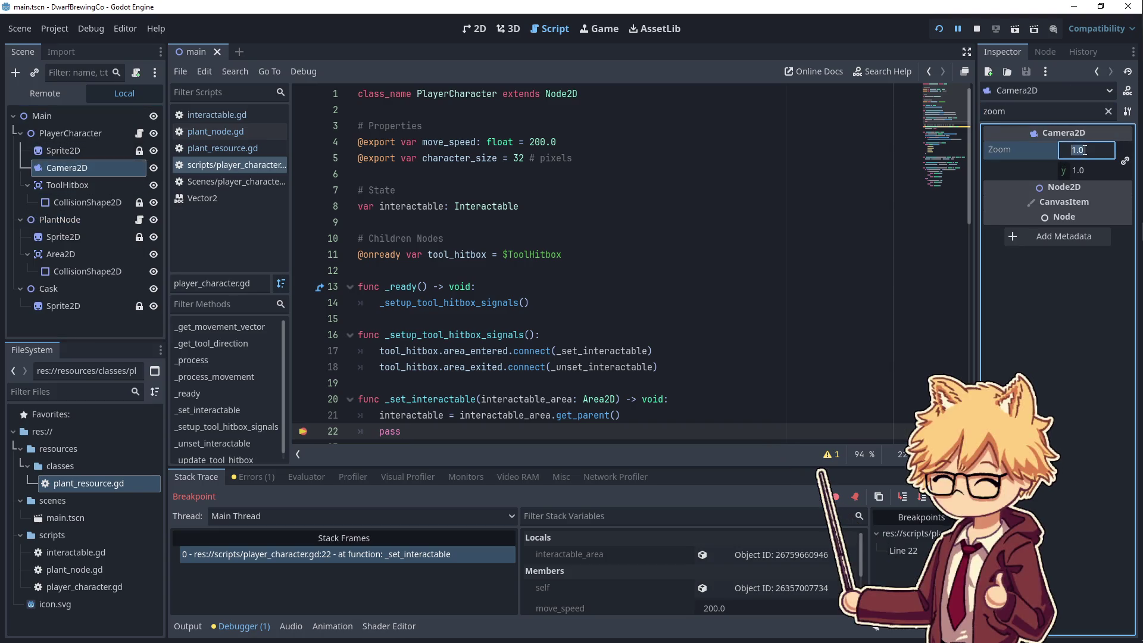
{"action": "type", "text": "3"}
{"action": "key", "text": "Tab"}
Run the game and walk the player around to check the new zoom
{"action": "left_click", "coordinate": [938, 29]}
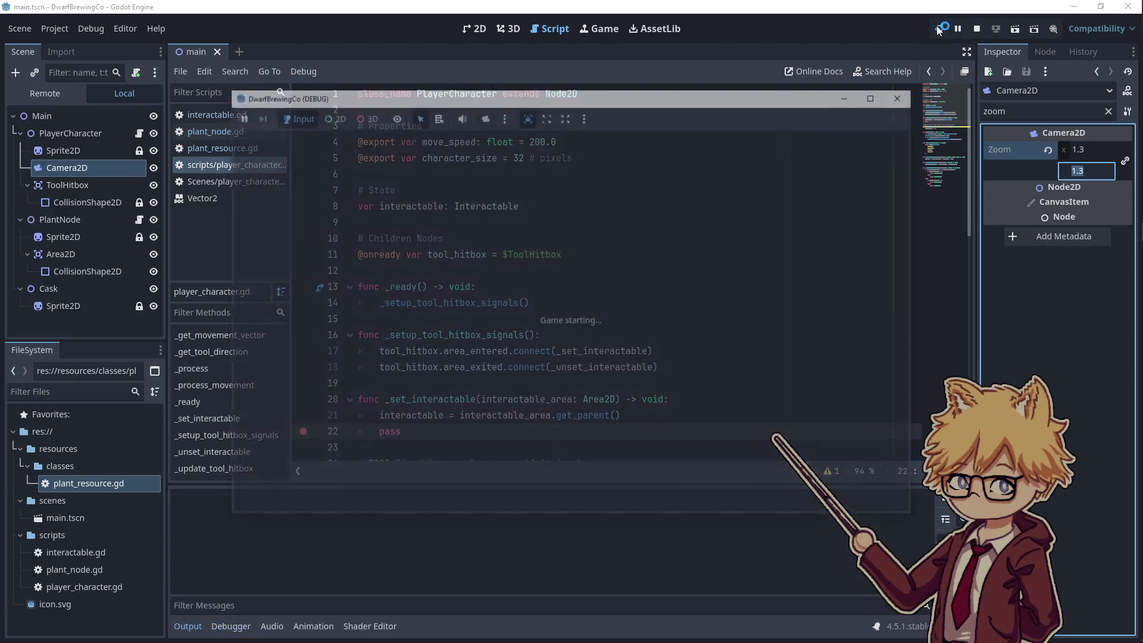
{"action": "key", "text": "w"}
{"action": "key", "text": "a"}
{"action": "key", "text": "d"}
{"action": "key", "text": "a"}
{"action": "key", "text": "w"}
{"action": "key", "text": "a"}
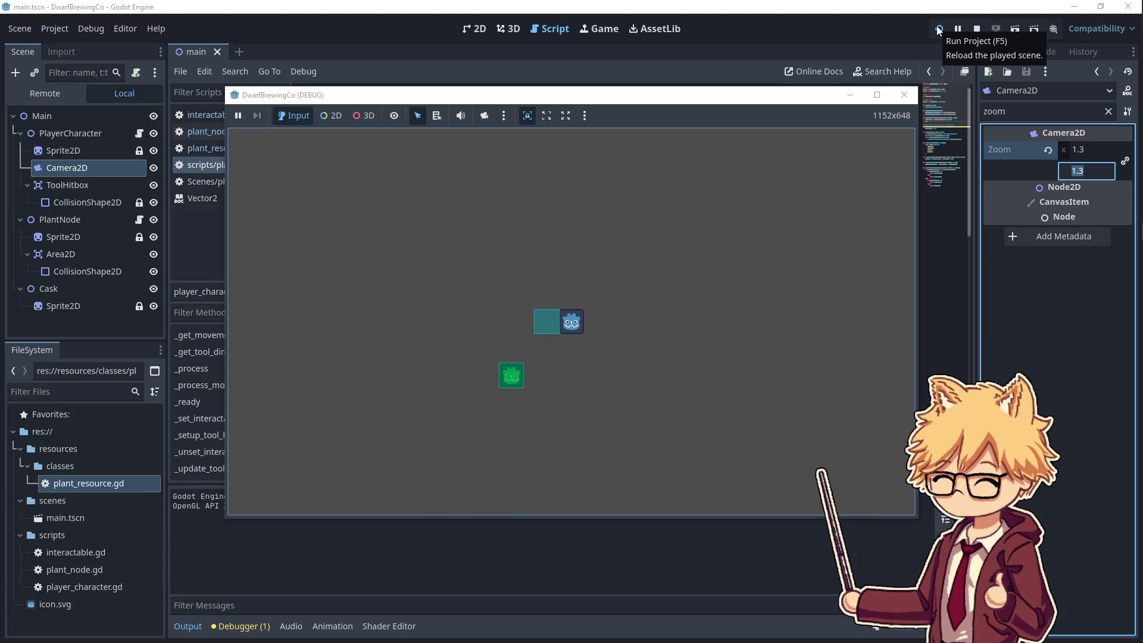
{"action": "key", "text": "s"}
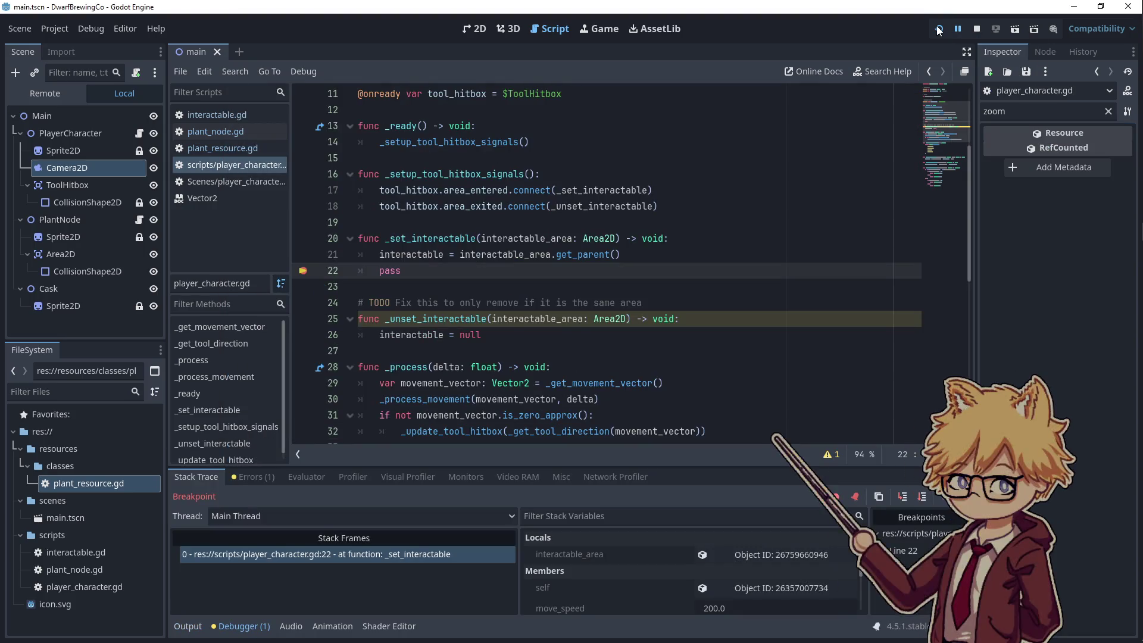
Delete the temporary pass line and its breakpoint from _set_interactable
{"action": "double_click", "coordinate": [431, 273]}
{"action": "key", "text": "BackSpace"}
{"action": "key", "text": "BackSpace"}
{"action": "key", "text": "BackSpace"}
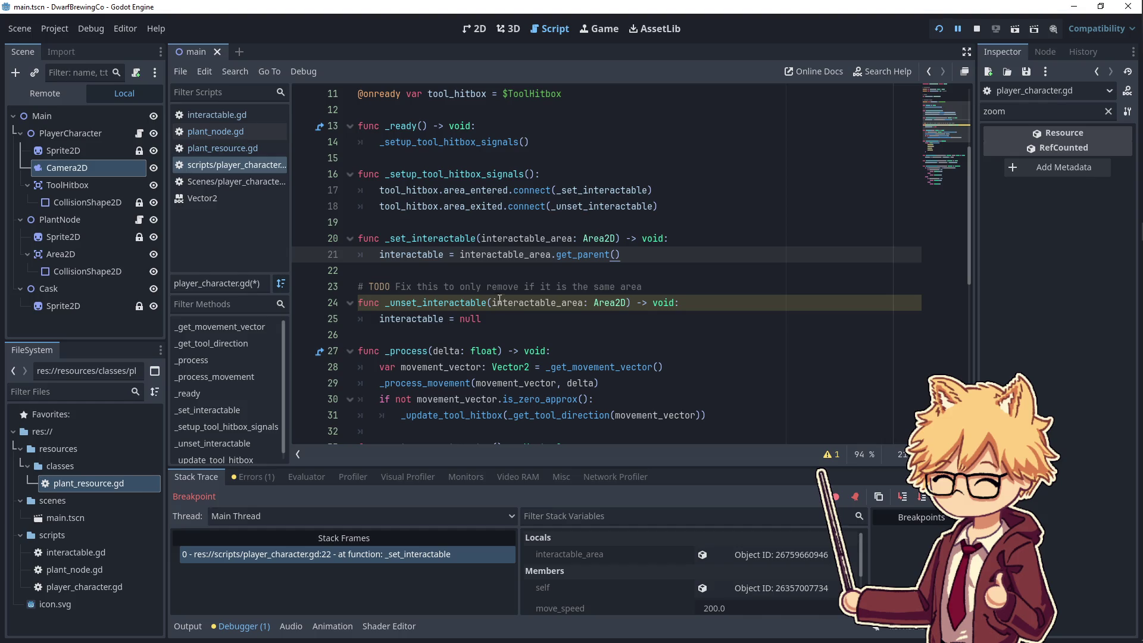
{"action": "scroll", "coordinate": [500, 299], "scroll_direction": "down", "scroll_amount": 1}
{"action": "scroll", "coordinate": [500, 300], "scroll_direction": "up", "scroll_amount": 5}
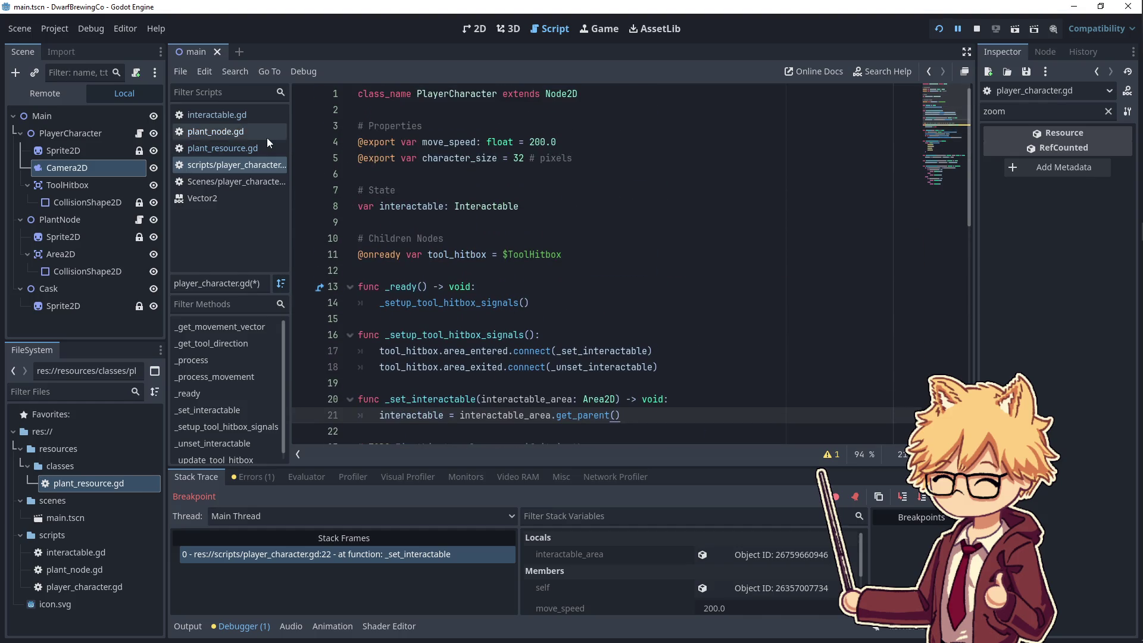
{"action": "scroll", "coordinate": [357, 238], "scroll_direction": "down", "scroll_amount": 1}
{"action": "left_click", "coordinate": [66, 28]}
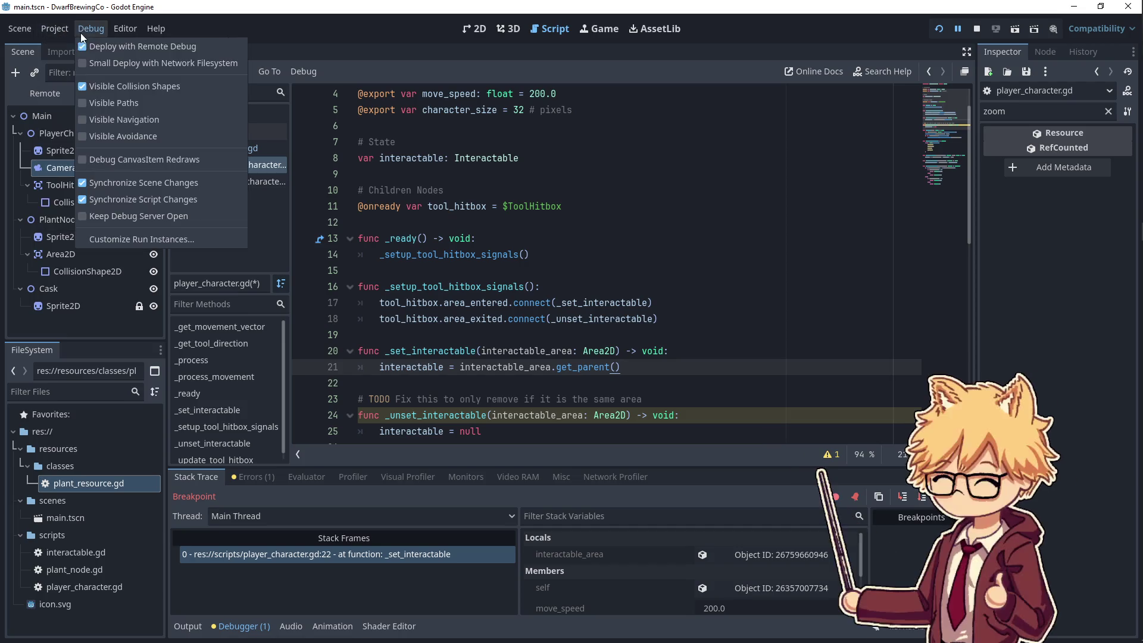
Create a new ui_interact action in the Project Settings Input Map
{"action": "left_click", "coordinate": [64, 42]}
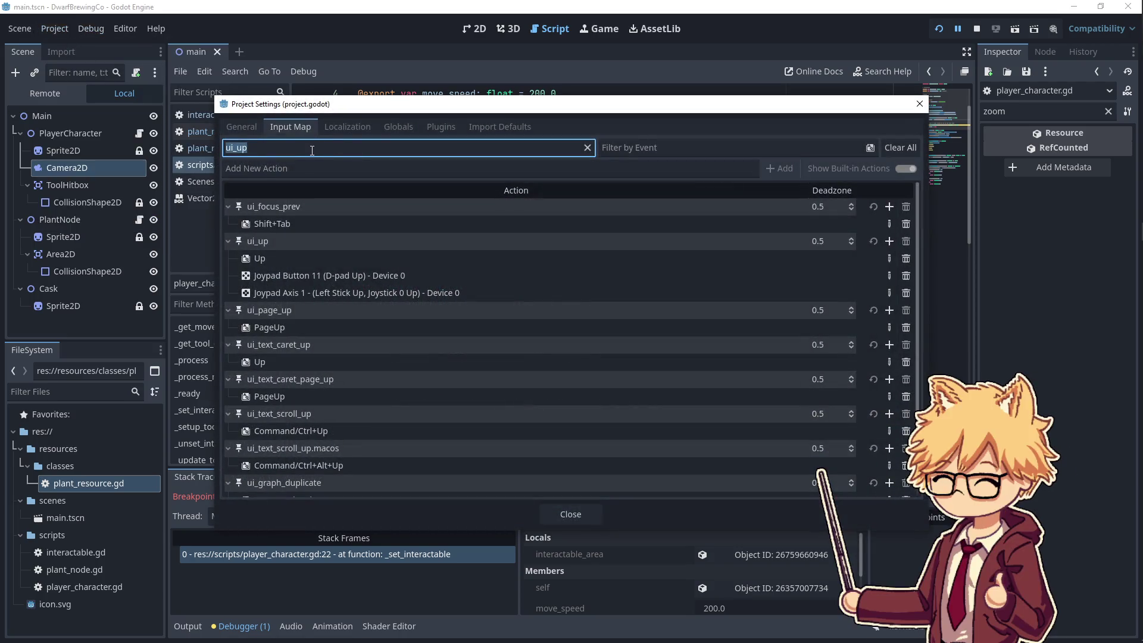
{"action": "type", "text": "ui_interac"}
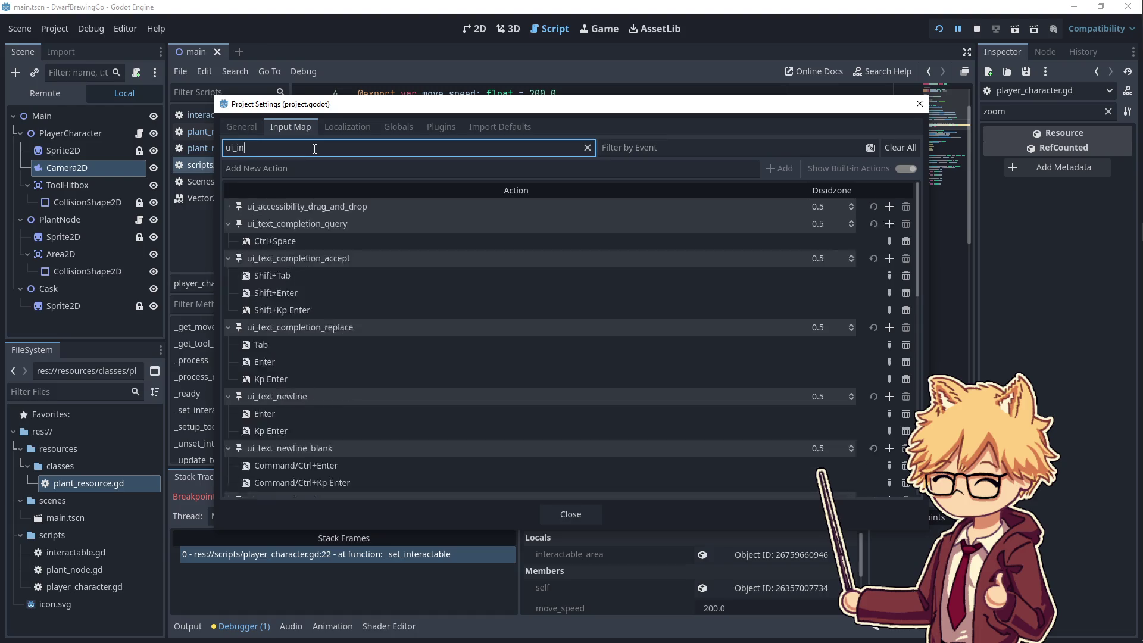
{"action": "type", "text": "t"}
{"action": "key", "text": "ctrl+a"}
{"action": "key", "text": "BackSpace"}
{"action": "left_click", "coordinate": [380, 168]}
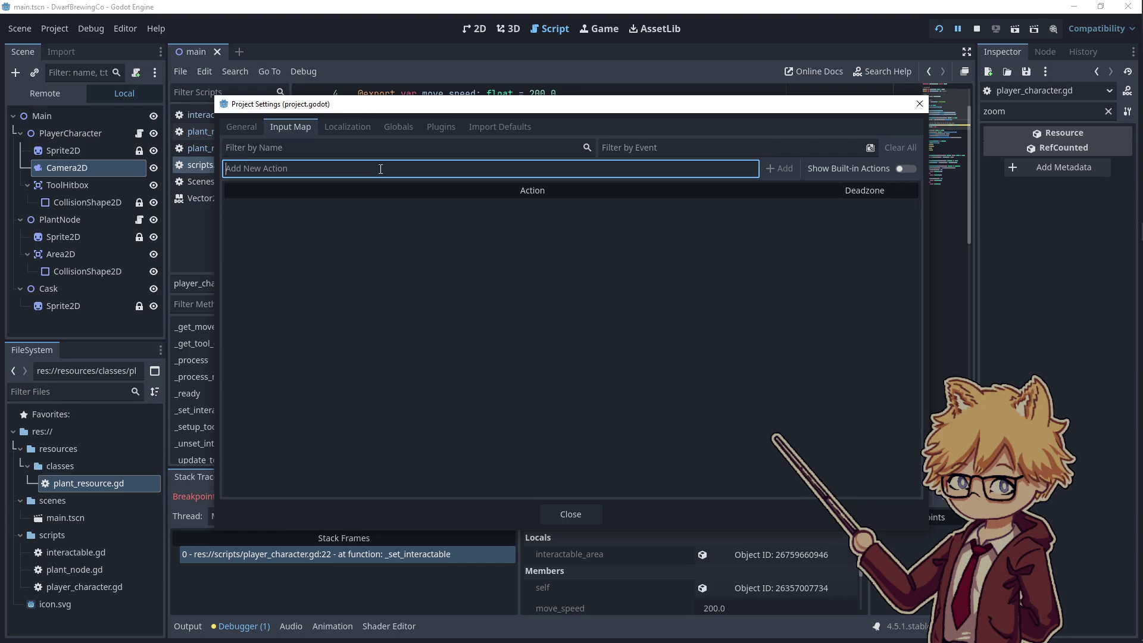
{"action": "type", "text": "ui_interacte"}
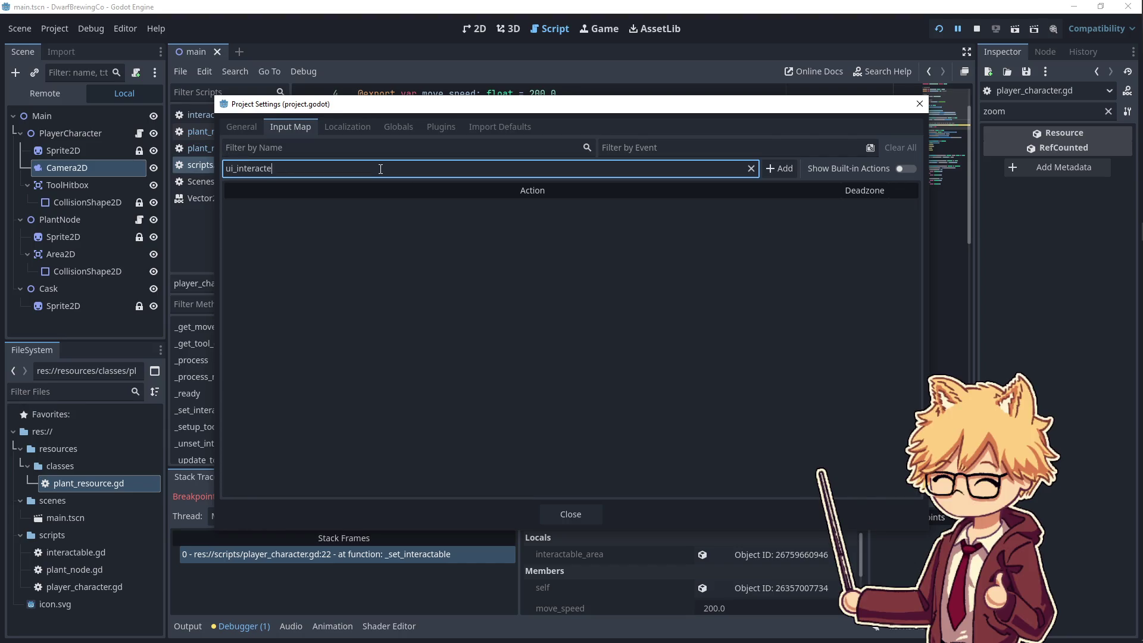
{"action": "key", "text": "BackSpace"}
{"action": "left_click", "coordinate": [780, 169]}
{"action": "double_click", "coordinate": [346, 208]}
{"action": "key", "text": "Return"}
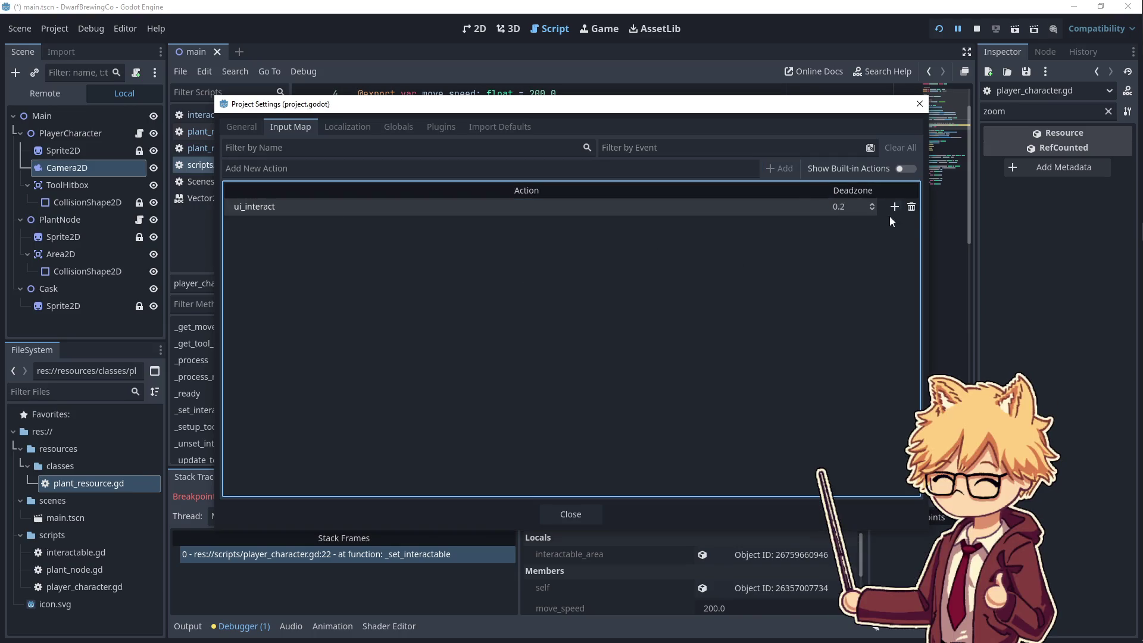
Bind Joypad Button 2 to ui_interact, close Project Settings, and run the game
{"action": "left_click", "coordinate": [893, 207]}
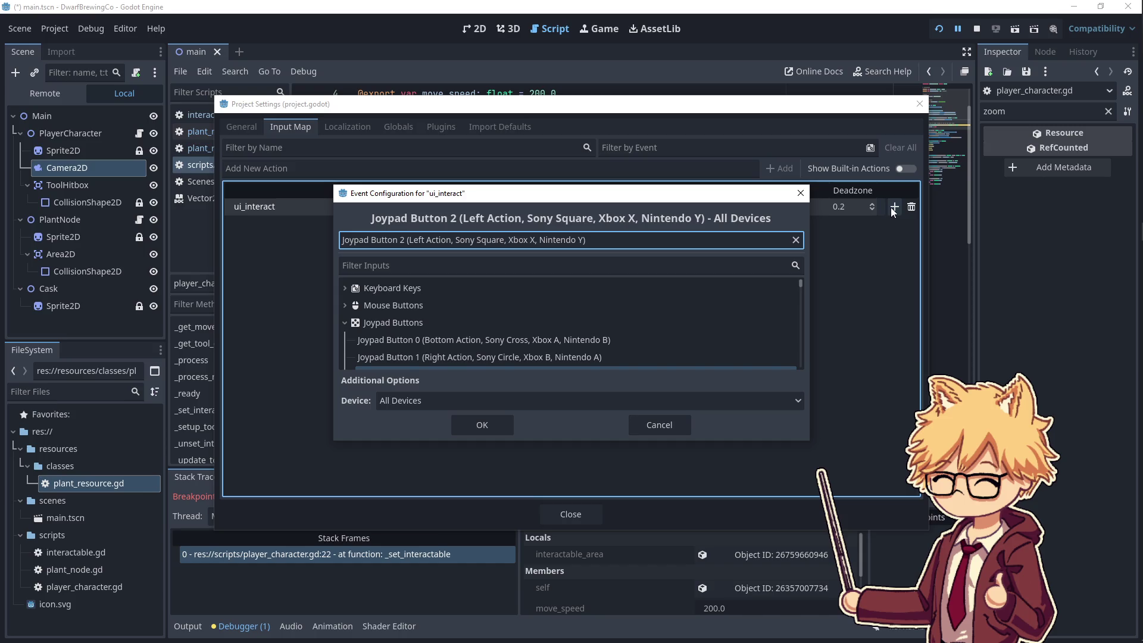
{"action": "left_click", "coordinate": [483, 424]}
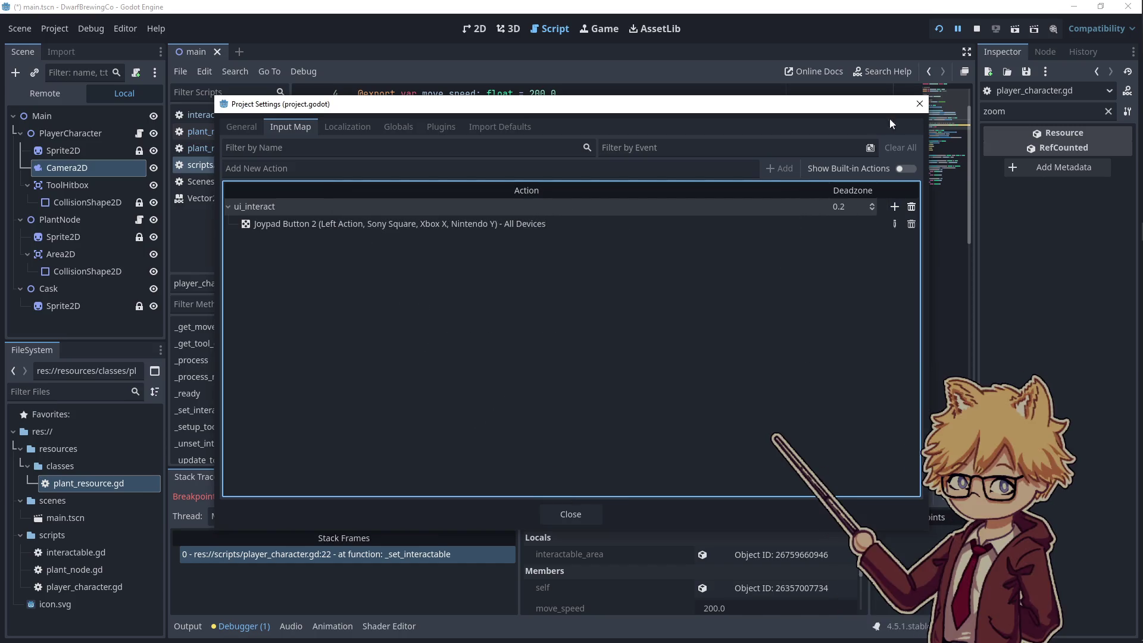
{"action": "left_click", "coordinate": [918, 104]}
{"action": "left_click", "coordinate": [943, 30]}
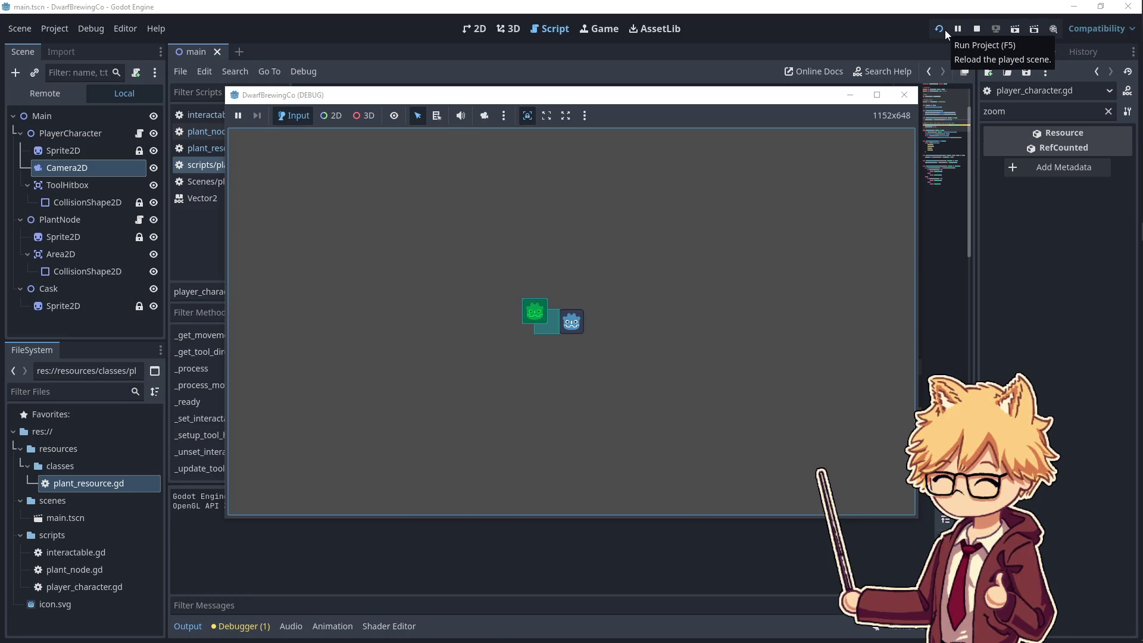
Move the player past the plant and stop the test run
{"action": "key", "text": "w"}
{"action": "key", "text": "d"}
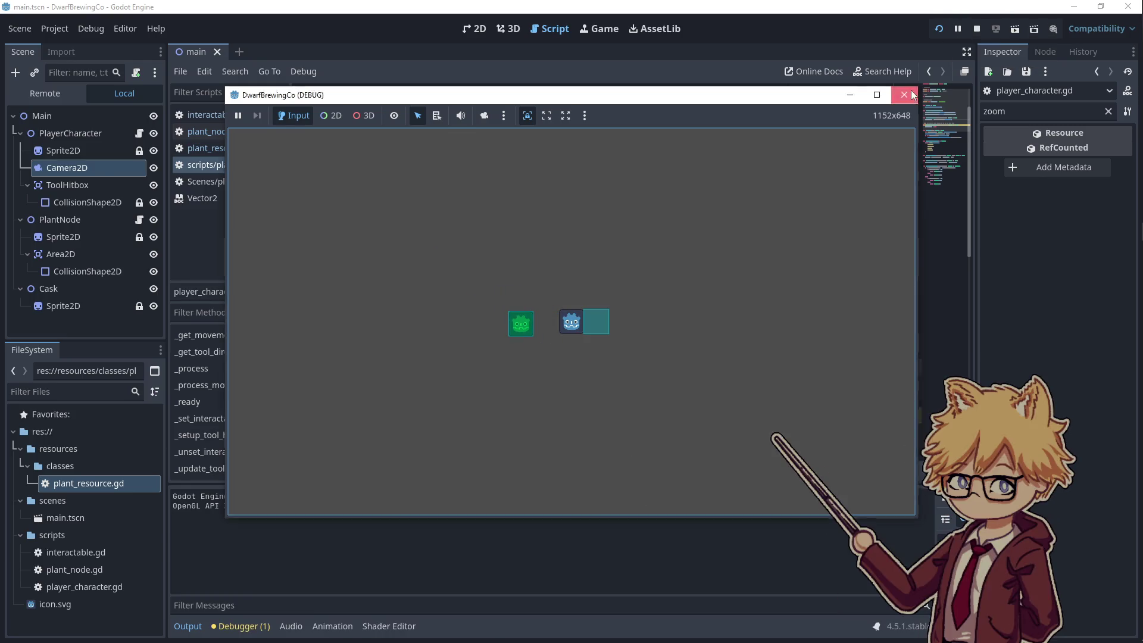
{"action": "left_click", "coordinate": [913, 96]}
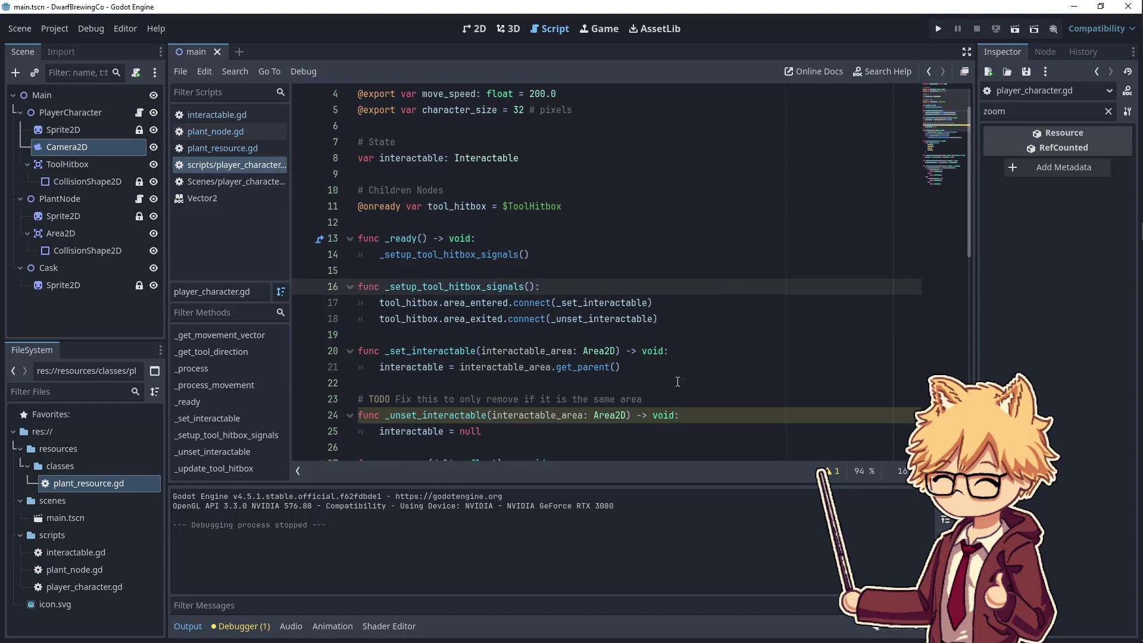
Review movement_vector and the _process_movement call on lines 28–29 of player_character.gd
{"action": "scroll", "coordinate": [677, 381], "scroll_direction": "down", "scroll_amount": 4}
{"action": "scroll", "coordinate": [560, 290], "scroll_direction": "down", "scroll_amount": 6}
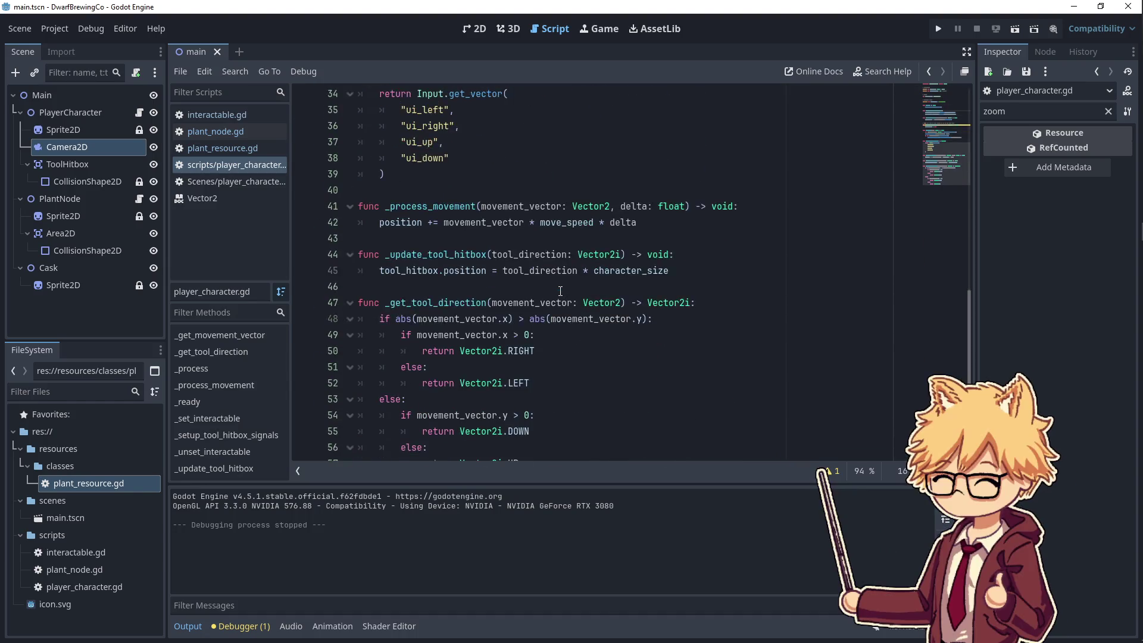
{"action": "scroll", "coordinate": [560, 290], "scroll_direction": "down", "scroll_amount": 1}
{"action": "scroll", "coordinate": [560, 290], "scroll_direction": "up", "scroll_amount": 6}
{"action": "double_click", "coordinate": [417, 255]}
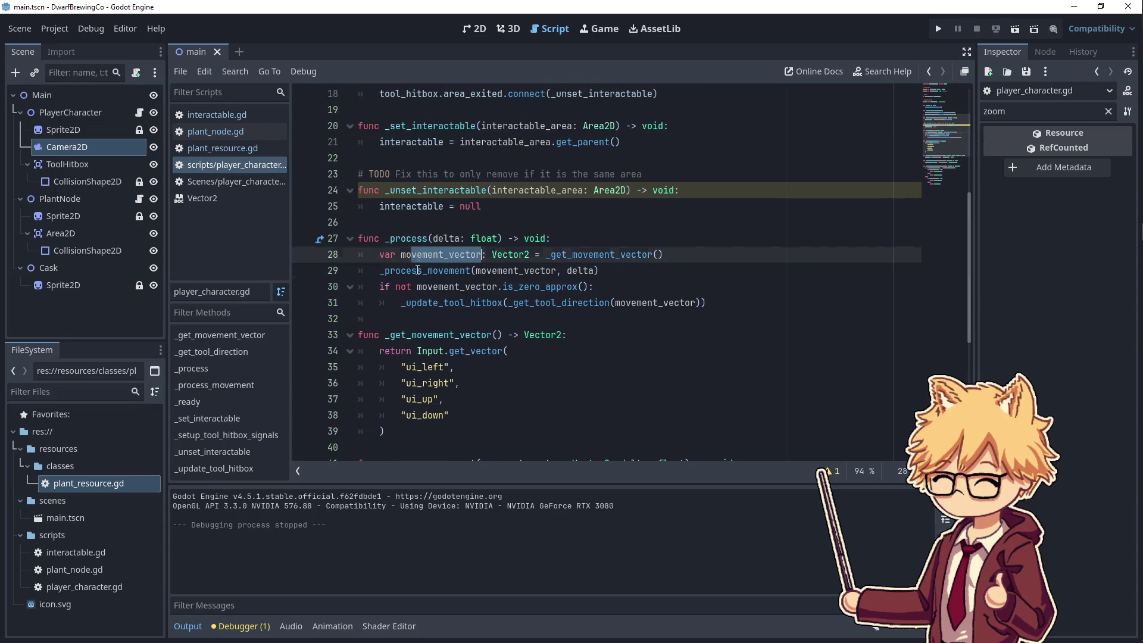
{"action": "double_click", "coordinate": [432, 270]}
{"action": "double_click", "coordinate": [435, 255]}
{"action": "double_click", "coordinate": [443, 271]}
{"action": "double_click", "coordinate": [444, 255]}
{"action": "double_click", "coordinate": [442, 273]}
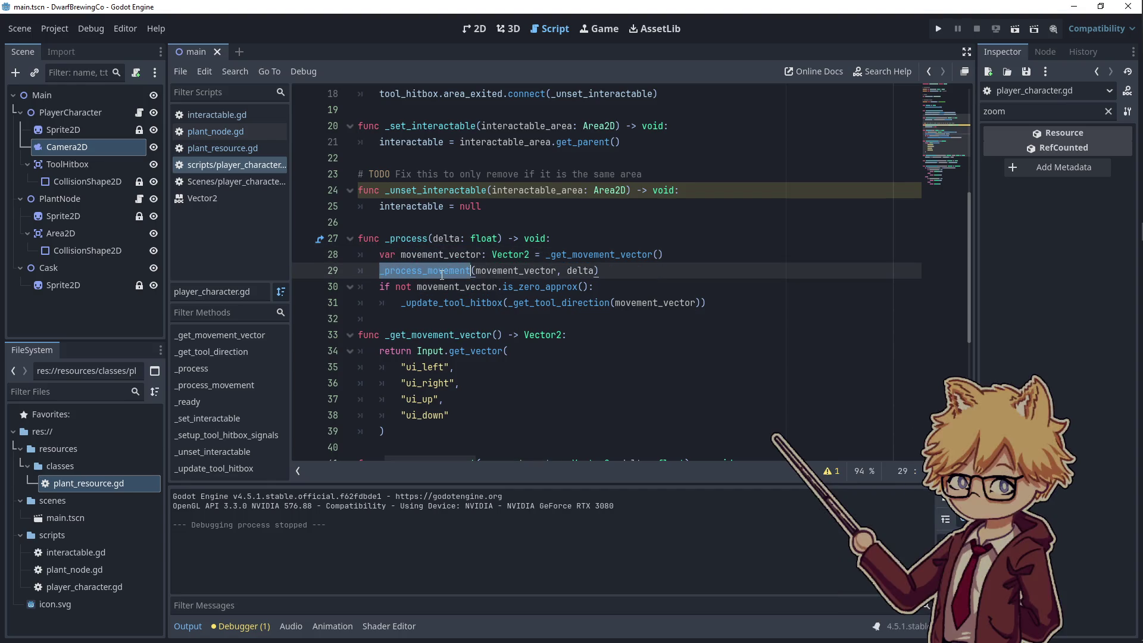
{"action": "left_click", "coordinate": [641, 217]}
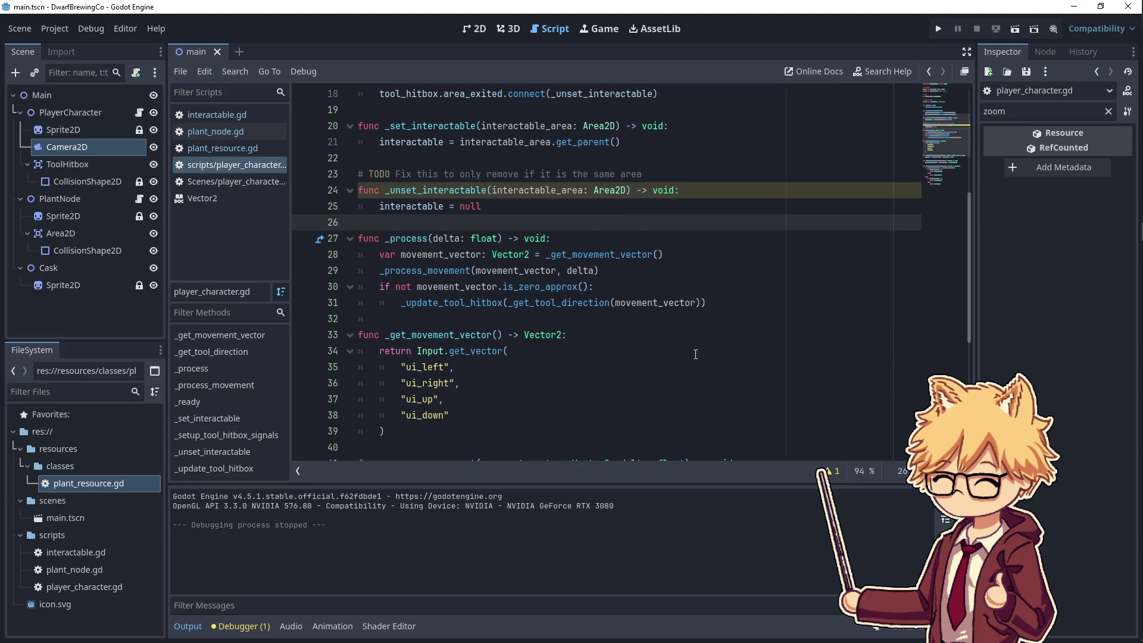
Discard a trial func line at the script's end and place the caret after the hitbox update
{"action": "scroll", "coordinate": [696, 353], "scroll_direction": "down", "scroll_amount": 6}
{"action": "left_click", "coordinate": [582, 427]}
{"action": "key", "text": "Return"}
{"action": "key", "text": "BackSpace"}
{"action": "key", "text": "BackSpace"}
{"action": "key", "text": "Return"}
{"action": "type", "text": "func"}
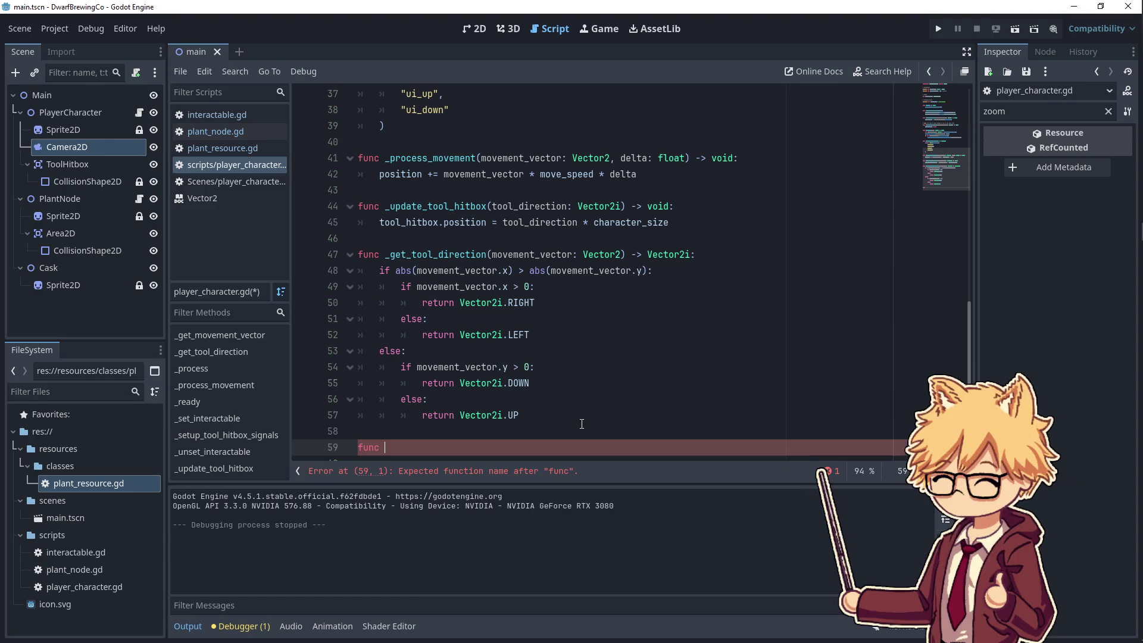
{"action": "key", "text": "BackSpace"}
{"action": "key", "text": "BackSpace"}
{"action": "key", "text": "BackSpace"}
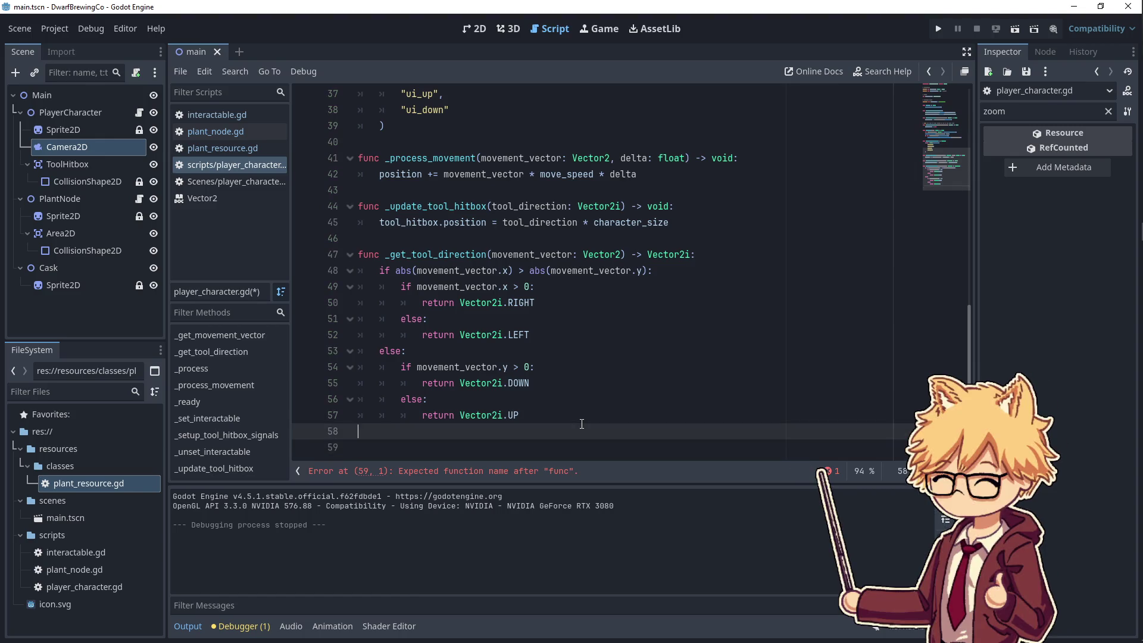
{"action": "scroll", "coordinate": [541, 369], "scroll_direction": "up", "scroll_amount": 5}
{"action": "scroll", "coordinate": [541, 369], "scroll_direction": "up", "scroll_amount": 2}
{"action": "left_click", "coordinate": [720, 353]}
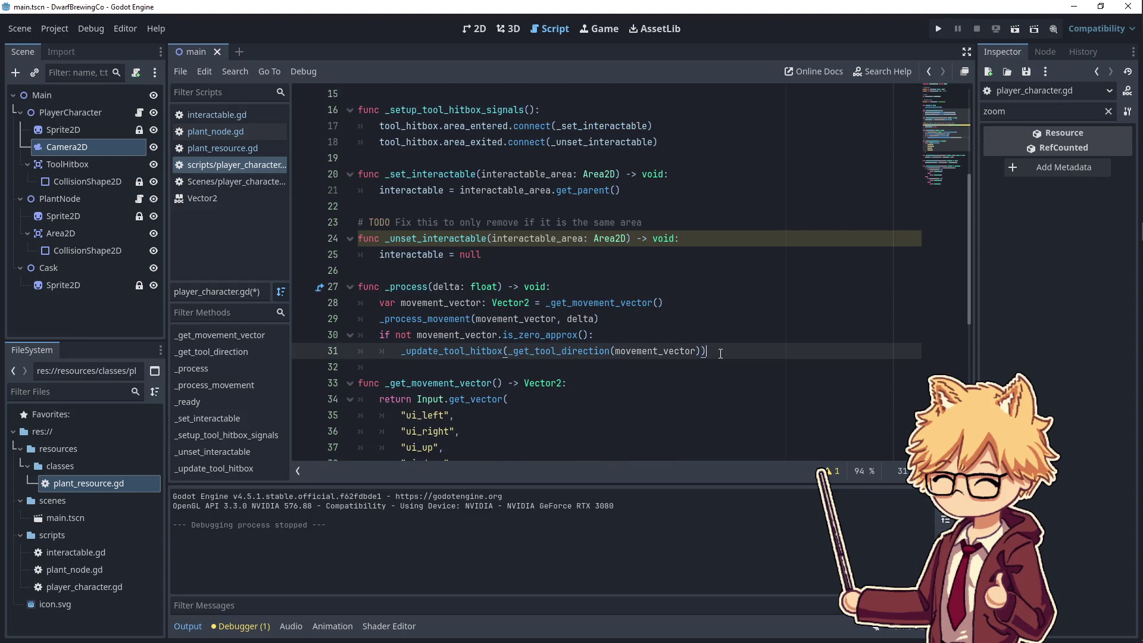
In _process, add 'if Input.is_action_just_pressed("ui_interact"):' after the hitbox update
{"action": "key", "text": "Return"}
{"action": "key", "text": "BackSpace"}
{"action": "type", "text": "_check_interac"}
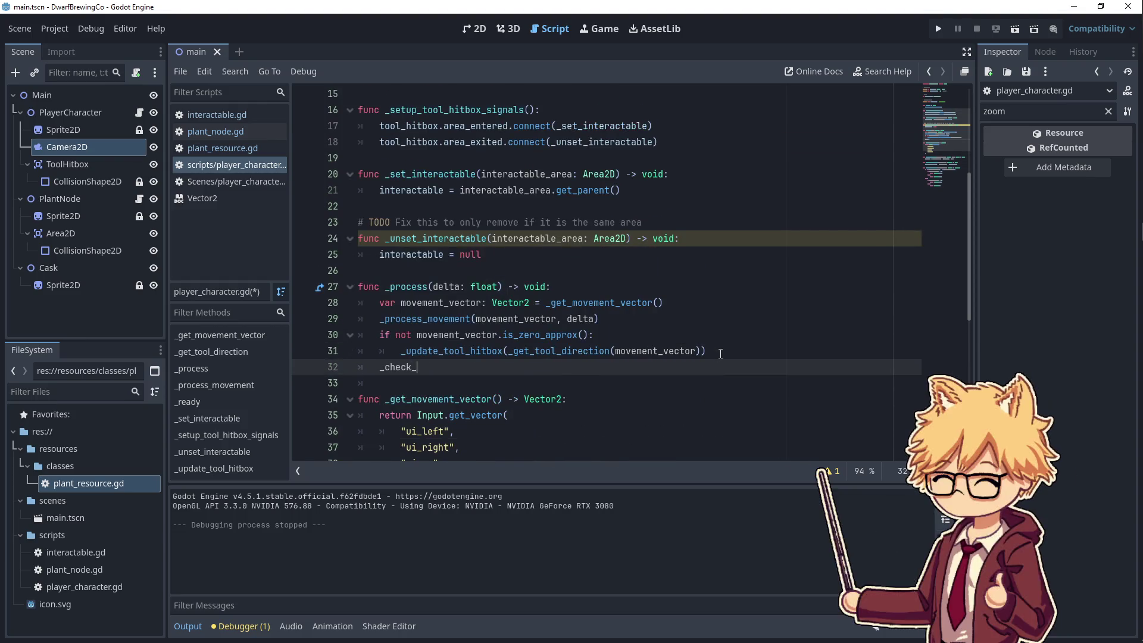
{"action": "type", "text": "tion()"}
{"action": "key", "text": "BackSpace"}
{"action": "key", "text": "BackSpace"}
{"action": "key", "text": "BackSpace"}
{"action": "key", "text": "BackSpace"}
{"action": "key", "text": "BackSpace"}
{"action": "key", "text": "BackSpace"}
{"action": "type", "text": "if Input."}
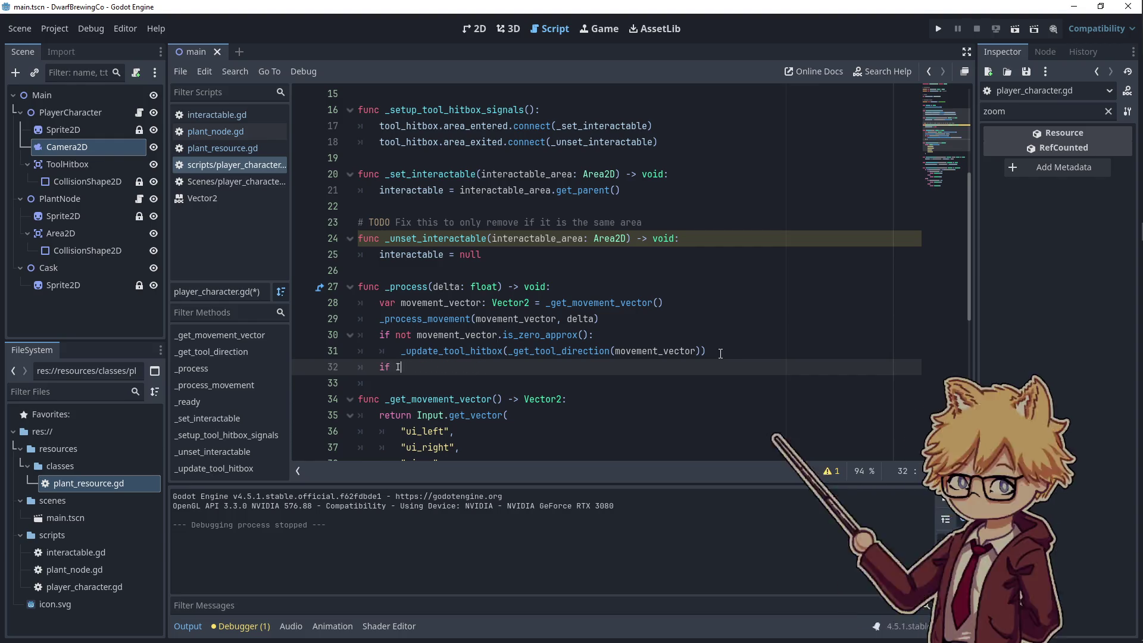
{"action": "type", "text": "is"}
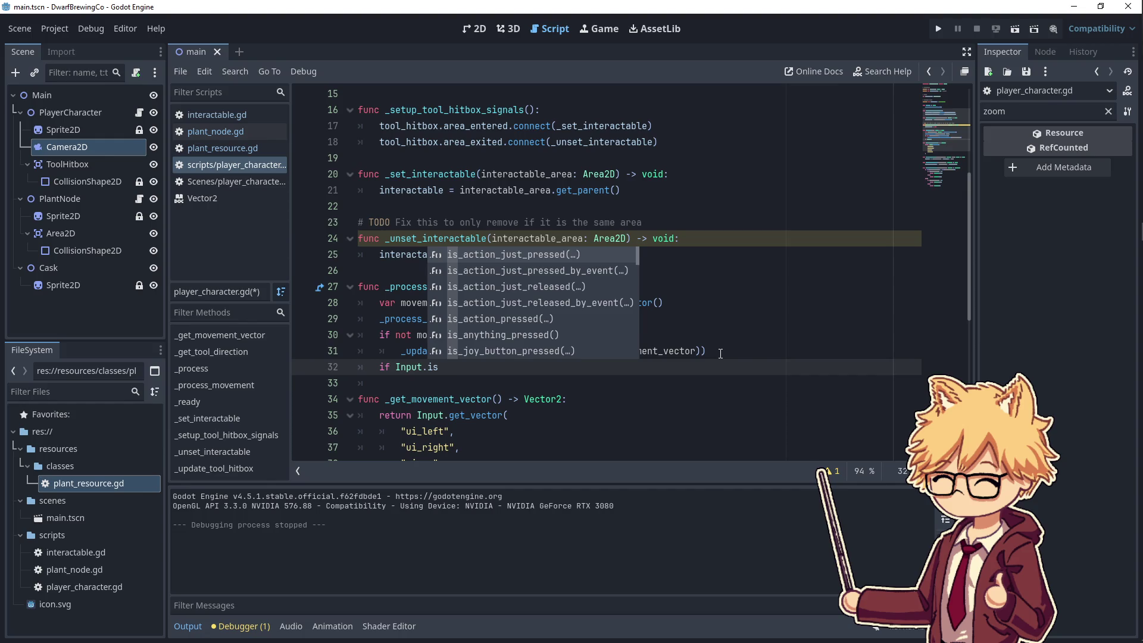
{"action": "key", "text": "Return"}
{"action": "type", "text": "\""}
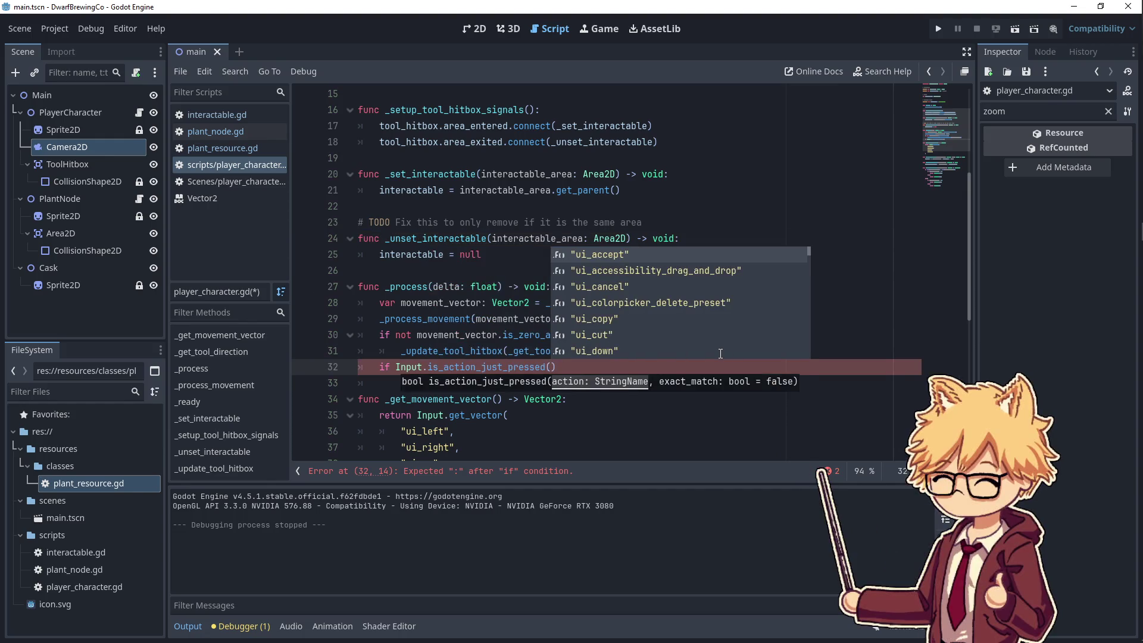
{"action": "type", "text": "ui_interact\"\")"}
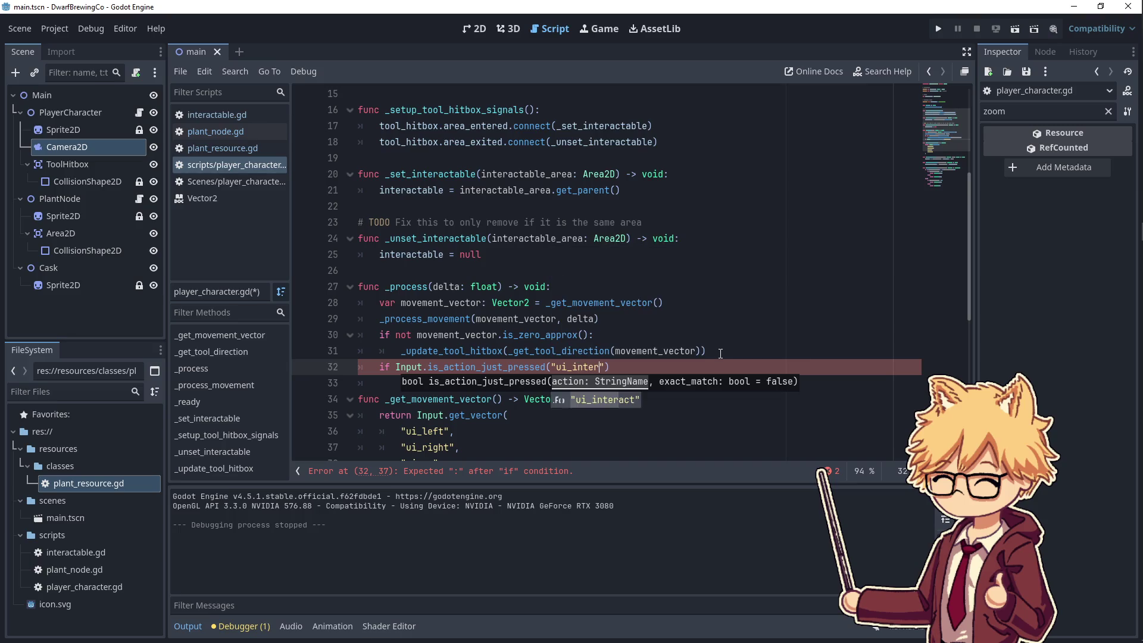
{"action": "key", "text": "BackSpace"}
{"action": "key", "text": "BackSpace"}
{"action": "key", "text": "End"}
{"action": "type", "text": ":"}
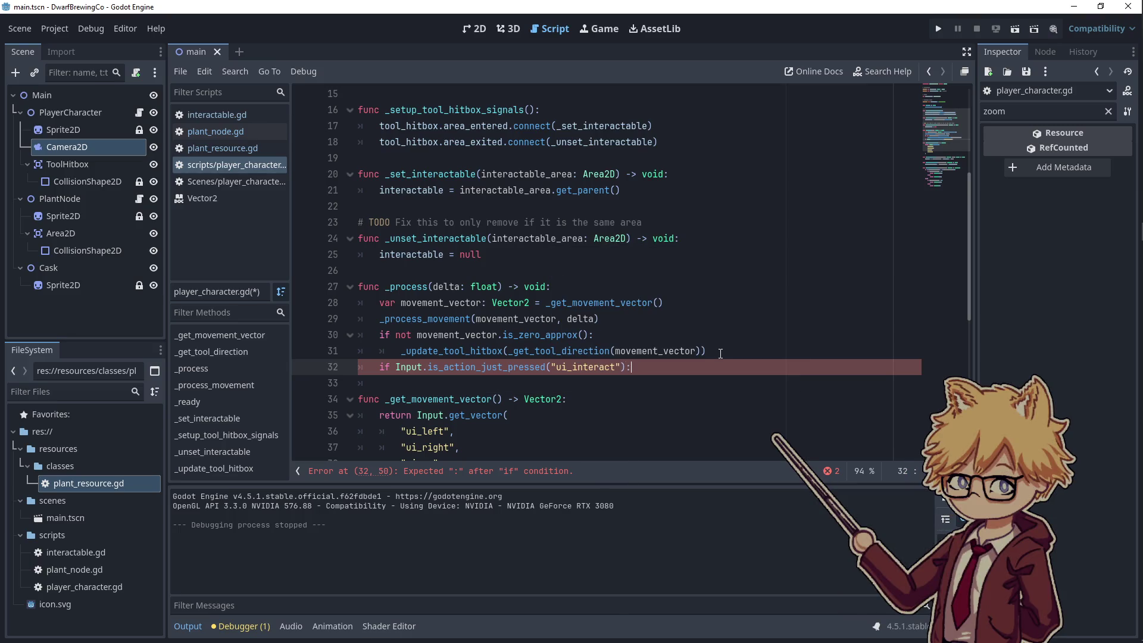
Call _handle_interact() inside the new ui_interact if block
{"action": "key", "text": "Return"}
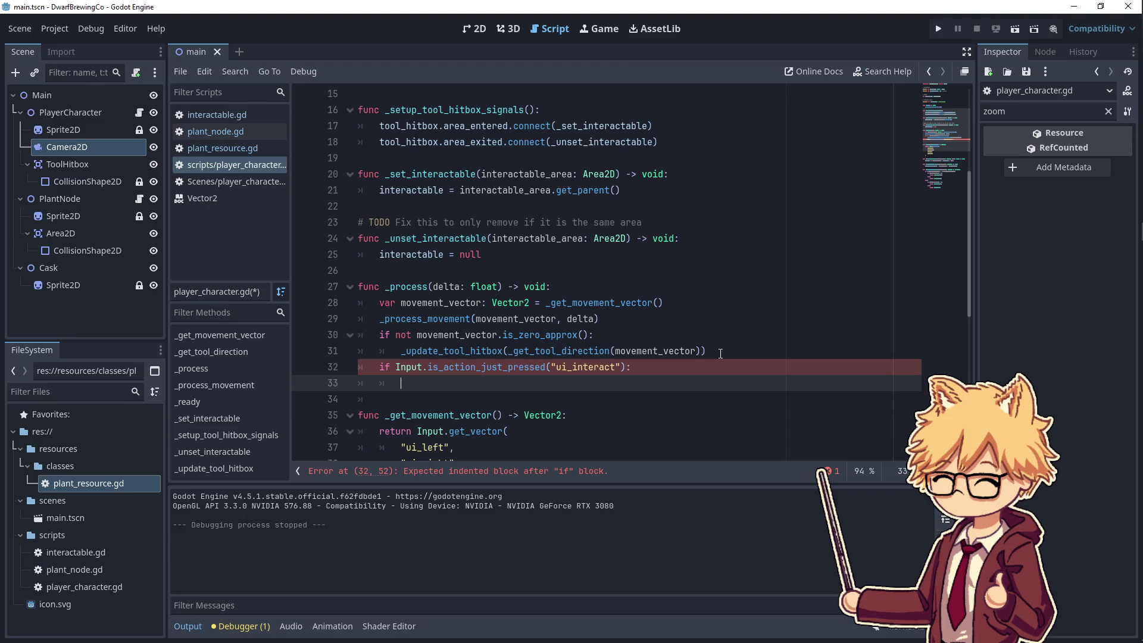
{"action": "type", "text": "handle_interacte"}
{"action": "key", "text": "BackSpace"}
{"action": "type", "text": "()"}
{"action": "double_click", "coordinate": [441, 383]}
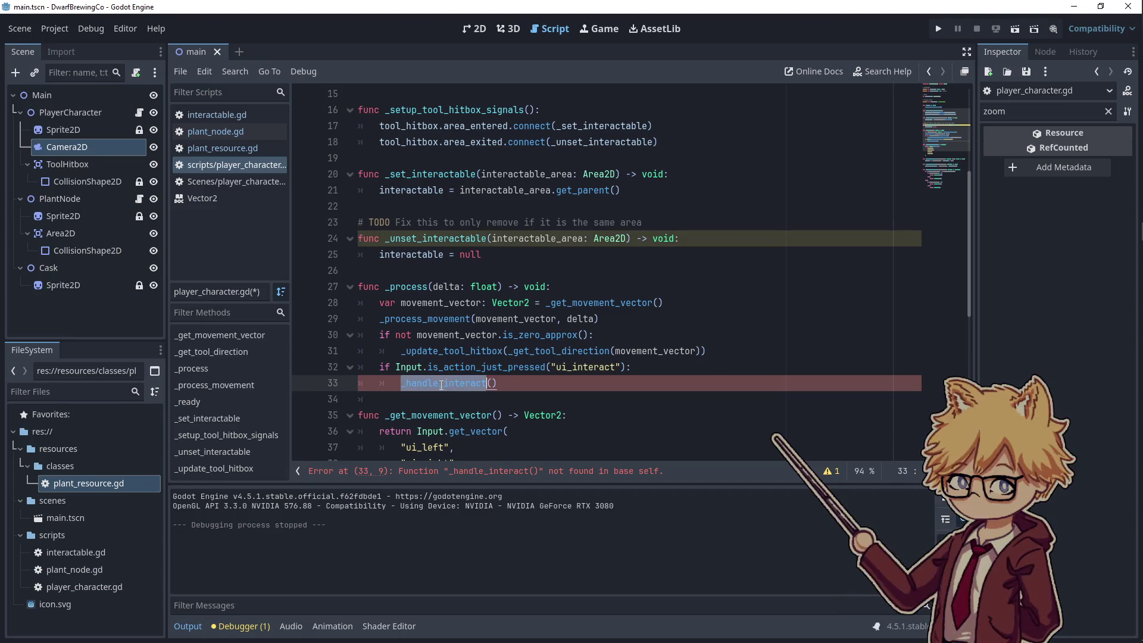
Define func _handle_interact() at the script's end with an 'if interactable:' check
{"action": "scroll", "coordinate": [417, 417], "scroll_direction": "down", "scroll_amount": 8}
{"action": "left_click", "coordinate": [399, 446]}
{"action": "key", "text": "Return"}
{"action": "type", "text": "func _handle_interact():"}
{"action": "key", "text": "Return"}
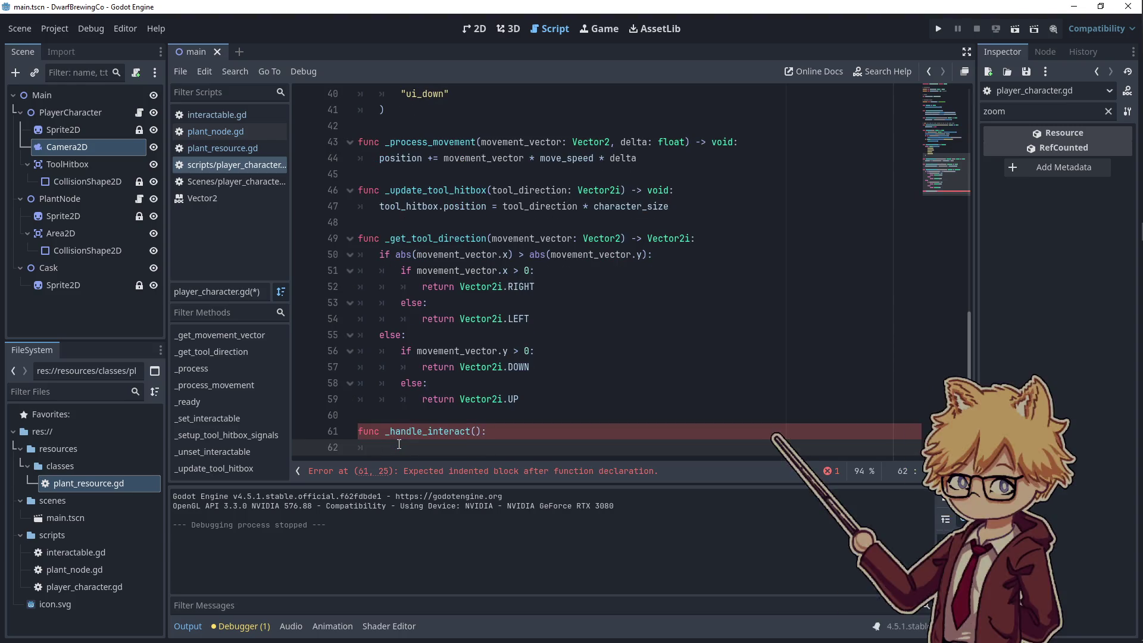
{"action": "type", "text": "if inter"}
{"action": "key", "text": "Return"}
{"action": "type", "text": ":"}
{"action": "key", "text": "Return"}
Give the interactable check a 'pass' body, save the script, and run the game
{"action": "type", "text": "pass"}
{"action": "key", "text": "Return"}
{"action": "key", "text": "BackSpace"}
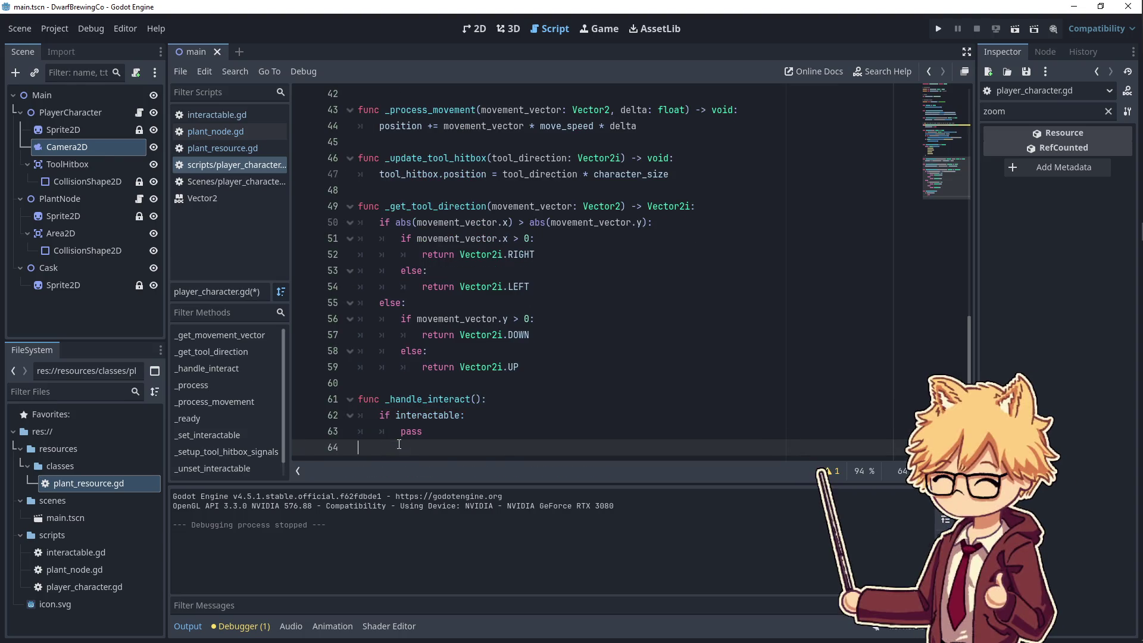
{"action": "key", "text": "BackSpace"}
{"action": "key", "text": "ctrl+s"}
{"action": "left_click", "coordinate": [938, 34]}
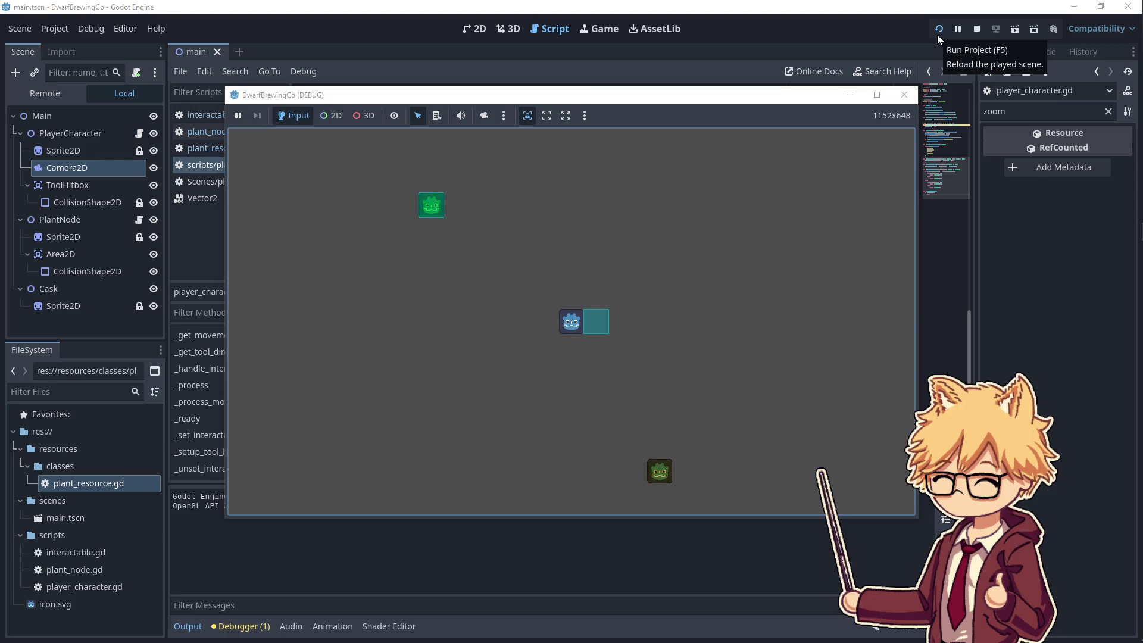
Walk the player to the plant and interact to hit the line-63 breakpoint
{"action": "key", "text": "w"}
{"action": "key", "text": "a"}
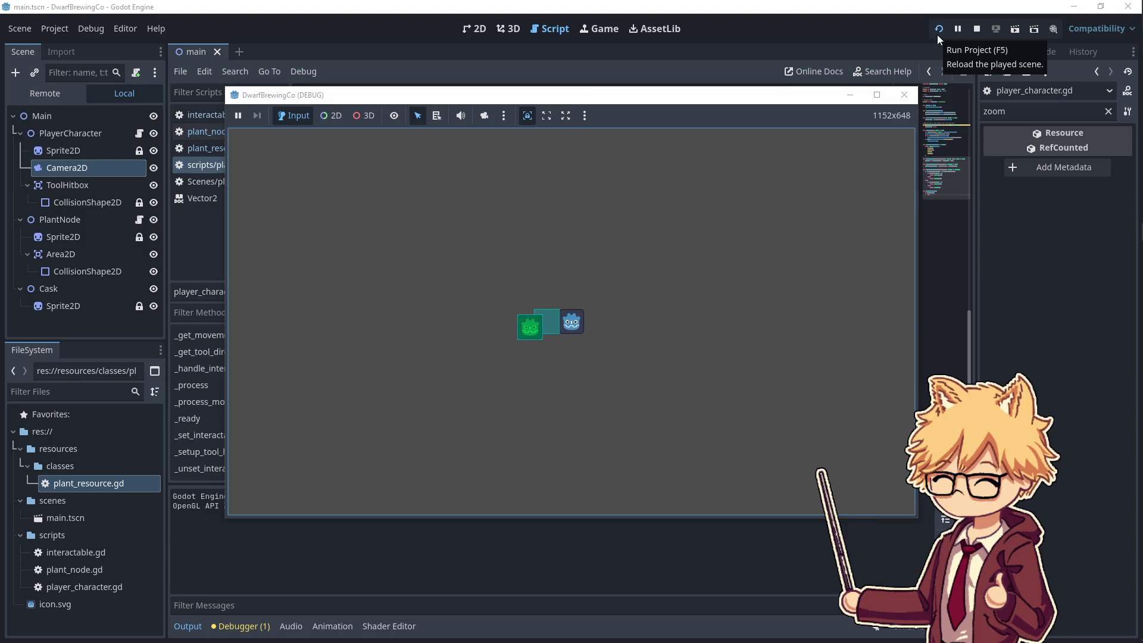
{"action": "key", "text": "e"}
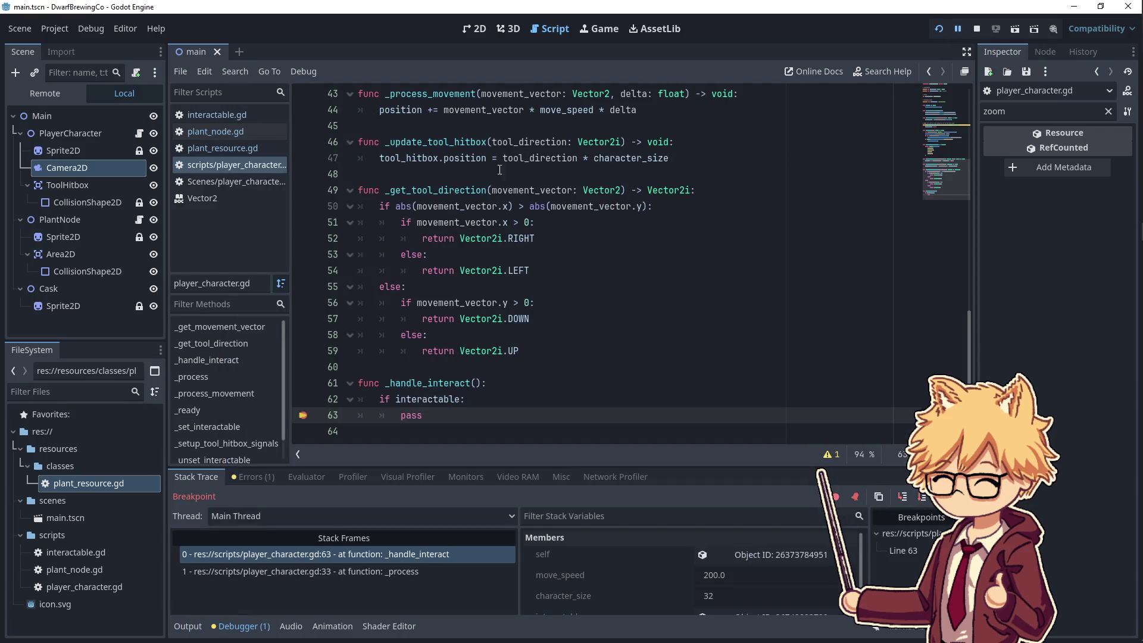
Replace the placeholder pass on line 63 with interactable.interact()
{"action": "double_click", "coordinate": [405, 417]}
{"action": "key", "text": "BackSpace"}
{"action": "type", "text": "inter"}
{"action": "key", "text": "Return"}
{"action": "type", "text": ".interact"}
{"action": "key", "text": "Return"}
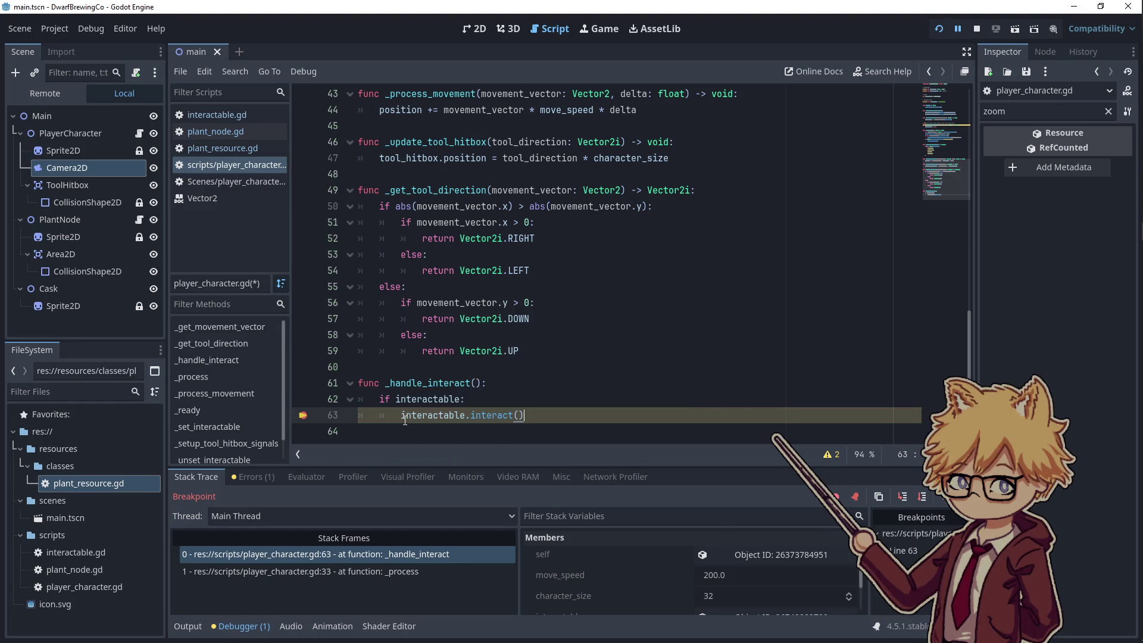
{"action": "double_click", "coordinate": [498, 414]}
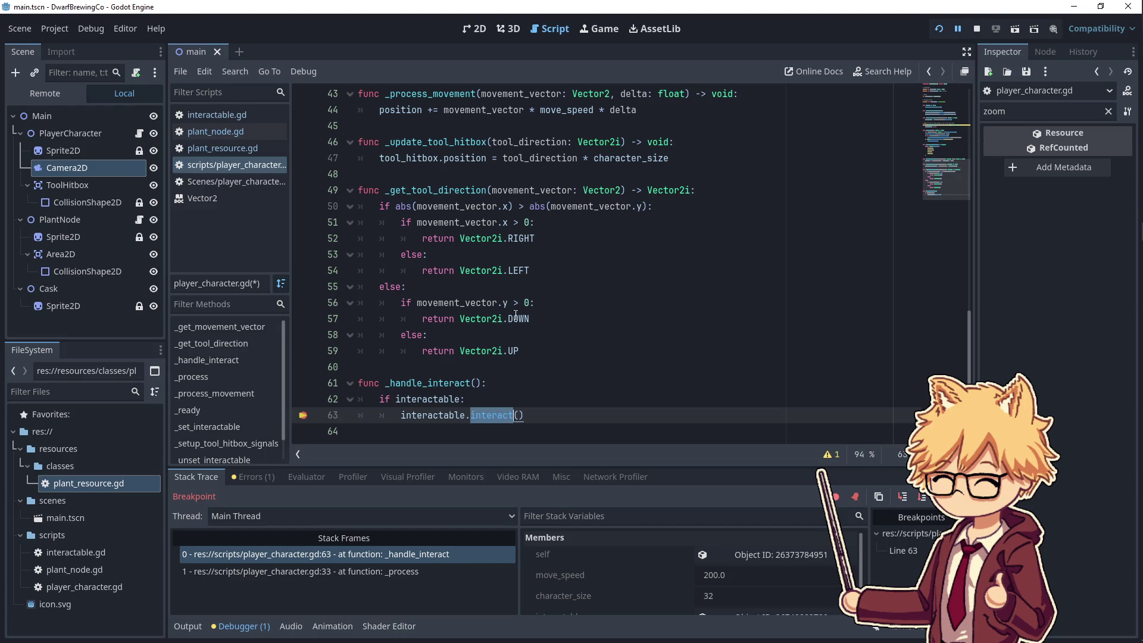
{"action": "left_click", "coordinate": [562, 394]}
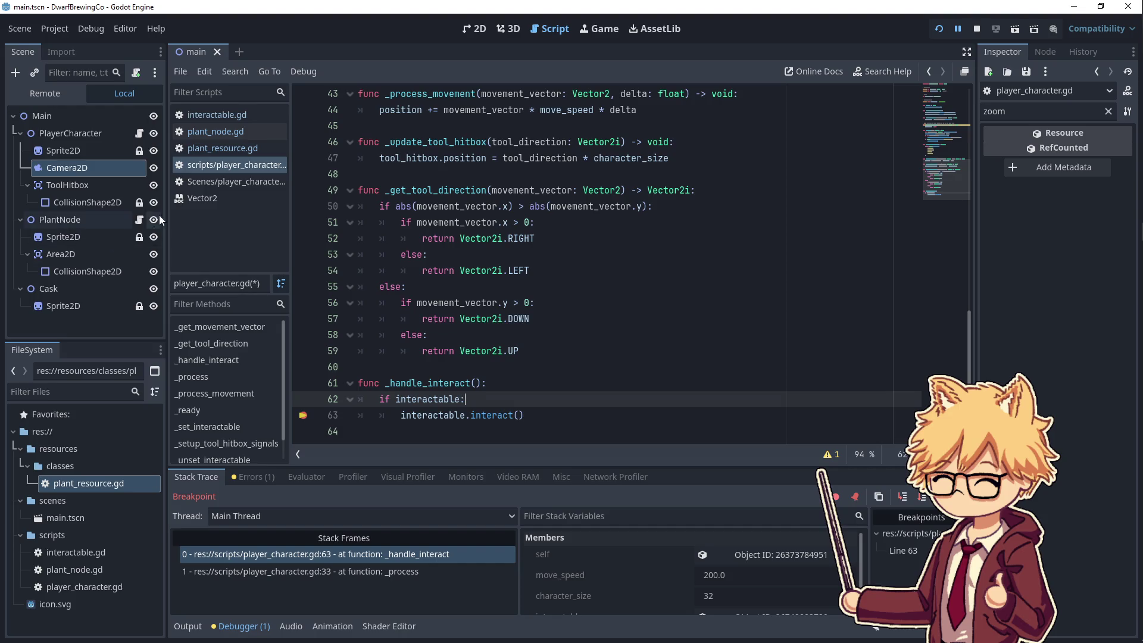
In interactable.gd, declare func interact(player_character: PlayerCharacter) and save
{"action": "left_click", "coordinate": [138, 219]}
{"action": "type", "text": "func"}
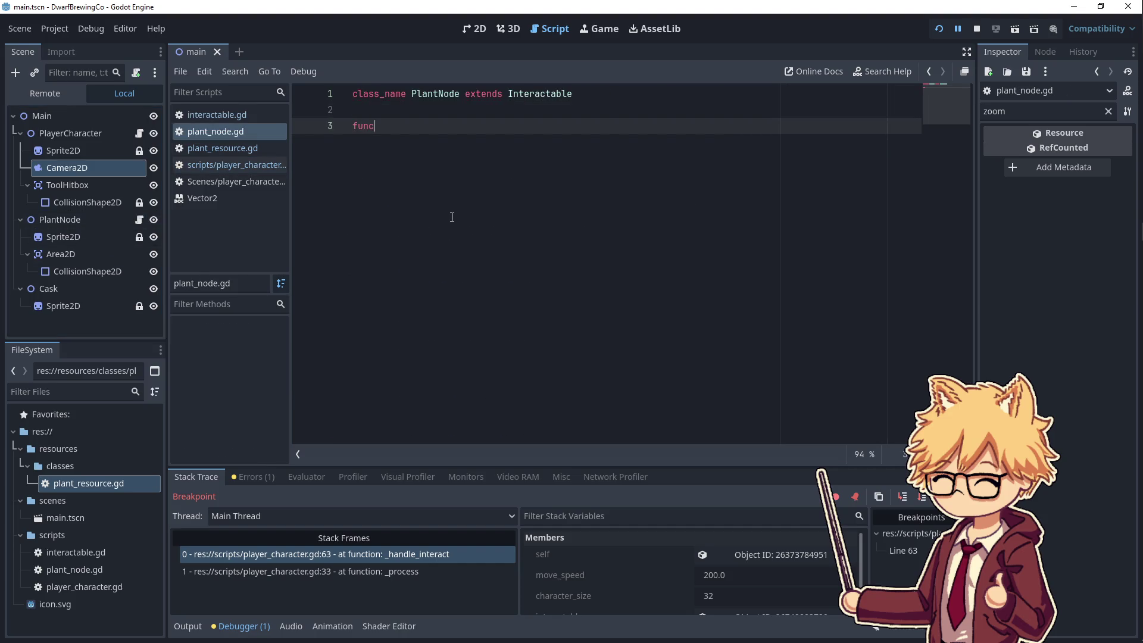
{"action": "key", "text": "BackSpace"}
{"action": "key", "text": "BackSpace"}
{"action": "key", "text": "BackSpace"}
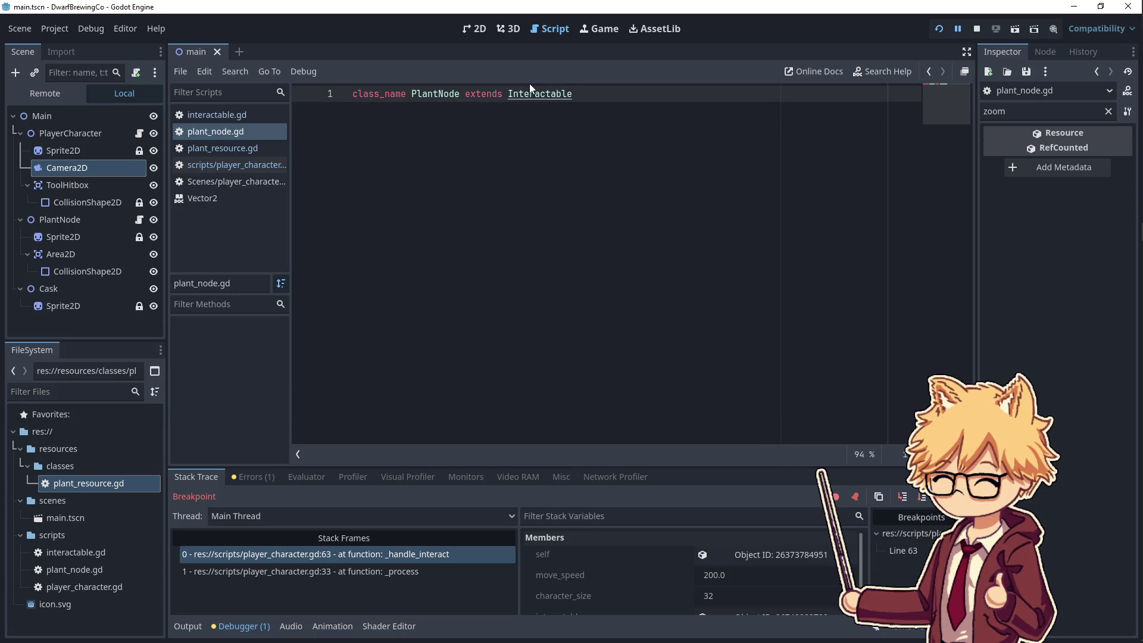
{"action": "left_click", "coordinate": [530, 90], "text": "ctrl"}
{"action": "key", "text": "Return"}
{"action": "key", "text": "Return"}
{"action": "type", "text": "func interact("}
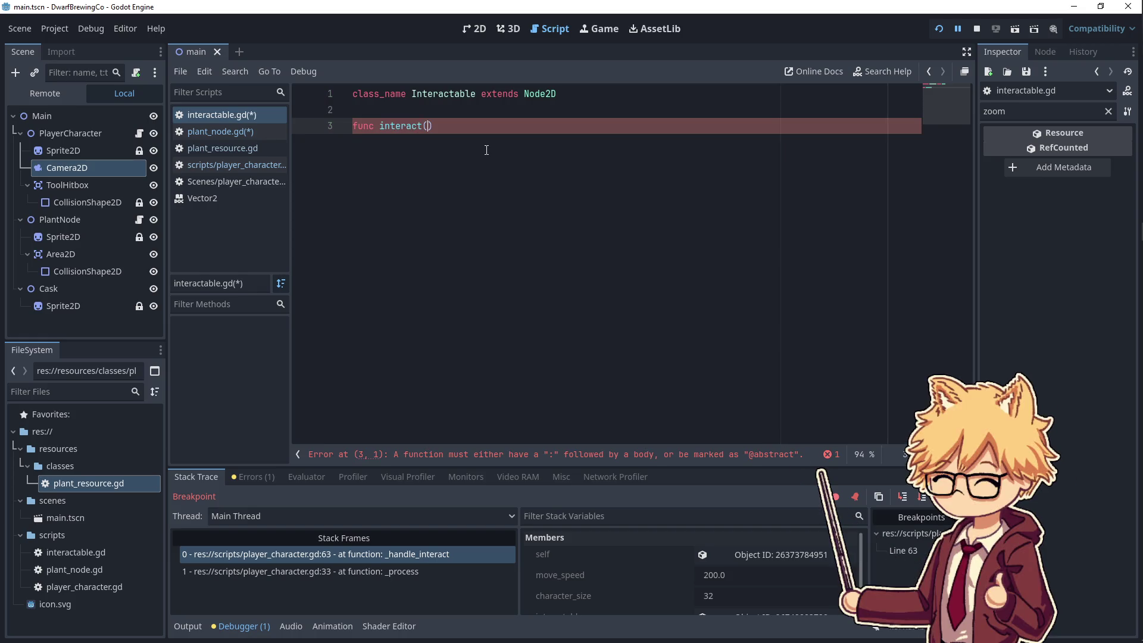
{"action": "type", "text": "player_characterN"}
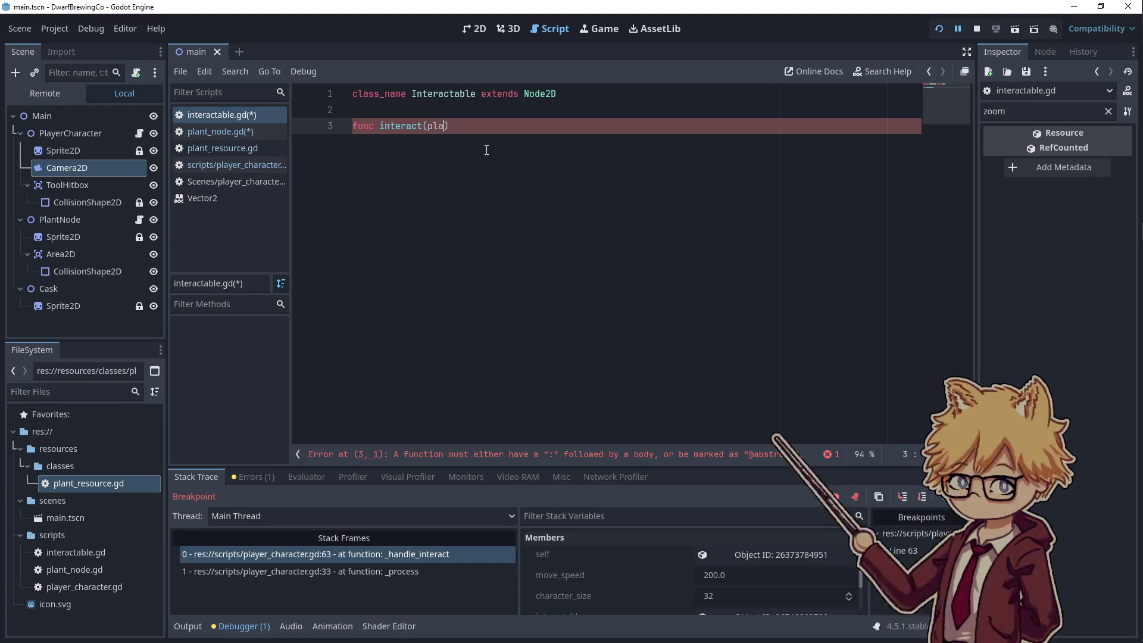
{"action": "key", "text": "BackSpace"}
{"action": "type", "text": "_node: Pla"}
{"action": "type", "text": "yer"}
{"action": "key", "text": "Return"}
{"action": "left_click", "coordinate": [537, 123]}
{"action": "key", "text": "BackSpace"}
{"action": "key", "text": "BackSpace"}
{"action": "key", "text": "BackSpace"}
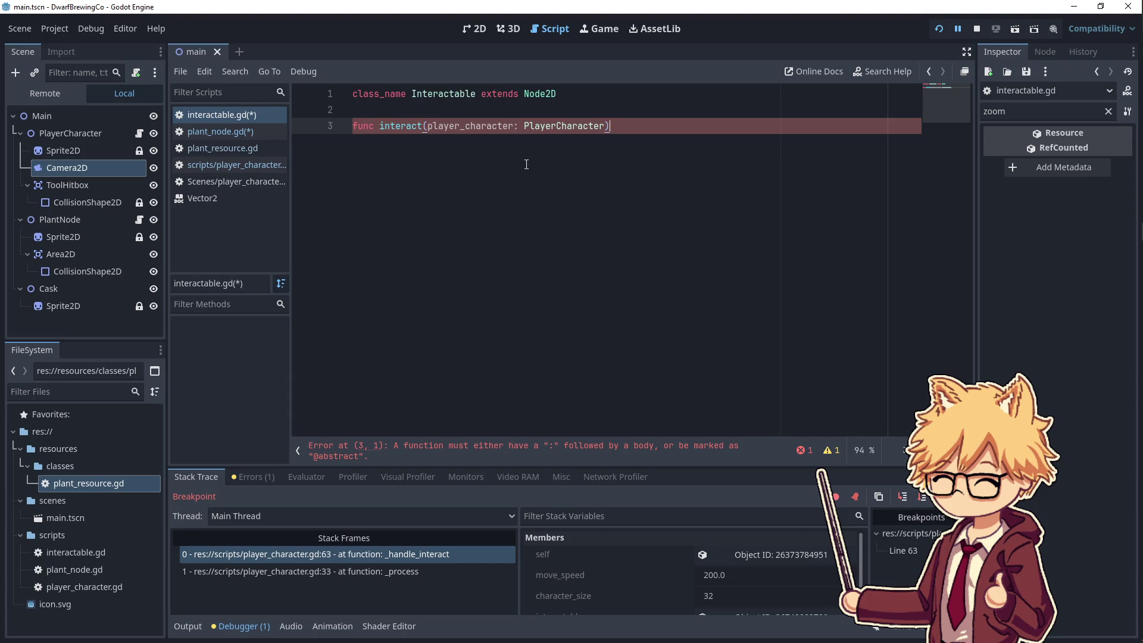
{"action": "key", "text": "ctrl+s"}
Add the -> void return type and a pass body, save, then open plant_node.gd
{"action": "left_click", "coordinate": [643, 128]}
{"action": "type", "text": "-> void:"}
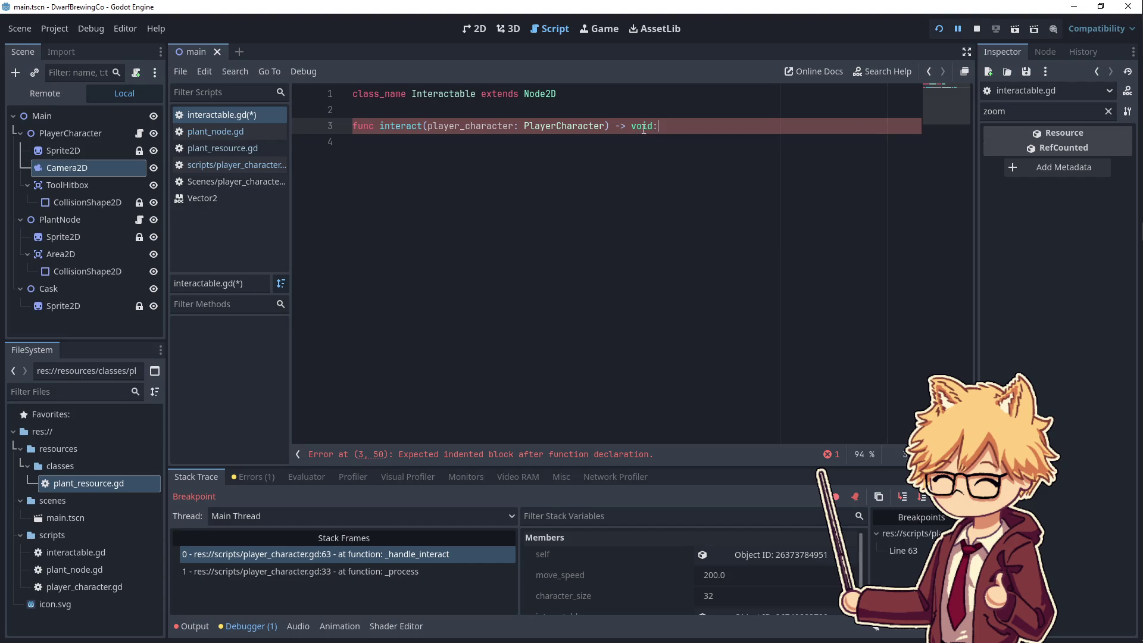
{"action": "key", "text": "Return"}
{"action": "type", "text": "pass"}
{"action": "key", "text": "Return"}
{"action": "key", "text": "ctrl+s"}
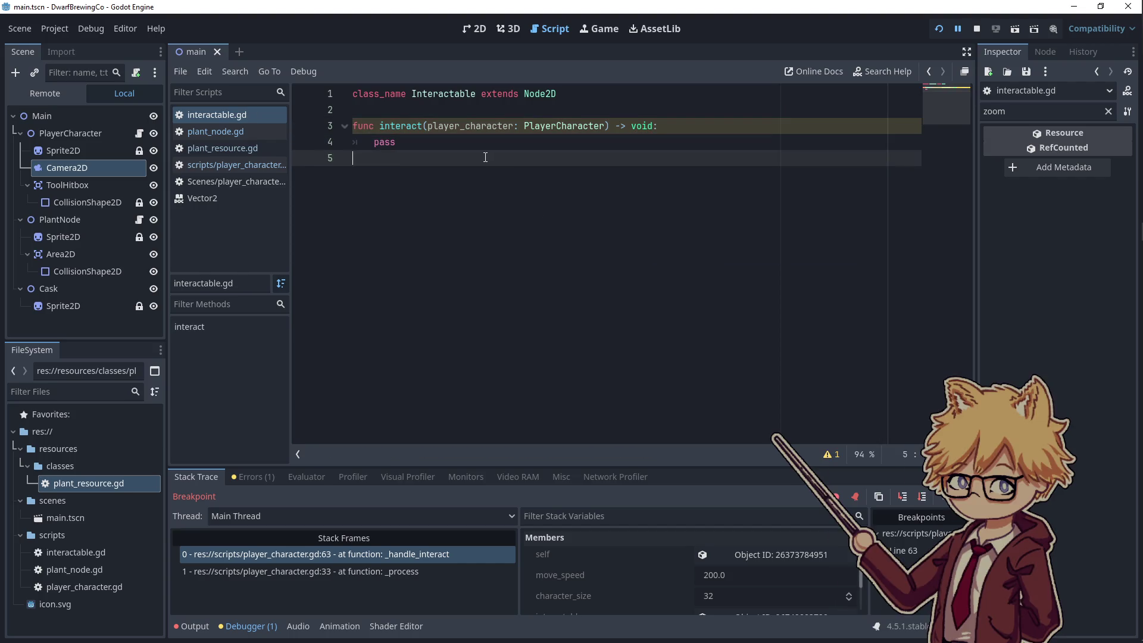
{"action": "left_click_drag", "start_coordinate": [395, 143], "coordinate": [371, 142]}
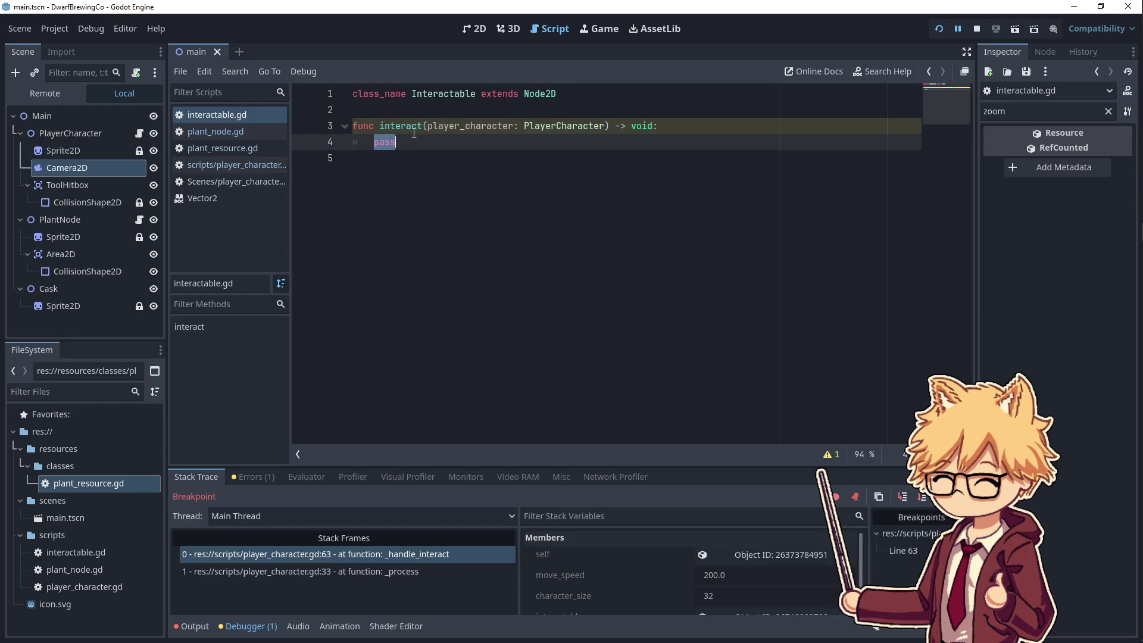
{"action": "left_click", "coordinate": [138, 219]}
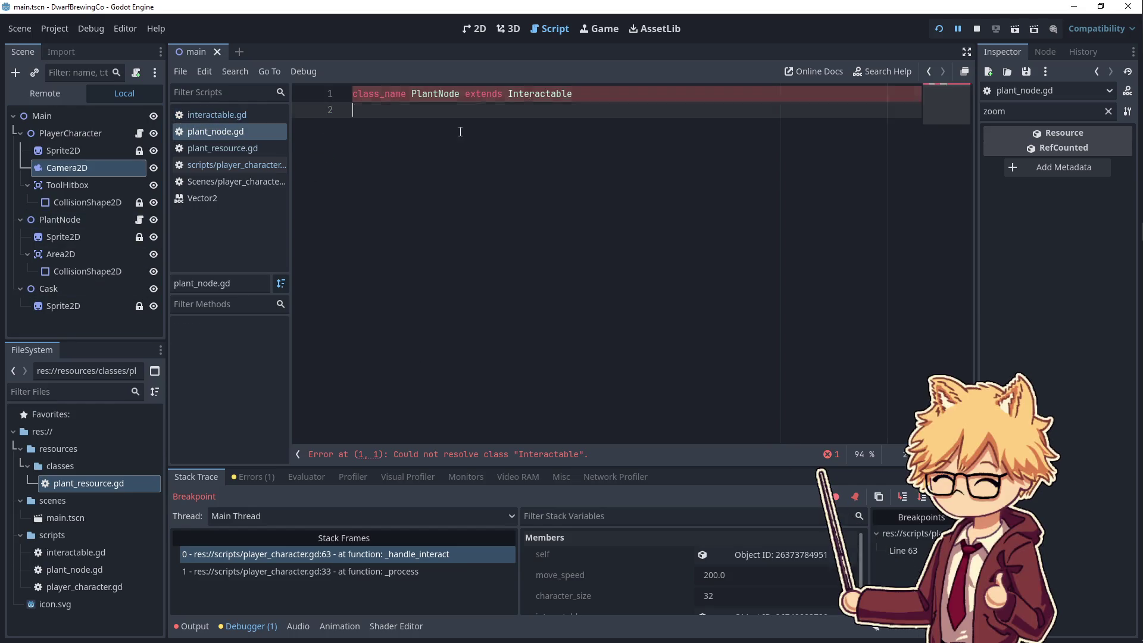
In plant_node.gd, write func interact calling player_character.harvest_plant()
{"action": "key", "text": "Return"}
{"action": "type", "text": "func inter"}
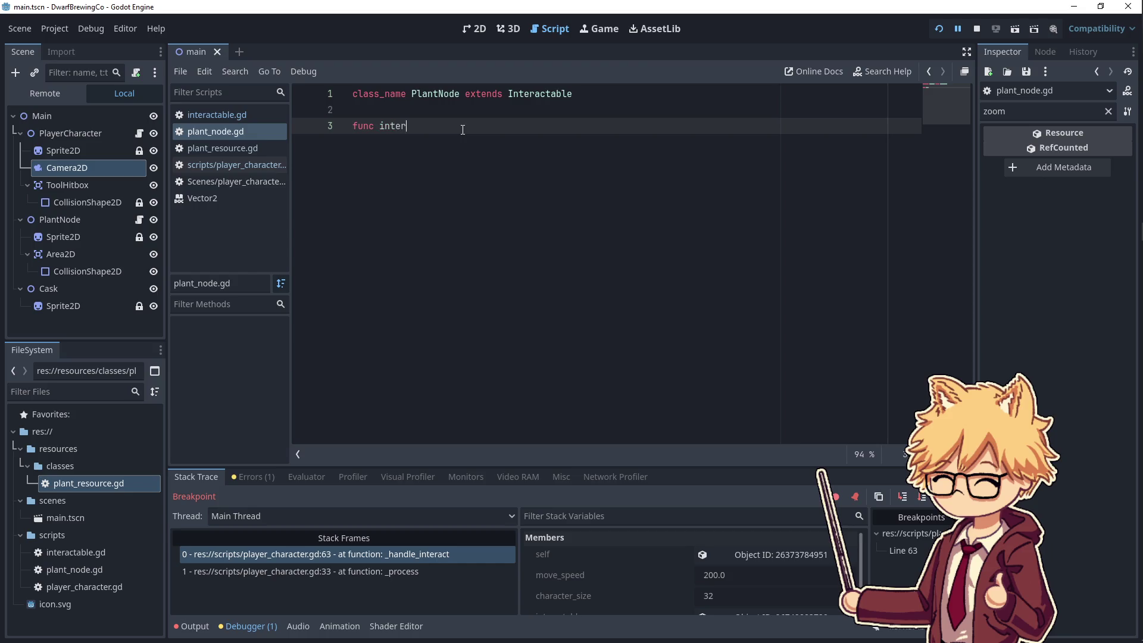
{"action": "key", "text": "Return"}
{"action": "key", "text": "Return"}
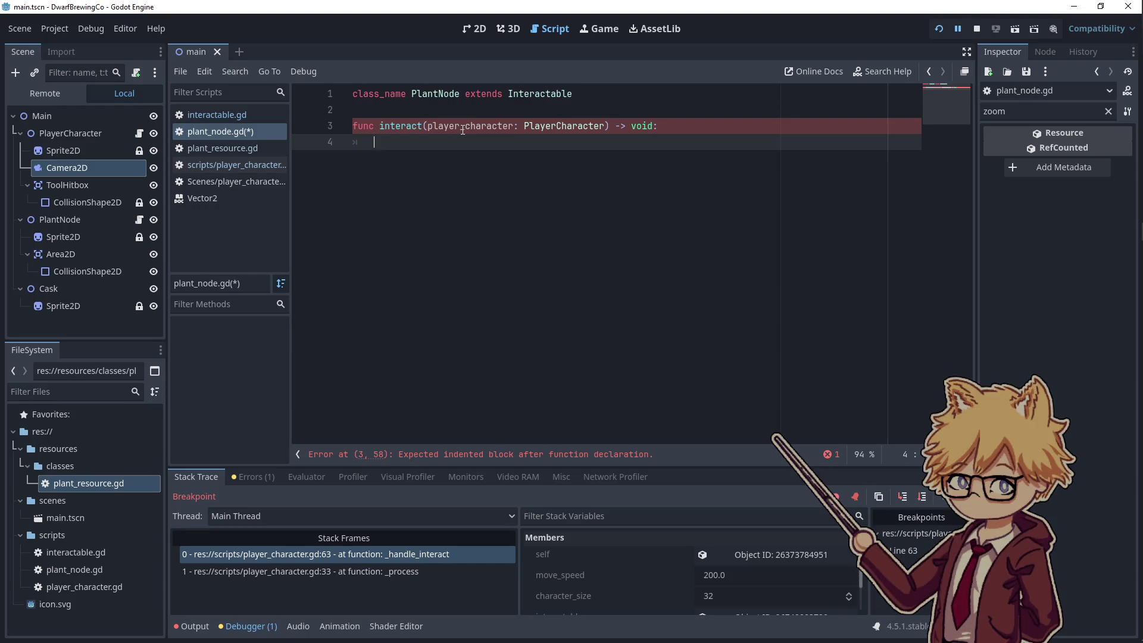
{"action": "type", "text": "player"}
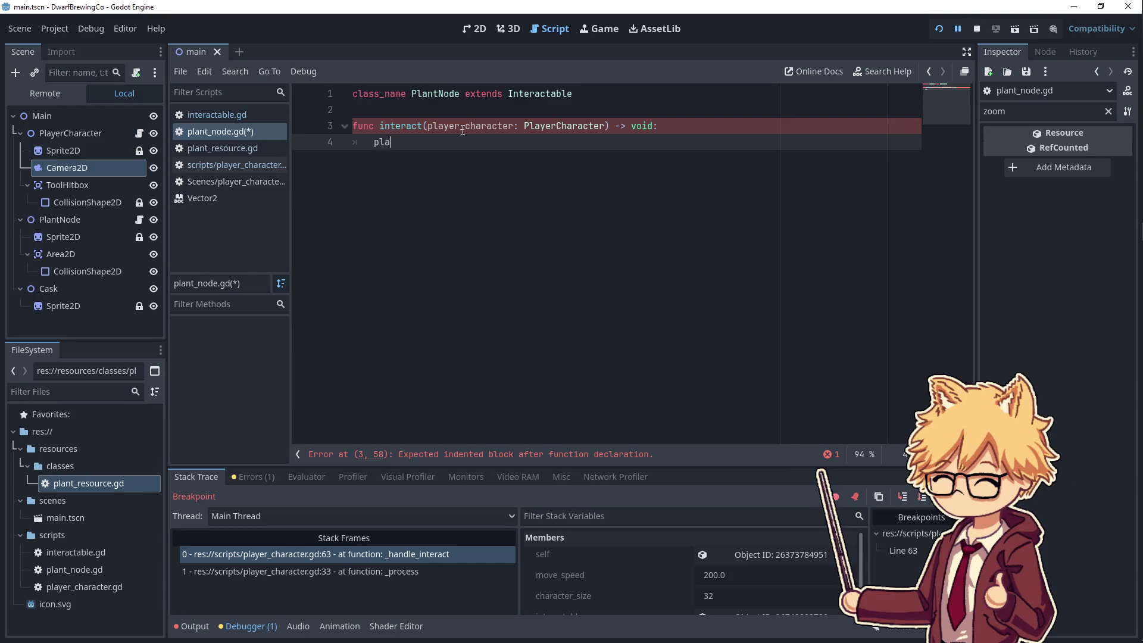
{"action": "key", "text": "Return"}
{"action": "type", "text": ".harve"}
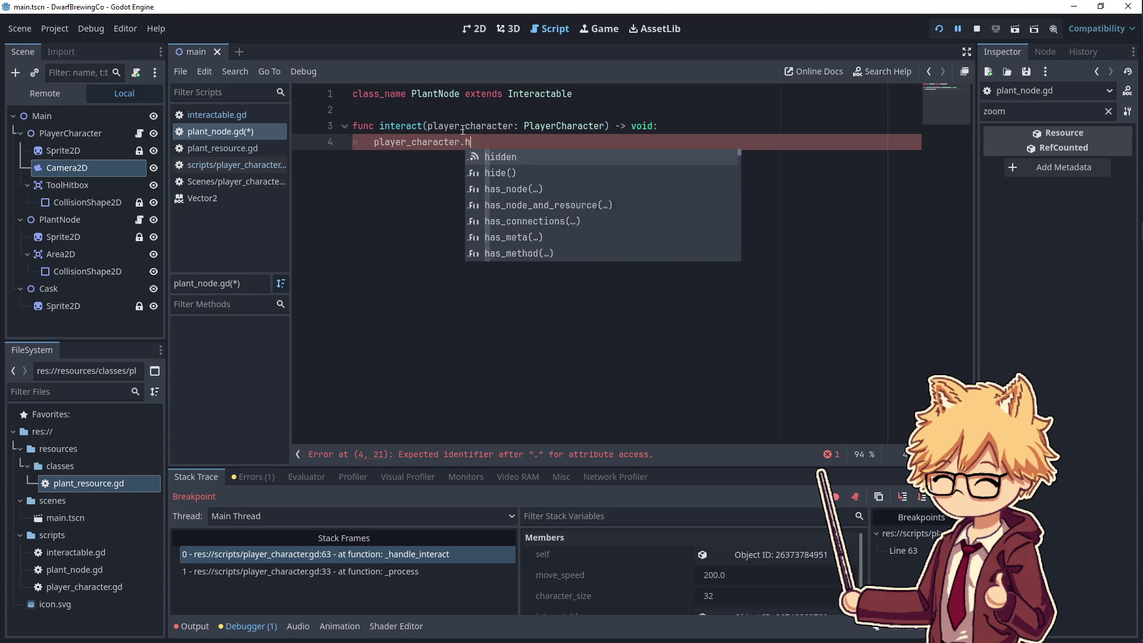
{"action": "type", "text": "st_plant("}
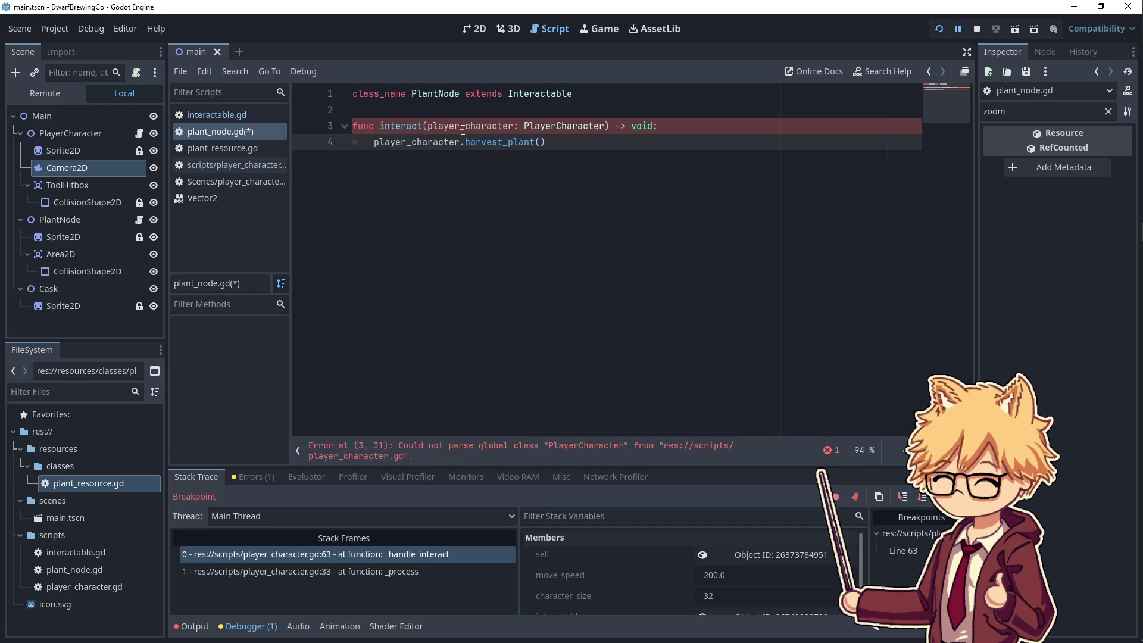
Change the call to add_to_inventory(), save, and pass self to interact() on line 63
{"action": "left_click_drag", "start_coordinate": [544, 142], "coordinate": [464, 142]}
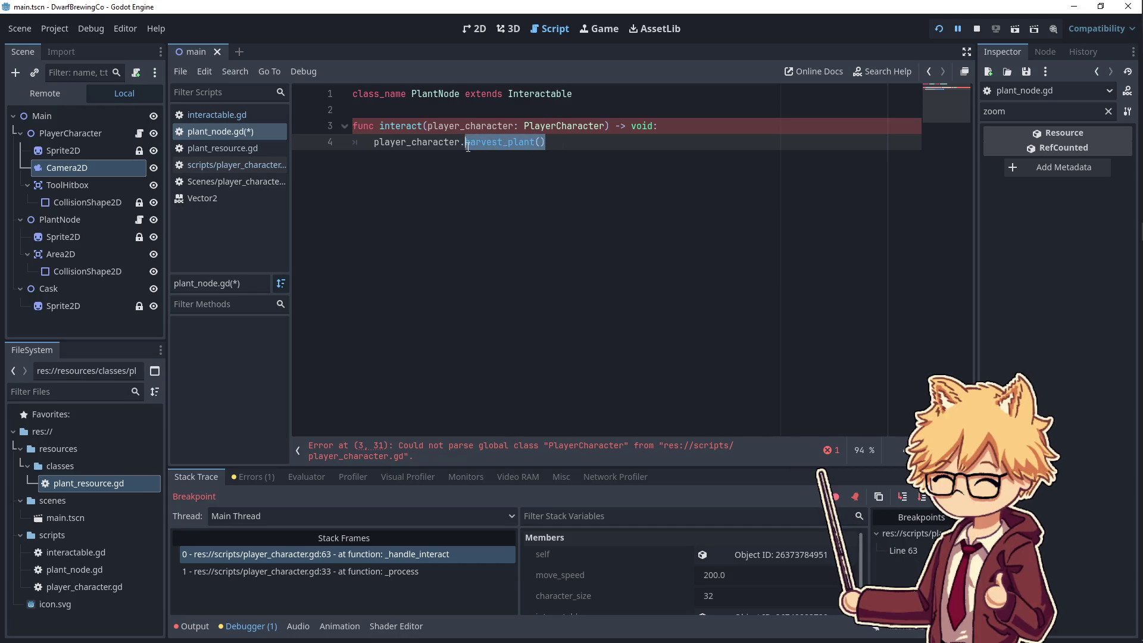
{"action": "left_click", "coordinate": [607, 144]}
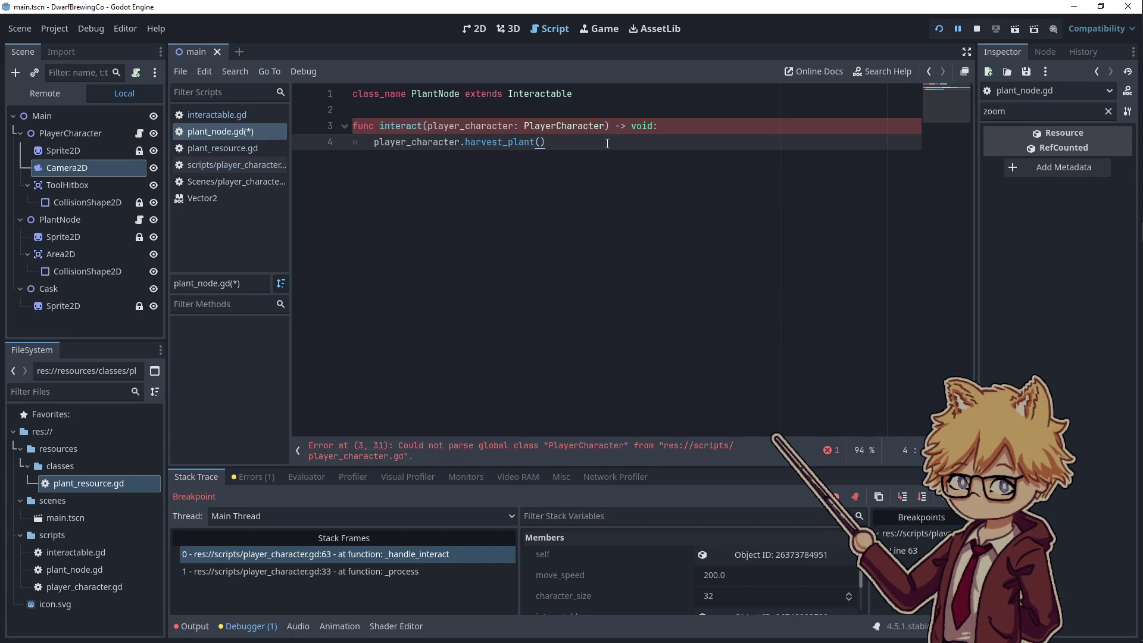
{"action": "key", "text": "BackSpace"}
{"action": "key", "text": "BackSpace"}
{"action": "key", "text": "BackSpace"}
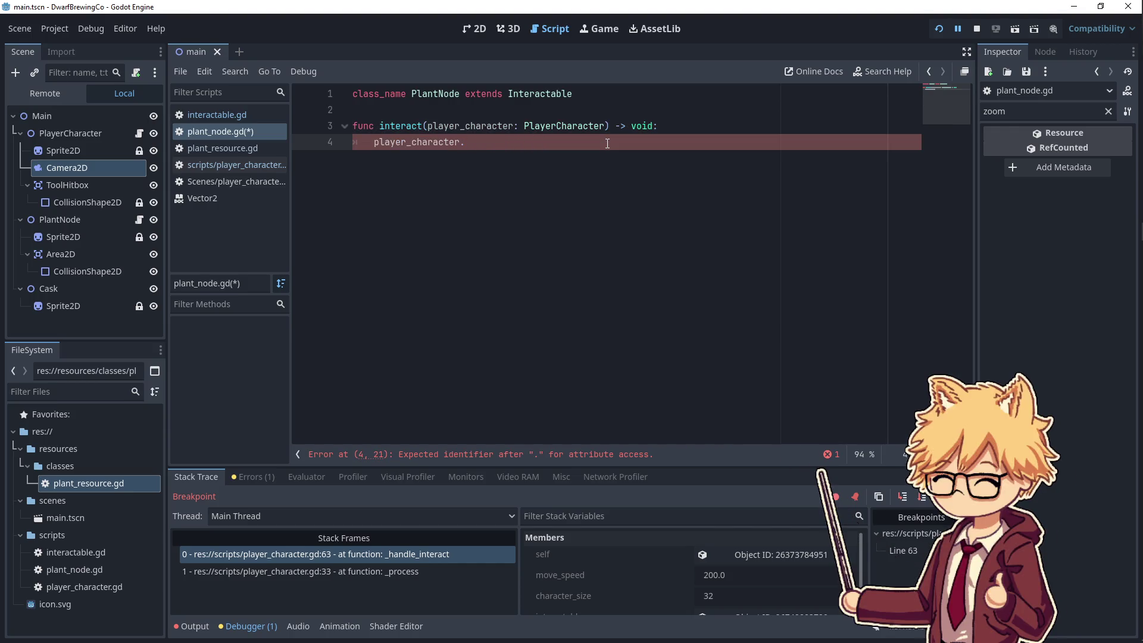
{"action": "type", "text": "add_to_inventory"}
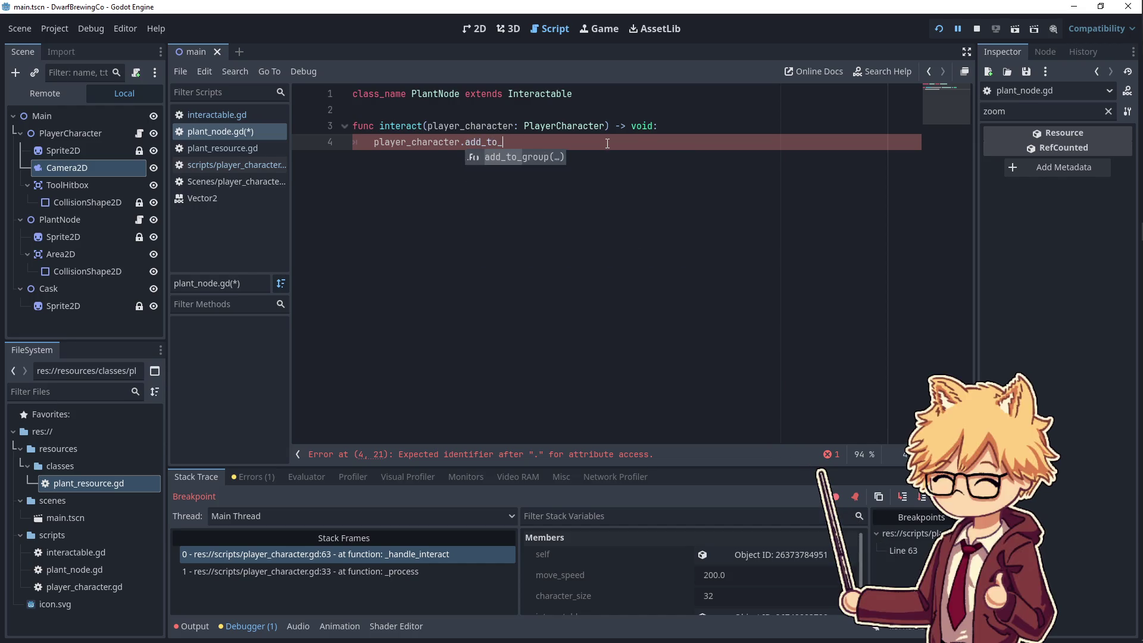
{"action": "type", "text": "()"}
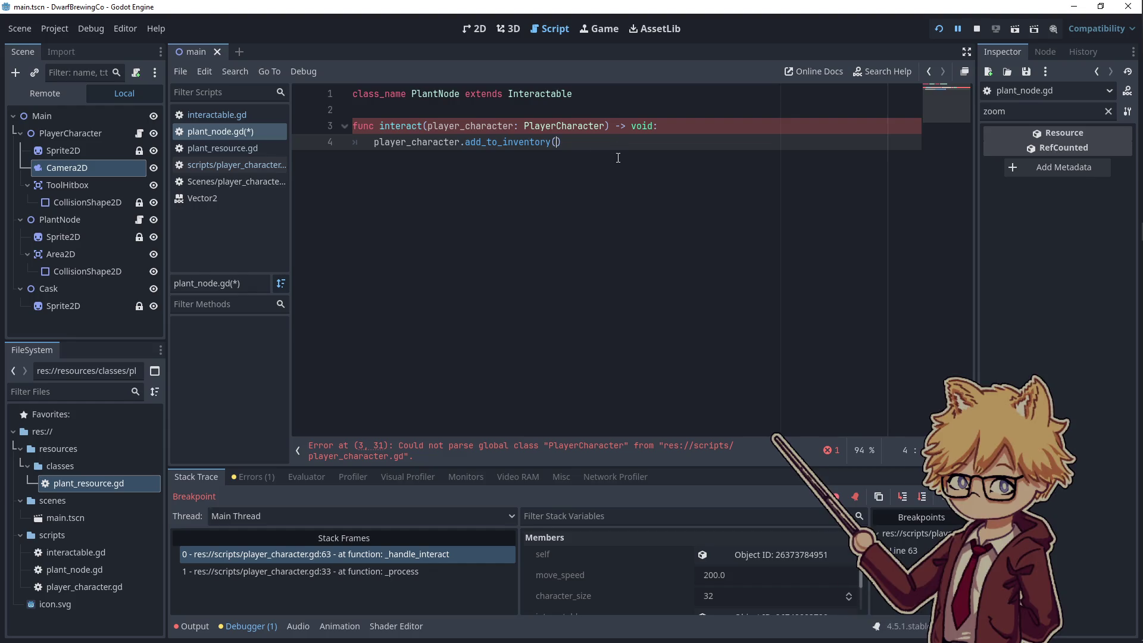
{"action": "key", "text": "Right"}
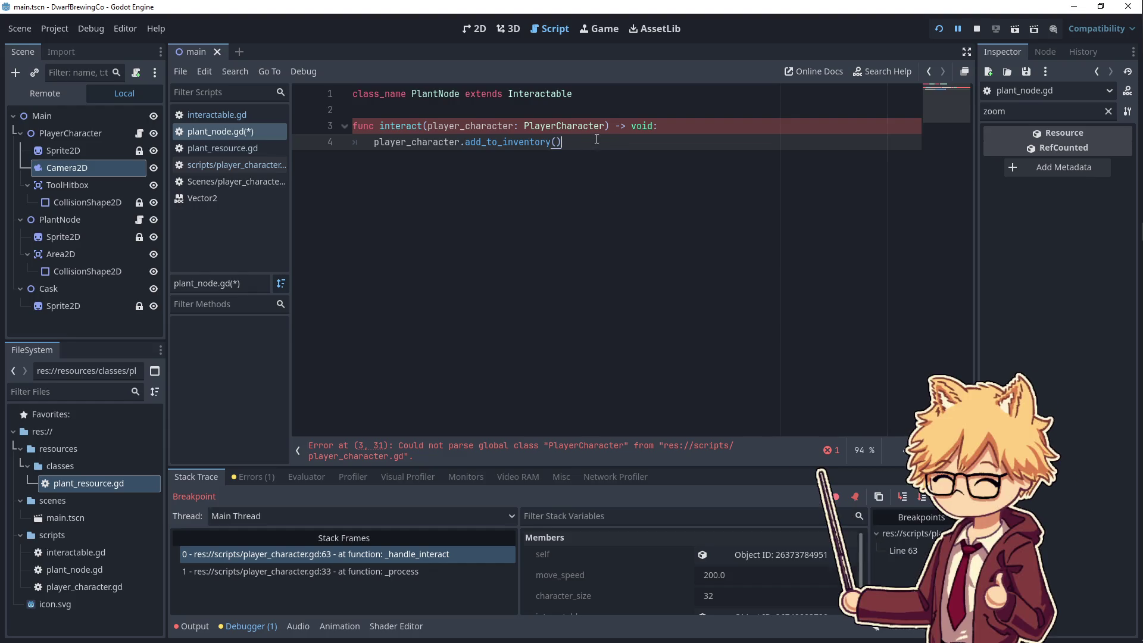
{"action": "key", "text": "ctrl+s"}
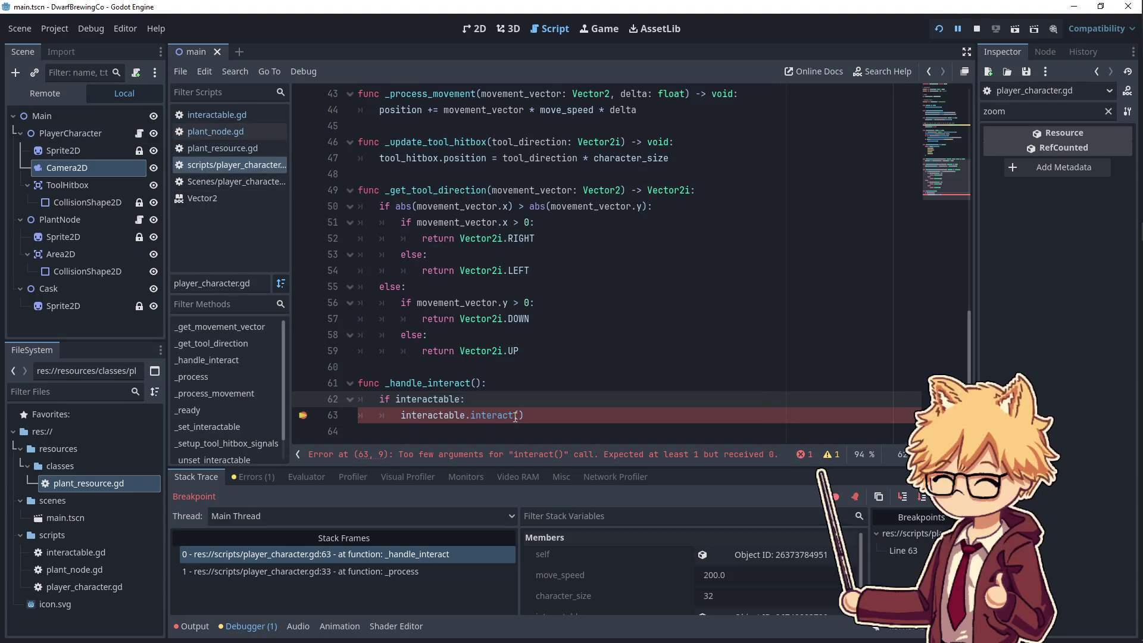
{"action": "type", "text": "self"}
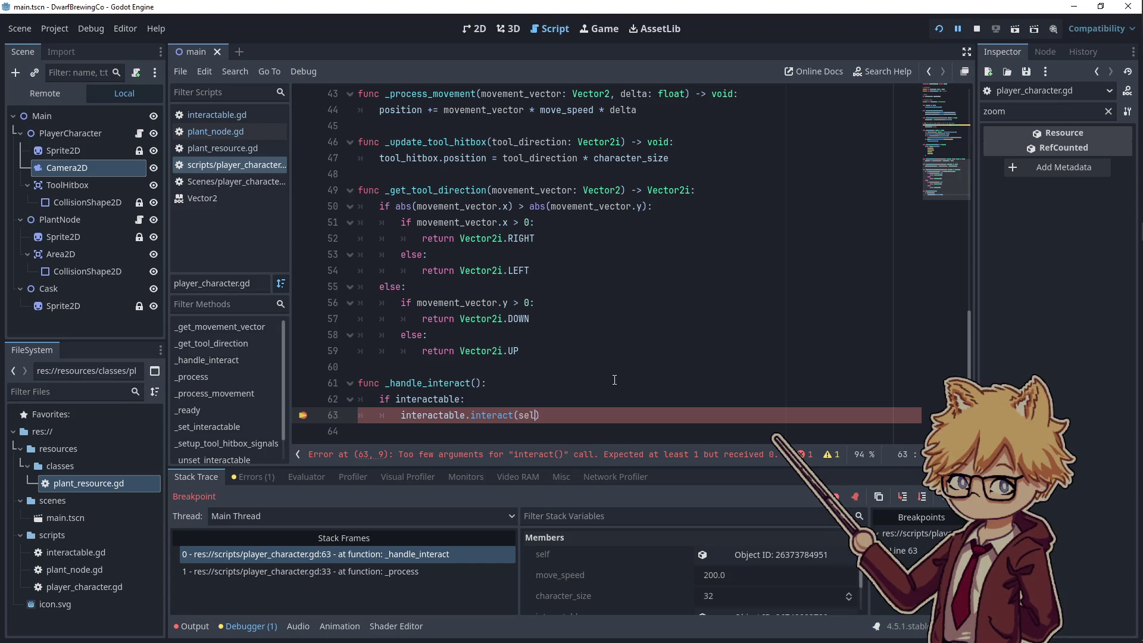
{"action": "left_click", "coordinate": [595, 366]}
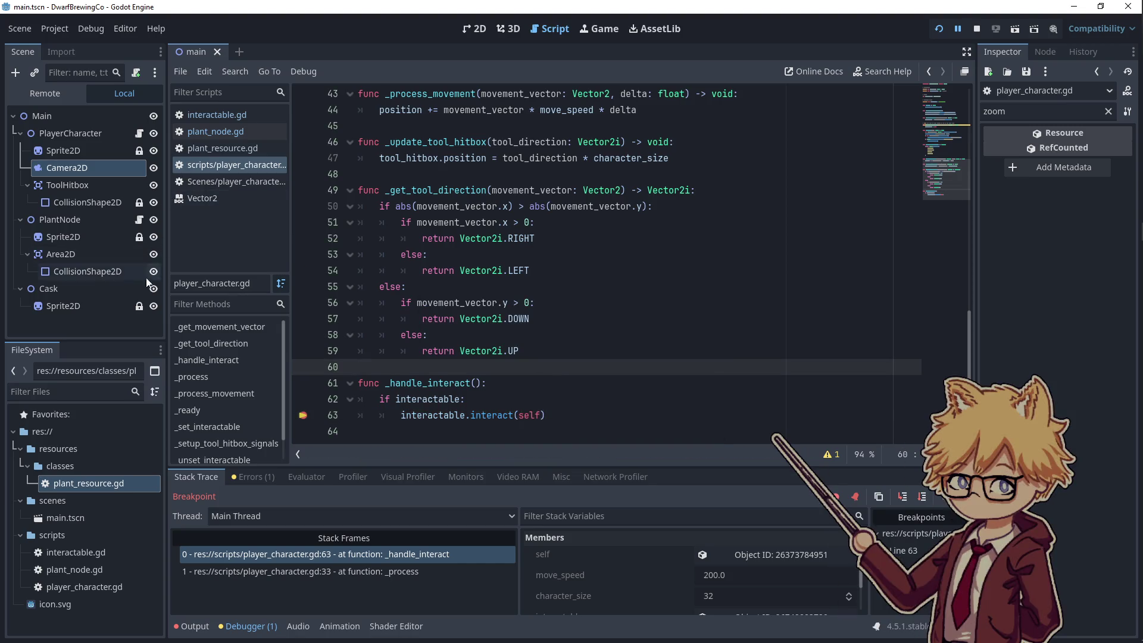
Back in plant_node.gd, inspect add_to_inventory and put the caret inside its parentheses
{"action": "left_click", "coordinate": [139, 220]}
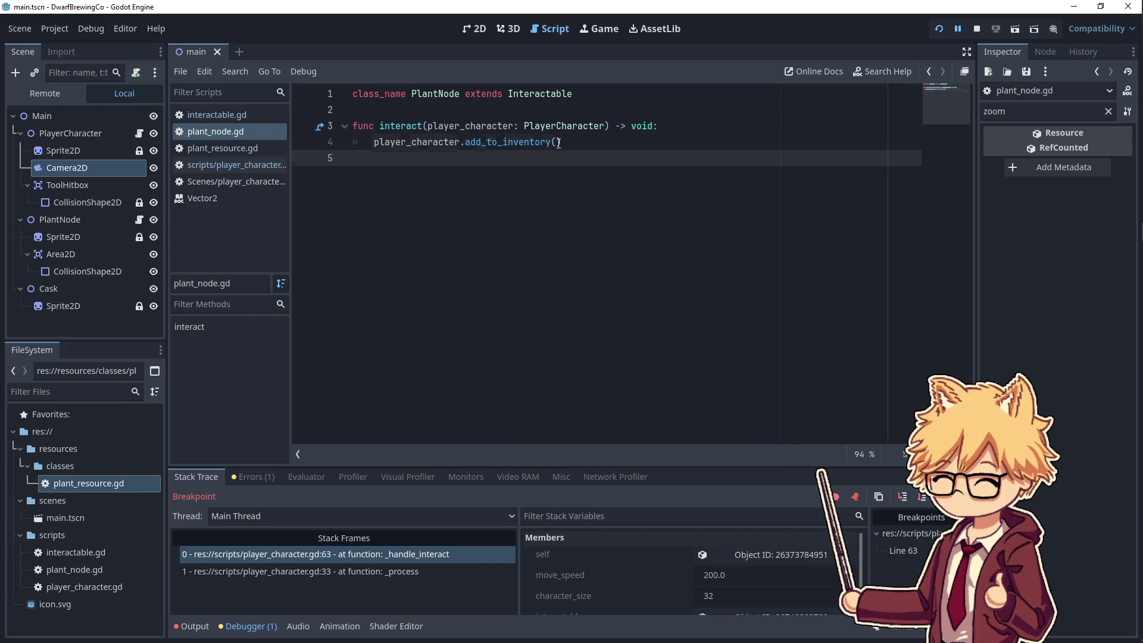
{"action": "left_click", "coordinate": [581, 145]}
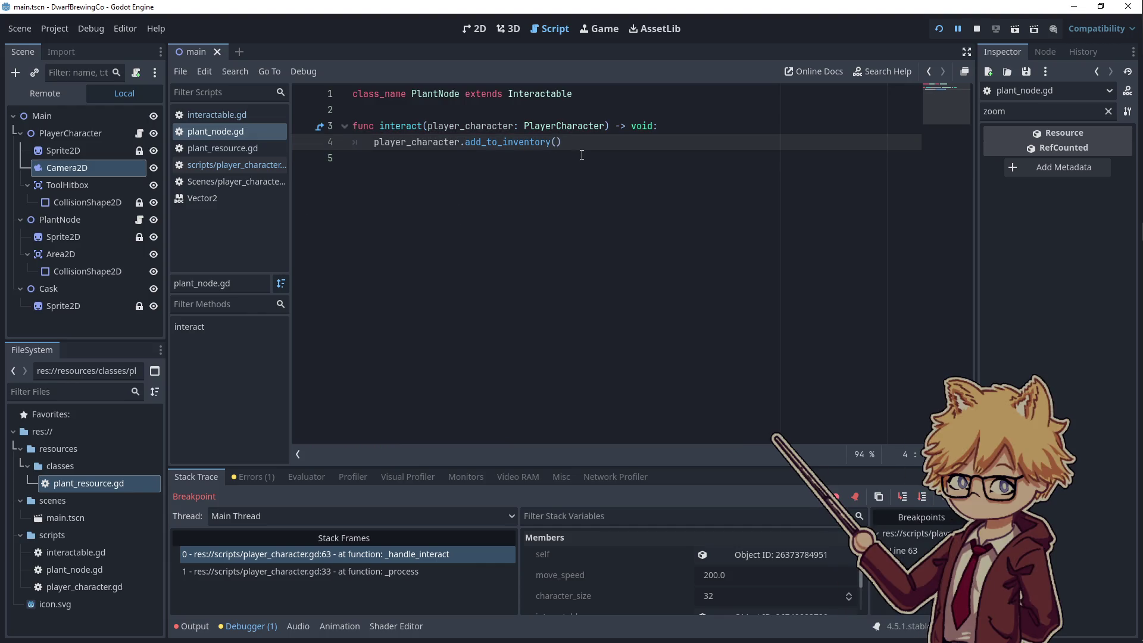
{"action": "key", "text": "Left"}
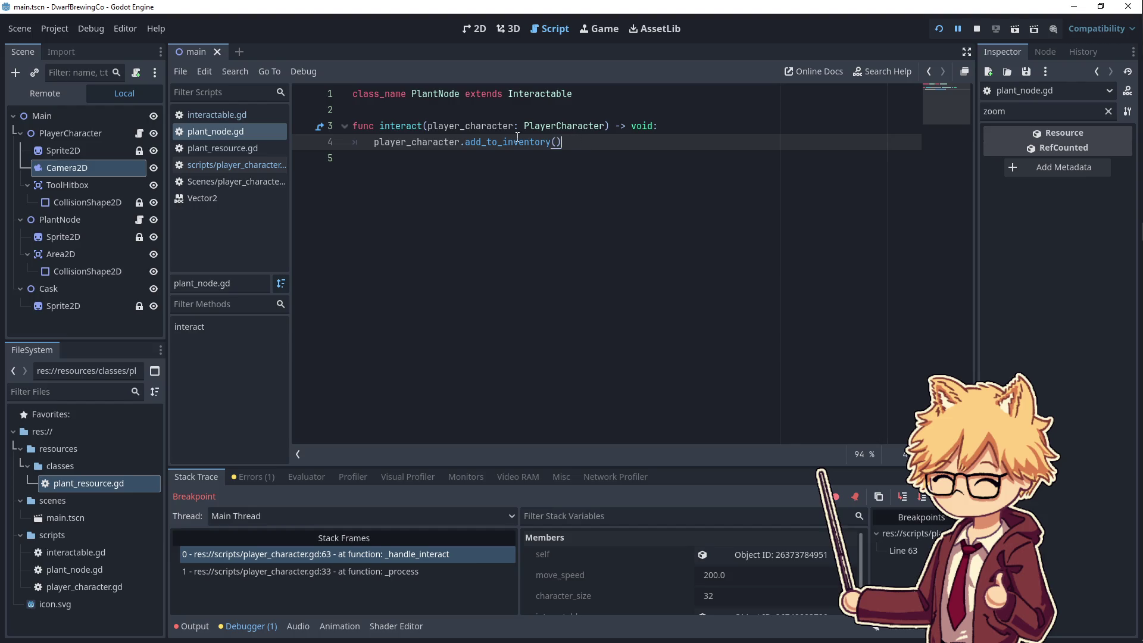
{"action": "double_click", "coordinate": [510, 138]}
{"action": "left_click", "coordinate": [615, 143]}
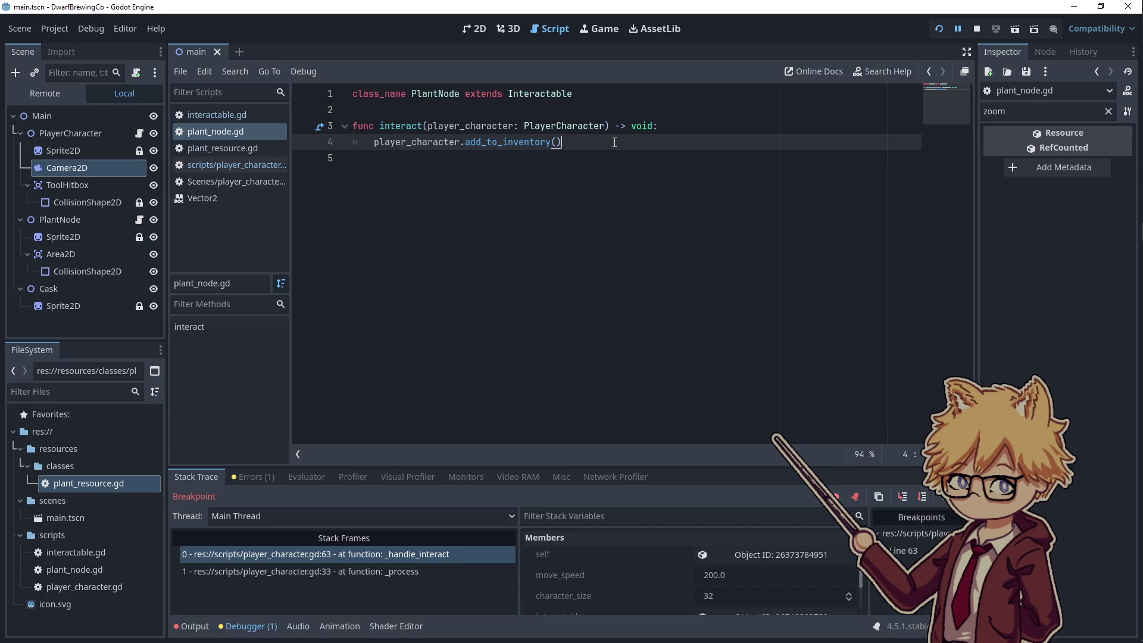
{"action": "double_click", "coordinate": [529, 142]}
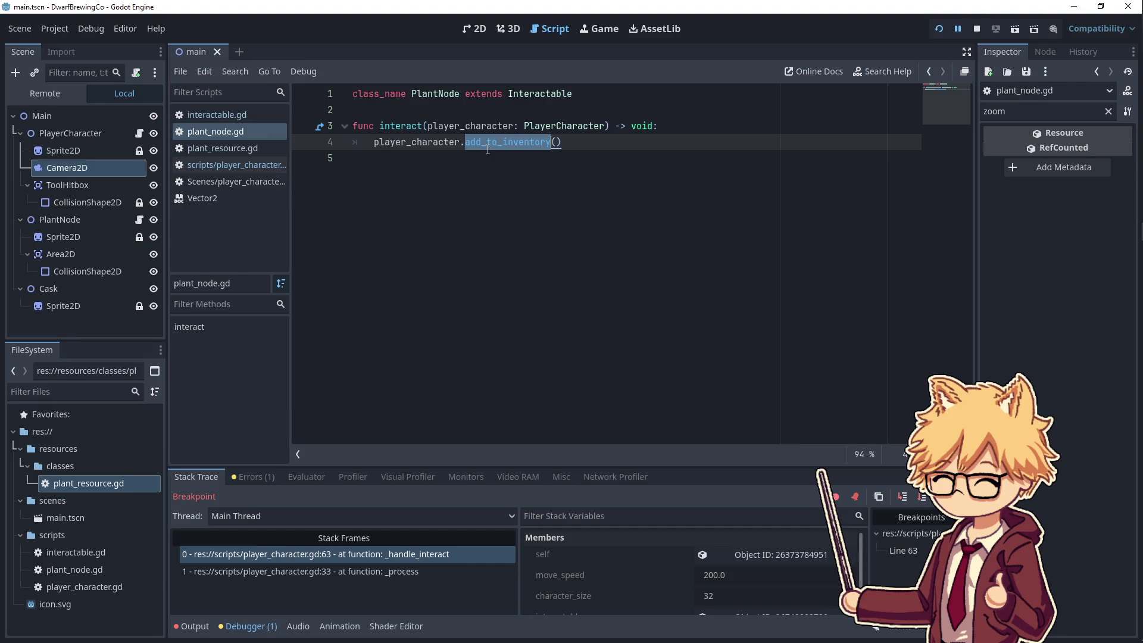
{"action": "double_click", "coordinate": [415, 125]}
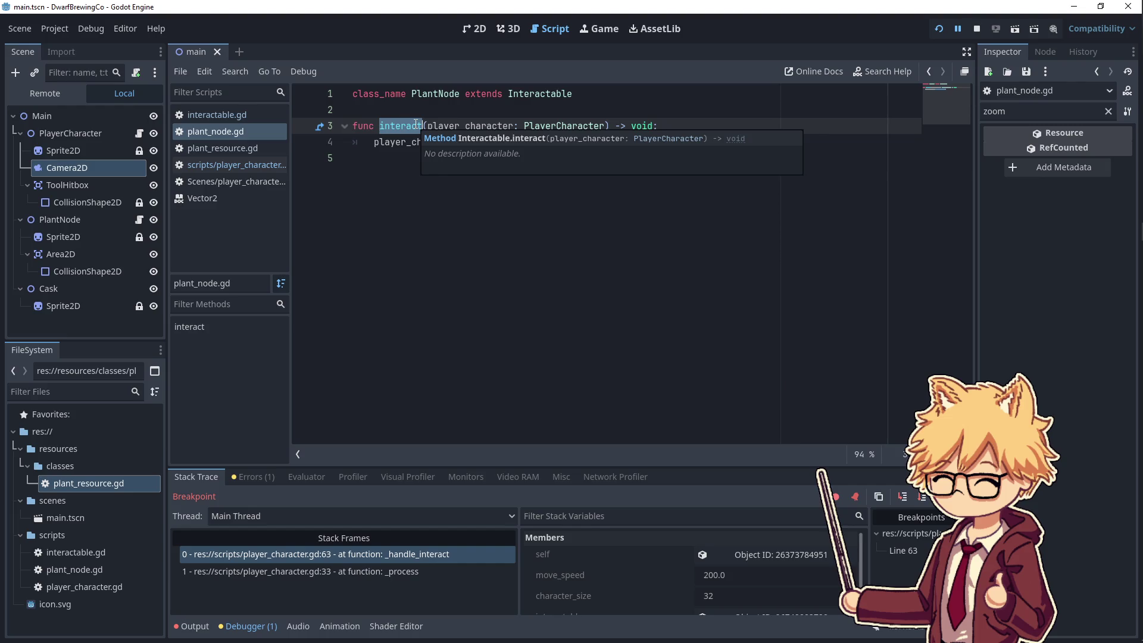
{"action": "double_click", "coordinate": [550, 141]}
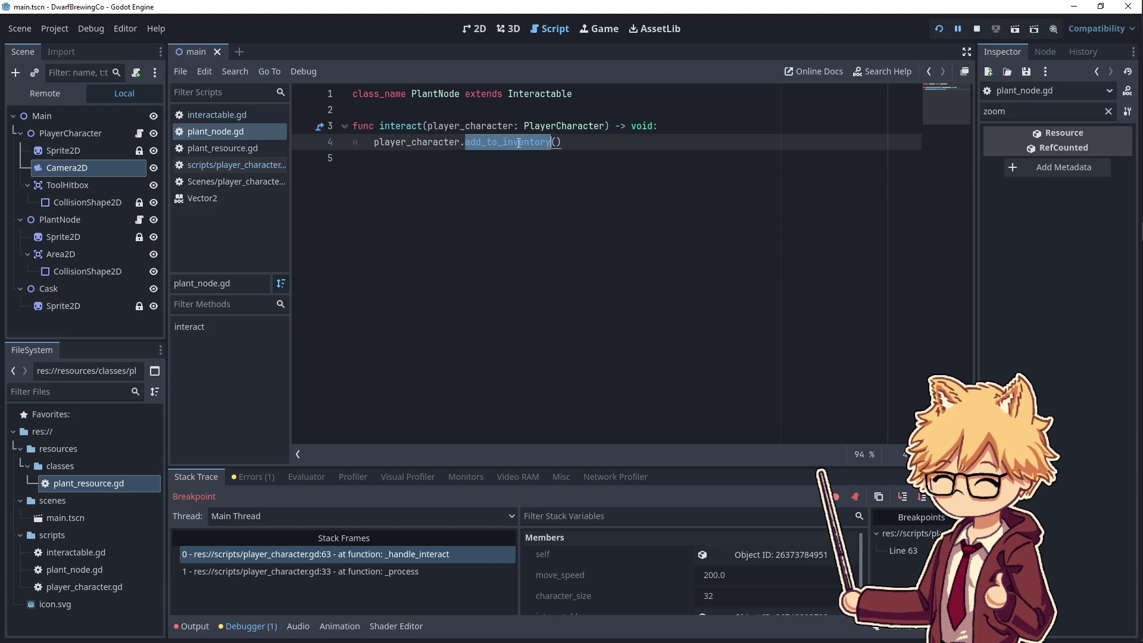
{"action": "left_click", "coordinate": [557, 142]}
{"action": "double_click", "coordinate": [549, 142]}
{"action": "left_click", "coordinate": [557, 142]}
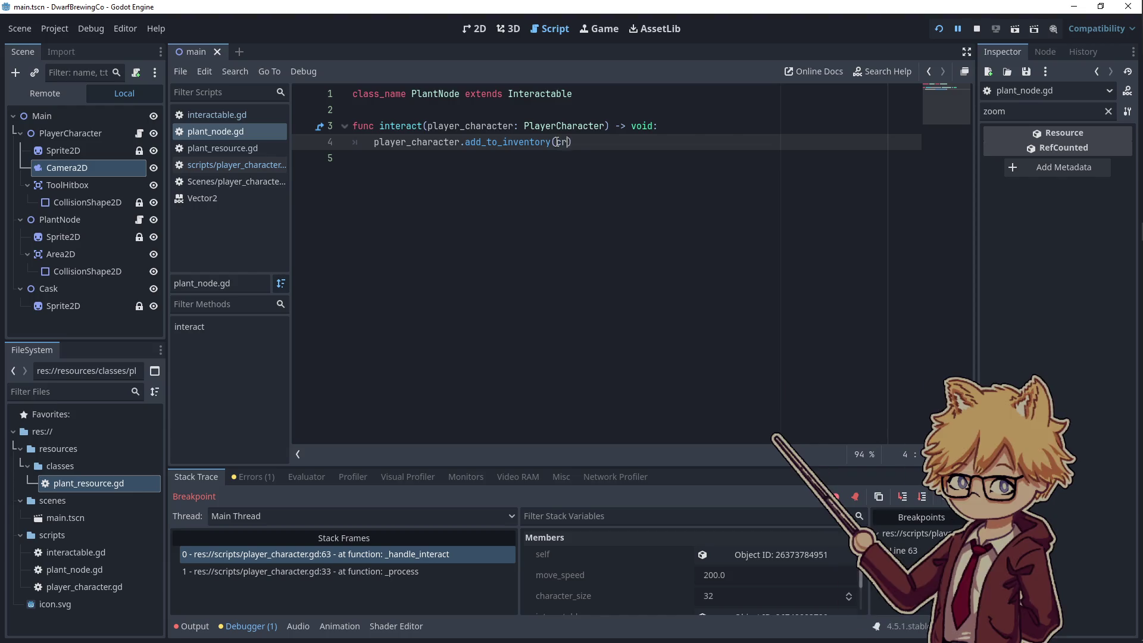
{"action": "type", "text": "se"}
{"action": "key", "text": "BackSpace"}
{"action": "key", "text": "BackSpace"}
{"action": "left_click", "coordinate": [681, 127]}
{"action": "key", "text": "Return"}
{"action": "type", "text": "var crop = harve"}
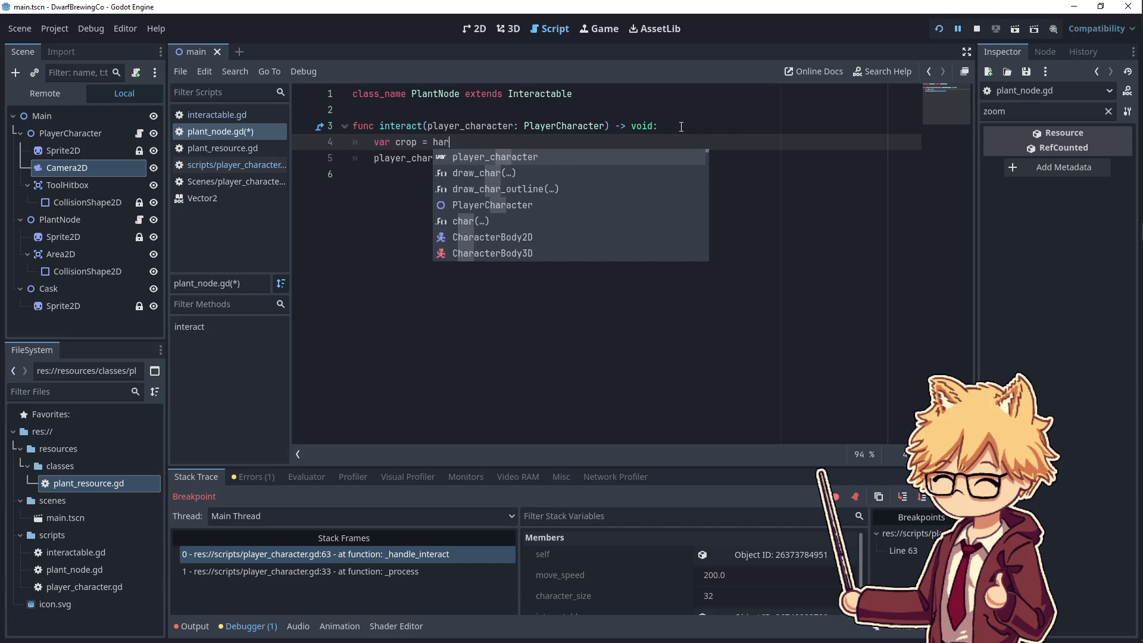
{"action": "type", "text": "st"}
{"action": "key", "text": "Return"}
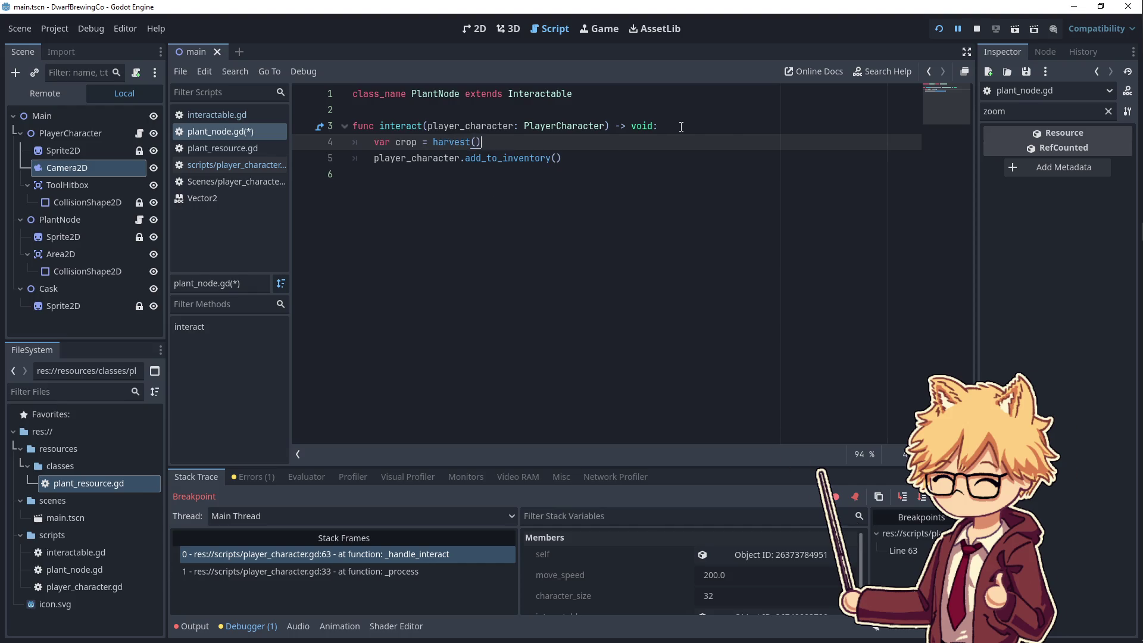
{"action": "key", "text": "ctrl+k"}
{"action": "double_click", "coordinate": [498, 159]}
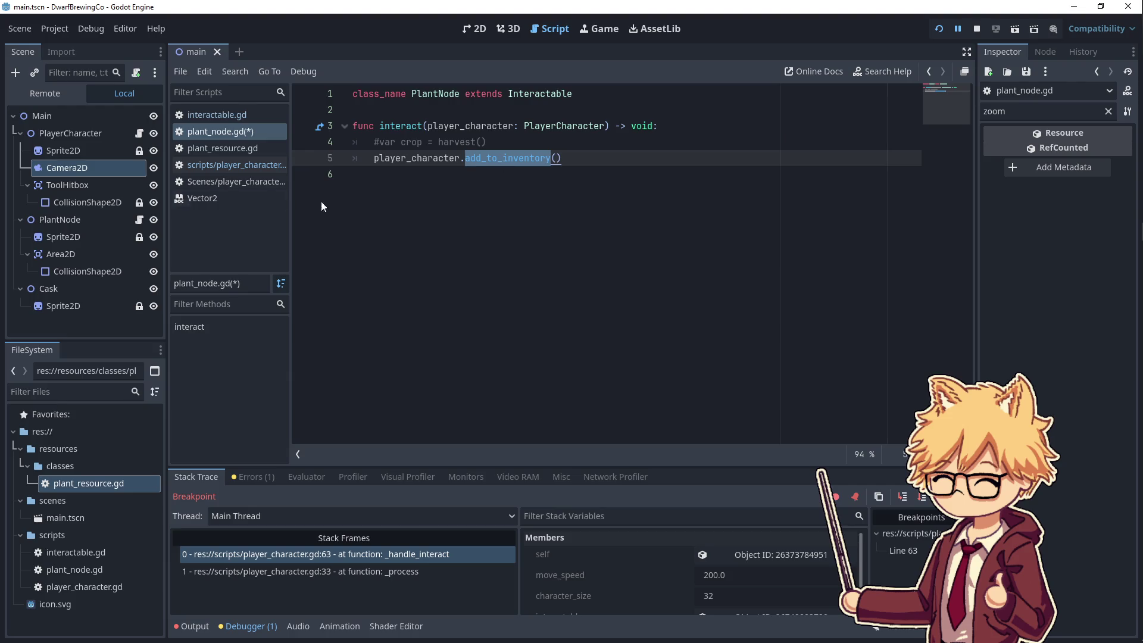
{"action": "left_click", "coordinate": [235, 165]}
{"action": "left_click", "coordinate": [460, 435]}
{"action": "type", "text": "func add_to_inventory():"}
{"action": "key", "text": "Return"}
{"action": "type", "text": "pas"}
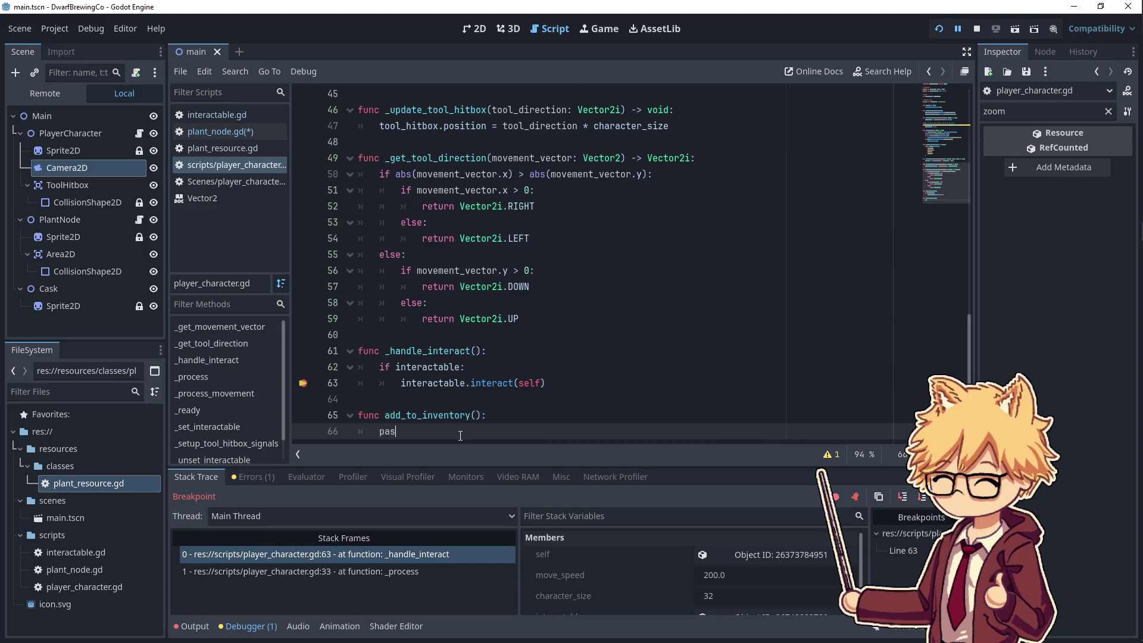
{"action": "key", "text": "Up"}
{"action": "key", "text": "Home"}
{"action": "key", "text": "Return"}
{"action": "key", "text": "Up"}
{"action": "type", "text": "# Puhbli"}
{"action": "key", "text": "BackSpace"}
{"action": "key", "text": "BackSpace"}
{"action": "key", "text": "BackSpace"}
{"action": "type", "text": "bilc Functions"}
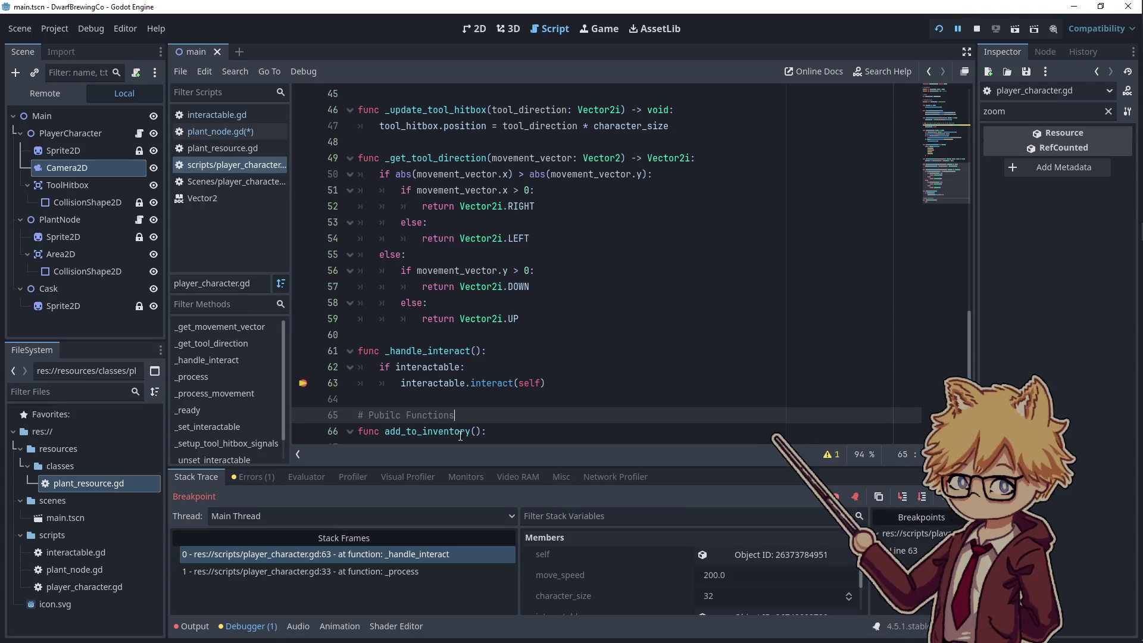
{"action": "scroll", "coordinate": [460, 436], "scroll_direction": "down", "scroll_amount": 1}
{"action": "left_click", "coordinate": [443, 431]}
{"action": "type", "text": "ss"}
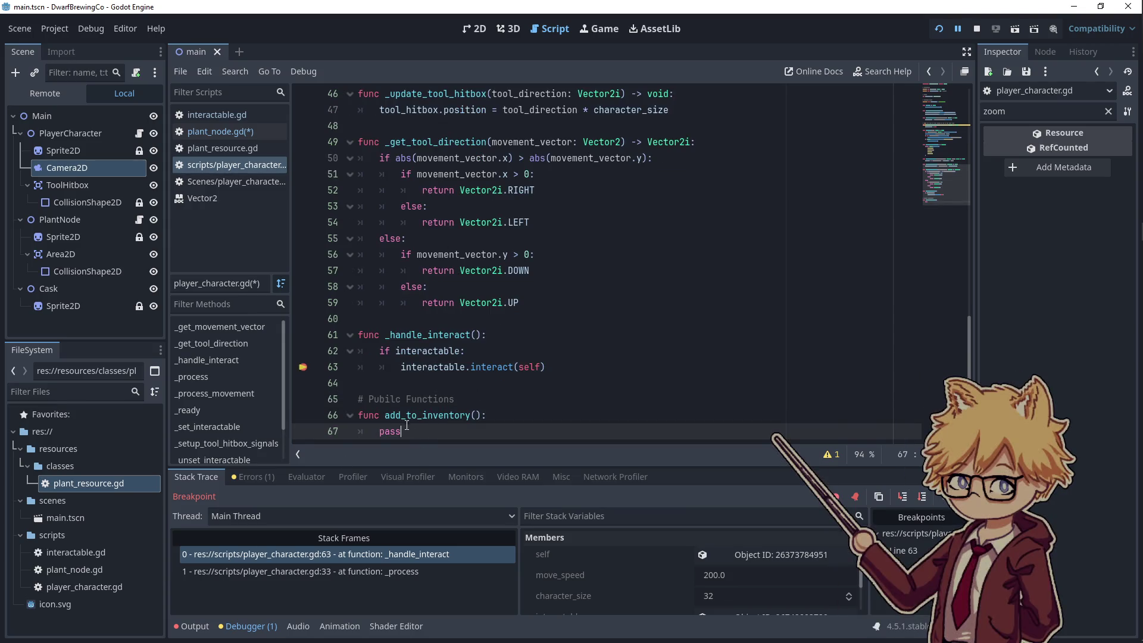
{"action": "key", "text": "shift+Home"}
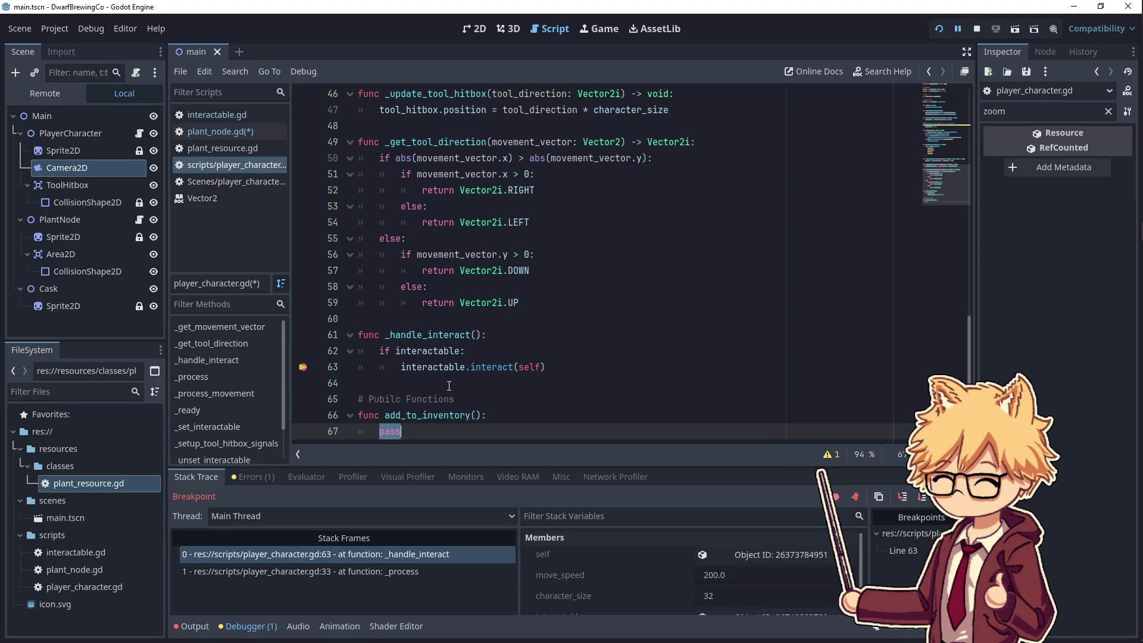
{"action": "left_click", "coordinate": [74, 116]}
Add a plain Node directly under Main and name it Inventory
{"action": "right_click", "coordinate": [73, 123]}
{"action": "left_click", "coordinate": [104, 132]}
{"action": "left_click", "coordinate": [459, 189]}
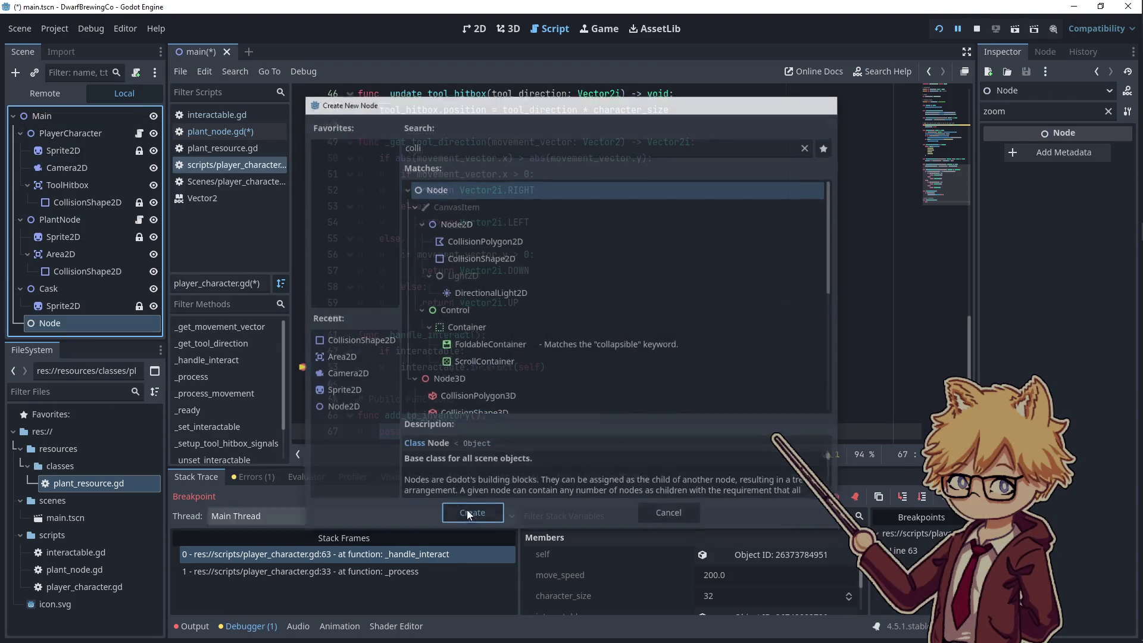
{"action": "left_click", "coordinate": [467, 509]}
{"action": "left_click_drag", "start_coordinate": [48, 323], "coordinate": [53, 127]}
{"action": "left_click", "coordinate": [57, 133]}
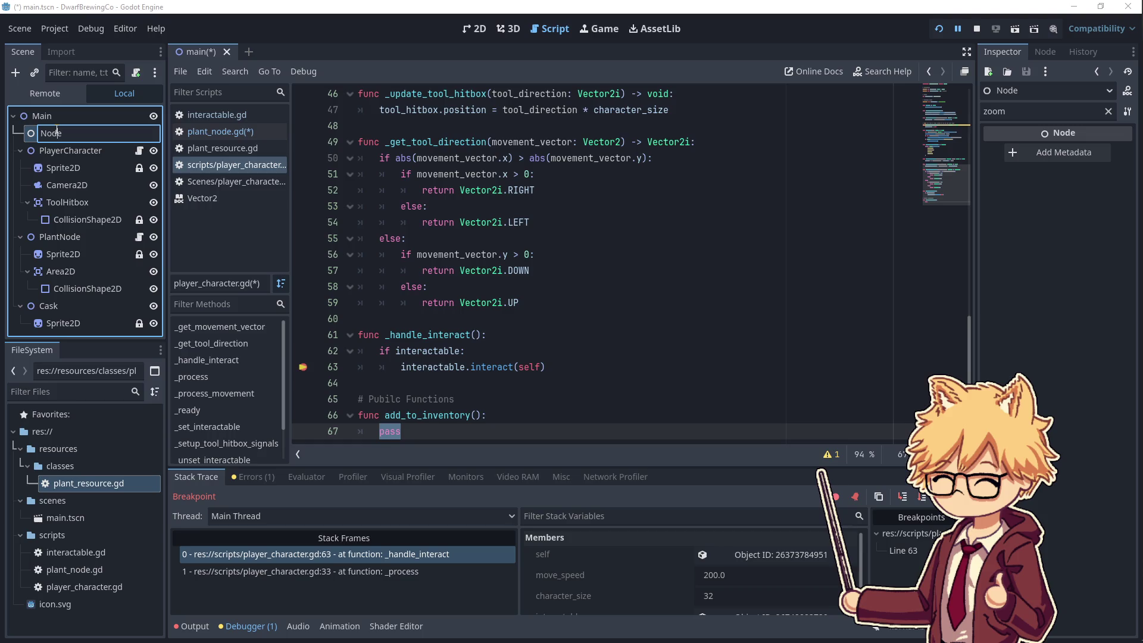
{"action": "type", "text": "Inventory"}
{"action": "key", "text": "Return"}
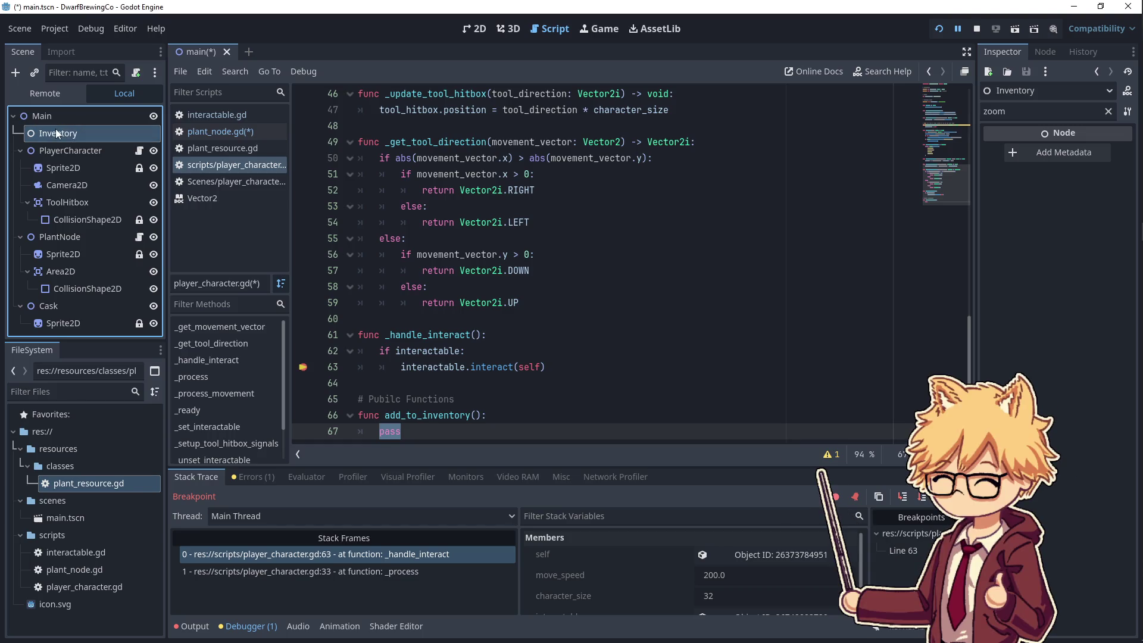
Add a Sprite2D child under PlayerCharacter named CarriedItem and view it in 2D
{"action": "right_click", "coordinate": [55, 153]}
{"action": "key", "text": "Escape"}
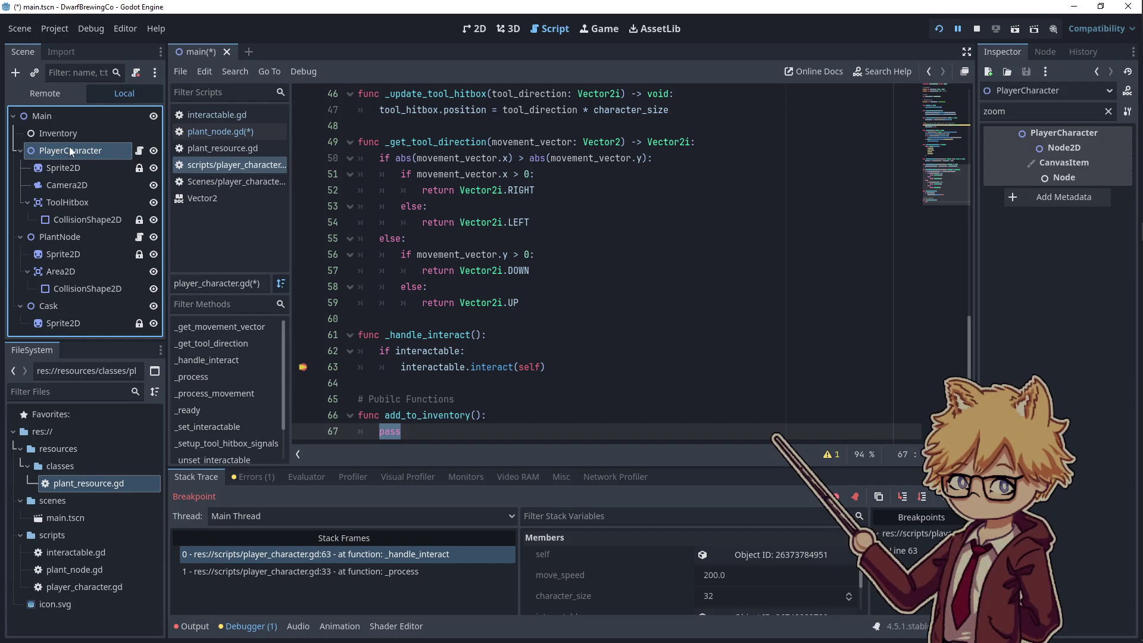
{"action": "right_click", "coordinate": [70, 148]}
{"action": "left_click", "coordinate": [110, 178]}
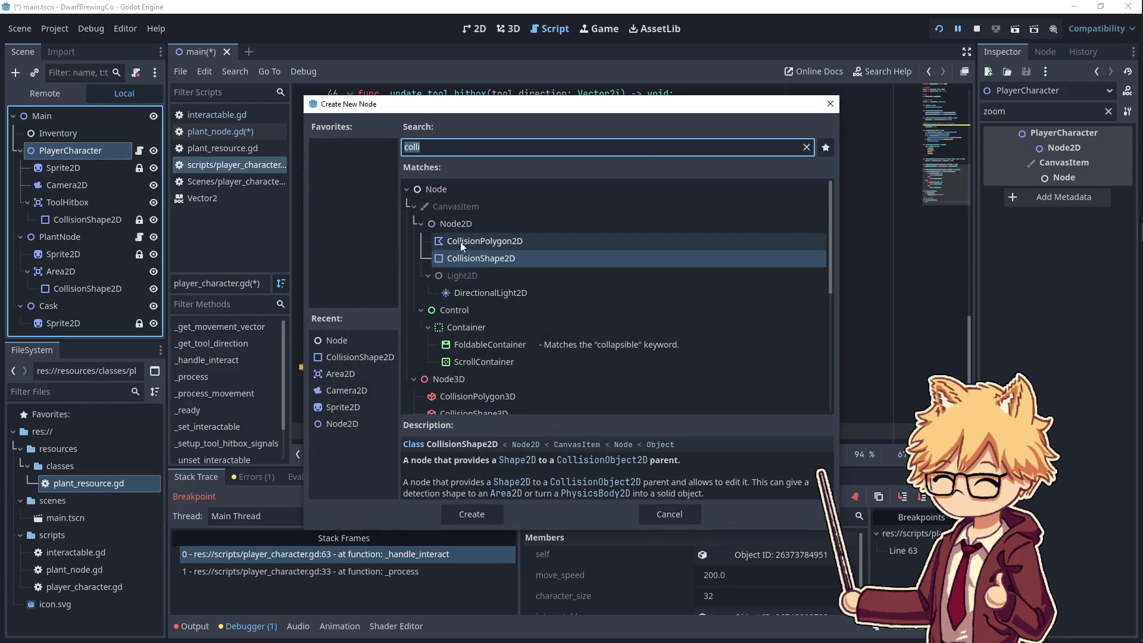
{"action": "type", "text": "spr"}
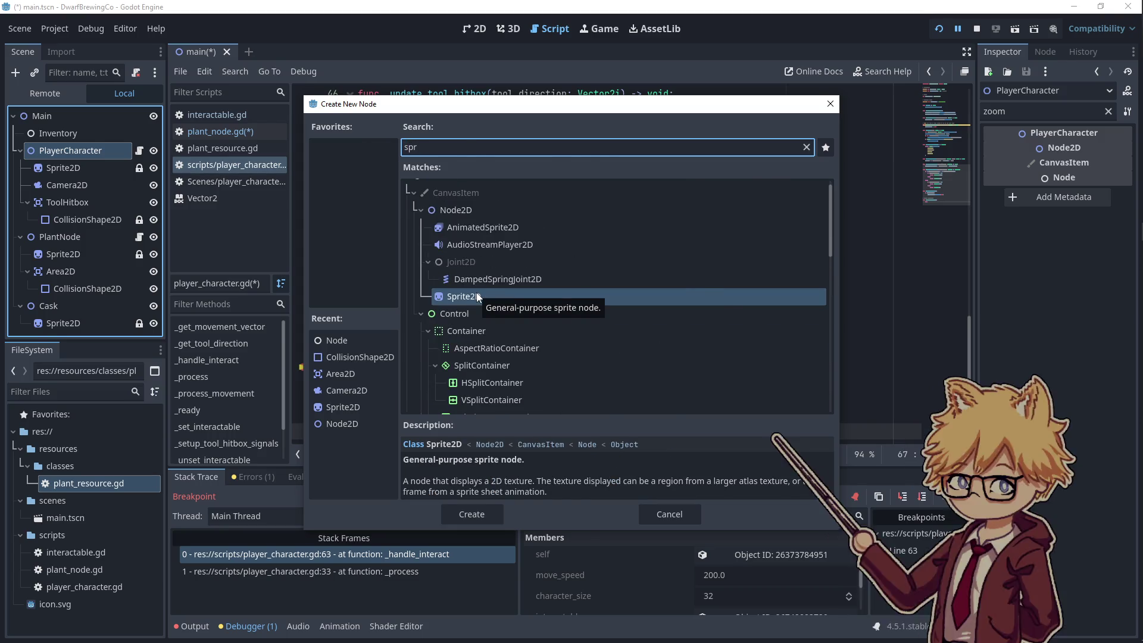
{"action": "double_click", "coordinate": [476, 291]}
{"action": "double_click", "coordinate": [96, 237]}
{"action": "type", "text": "Ca"}
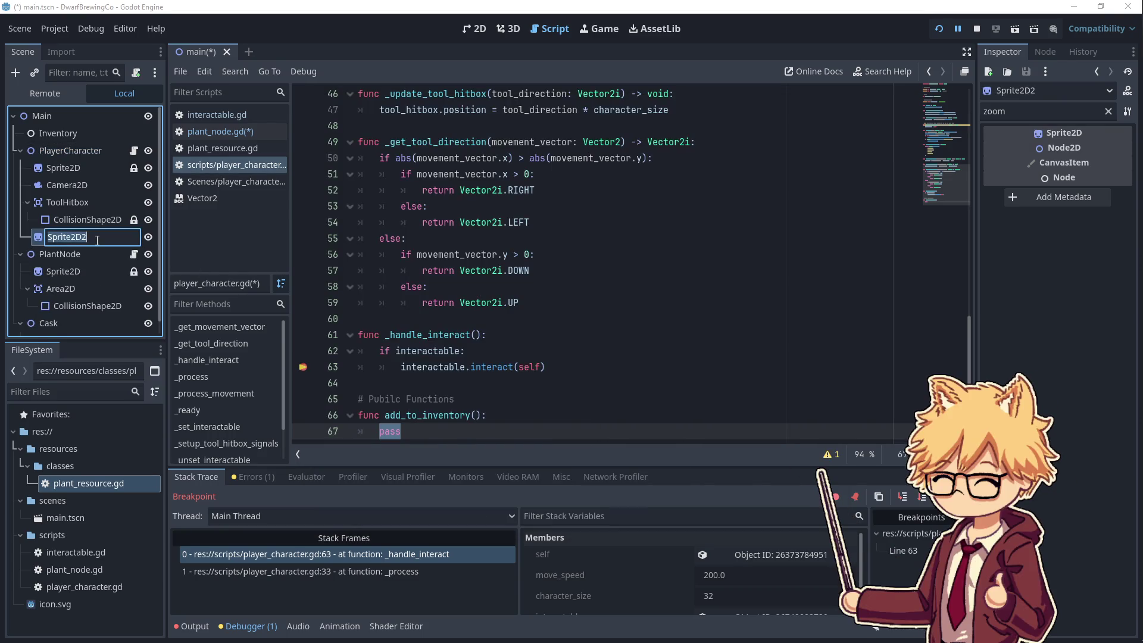
{"action": "type", "text": "rriedItem"}
{"action": "key", "text": "Return"}
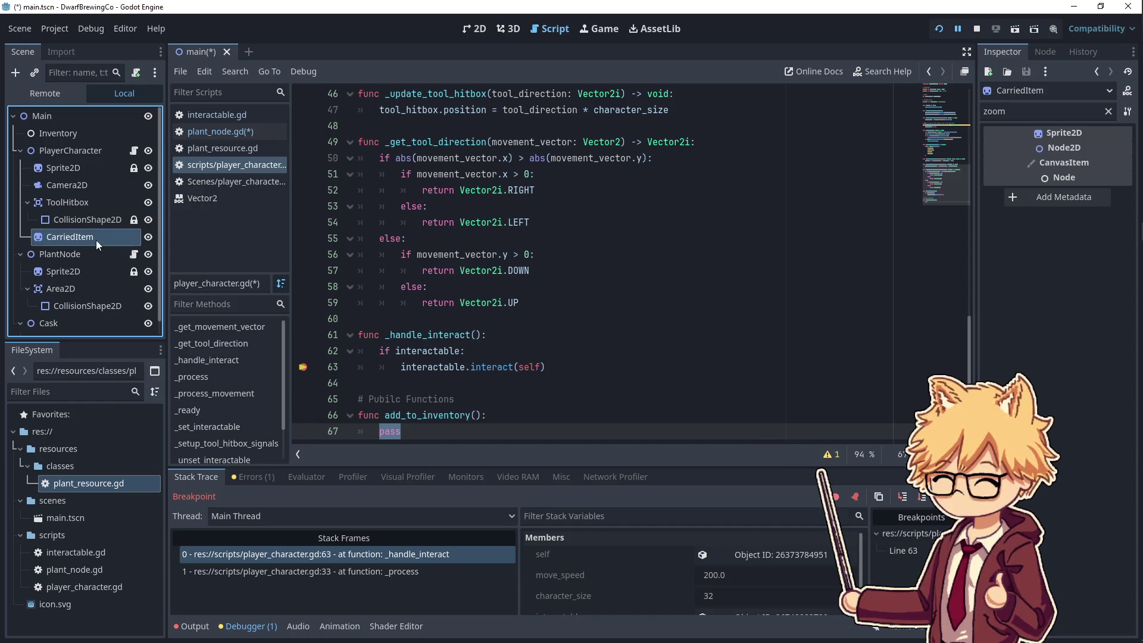
{"action": "left_click", "coordinate": [484, 33]}
{"action": "scroll", "coordinate": [528, 301], "scroll_direction": "up", "scroll_amount": 3}
Rename the player's Sprite2D node to PlayerSprite
{"action": "scroll", "coordinate": [625, 314], "scroll_direction": "down", "scroll_amount": 5}
{"action": "scroll", "coordinate": [681, 325], "scroll_direction": "up", "scroll_amount": 9}
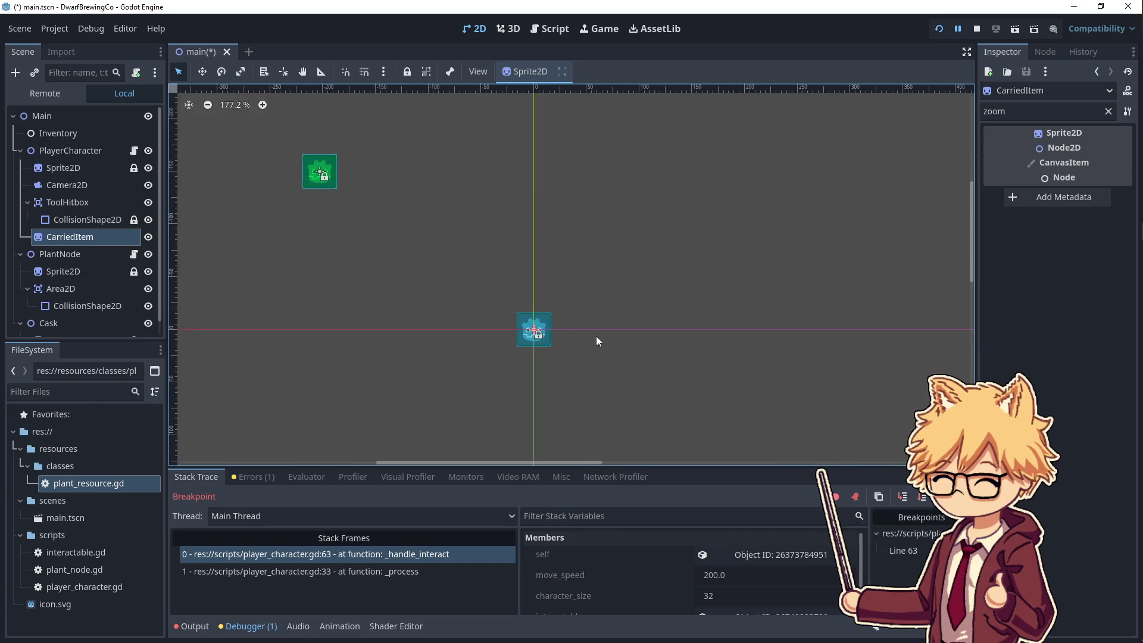
{"action": "left_click", "coordinate": [69, 172]}
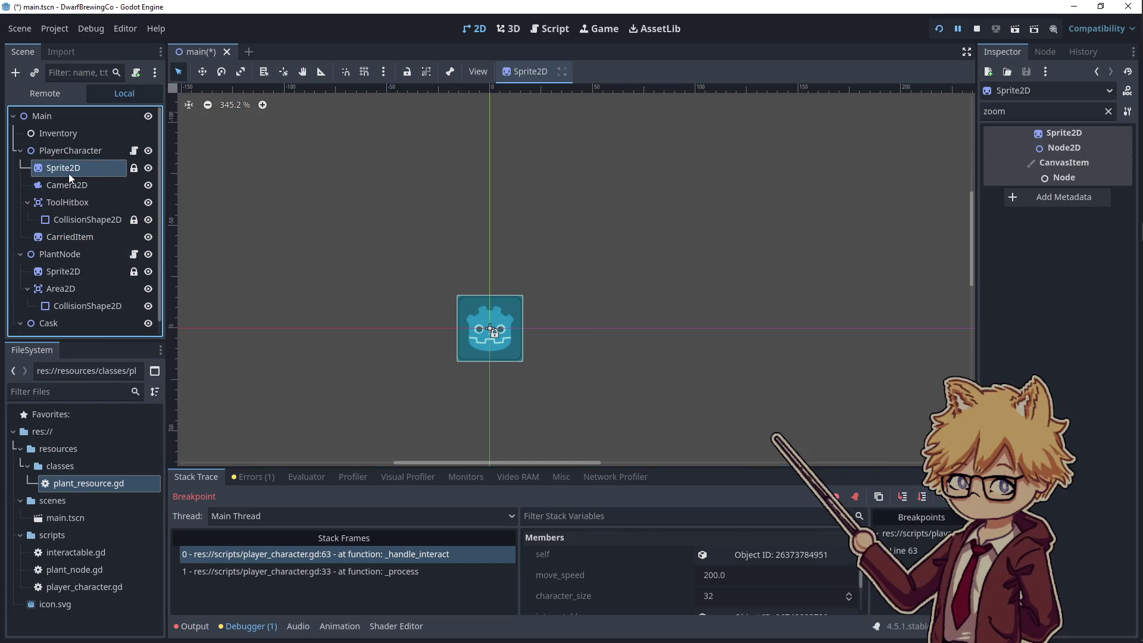
{"action": "left_click", "coordinate": [70, 172]}
{"action": "key", "text": "ctrl+a"}
{"action": "type", "text": "PlayerSp"}
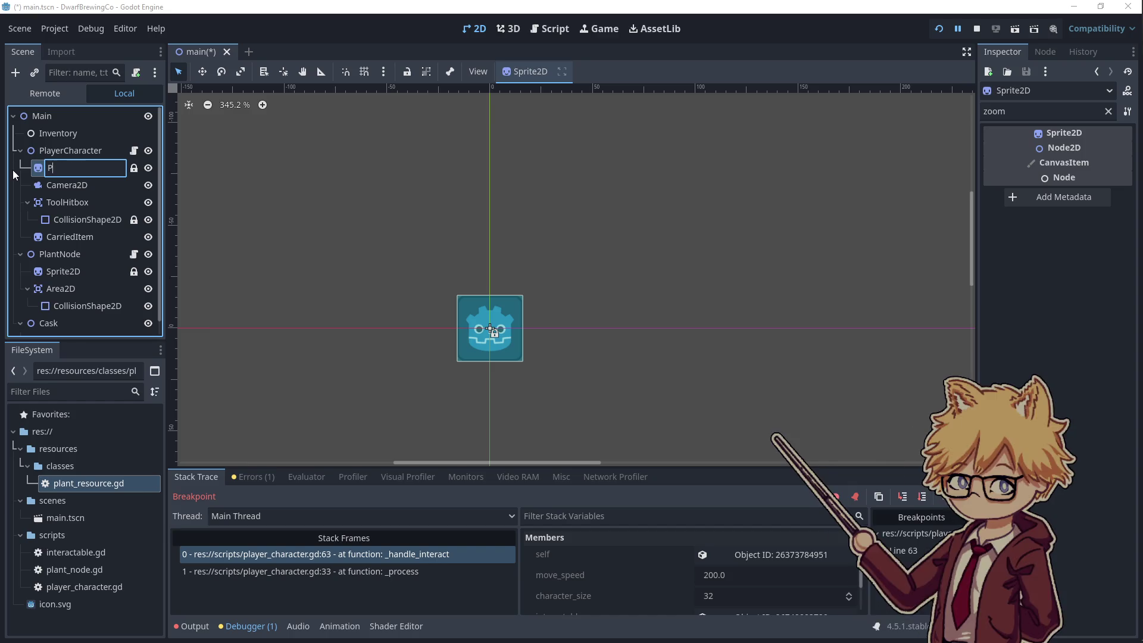
{"action": "type", "text": "rite"}
{"action": "key", "text": "Return"}
Move Camera2D above PlayerSprite and CarriedItem between PlayerSprite and ToolHitbox
{"action": "left_click_drag", "start_coordinate": [22, 178], "coordinate": [58, 163]}
{"action": "left_click", "coordinate": [67, 167]}
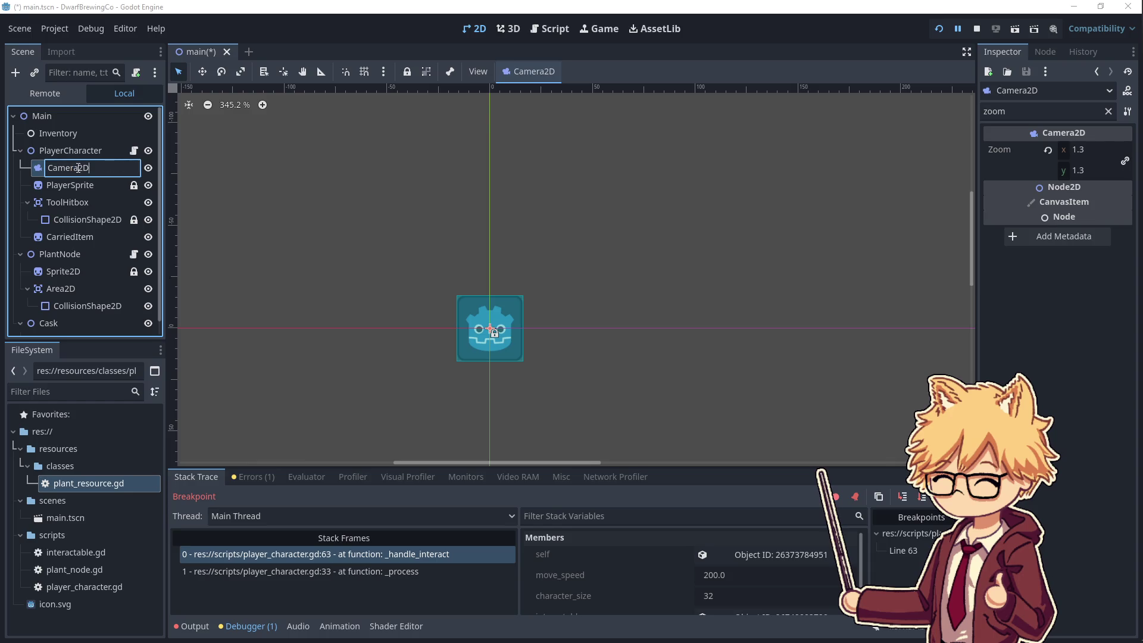
{"action": "left_click", "coordinate": [74, 186]}
{"action": "left_click", "coordinate": [73, 195]}
{"action": "left_click", "coordinate": [67, 236]}
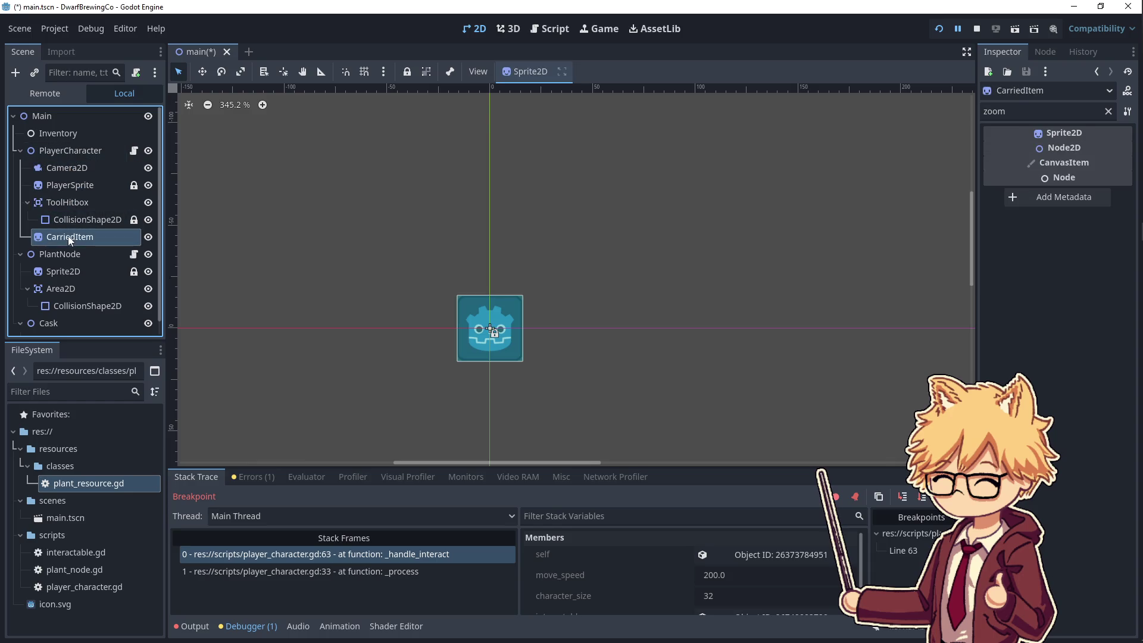
{"action": "mouse_move", "coordinate": [69, 240]}
{"action": "left_mouse_down"}
{"action": "mouse_move", "coordinate": [63, 194]}
{"action": "mouse_move", "coordinate": [77, 206]}
{"action": "left_mouse_up"}
Expand CarriedItem's Transform and give it the icon.svg texture
{"action": "left_click", "coordinate": [1108, 111]}
{"action": "left_click", "coordinate": [1027, 226]}
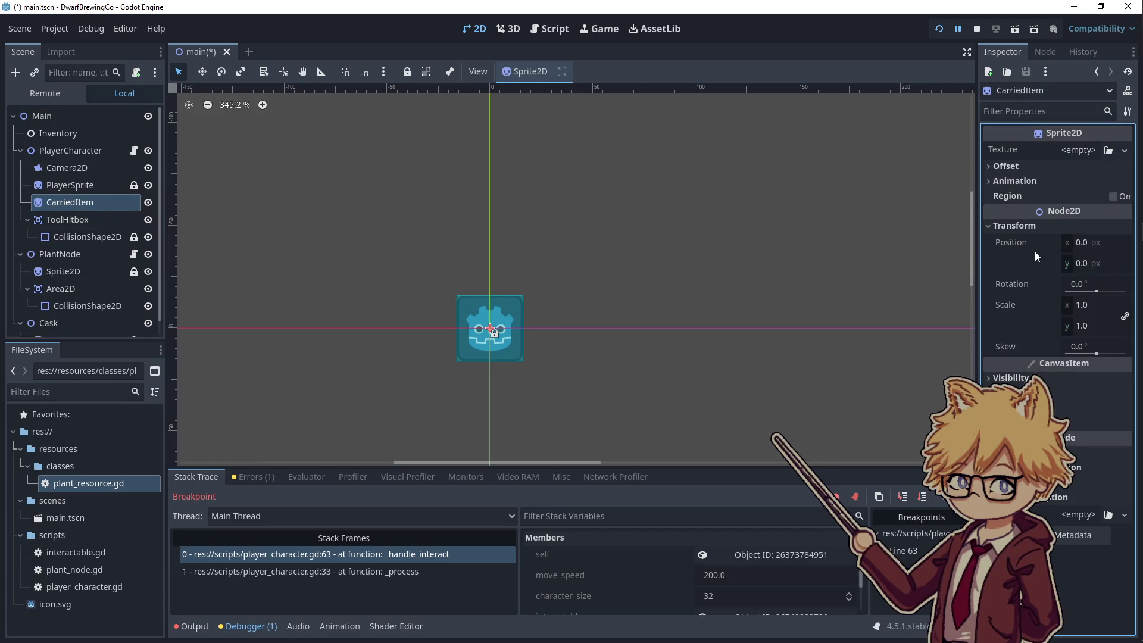
{"action": "left_click", "coordinate": [1098, 245]}
{"action": "scroll", "coordinate": [618, 292], "scroll_direction": "down", "scroll_amount": 5}
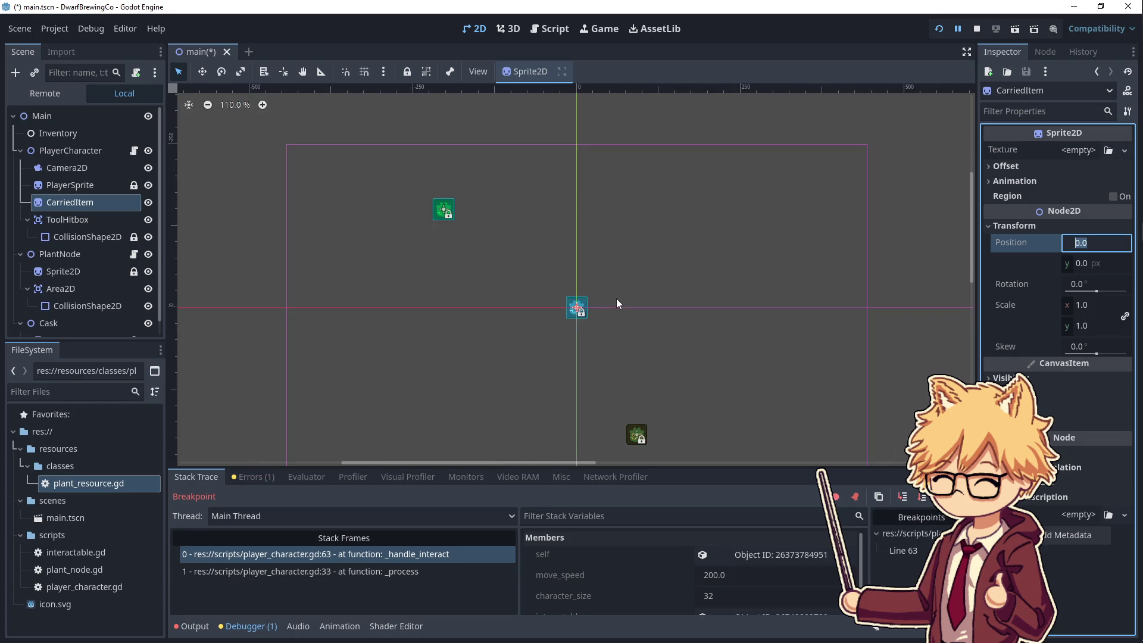
{"action": "scroll", "coordinate": [616, 298], "scroll_direction": "up", "scroll_amount": 5}
{"action": "mouse_move", "coordinate": [45, 605]}
{"action": "left_mouse_down"}
{"action": "mouse_move", "coordinate": [24, 286]}
{"action": "mouse_move", "coordinate": [73, 196]}
{"action": "left_mouse_up"}
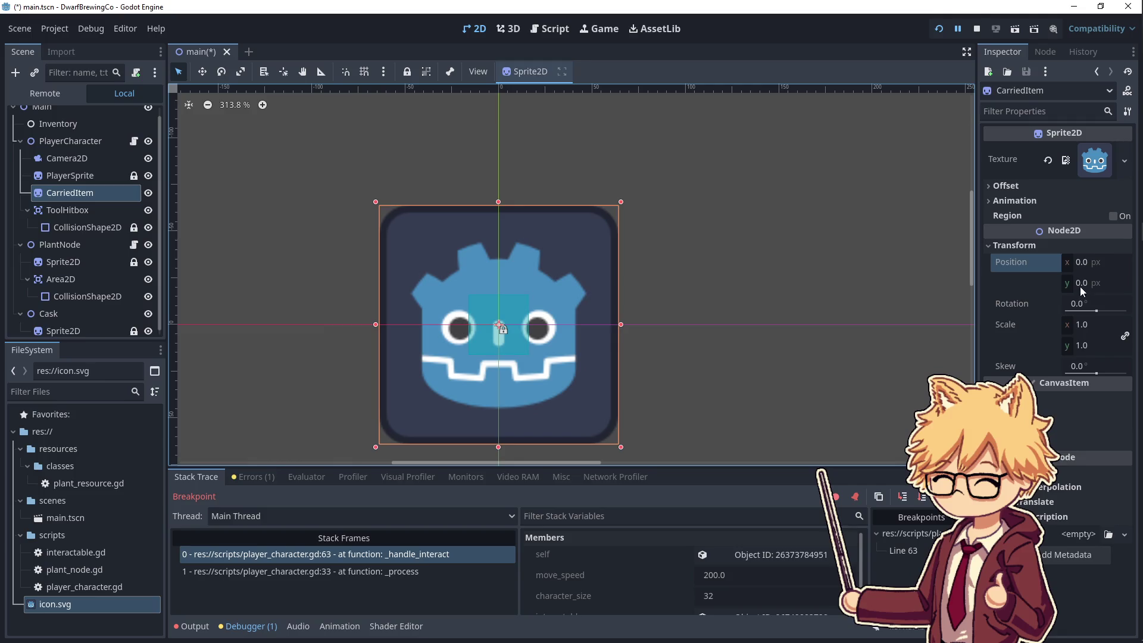
Set CarriedItem's scale to 0.125 on both axes
{"action": "left_click", "coordinate": [1089, 323]}
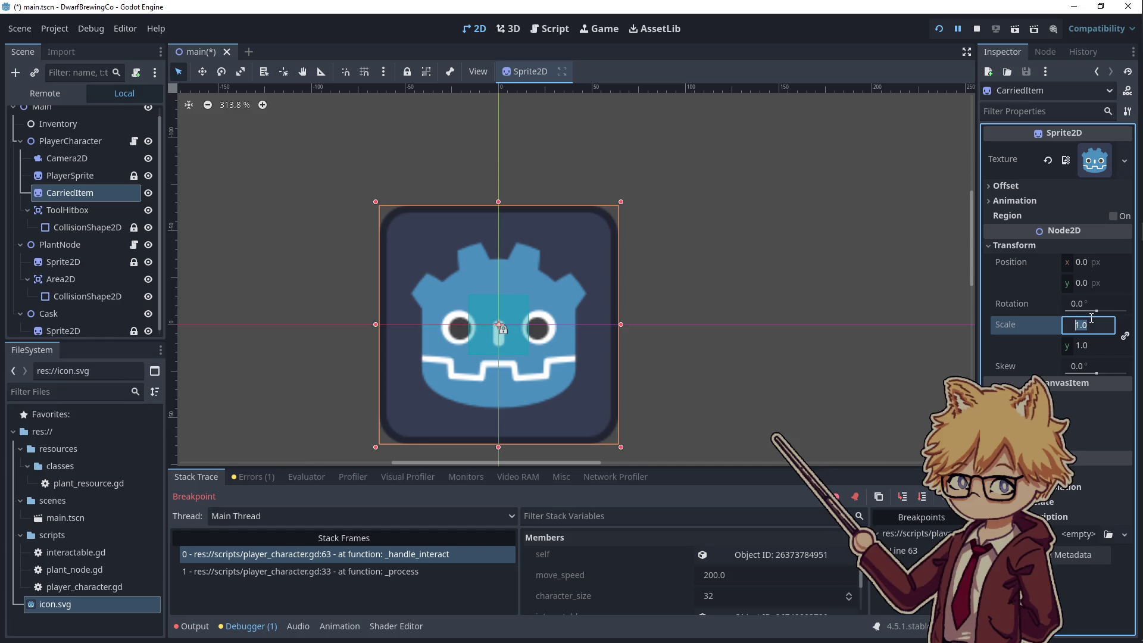
{"action": "type", "text": "0.125"}
{"action": "key", "text": "Tab"}
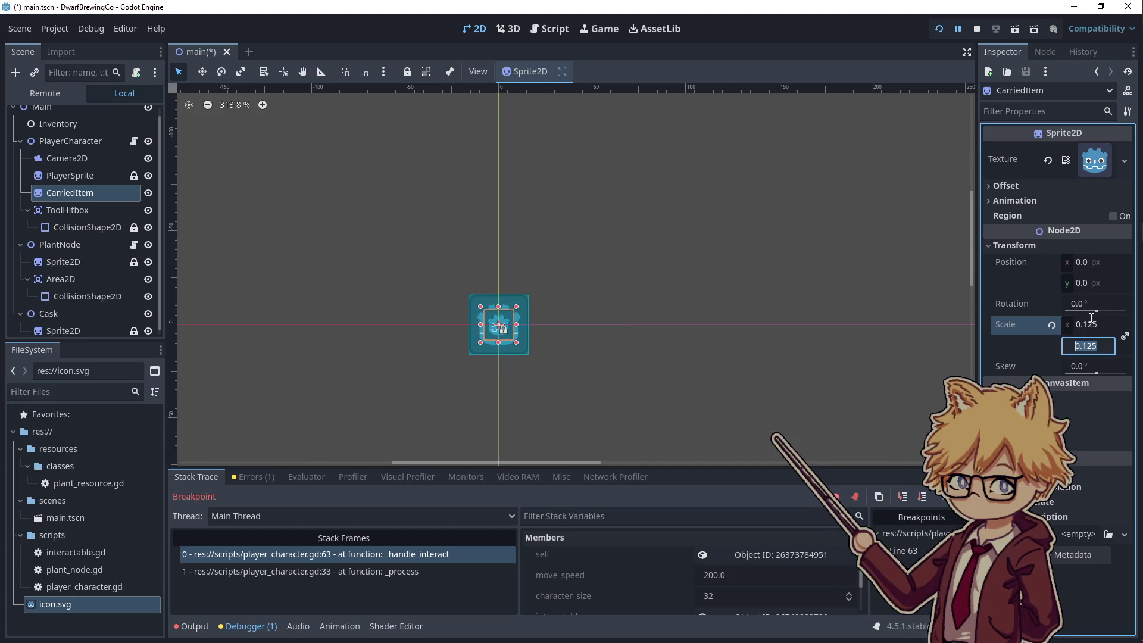
{"action": "left_click", "coordinate": [618, 359]}
{"action": "left_click", "coordinate": [507, 320]}
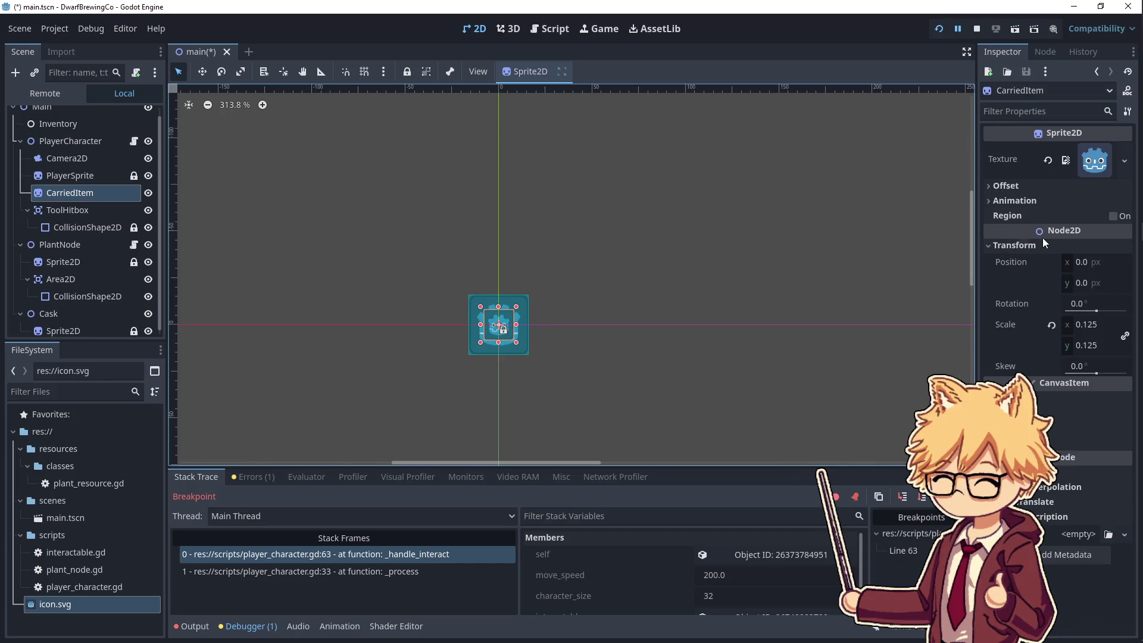
Set CarriedItem's y position to -16
{"action": "left_click", "coordinate": [1089, 263]}
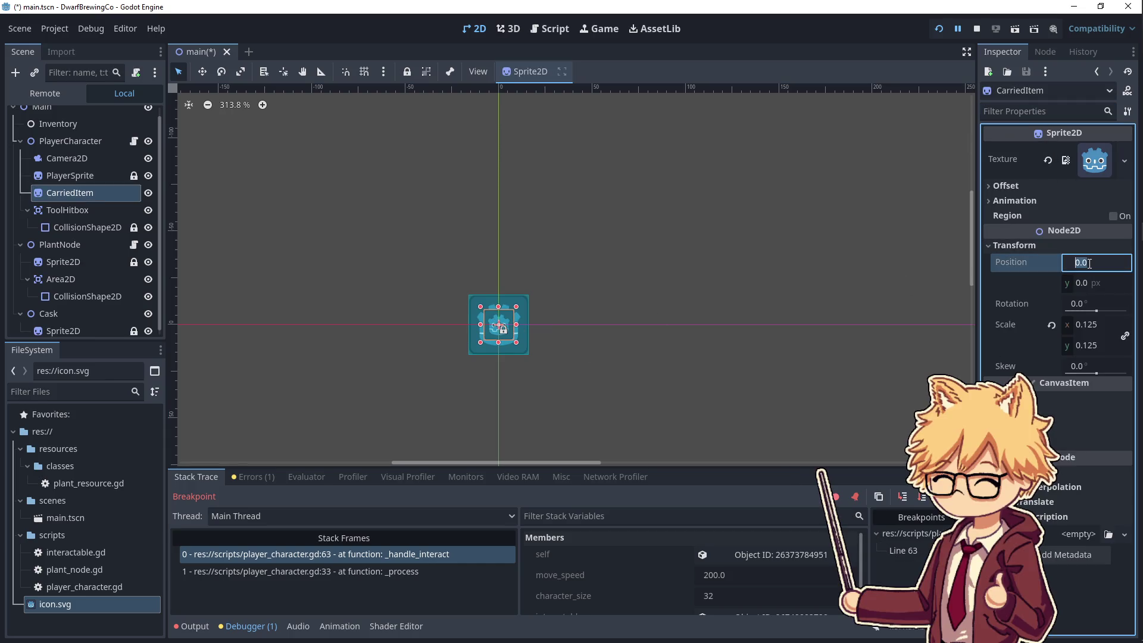
{"action": "key", "text": "Tab"}
{"action": "type", "text": "-32"}
{"action": "key", "text": "Return"}
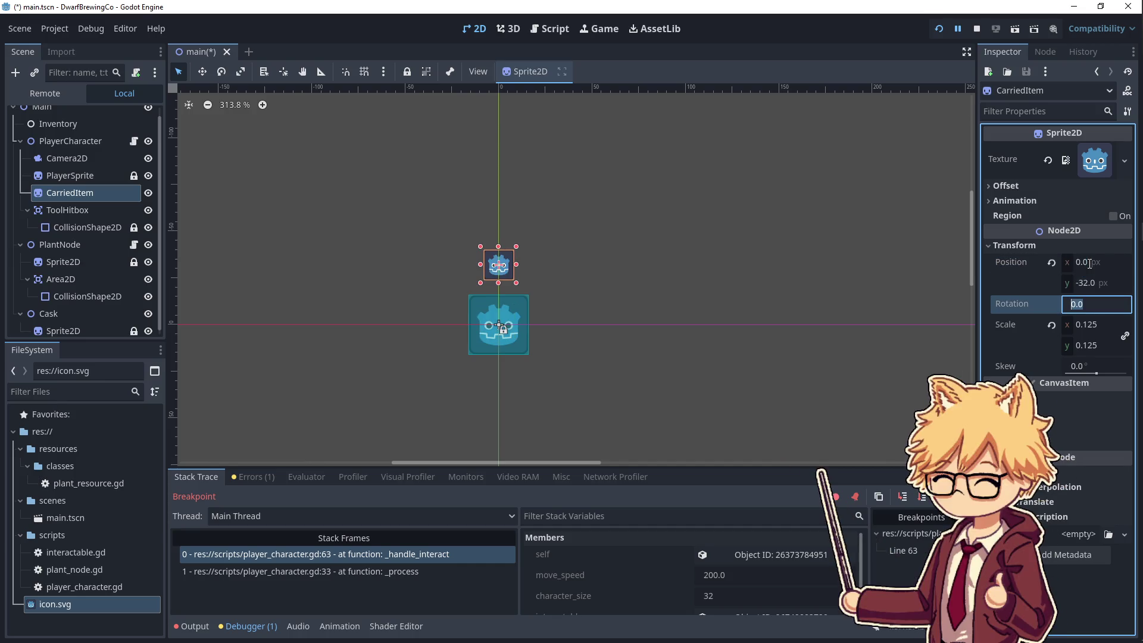
{"action": "type", "text": "-16"}
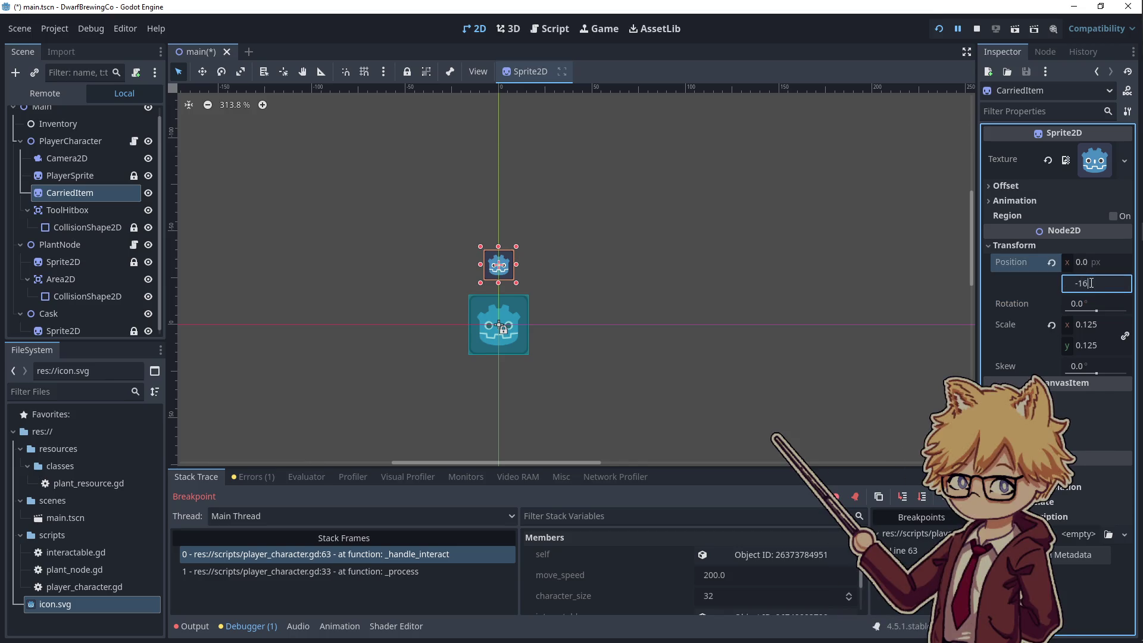
{"action": "key", "text": "Return"}
{"action": "left_click", "coordinate": [673, 295]}
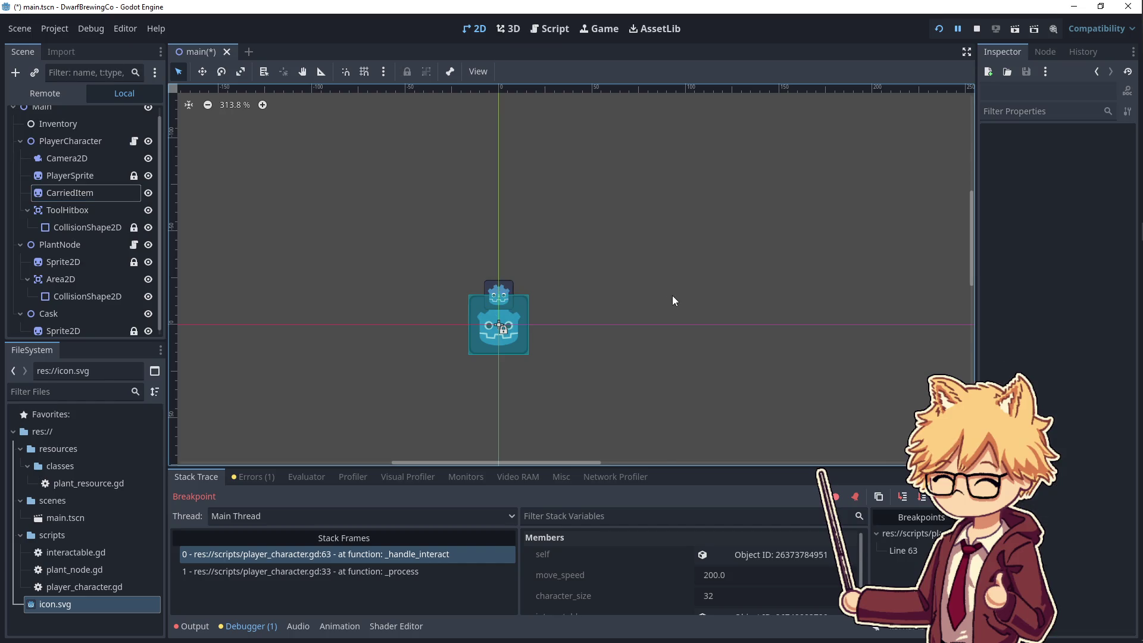
{"action": "left_click", "coordinate": [502, 285]}
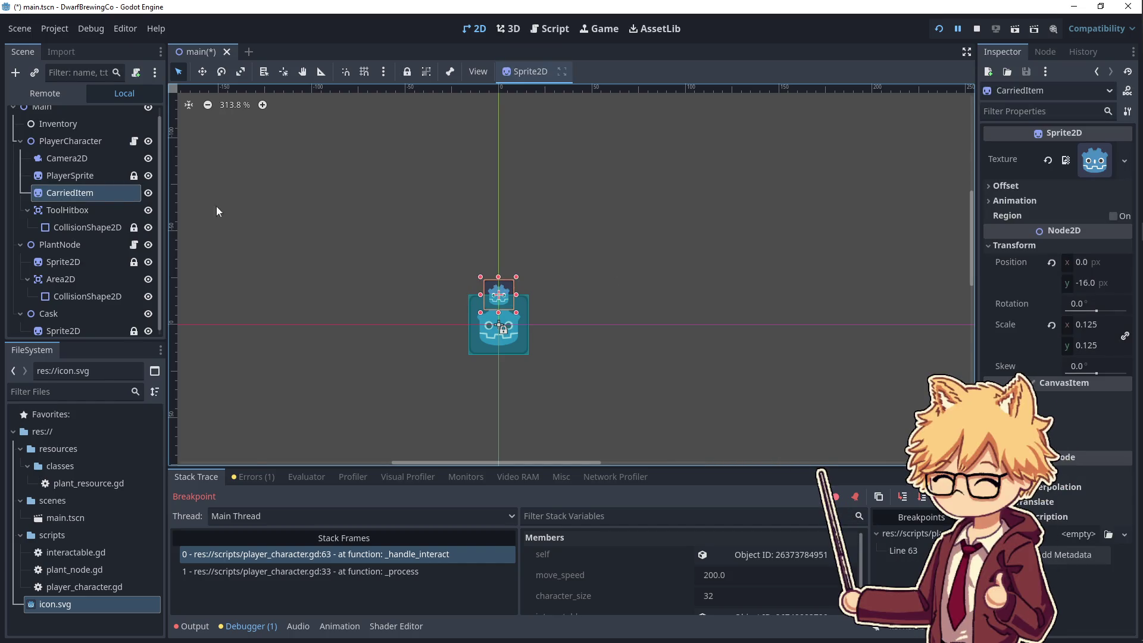
Hide the CarriedItem sprite by toggling its visibility off
{"action": "left_click", "coordinate": [149, 193]}
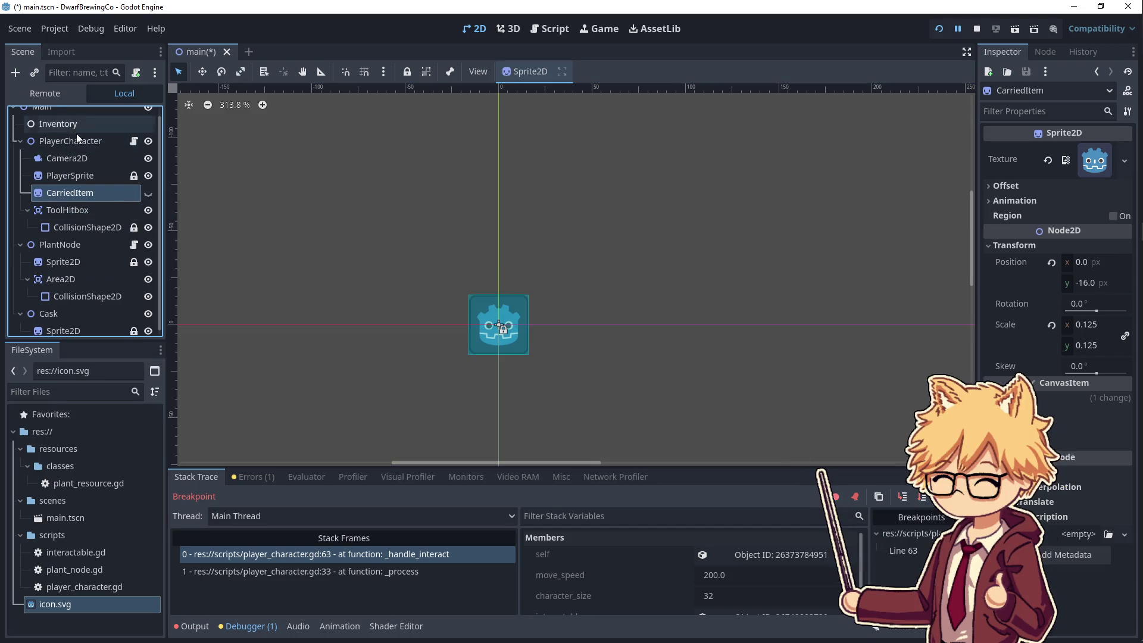
{"action": "scroll", "coordinate": [83, 148], "scroll_direction": "up", "scroll_amount": 1}
{"action": "left_click", "coordinate": [134, 151]}
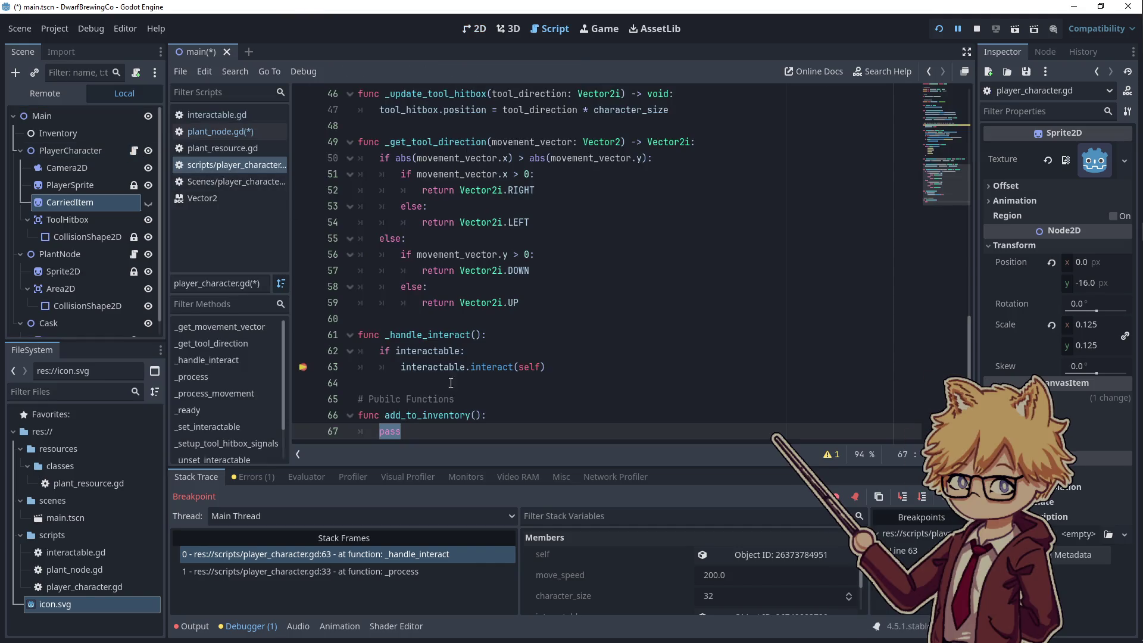
{"action": "left_click", "coordinate": [475, 397]}
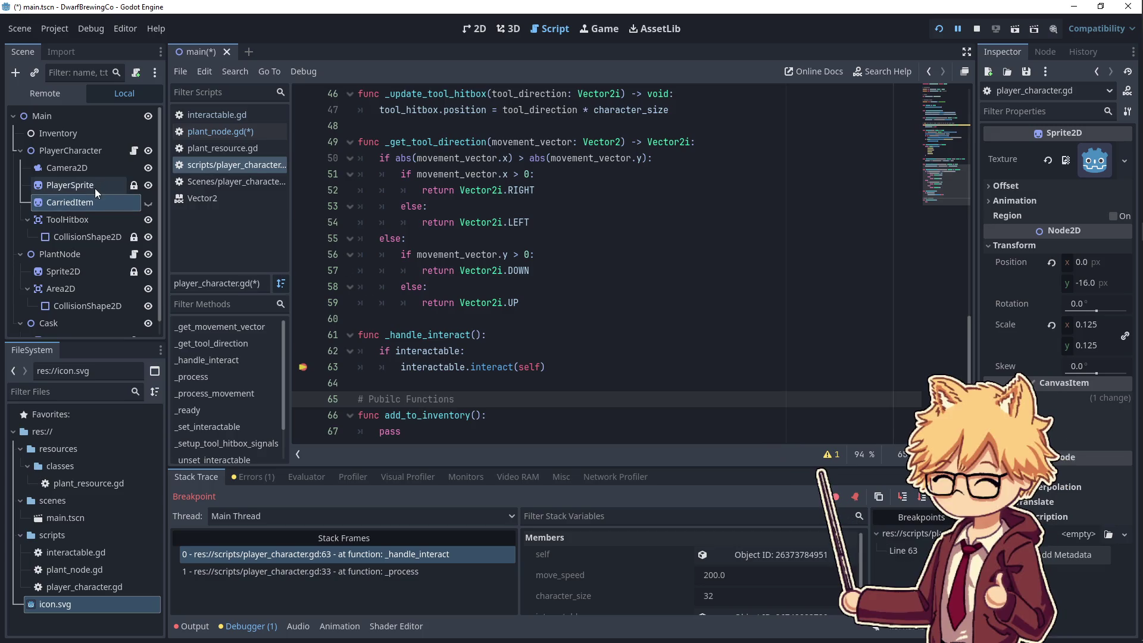
{"action": "double_click", "coordinate": [388, 431]}
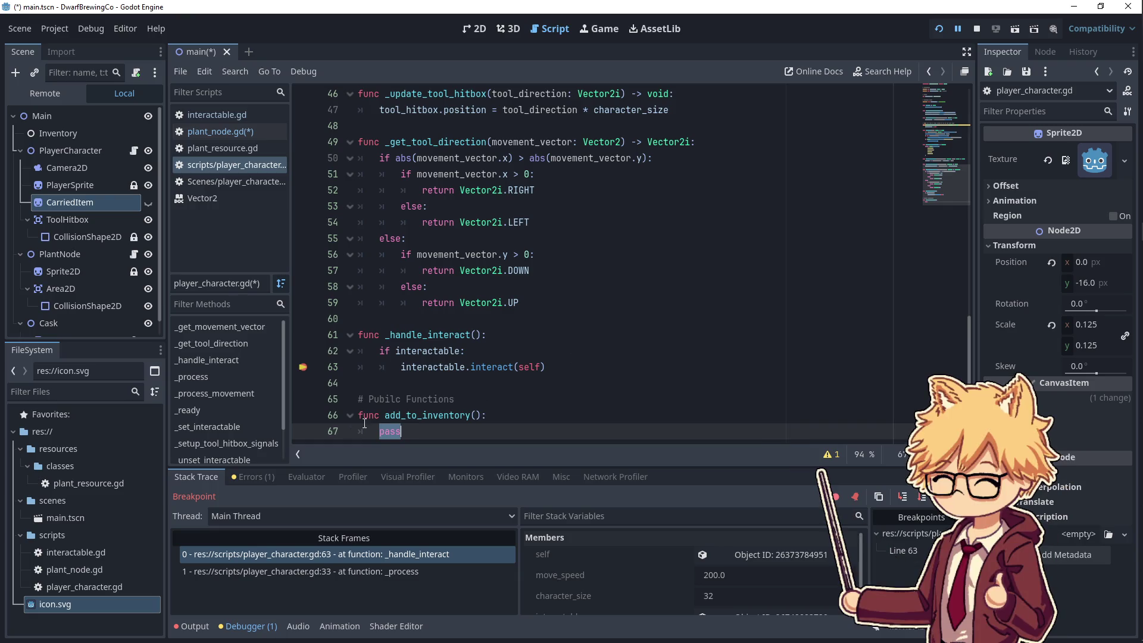
{"action": "scroll", "coordinate": [515, 289], "scroll_direction": "up", "scroll_amount": 15}
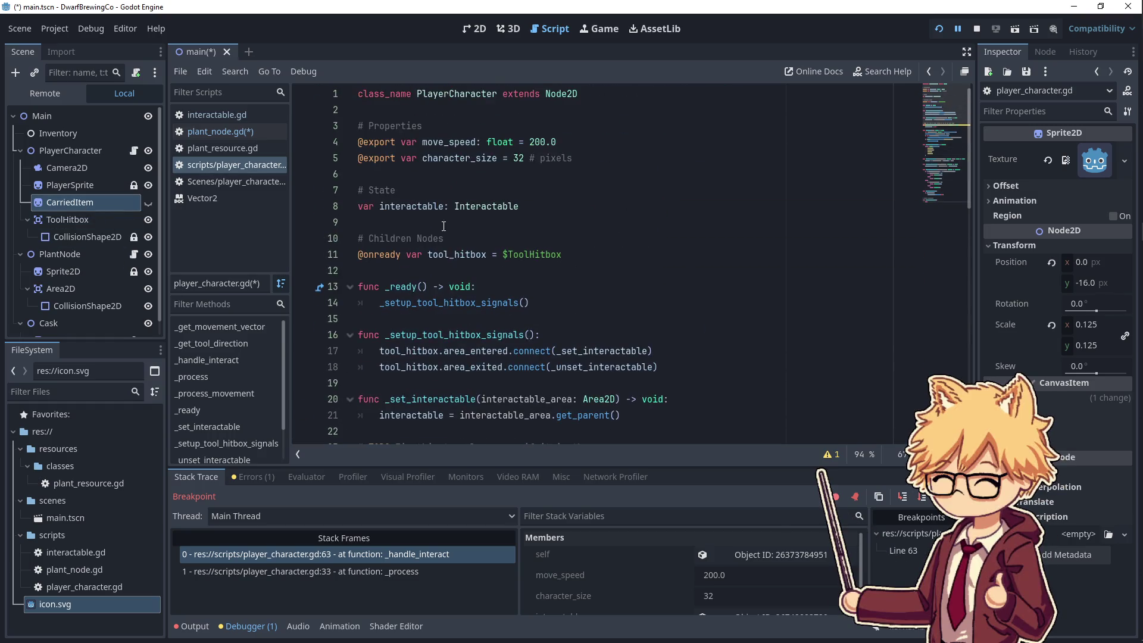
{"action": "left_click", "coordinate": [65, 201]}
{"action": "mouse_move", "coordinate": [65, 201]}
{"action": "left_mouse_down"}
{"action": "mouse_move", "coordinate": [435, 225]}
{"action": "mouse_move", "coordinate": [416, 272]}
{"action": "left_mouse_up"}
{"action": "key", "text": "ctrl+z"}
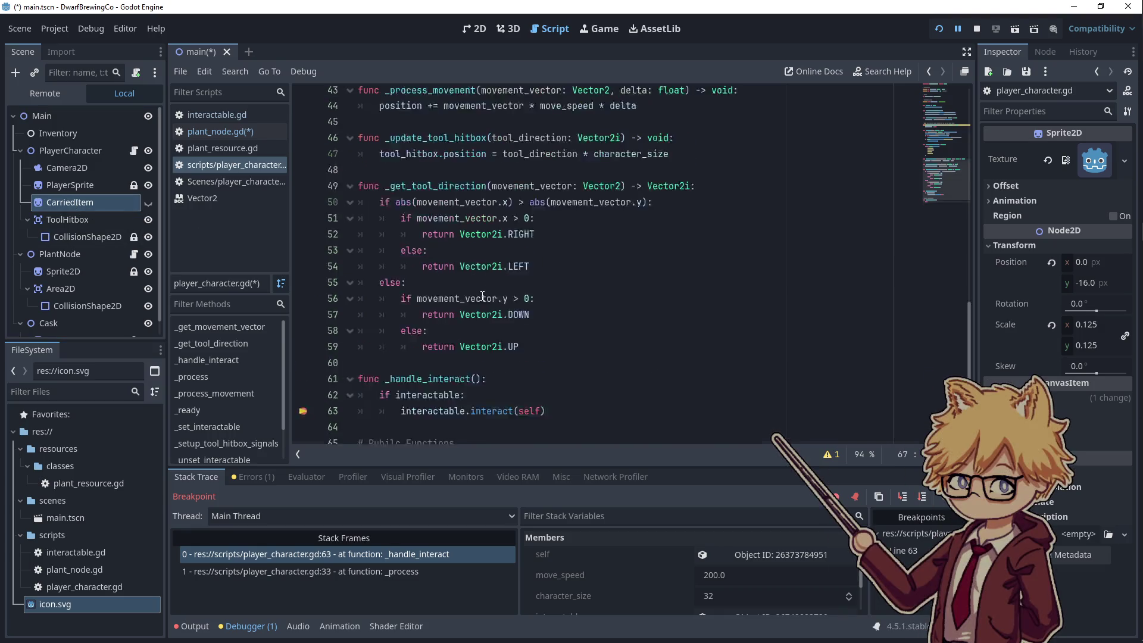
{"action": "left_click_drag", "start_coordinate": [81, 203], "coordinate": [492, 279]}
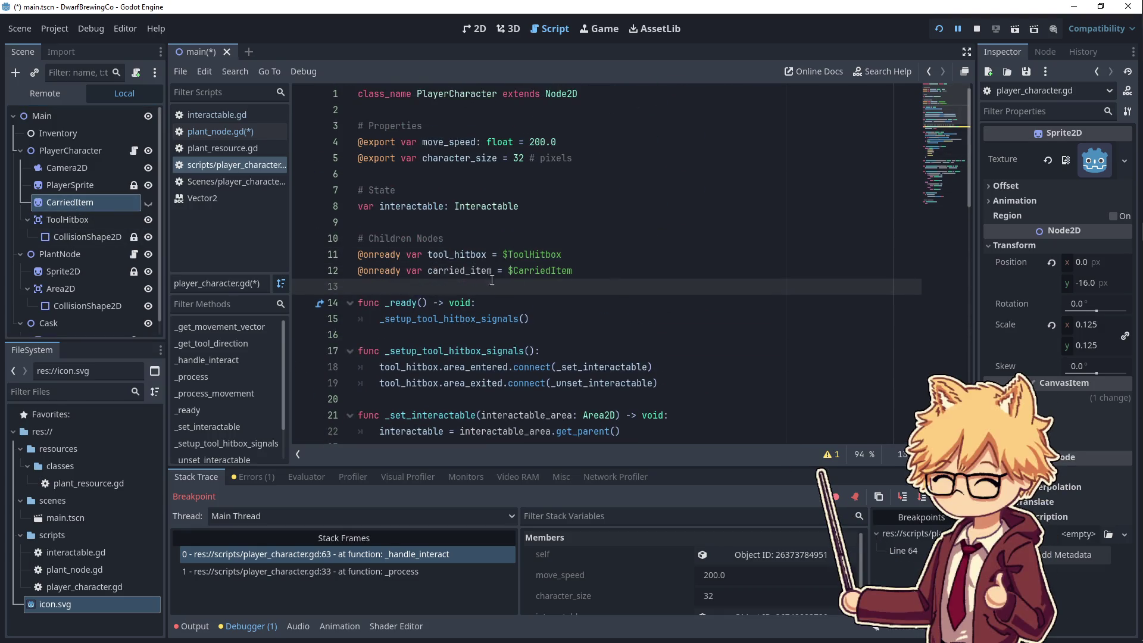
Complete carried_item.visible = true in add_to_inventory() and save the script and scene
{"action": "scroll", "coordinate": [467, 268], "scroll_direction": "down", "scroll_amount": 15}
{"action": "left_click", "coordinate": [385, 434]}
{"action": "type", "text": "carried_item.visible = true"}
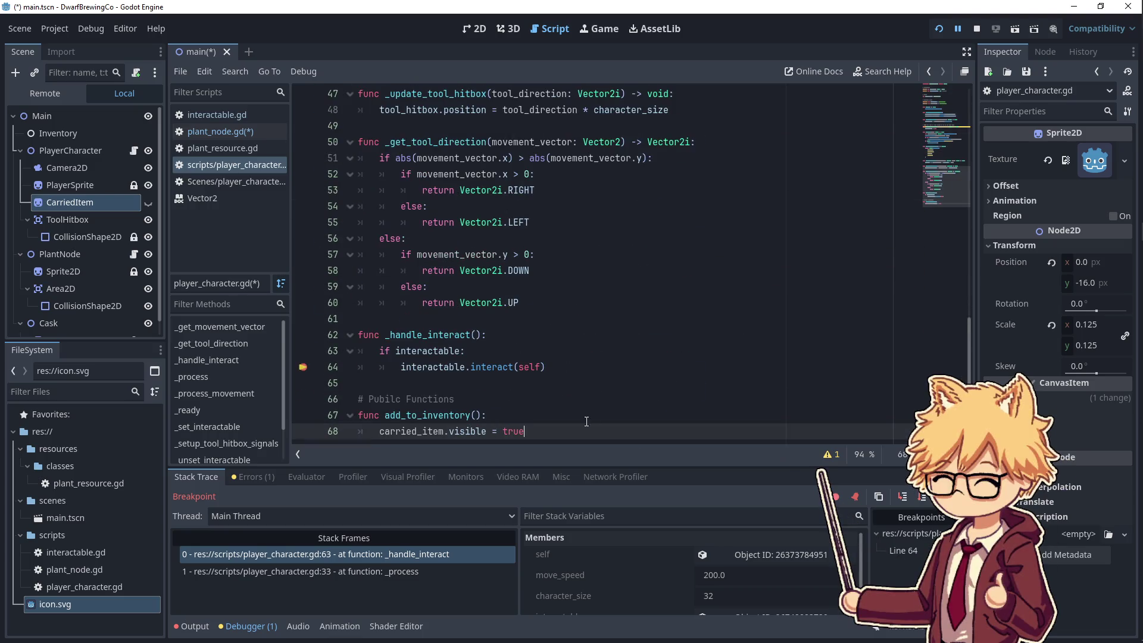
{"action": "left_click", "coordinate": [619, 318]}
{"action": "key", "text": "ctrl+s"}
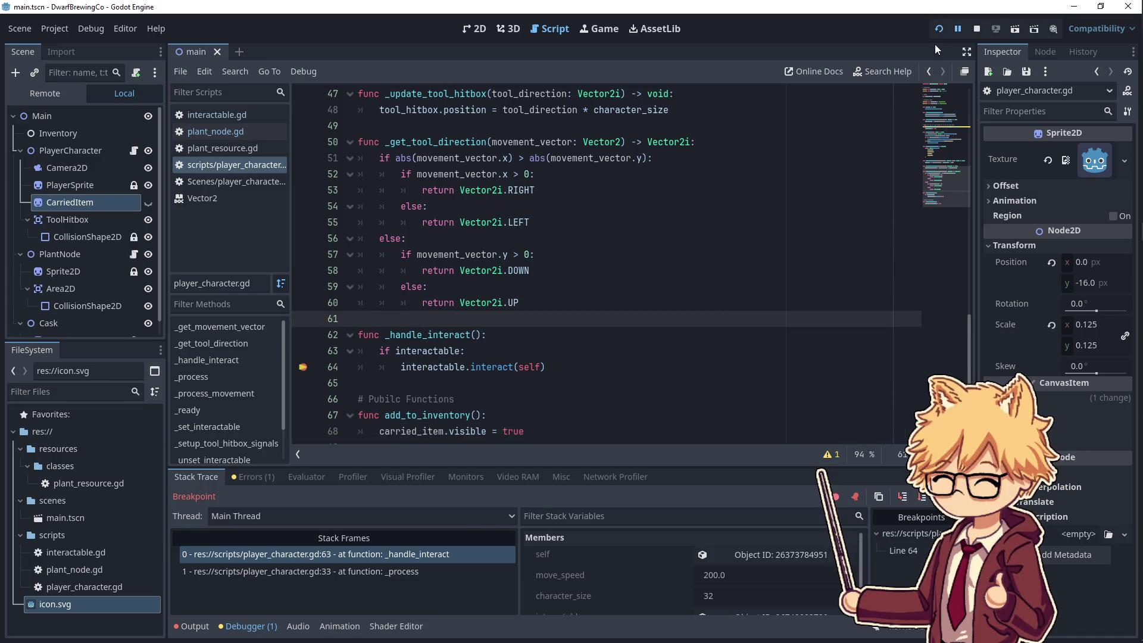
Relaunch the game, interact with the plant, and continue past the line-64 breakpoint
{"action": "left_click", "coordinate": [938, 30]}
{"action": "key", "text": "Up"}
{"action": "key", "text": "Left"}
{"action": "key", "text": "e"}
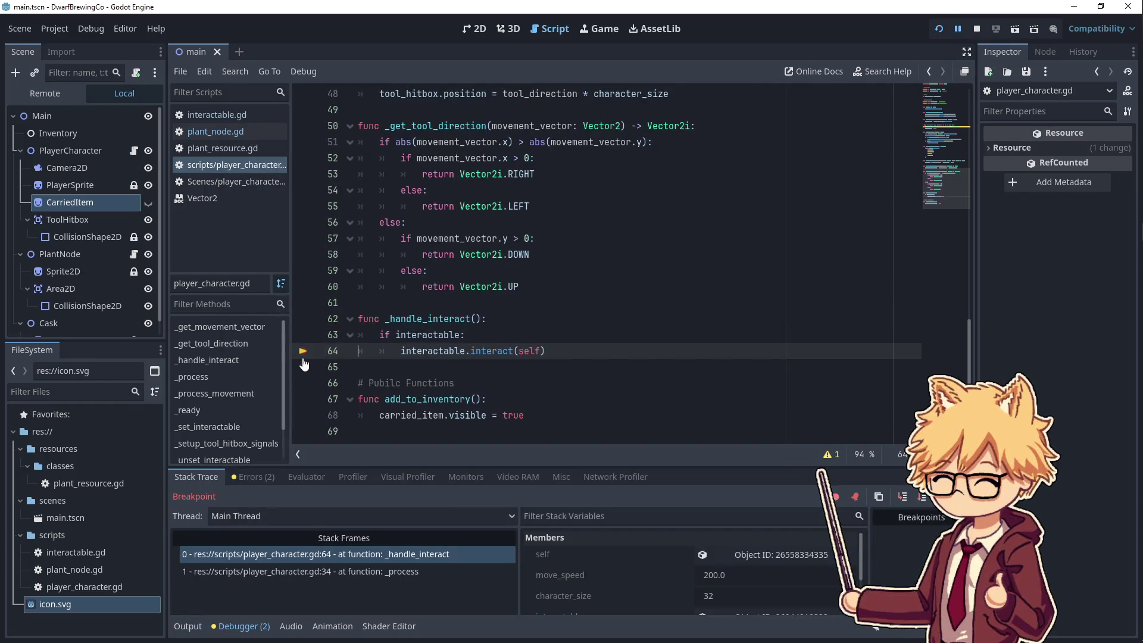
{"action": "key", "text": "F12"}
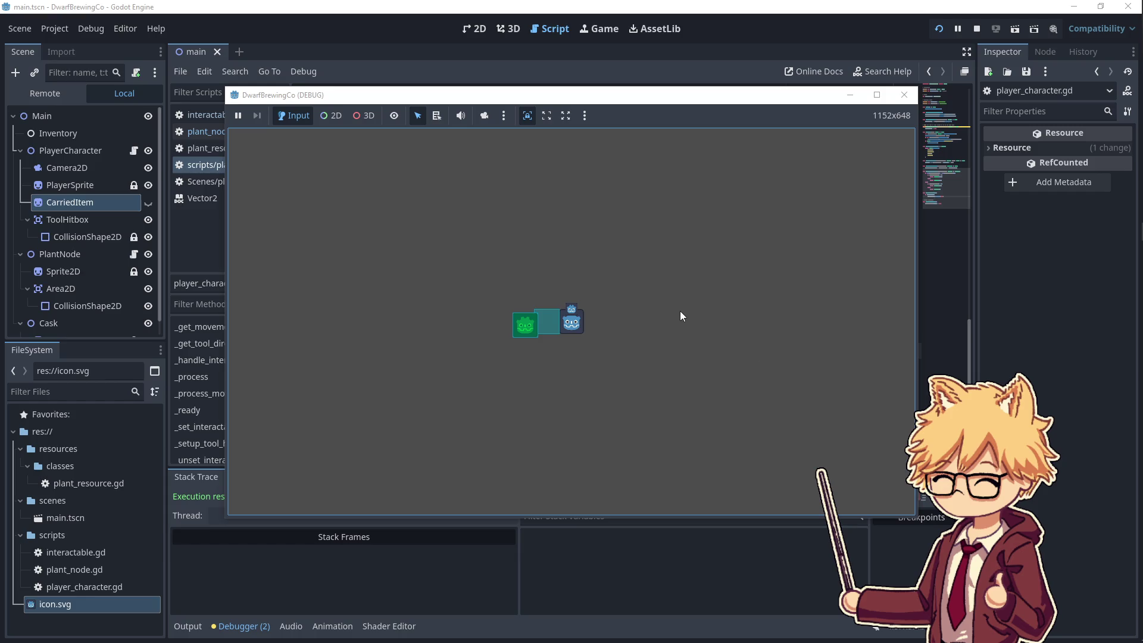
Walk the player around near the plants, turning in each direction
{"action": "key", "text": "Right+Down"}
{"action": "key", "text": "Down"}
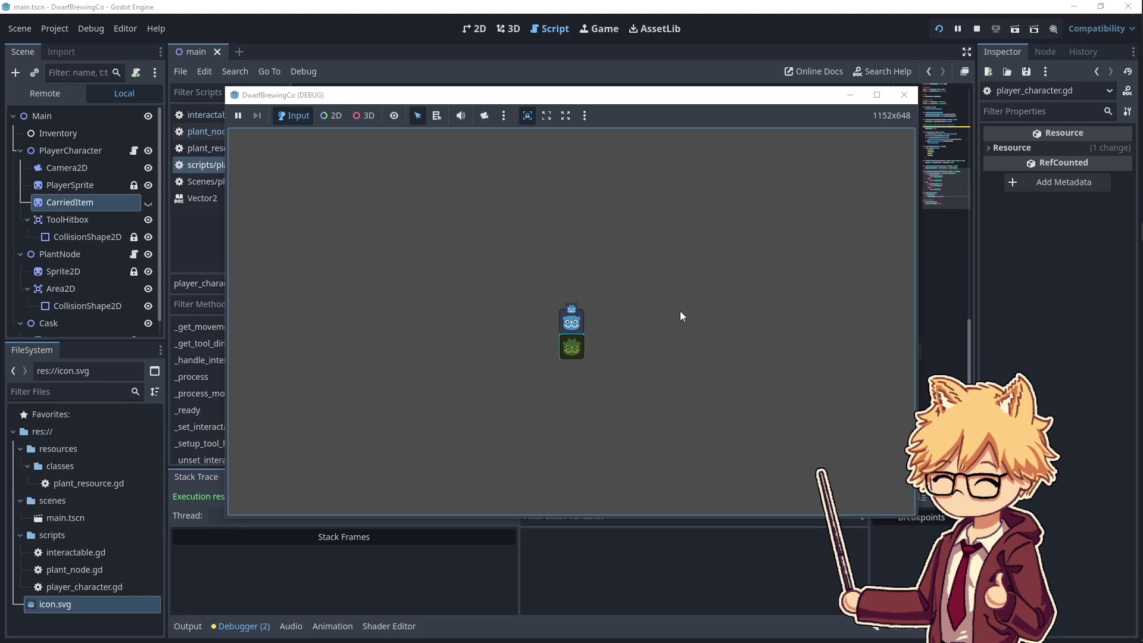
{"action": "key", "text": "Up"}
{"action": "key", "text": "Left"}
{"action": "key", "text": "Right"}
{"action": "key", "text": "Down"}
{"action": "key", "text": "Left"}
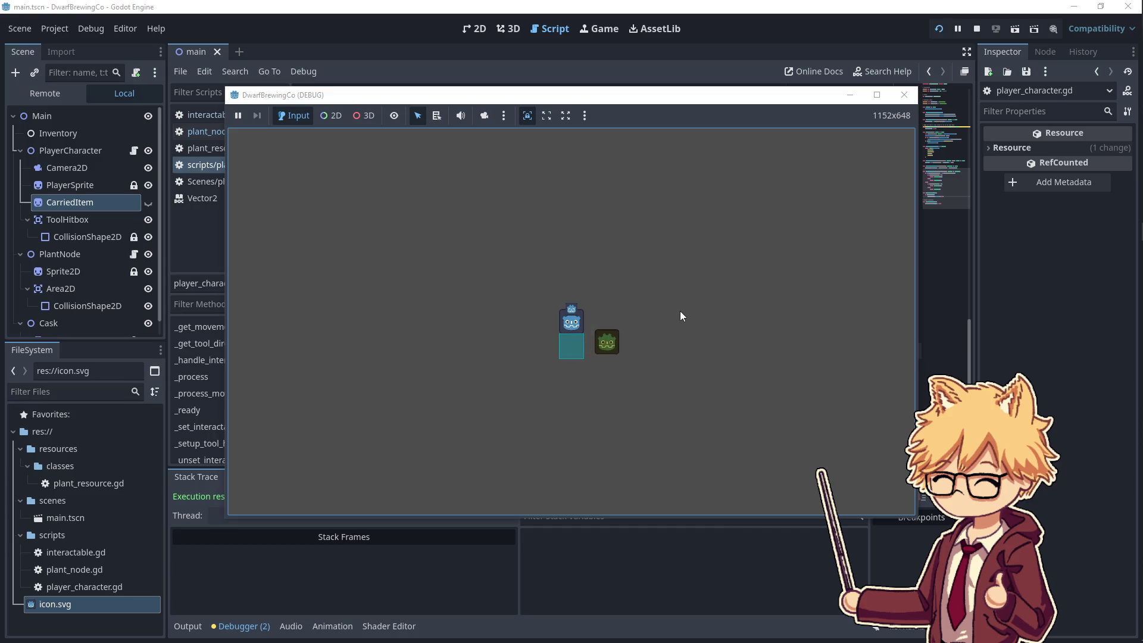
{"action": "key", "text": "Up"}
{"action": "key", "text": "Left"}
{"action": "key", "text": "Up"}
{"action": "key", "text": "Down"}
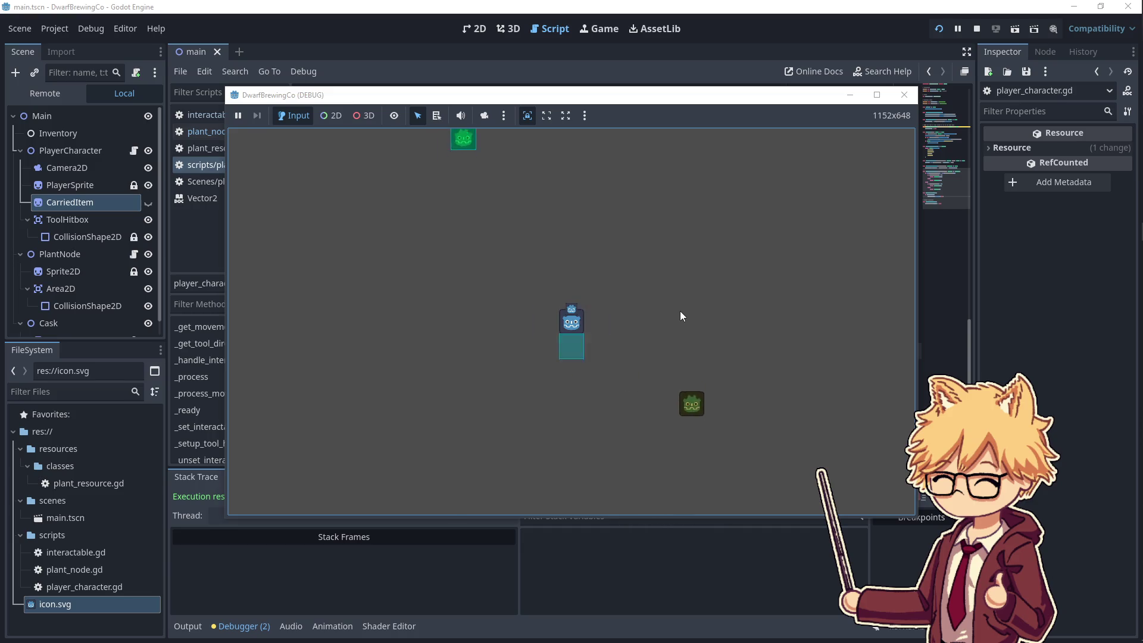
{"action": "key", "text": "Right"}
{"action": "key", "text": "Left"}
{"action": "key", "text": "Up"}
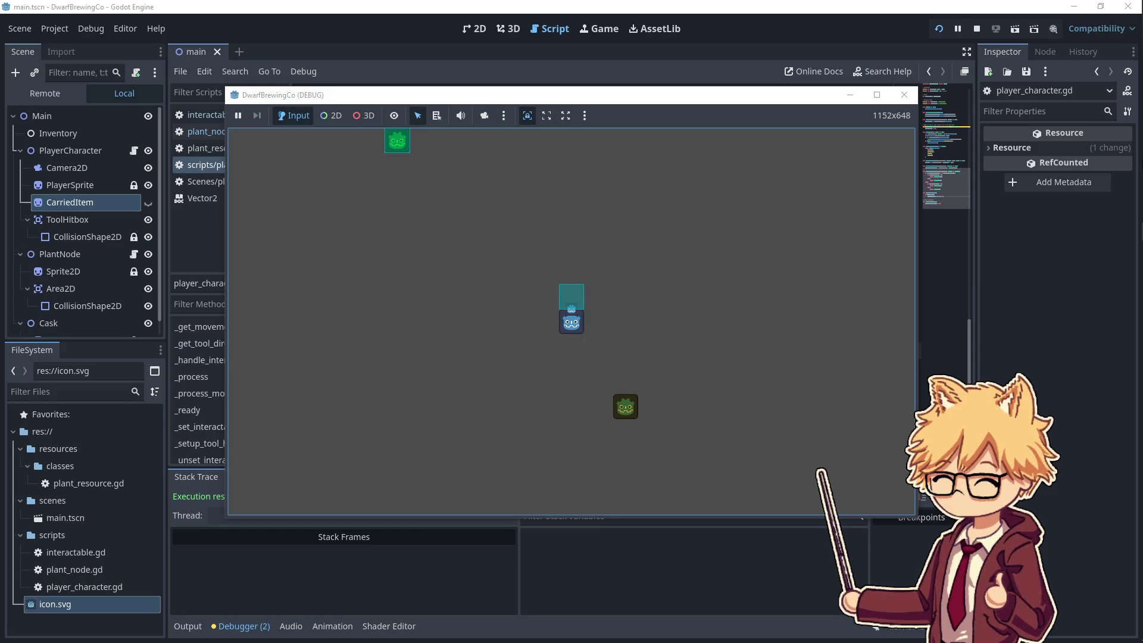
{"action": "mouse_move", "coordinate": [1125, 164]}
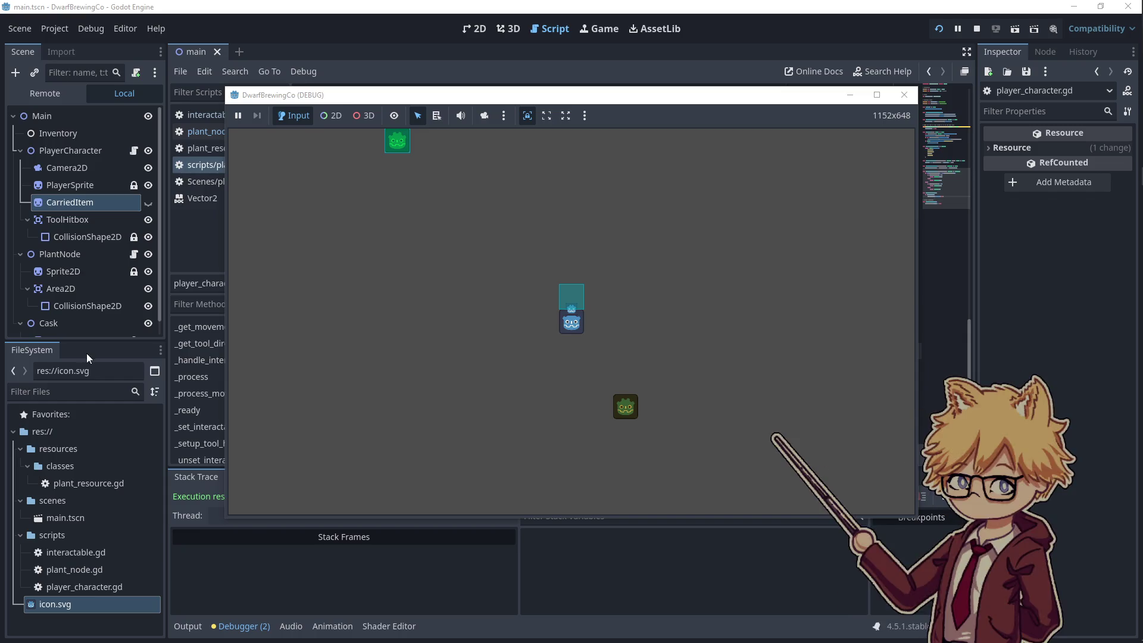
Walk onto the green plant item and pick it up
{"action": "key", "text": "Left"}
{"action": "key", "text": "Up"}
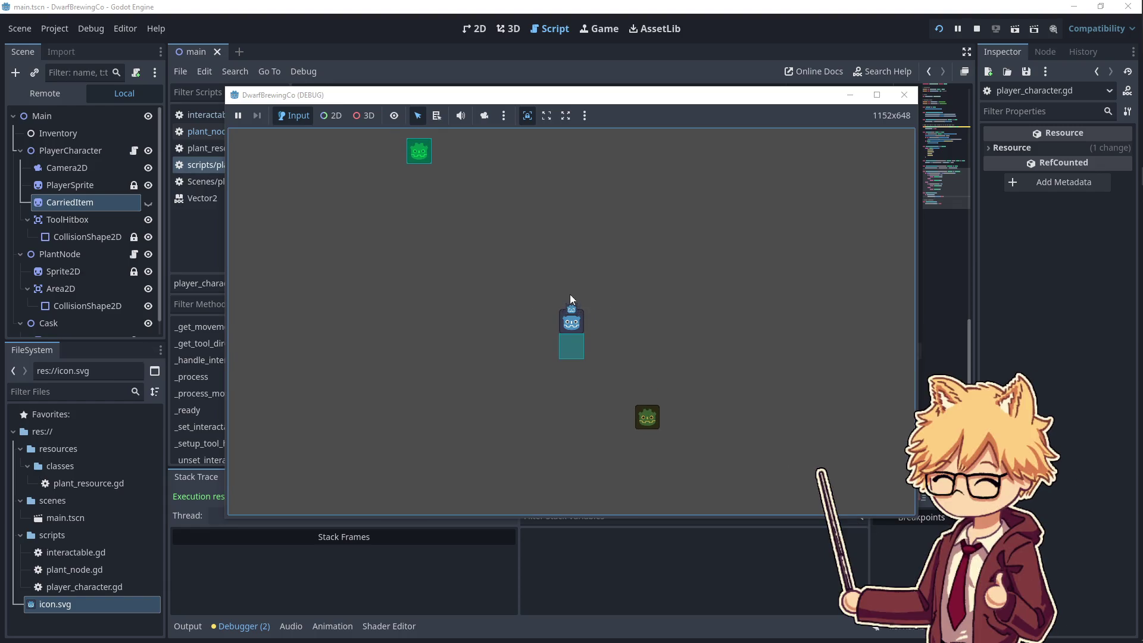
{"action": "key", "text": "Up"}
{"action": "key", "text": "Left"}
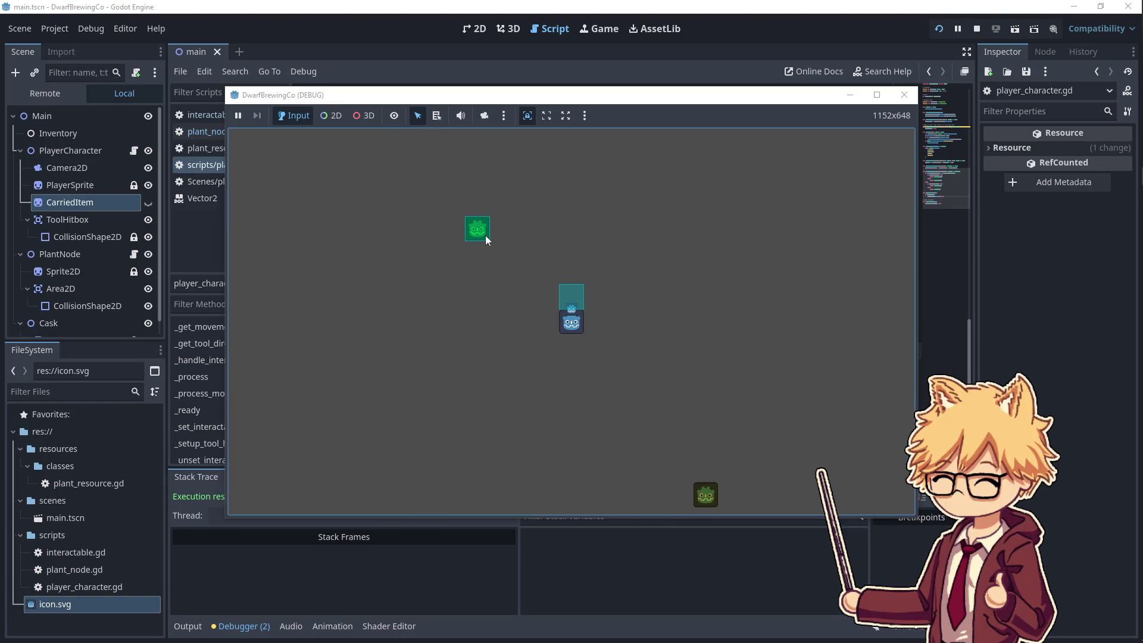
{"action": "key", "text": "Down"}
{"action": "key", "text": "Right"}
{"action": "key", "text": "Down"}
{"action": "key", "text": "Right"}
{"action": "key", "text": "Down"}
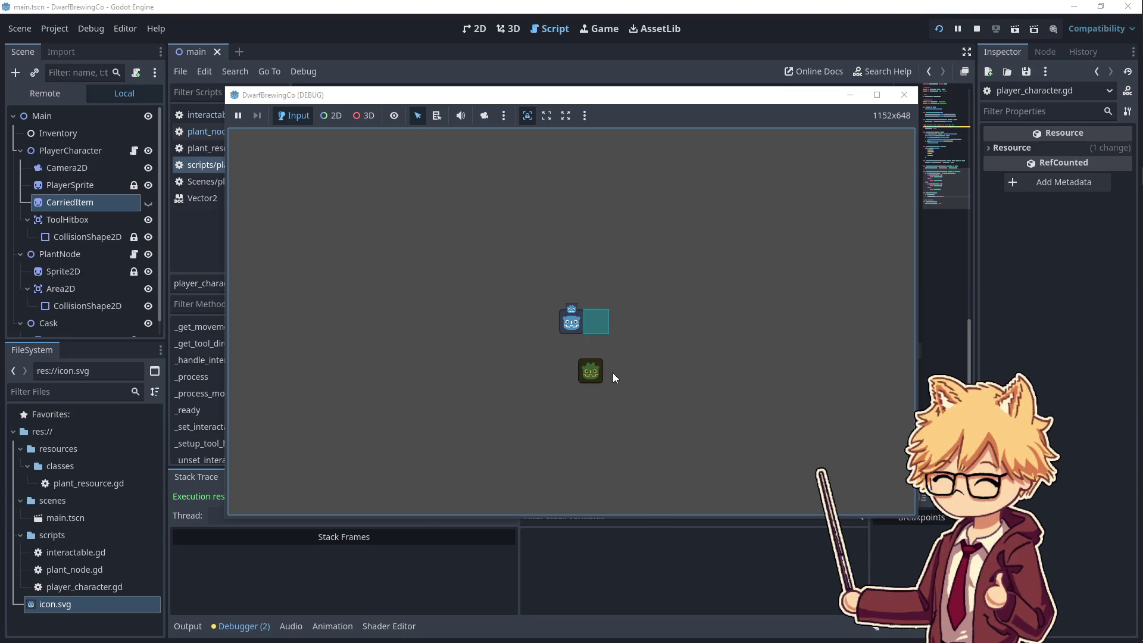
{"action": "key", "text": "Up"}
{"action": "key", "text": "e"}
Walk away, come back to re-carry the plant, drop it, and stop the game
{"action": "key", "text": "e"}
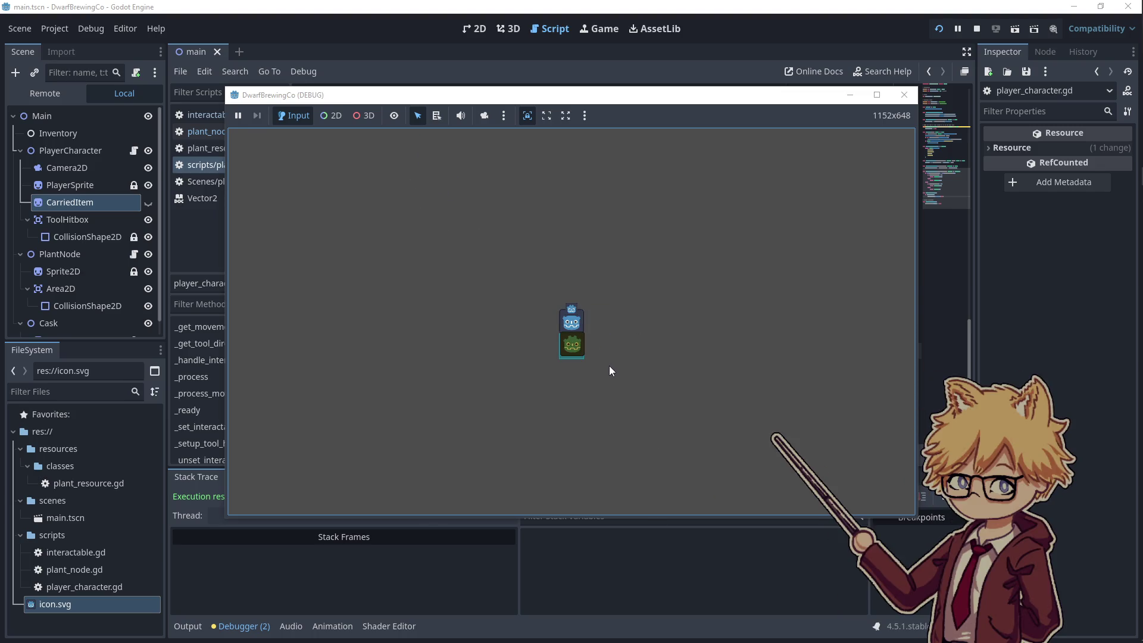
{"action": "key", "text": "Up"}
{"action": "key", "text": "Left"}
{"action": "key", "text": "Left"}
{"action": "key", "text": "Right"}
{"action": "key", "text": "Down"}
{"action": "key", "text": "Right"}
{"action": "key", "text": "Down"}
{"action": "key", "text": "Right"}
{"action": "key", "text": "Up"}
{"action": "key", "text": "Right"}
{"action": "key", "text": "Down"}
{"action": "key", "text": "e"}
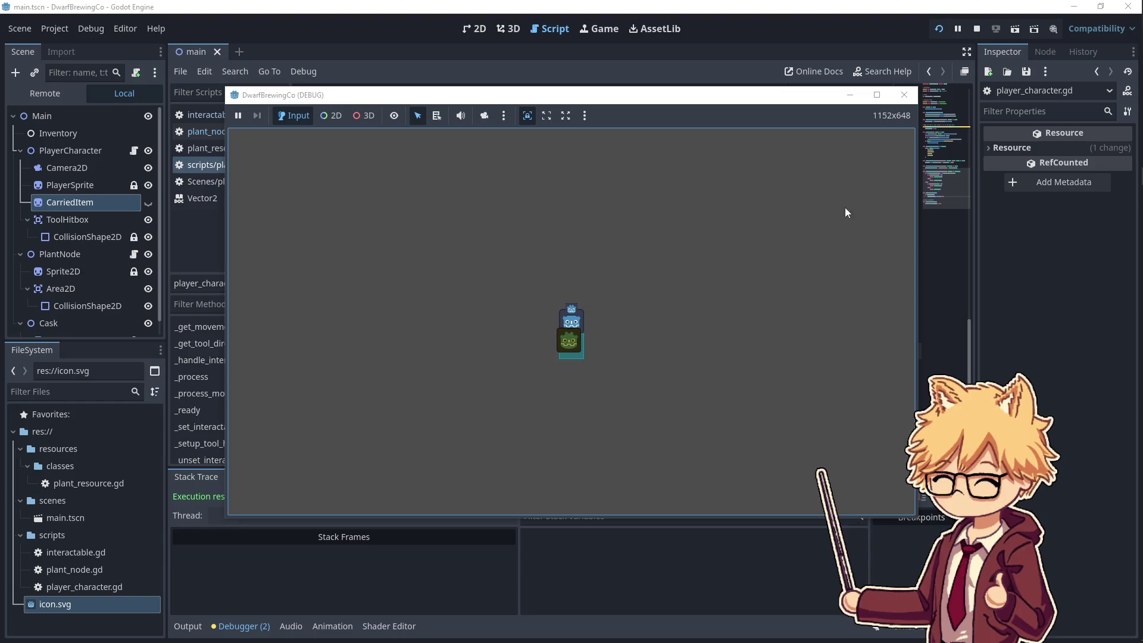
{"action": "left_click", "coordinate": [903, 97]}
{"action": "left_click", "coordinate": [596, 305]}
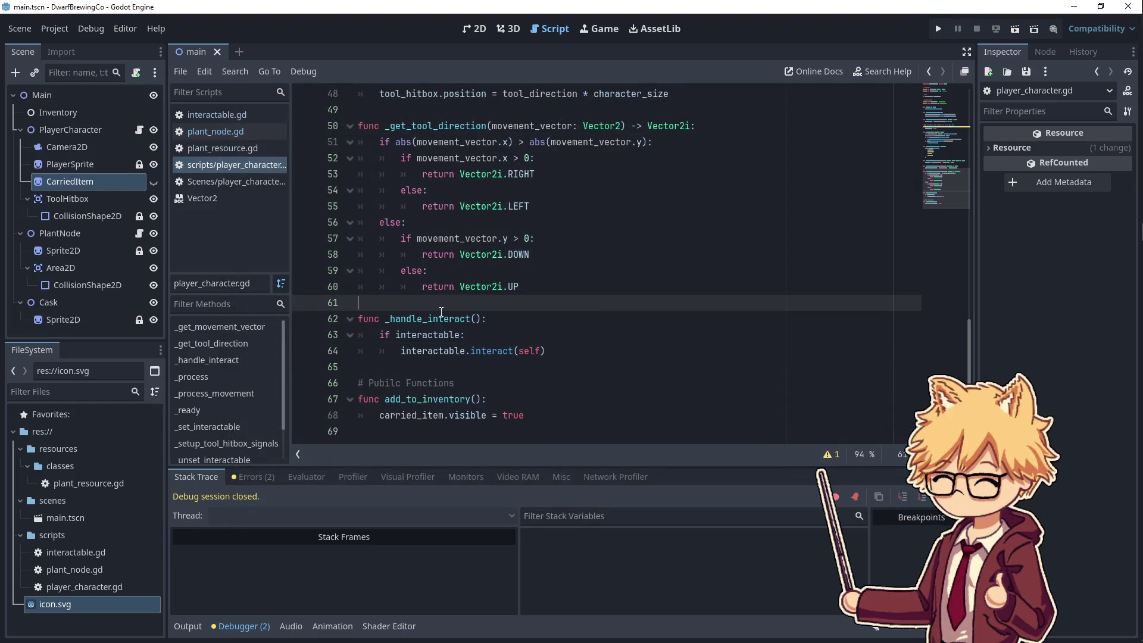
Add an Area2D child under the Cask node, keeping the name Area2D
{"action": "left_click", "coordinate": [20, 235]}
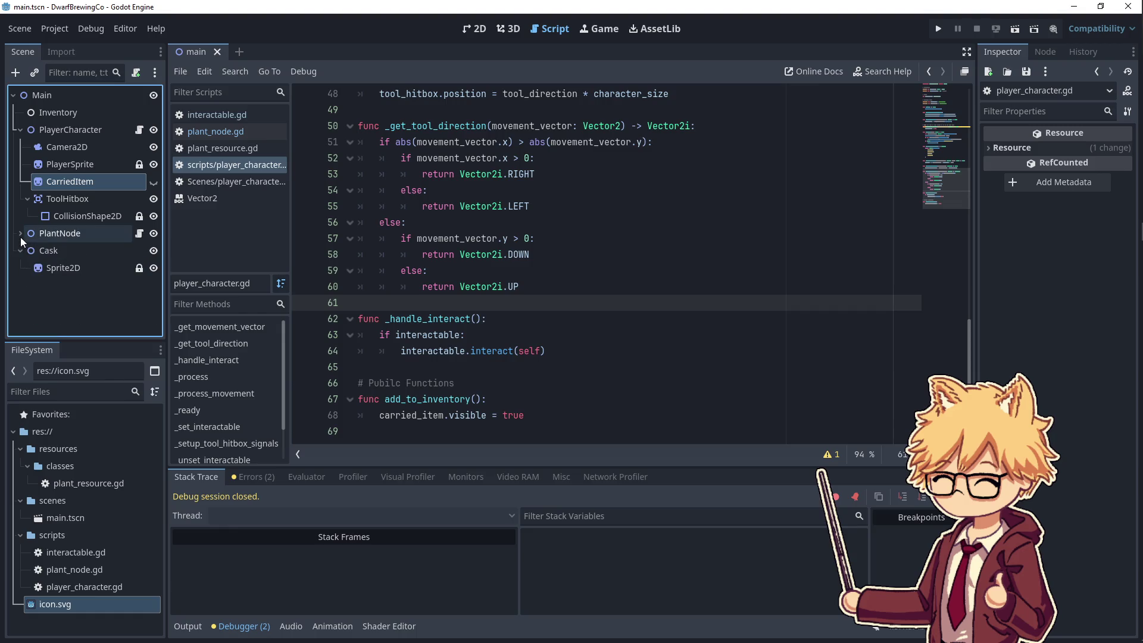
{"action": "left_click", "coordinate": [57, 254]}
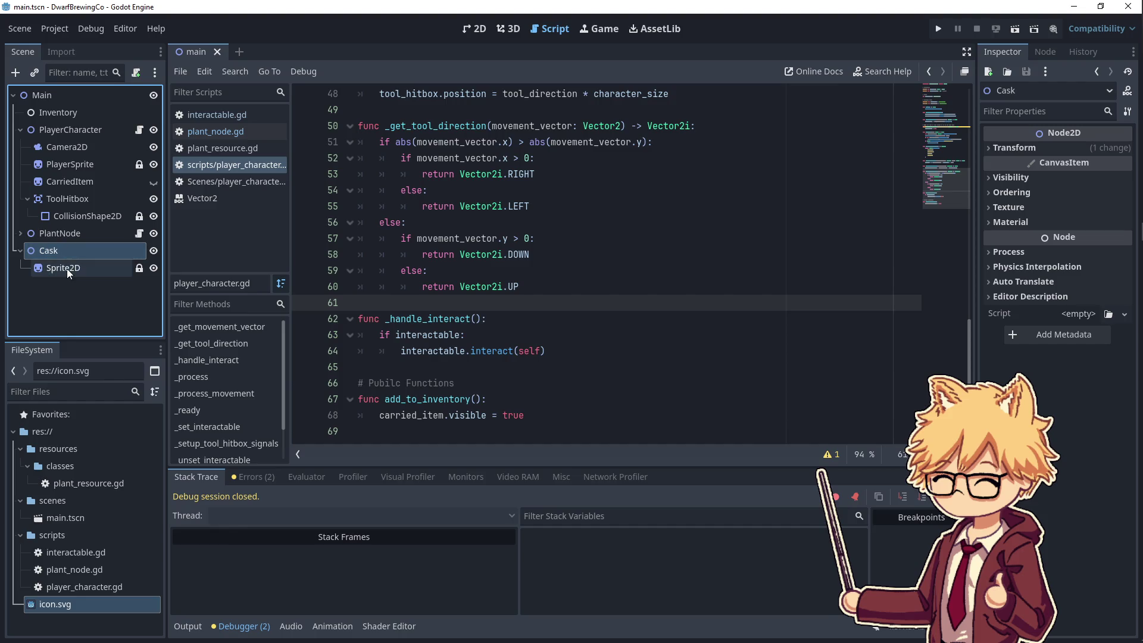
{"action": "right_click", "coordinate": [66, 257]}
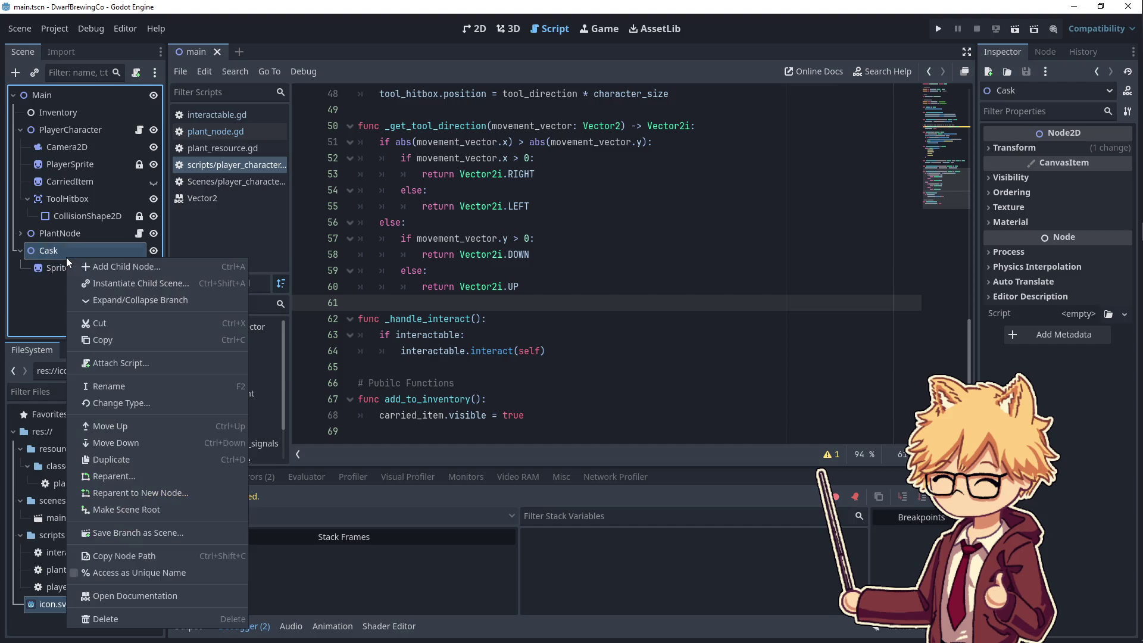
{"action": "left_click", "coordinate": [114, 267]}
{"action": "left_click", "coordinate": [670, 506]}
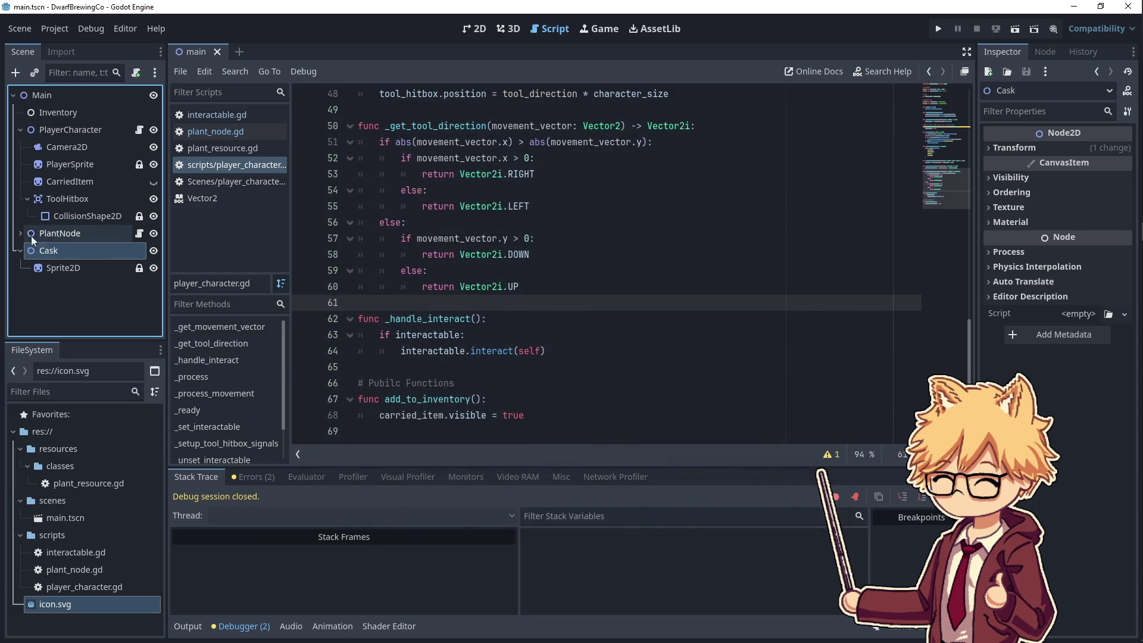
{"action": "left_click", "coordinate": [21, 234]}
{"action": "right_click", "coordinate": [59, 302]}
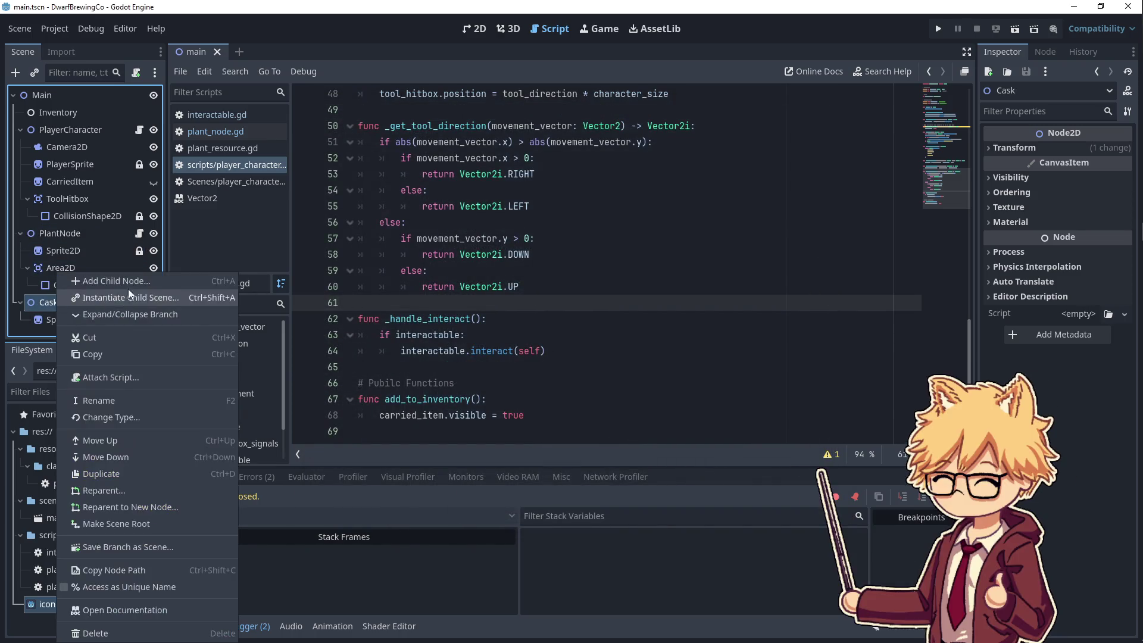
{"action": "left_click", "coordinate": [128, 282]}
{"action": "type", "text": "area"}
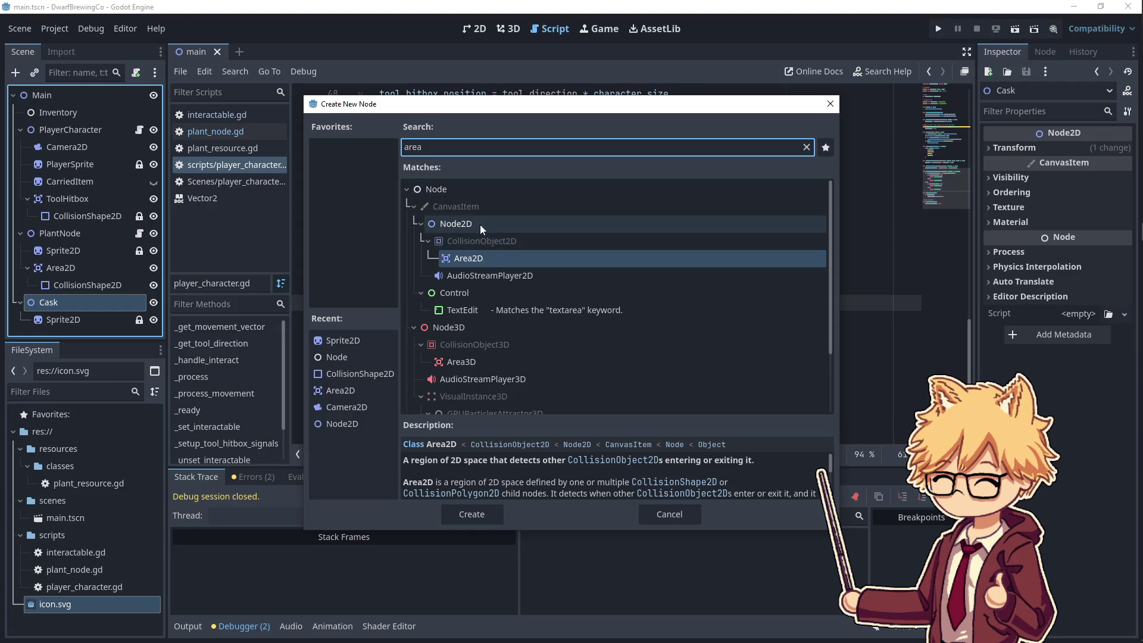
{"action": "left_click", "coordinate": [471, 513]}
{"action": "double_click", "coordinate": [72, 325]}
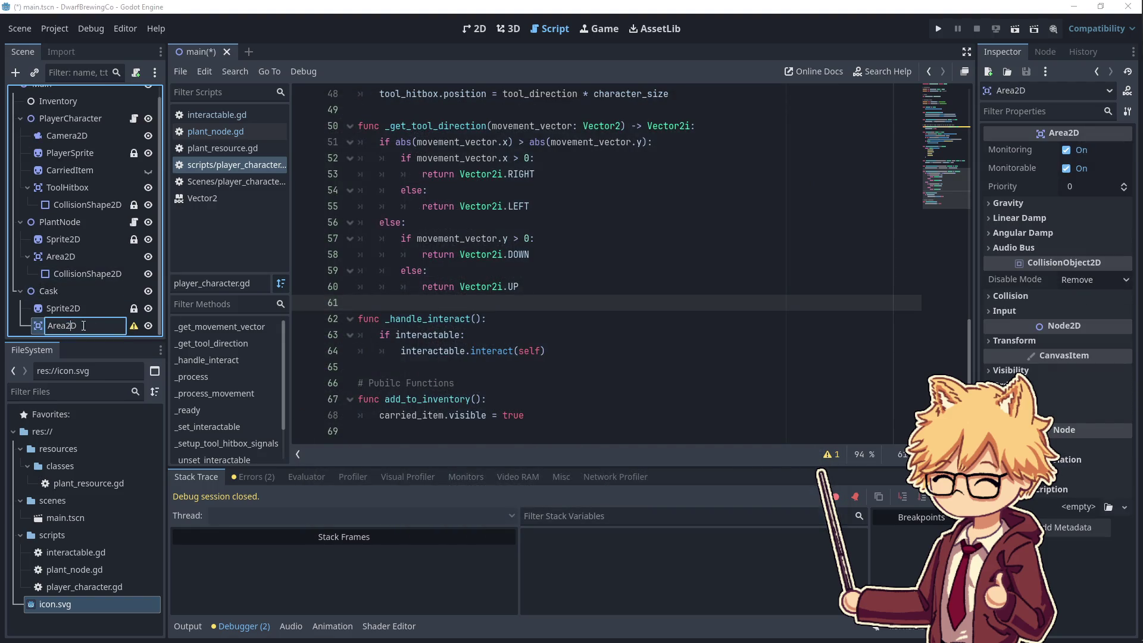
{"action": "key", "text": "Return"}
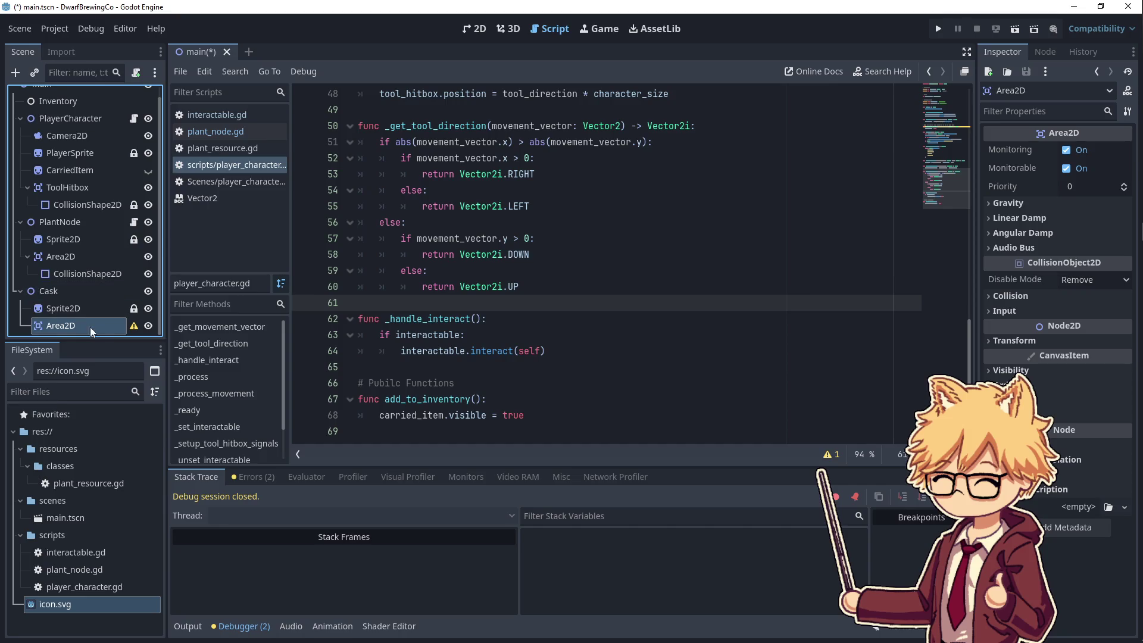
Add a CollisionShape2D under Cask's Area2D and select it
{"action": "right_click", "coordinate": [90, 332]}
{"action": "left_click", "coordinate": [151, 280]}
{"action": "type", "text": "coll"}
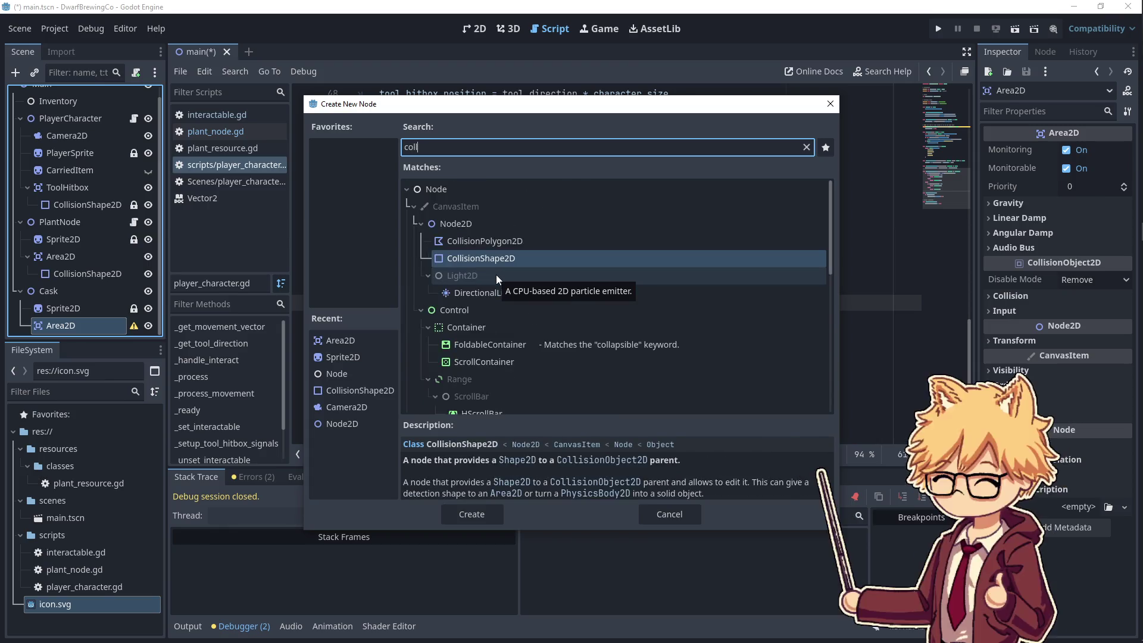
{"action": "key", "text": "Return"}
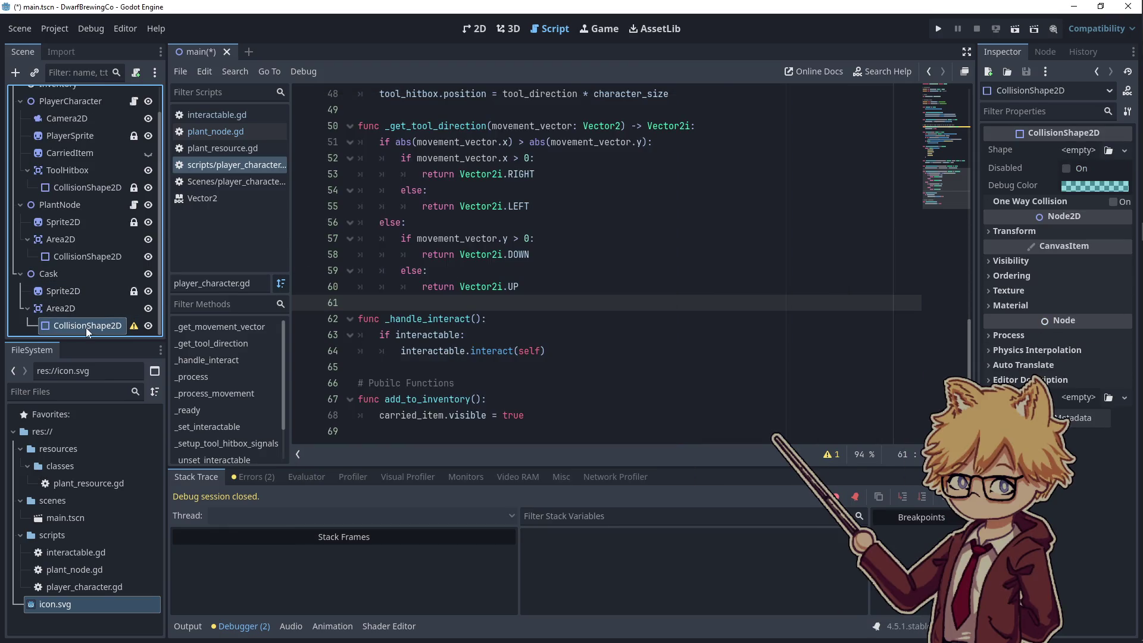
{"action": "left_click", "coordinate": [83, 305]}
{"action": "left_click", "coordinate": [75, 327]}
{"action": "left_click", "coordinate": [71, 307]}
{"action": "left_click", "coordinate": [76, 325]}
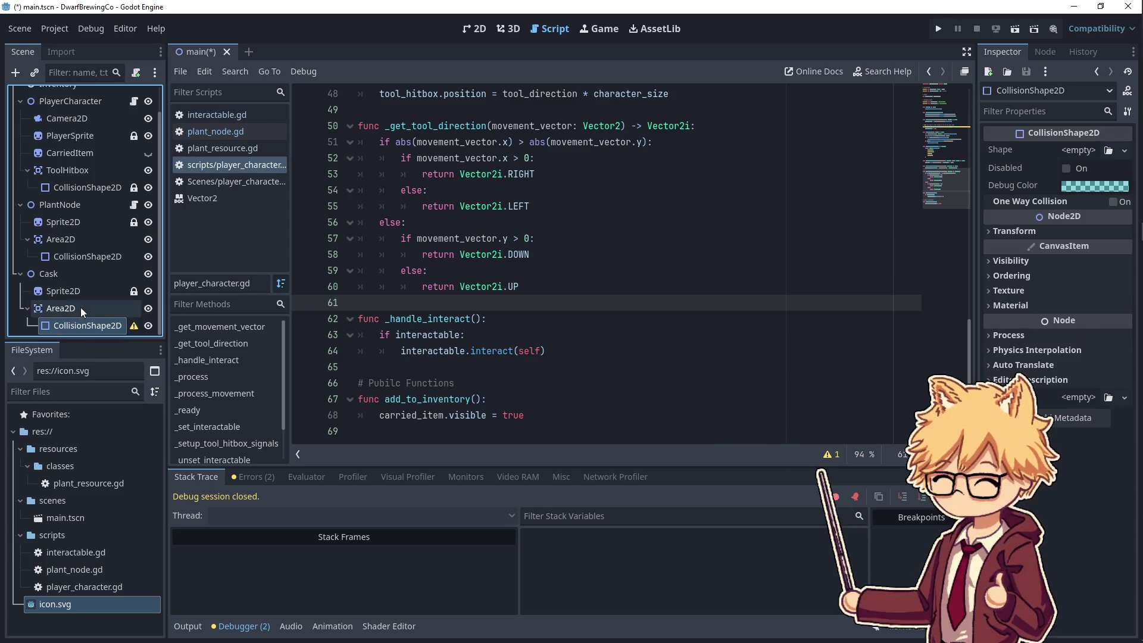
Give the collision shape a new RectangleShape2D stretched over the whole cask sprite
{"action": "left_click", "coordinate": [1075, 151]}
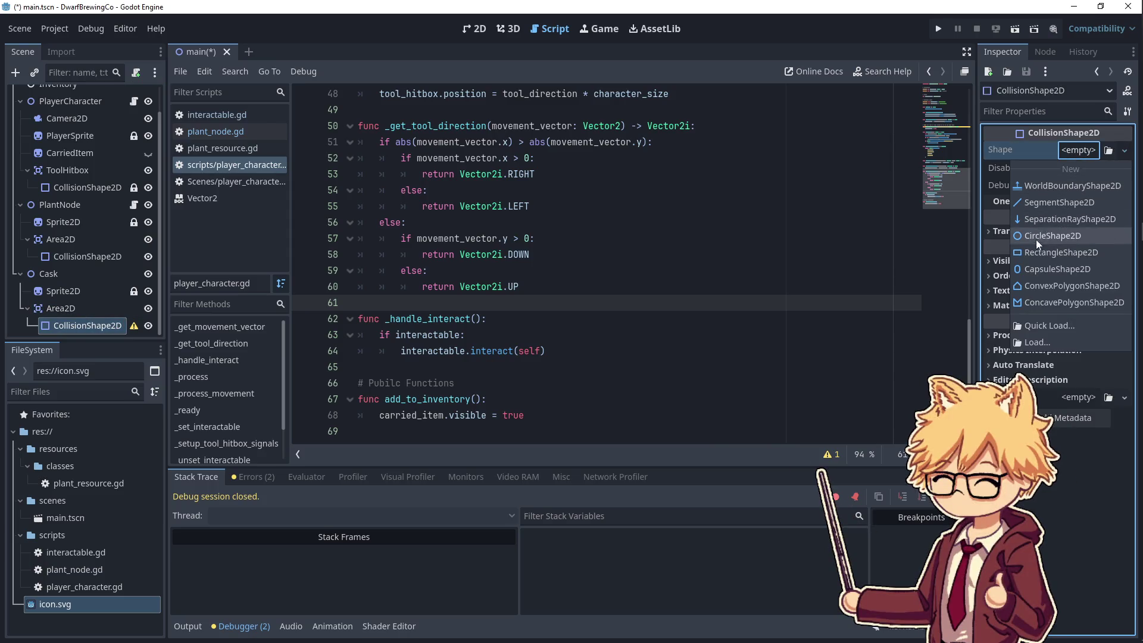
{"action": "left_click", "coordinate": [1048, 253]}
{"action": "left_click", "coordinate": [468, 30]}
{"action": "scroll", "coordinate": [518, 301], "scroll_direction": "up", "scroll_amount": 10}
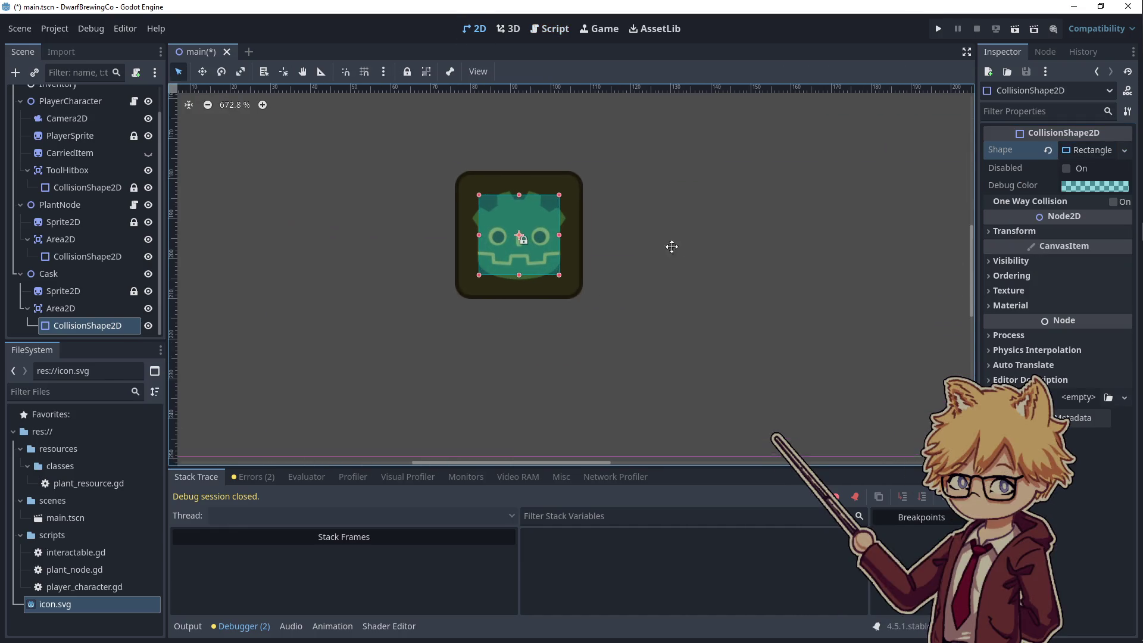
{"action": "scroll", "coordinate": [671, 247], "scroll_direction": "down", "scroll_amount": 1}
{"action": "left_click_drag", "start_coordinate": [569, 200], "coordinate": [591, 184]}
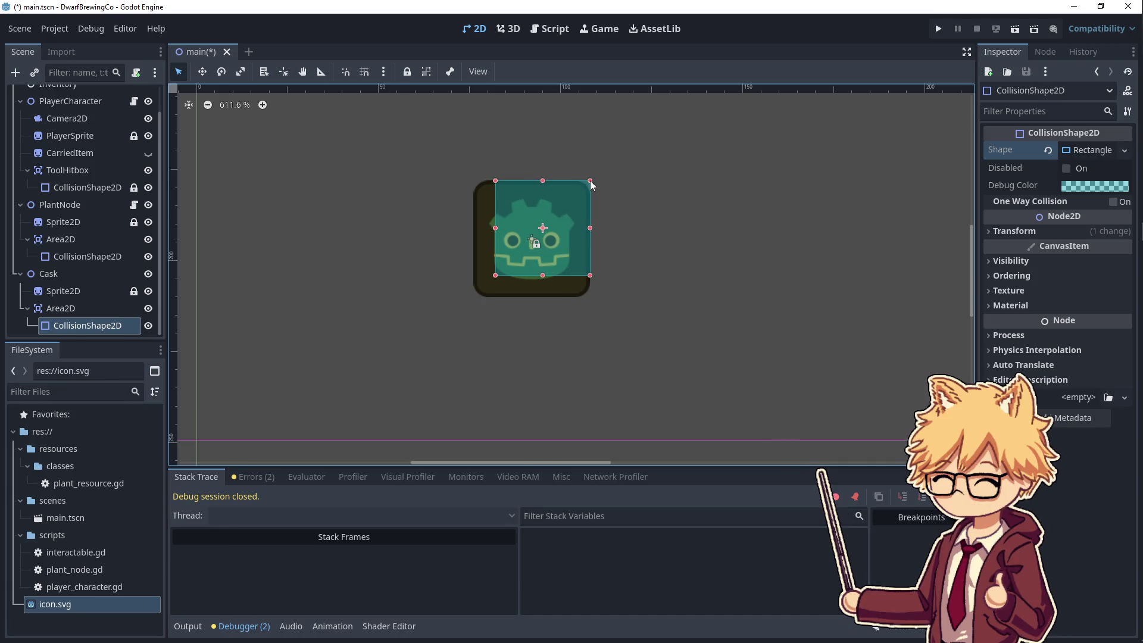
{"action": "left_click_drag", "start_coordinate": [496, 275], "coordinate": [474, 297]}
{"action": "left_click", "coordinate": [673, 301]}
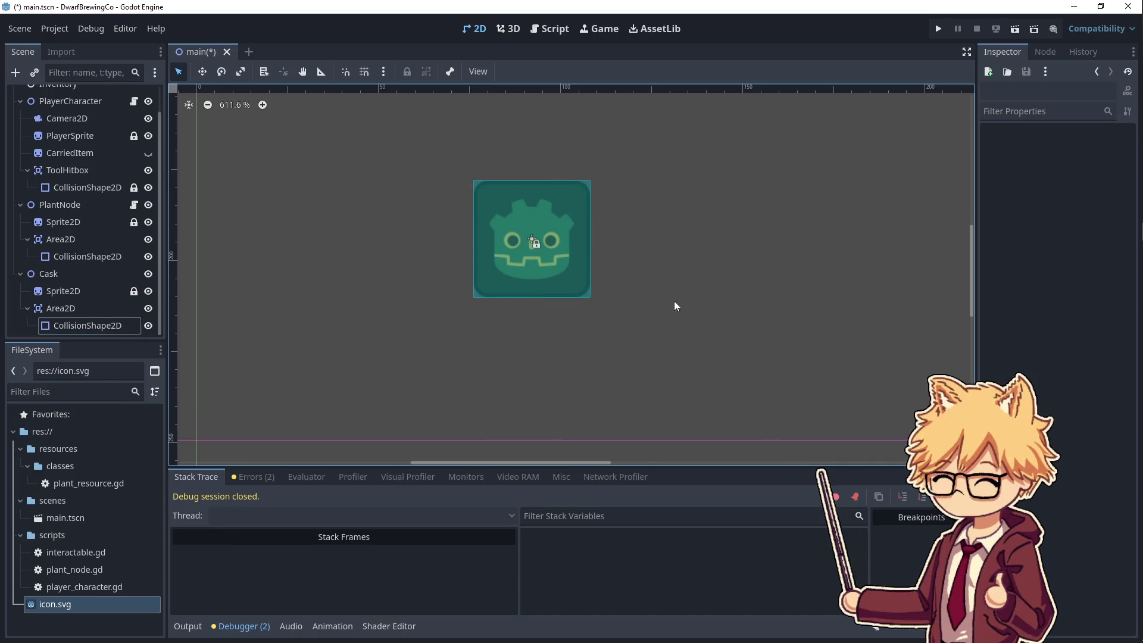
{"action": "right_click", "coordinate": [94, 273]}
Start attaching a script to Cask in the scripts folder, then cancel it
{"action": "left_click", "coordinate": [178, 377]}
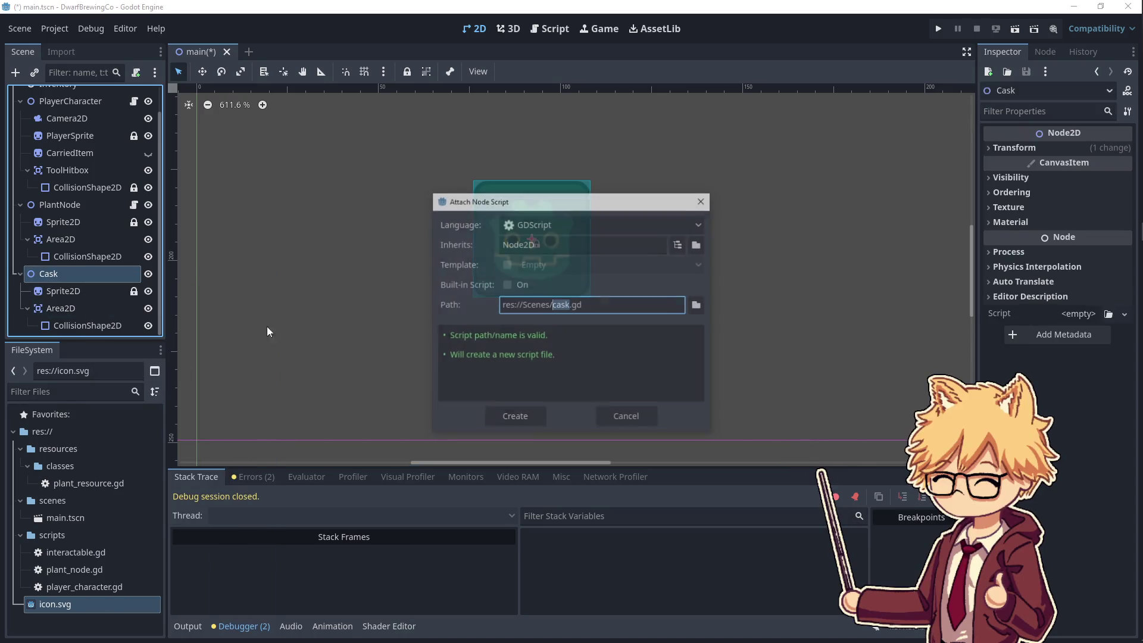
{"action": "left_click", "coordinate": [698, 305]}
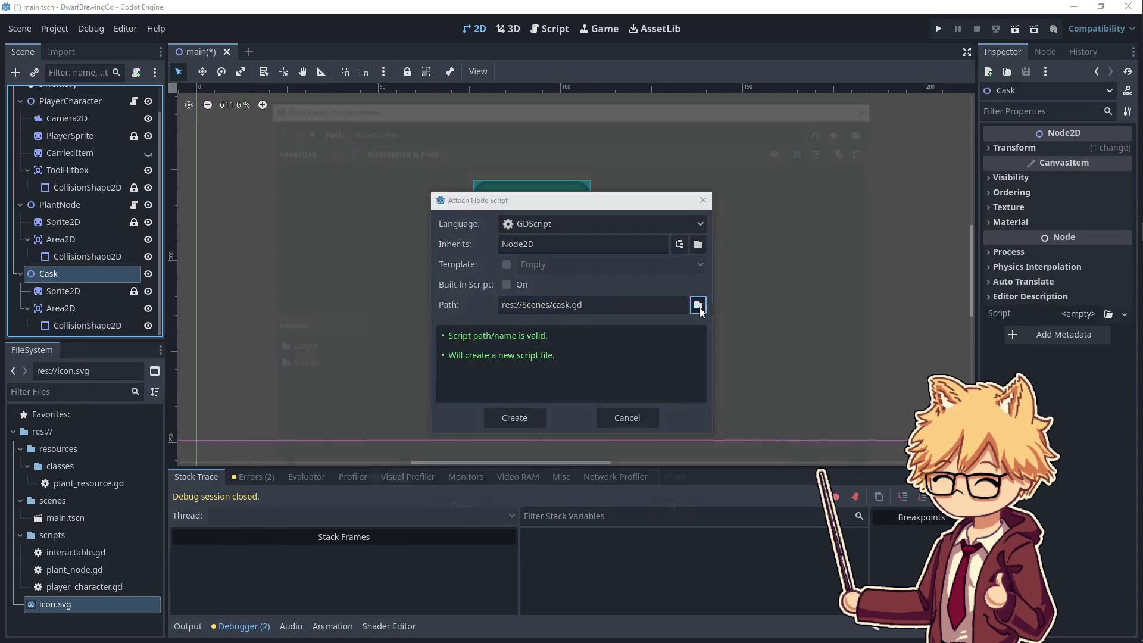
{"action": "double_click", "coordinate": [510, 189]}
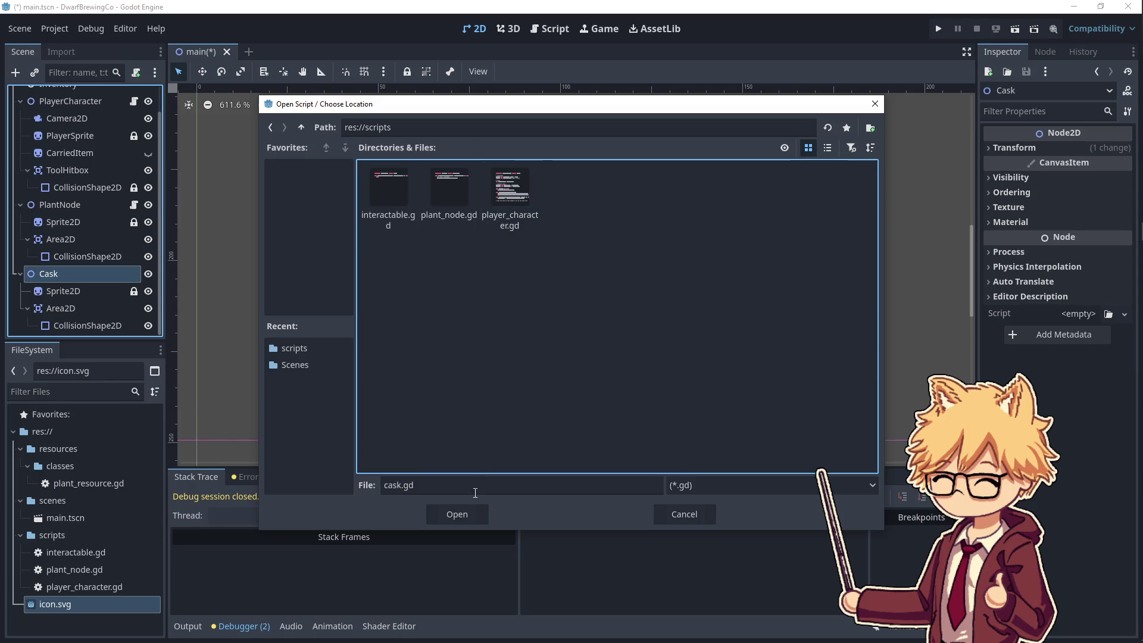
{"action": "left_click", "coordinate": [458, 514]}
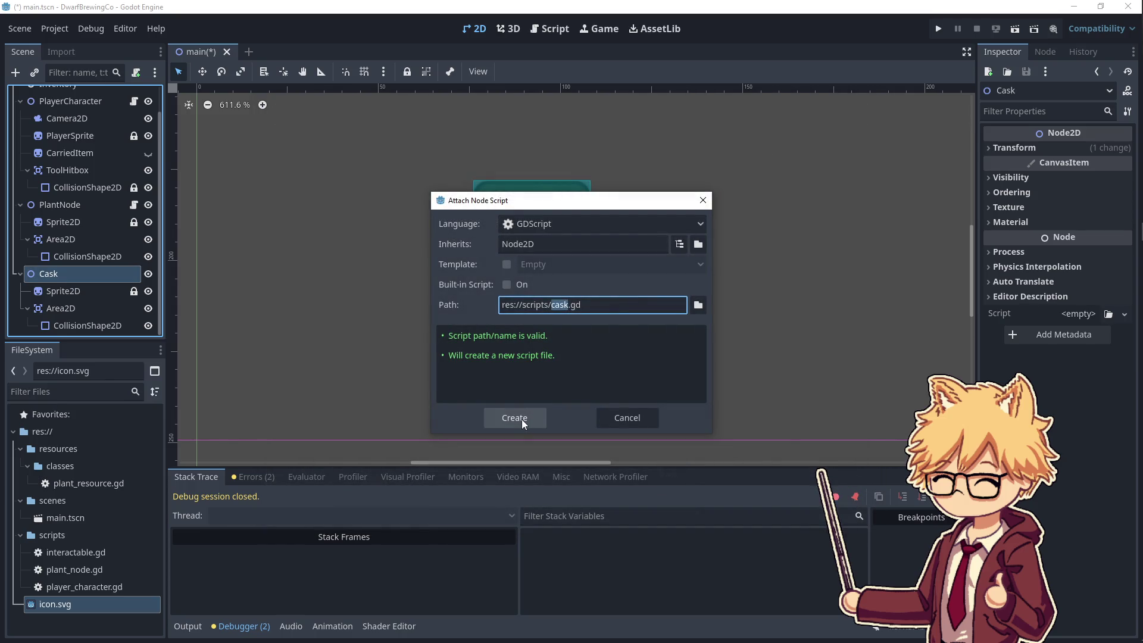
{"action": "left_click", "coordinate": [627, 417]}
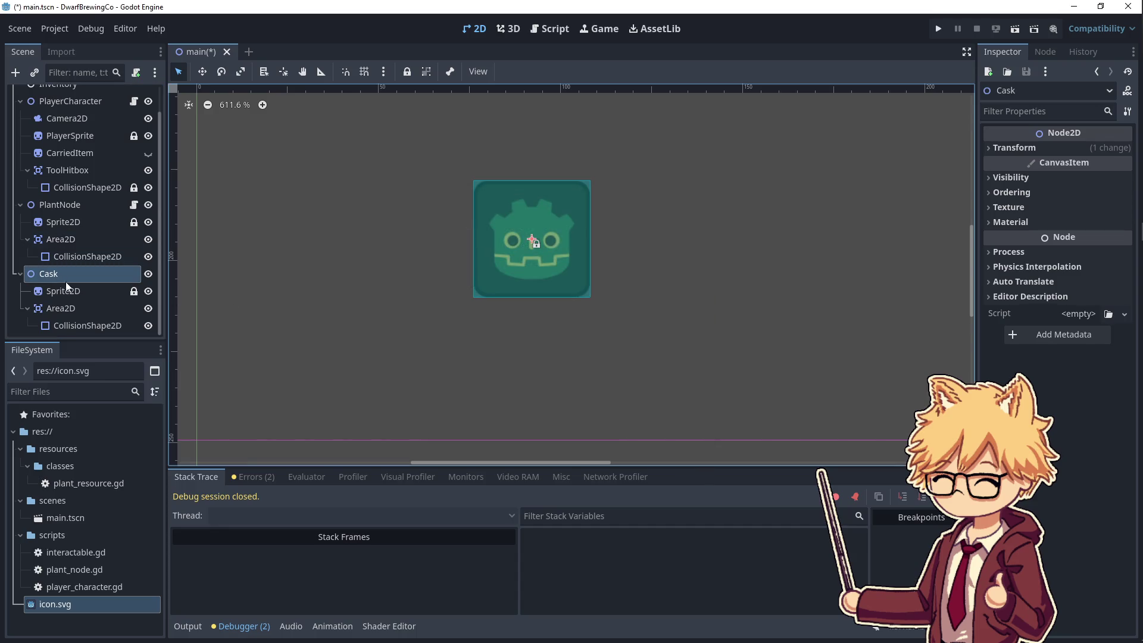
Rename Cask to CaskNode and attach a new cask_node.gd script starting with class_name CaskNode
{"action": "left_click", "coordinate": [88, 274]}
{"action": "type", "text": "ode"}
{"action": "key", "text": "Return"}
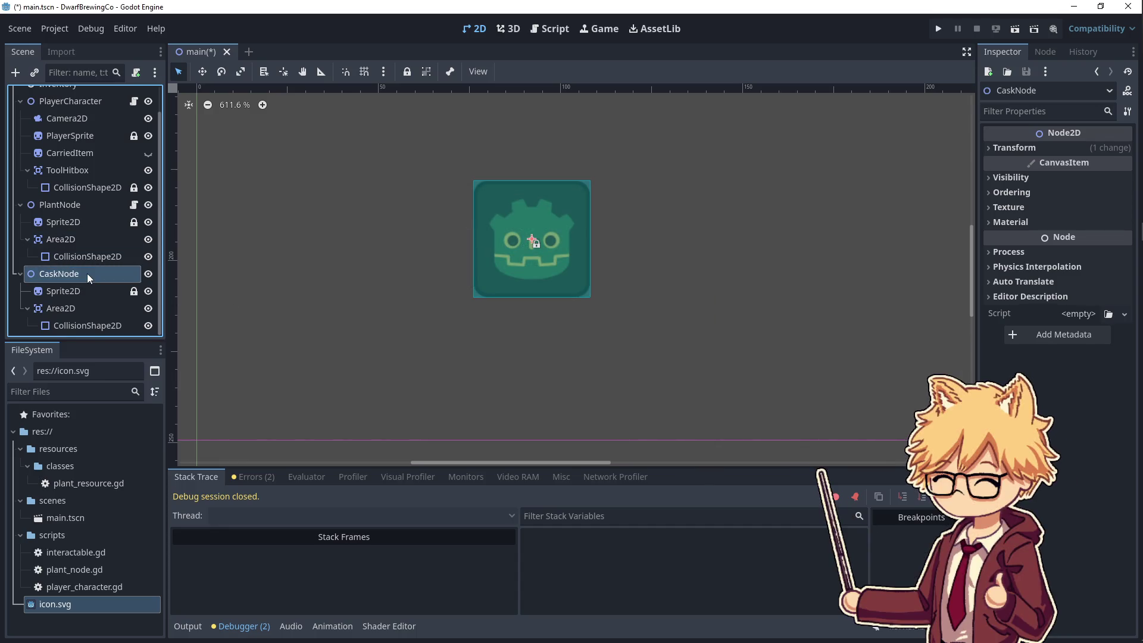
{"action": "right_click", "coordinate": [87, 273]}
{"action": "left_click", "coordinate": [151, 378]}
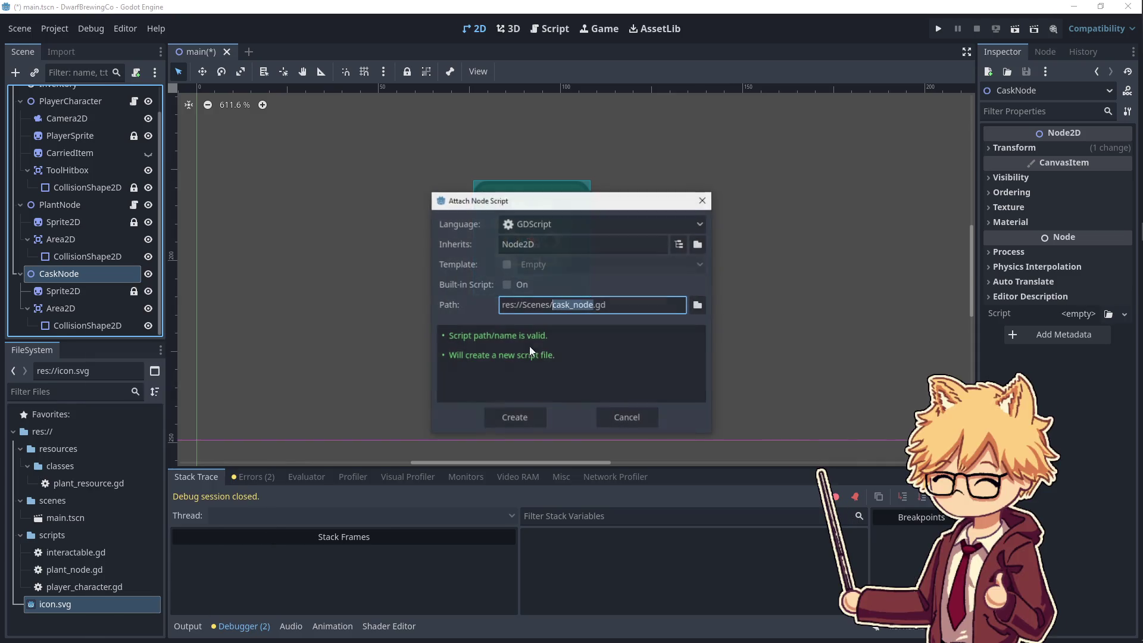
{"action": "left_click", "coordinate": [527, 420]}
{"action": "type", "text": "lass_name C"}
{"action": "type", "text": "askNode extends Interactable"}
Make CaskNode extend Interactable and begin an interact function, checking plant_node.gd for reference
{"action": "double_click", "coordinate": [524, 93]}
{"action": "type", "text": "nds In"}
{"action": "key", "text": "Return"}
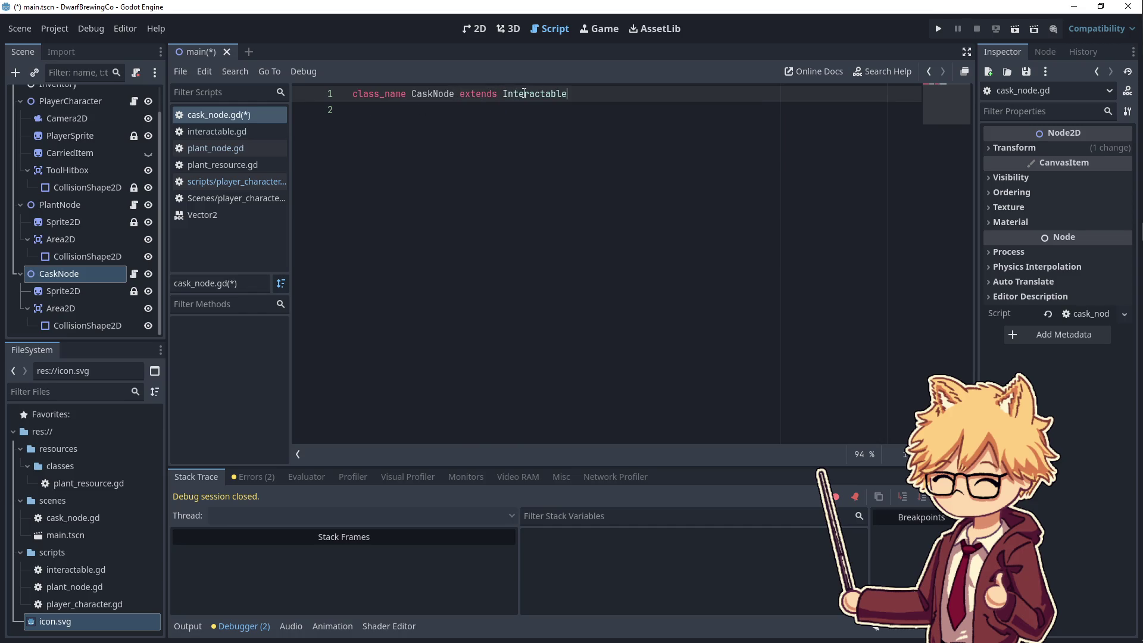
{"action": "key", "text": "Return"}
{"action": "key", "text": "Down"}
{"action": "type", "text": "func"}
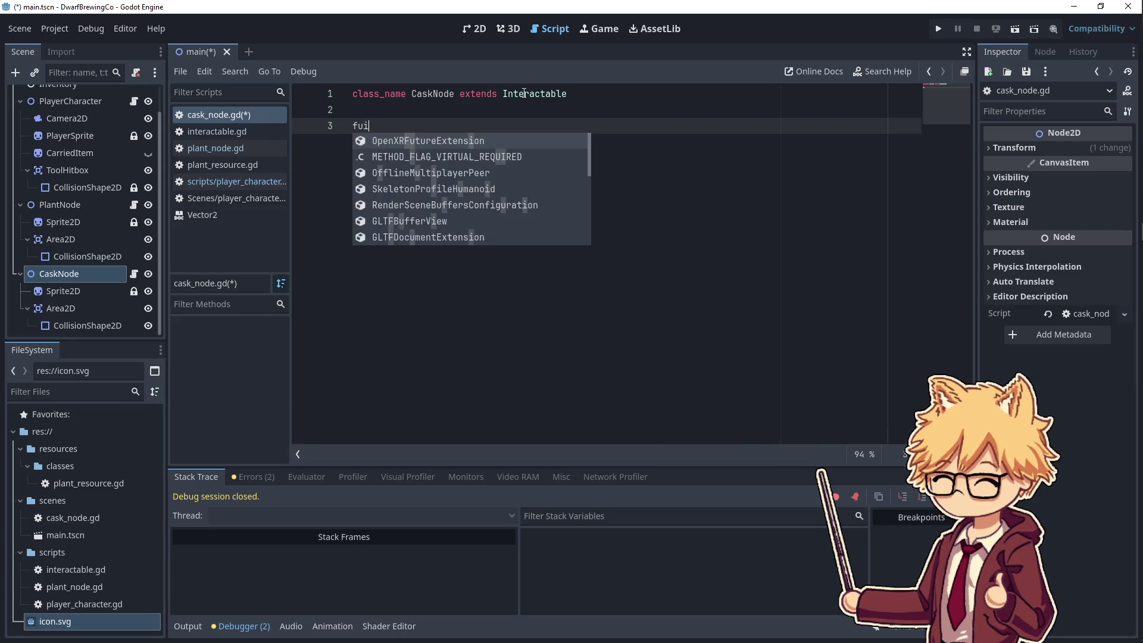
{"action": "type", "text": " interacte"}
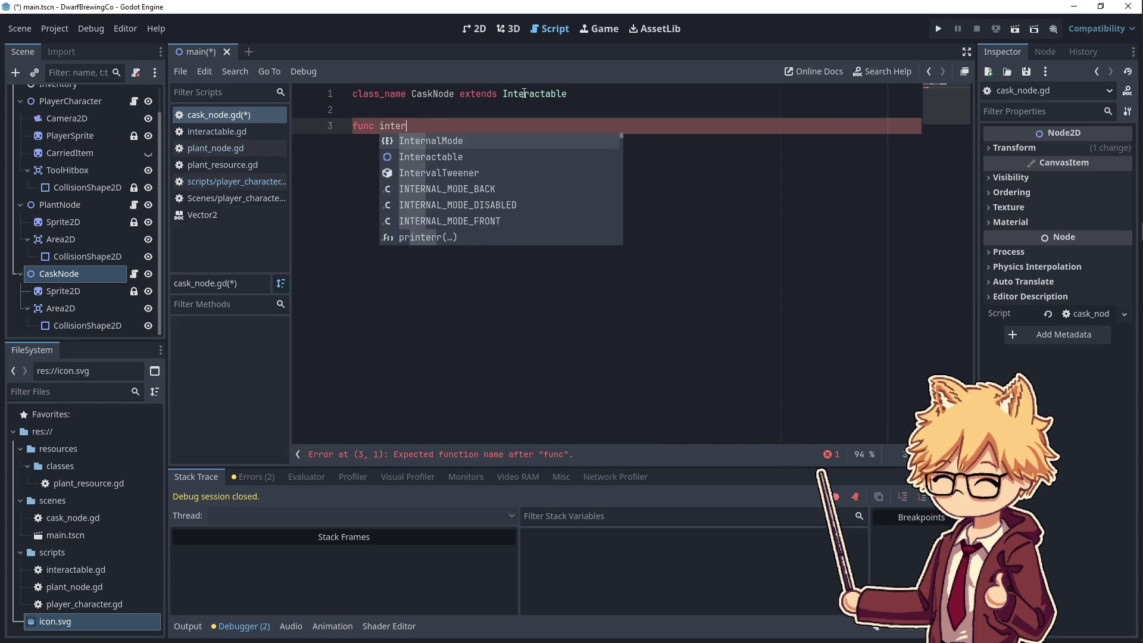
{"action": "key", "text": "BackSpace"}
{"action": "key", "text": "BackSpace"}
{"action": "key", "text": "BackSpace"}
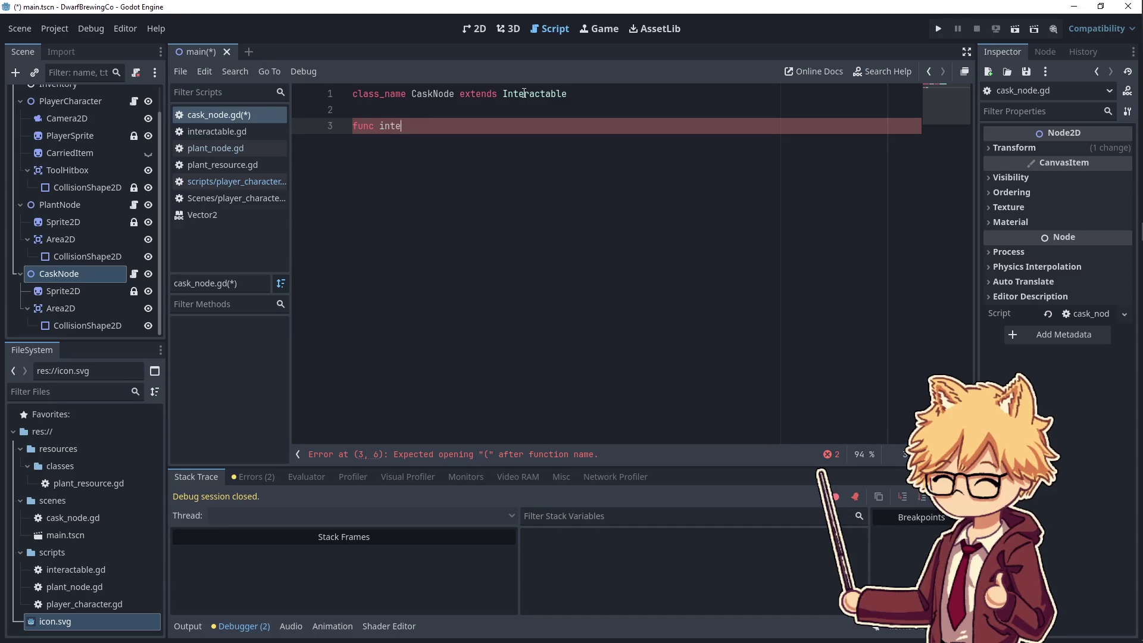
{"action": "left_click", "coordinate": [135, 205]}
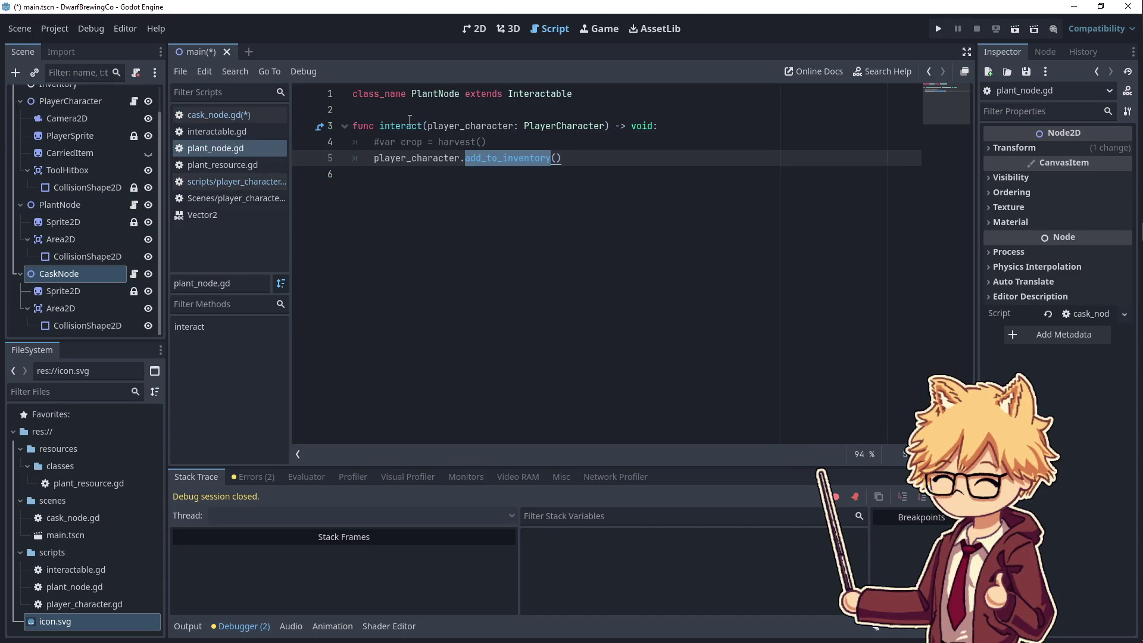
{"action": "left_click", "coordinate": [135, 274]}
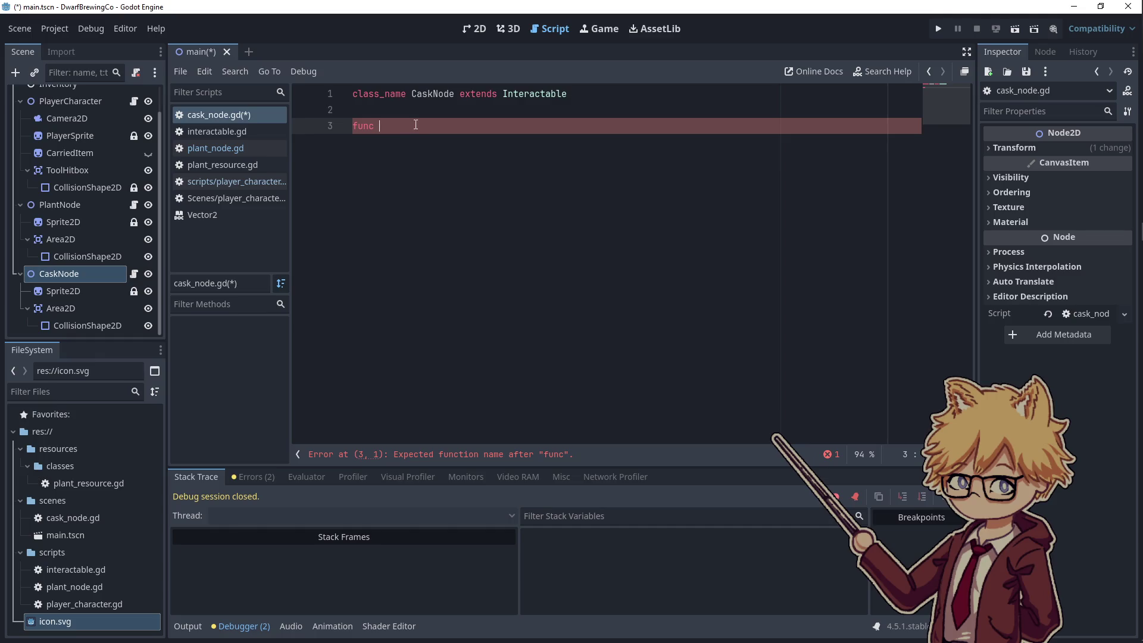
Write interact() to call _brew() when player_character.has_carried_item is true
{"action": "key", "text": "Return"}
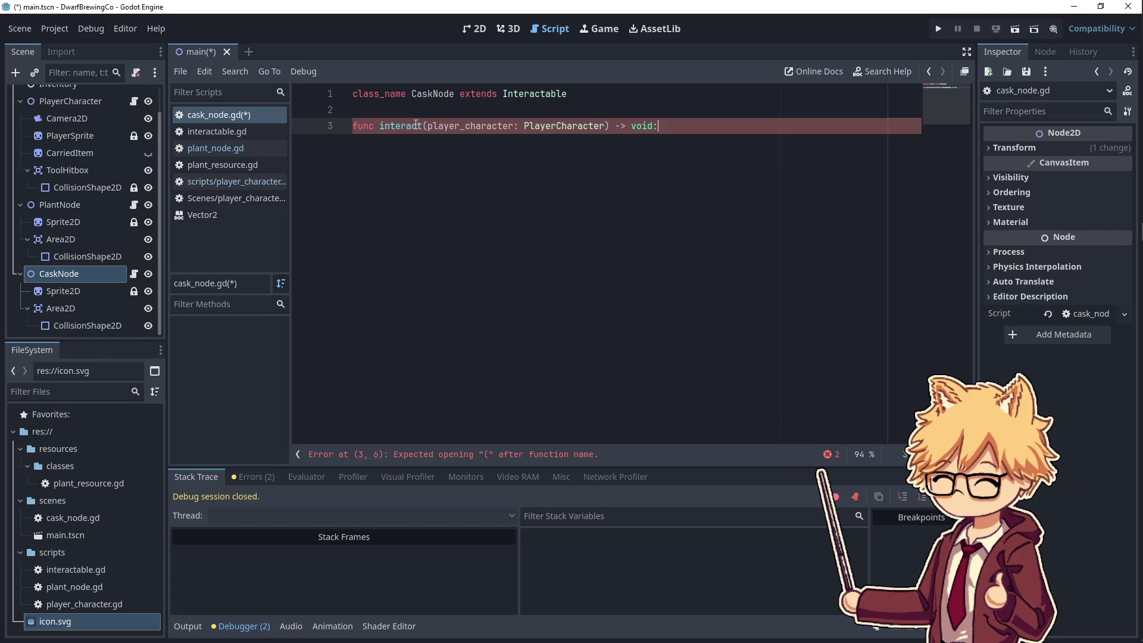
{"action": "key", "text": "Return"}
{"action": "type", "text": "player"}
{"action": "key", "text": "Return"}
{"action": "type", "text": ".has_c"}
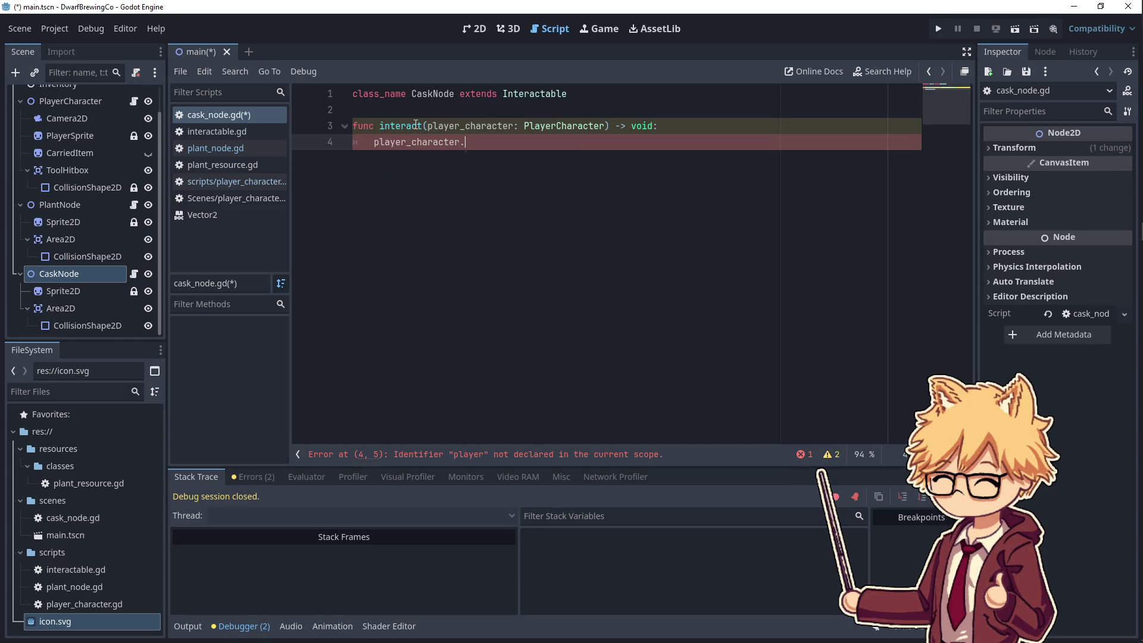
{"action": "type", "text": "arried_"}
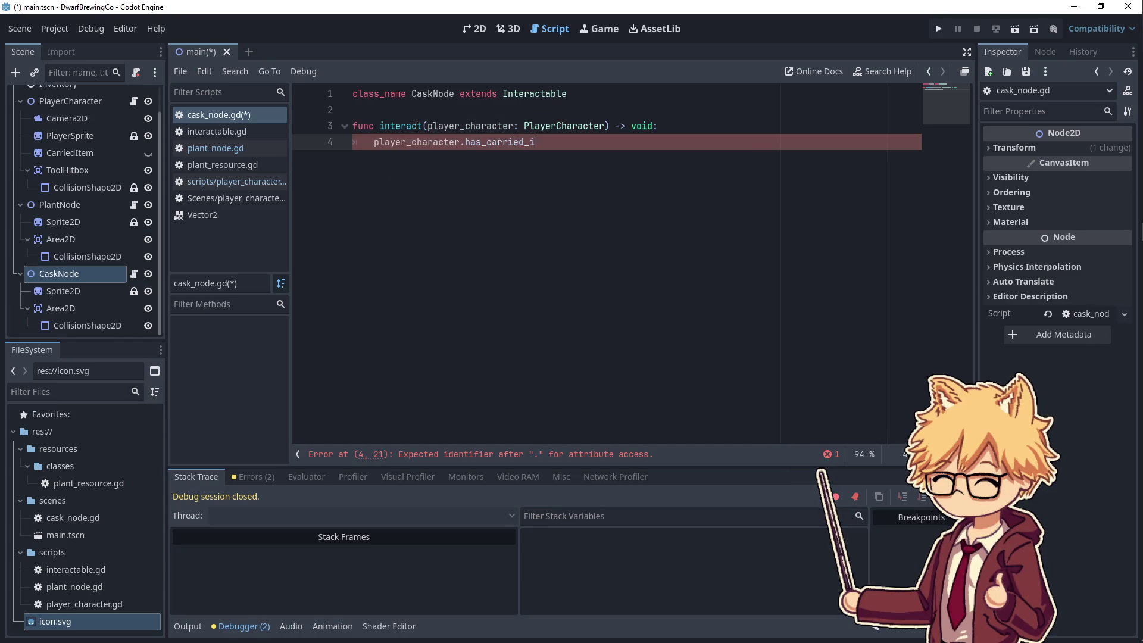
{"action": "type", "text": "if"}
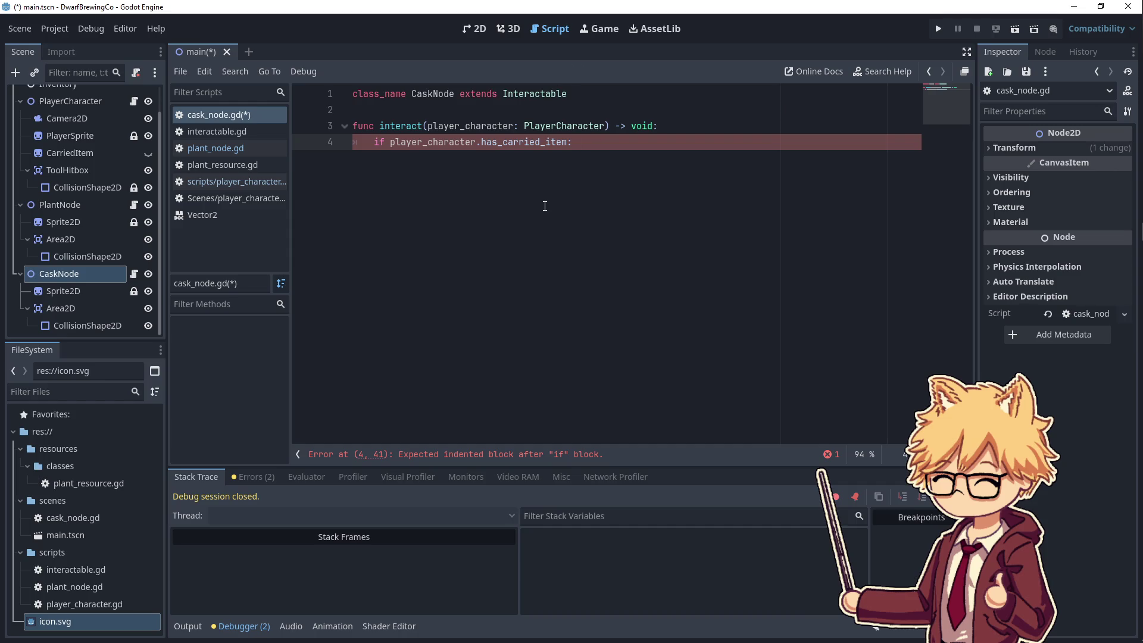
{"action": "key", "text": "Return"}
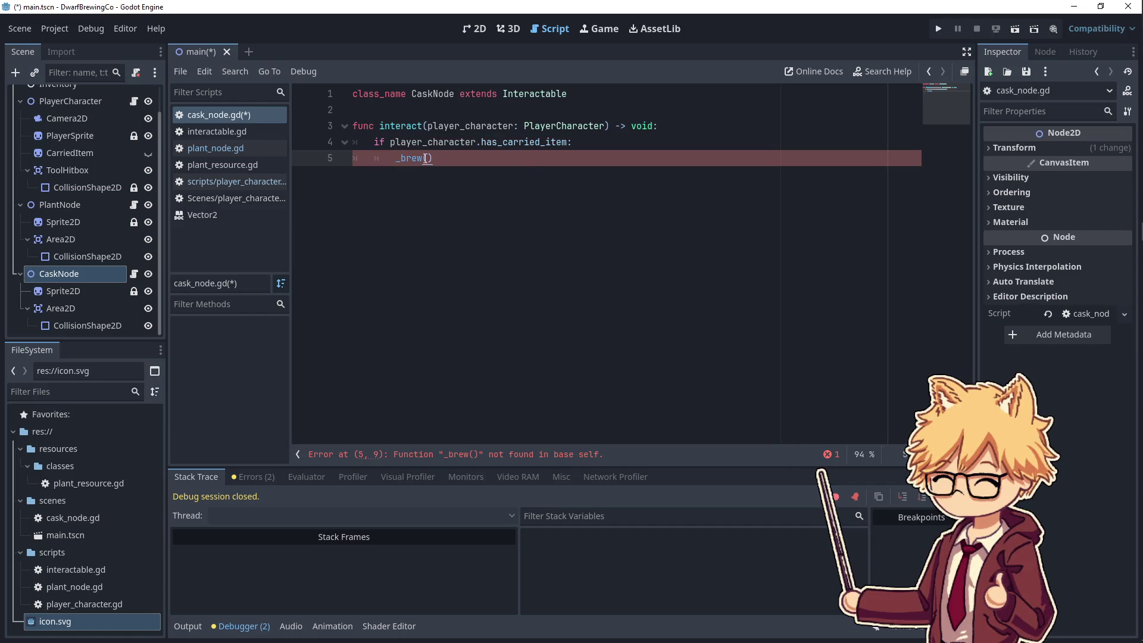
{"action": "key", "text": "Return"}
{"action": "key", "text": "BackSpace"}
{"action": "key", "text": "BackSpace"}
{"action": "key", "text": "Return"}
Add a func _brew(): pass stub and save the script
{"action": "type", "text": "func _brew"}
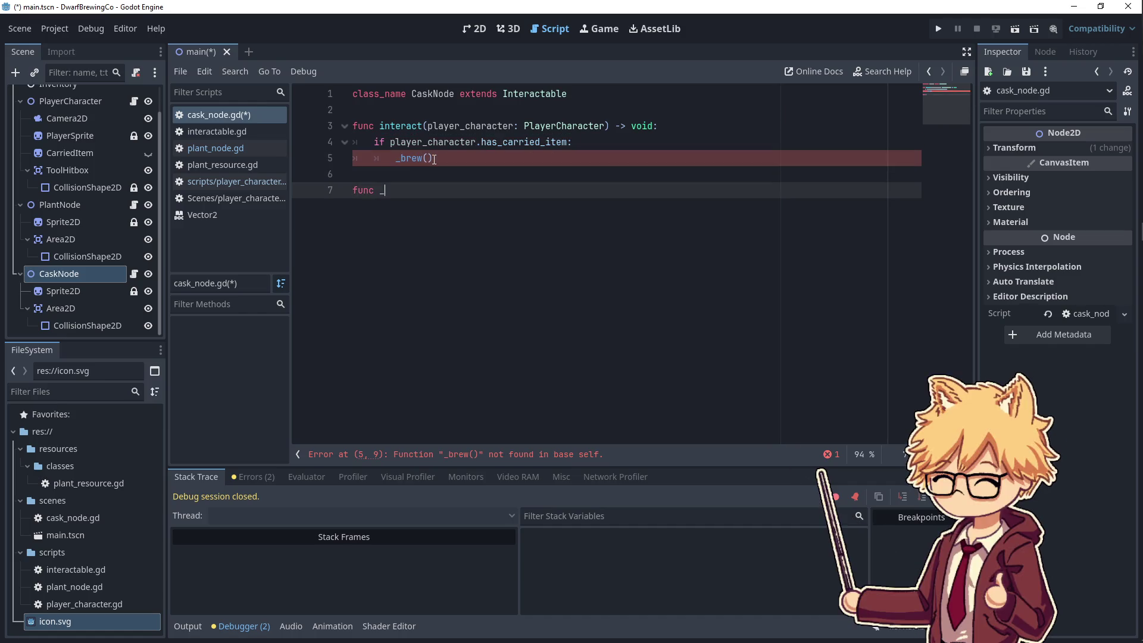
{"action": "type", "text": "():"}
{"action": "key", "text": "Return"}
{"action": "type", "text": "pass"}
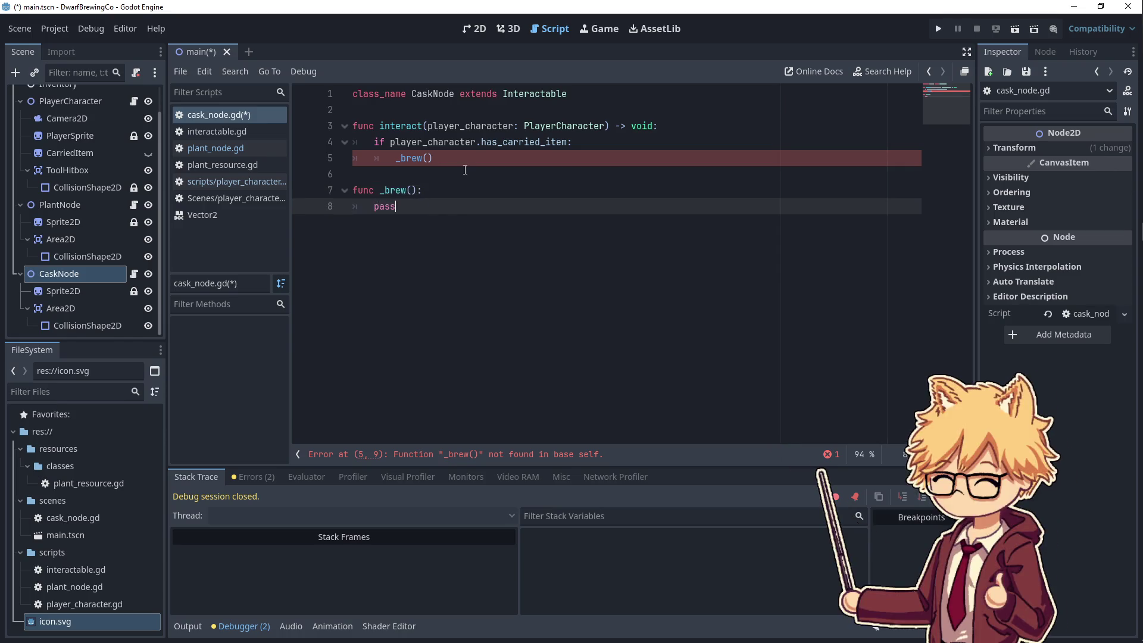
{"action": "key", "text": "ctrl+s"}
{"action": "double_click", "coordinate": [493, 142]}
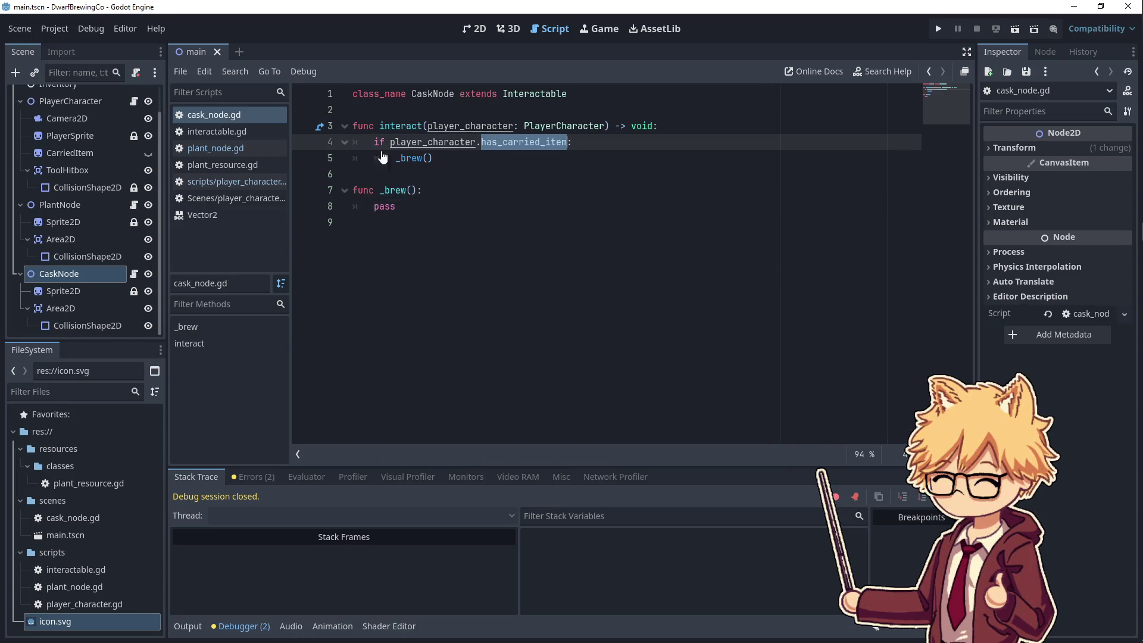
Open player_character.gd and add blank lines below the interact handler for a new function
{"action": "scroll", "coordinate": [84, 178], "scroll_direction": "up", "scroll_amount": 2}
{"action": "left_click", "coordinate": [134, 130]}
{"action": "scroll", "coordinate": [466, 296], "scroll_direction": "up", "scroll_amount": 4}
{"action": "scroll", "coordinate": [466, 296], "scroll_direction": "down", "scroll_amount": 4}
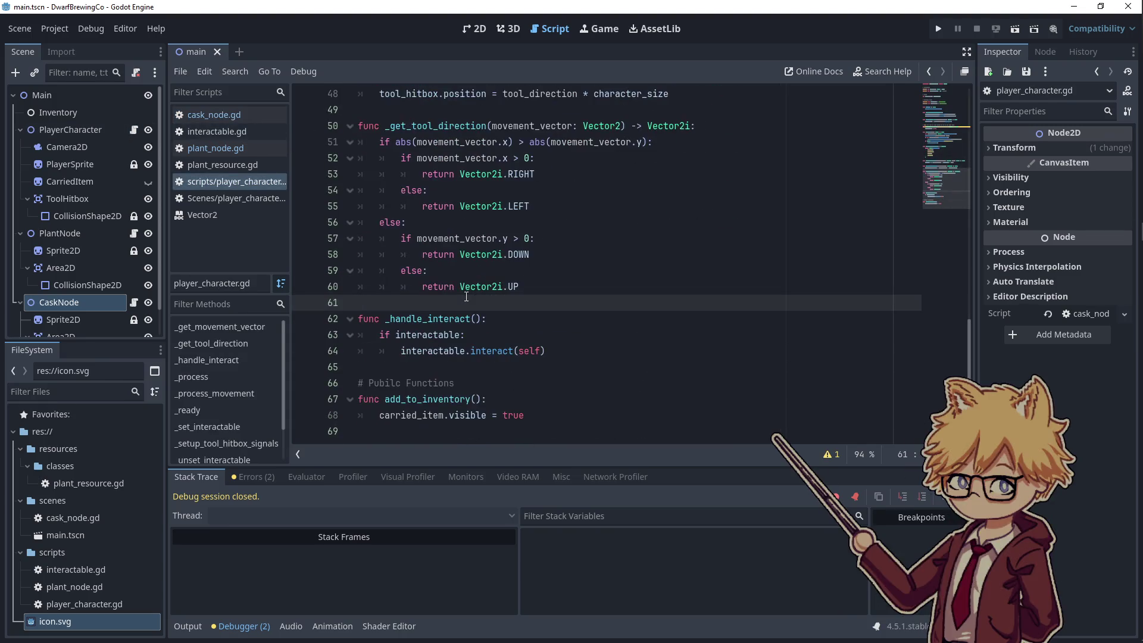
{"action": "scroll", "coordinate": [426, 296], "scroll_direction": "up", "scroll_amount": 15}
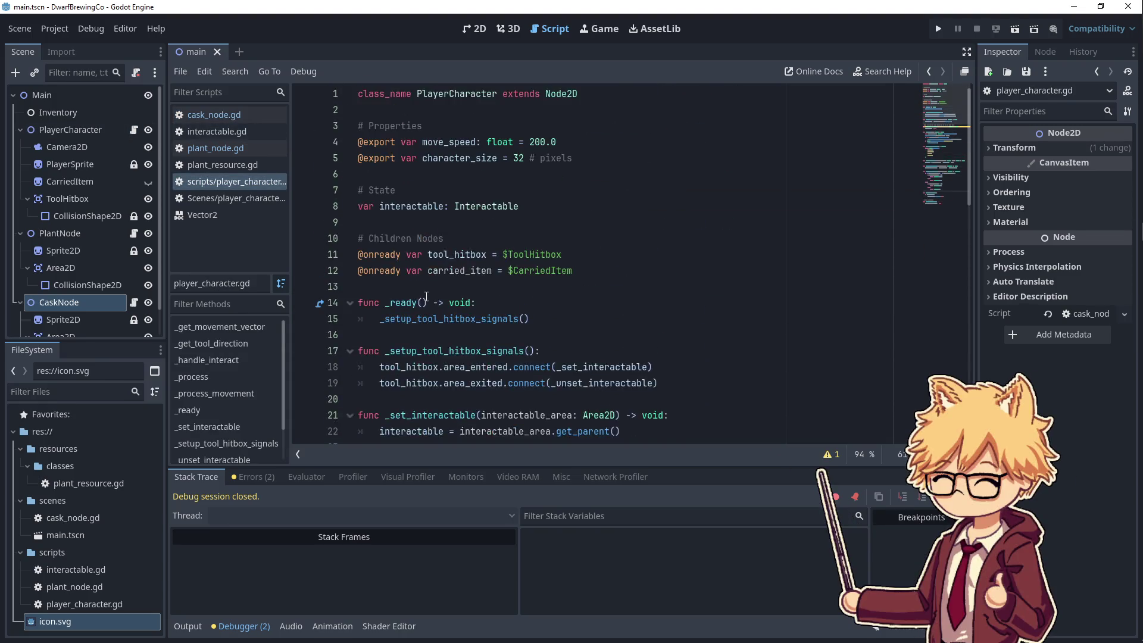
{"action": "scroll", "coordinate": [426, 297], "scroll_direction": "down", "scroll_amount": 15}
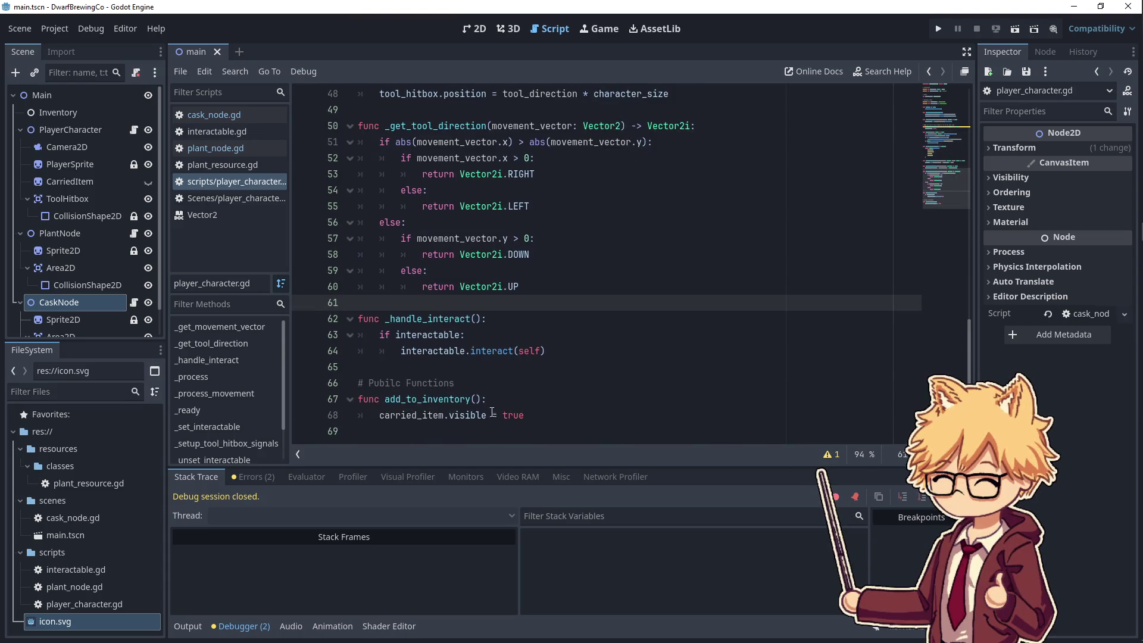
{"action": "left_click", "coordinate": [471, 337]}
{"action": "left_click", "coordinate": [491, 399]}
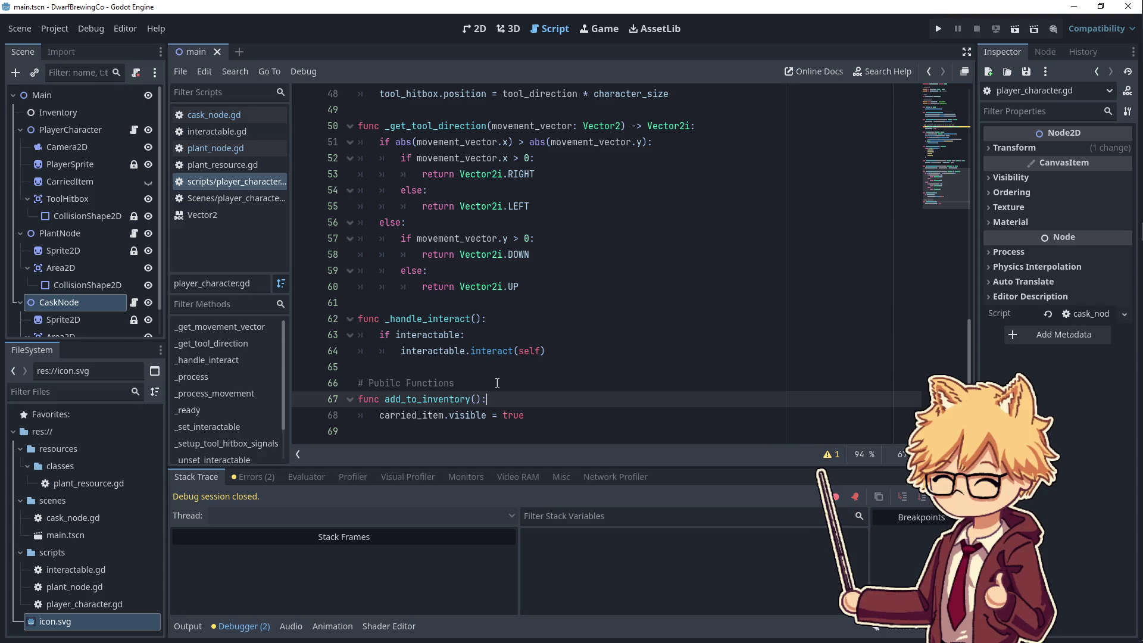
{"action": "left_click", "coordinate": [440, 374]}
{"action": "key", "text": "Return"}
{"action": "key", "text": "Return"}
{"action": "key", "text": "Up"}
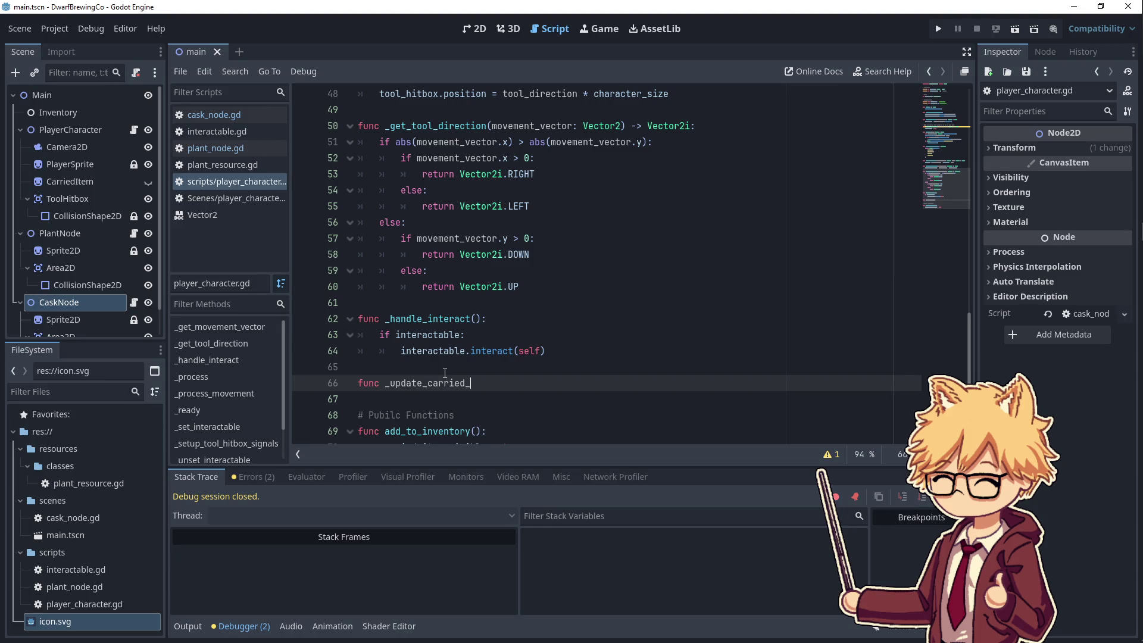
Write an _update_carried_item function whose body uses has_carried_item
{"action": "type", "text": "():"}
{"action": "key", "text": "Return"}
{"action": "scroll", "coordinate": [475, 263], "scroll_direction": "down", "scroll_amount": 1}
{"action": "type", "text": "has_carried_item = true"}
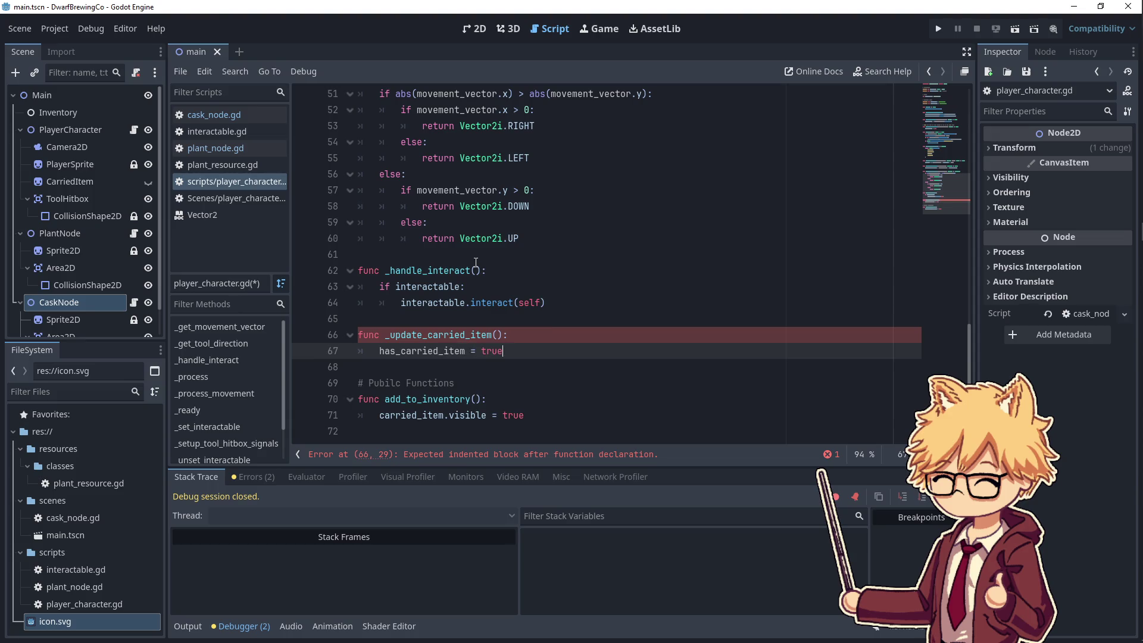
{"action": "key", "text": "Return"}
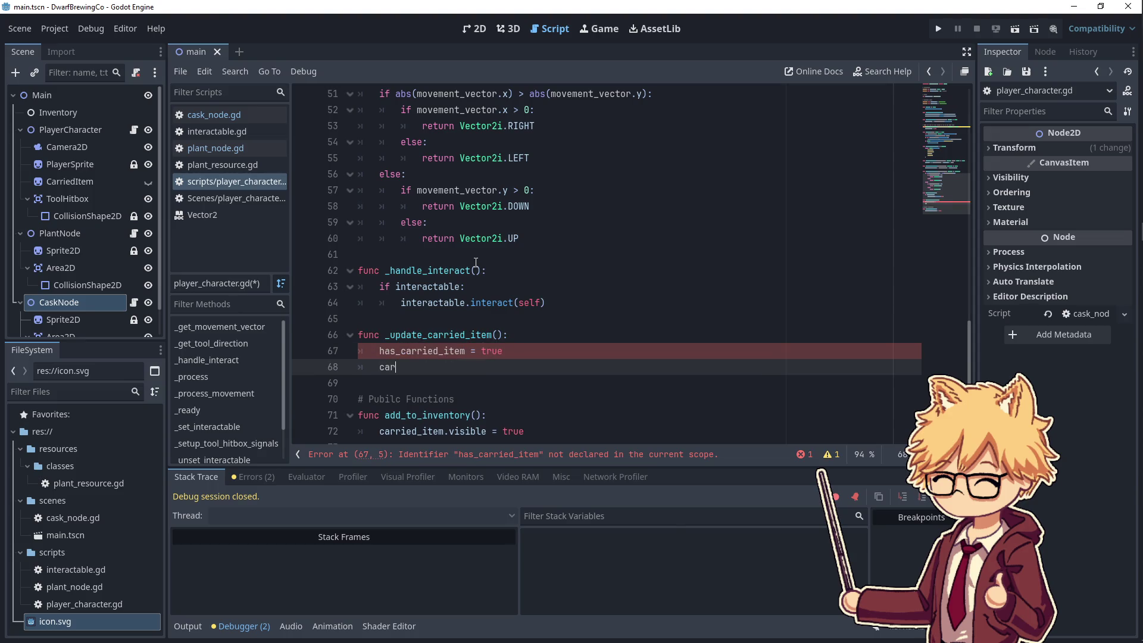
{"action": "key", "text": "Return"}
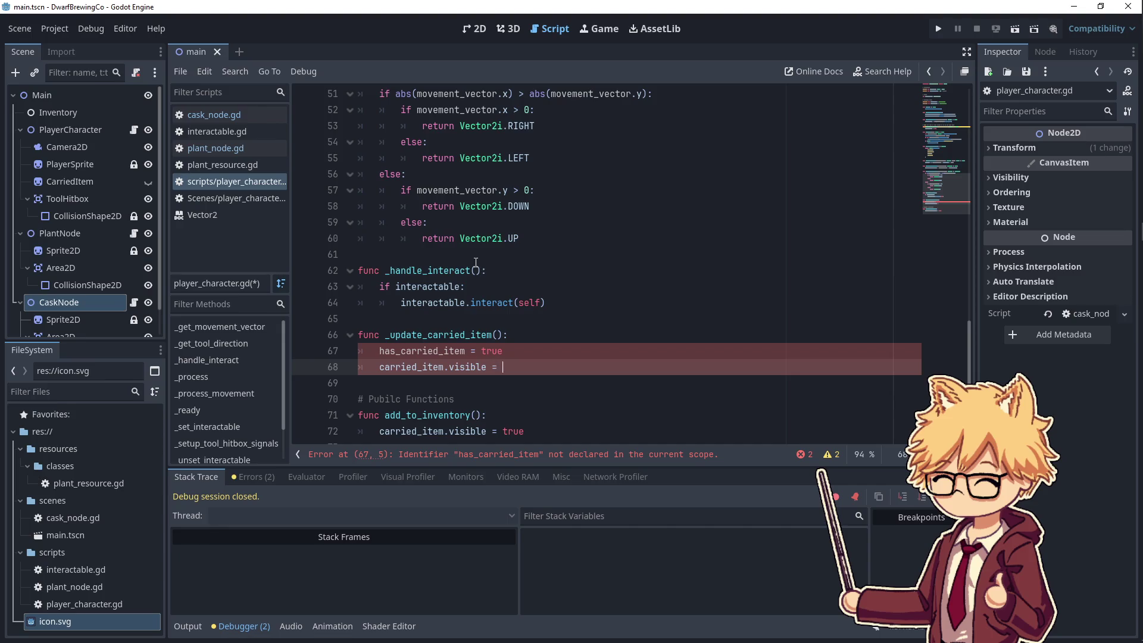
{"action": "scroll", "coordinate": [476, 263], "scroll_direction": "down", "scroll_amount": 1}
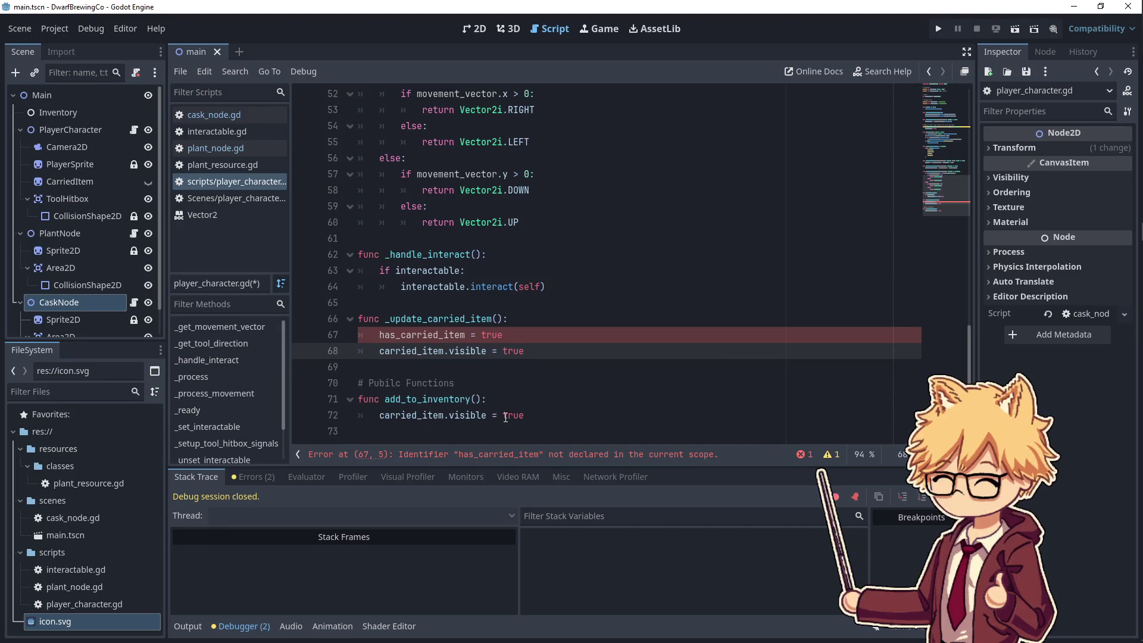
Replace the visibility line in add_to_inventory with a call to _update_carried_item
{"action": "left_click_drag", "start_coordinate": [546, 417], "coordinate": [379, 416]}
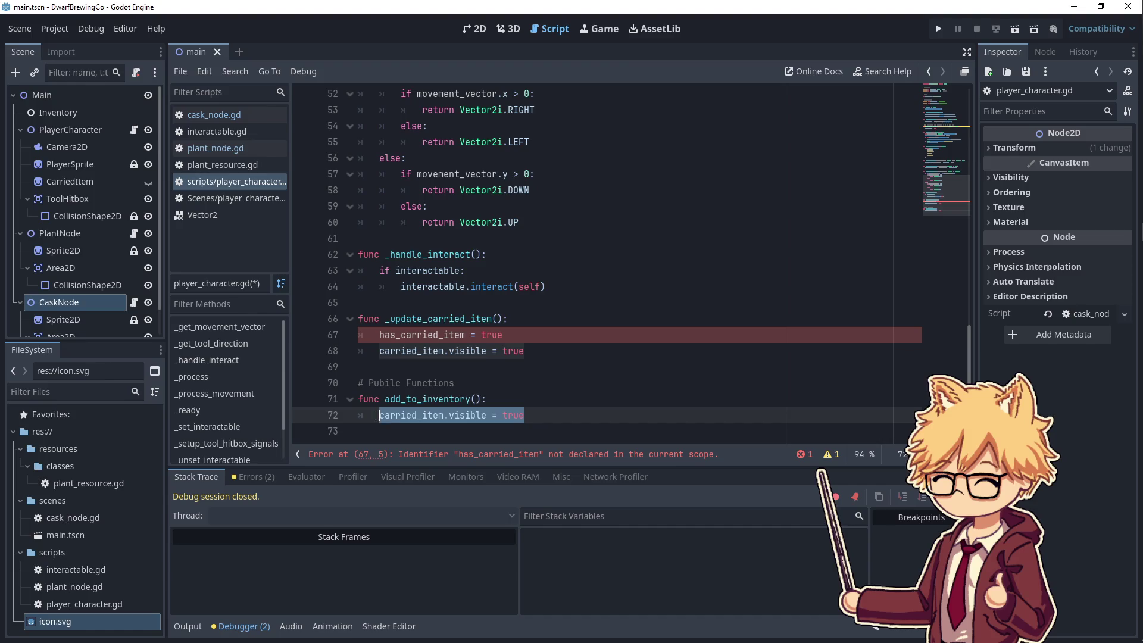
{"action": "type", "text": "_update"}
{"action": "key", "text": "Return"}
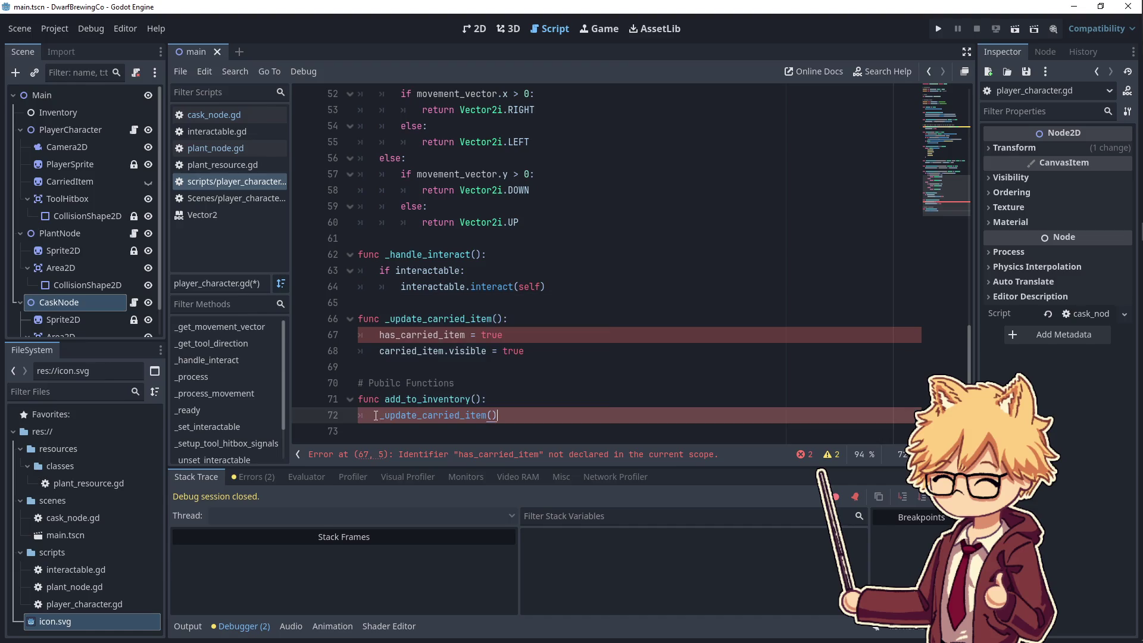
{"action": "double_click", "coordinate": [434, 399]}
{"action": "double_click", "coordinate": [445, 337]}
{"action": "key", "text": "ctrl+c"}
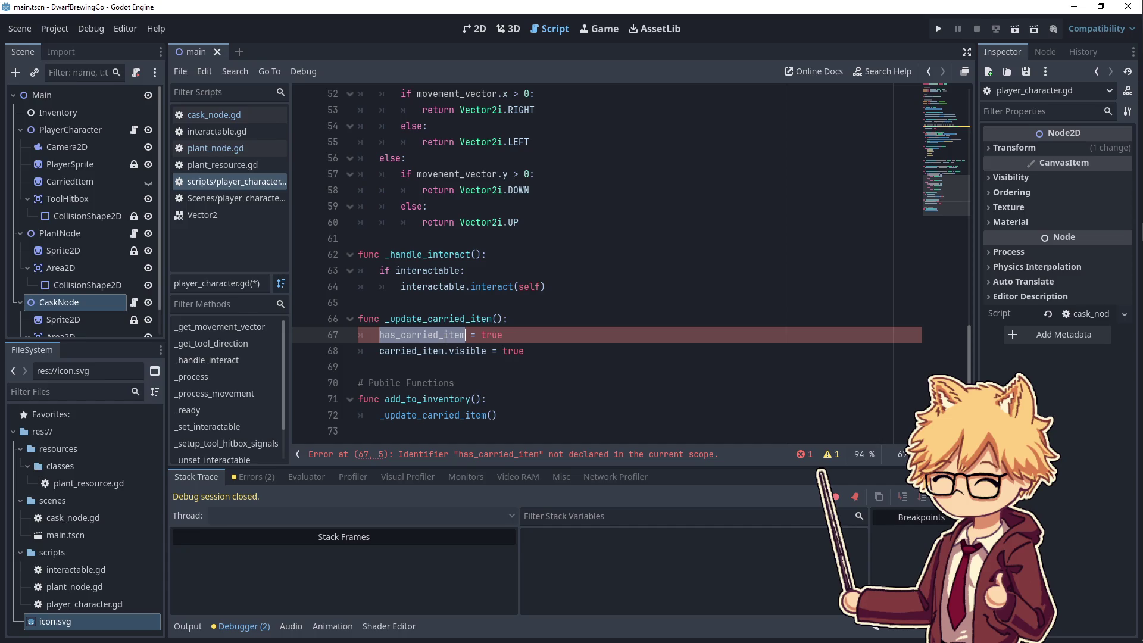
Declare has_carried_item on line 9 with lowercase false and save the script
{"action": "scroll", "coordinate": [513, 324], "scroll_direction": "up", "scroll_amount": 15}
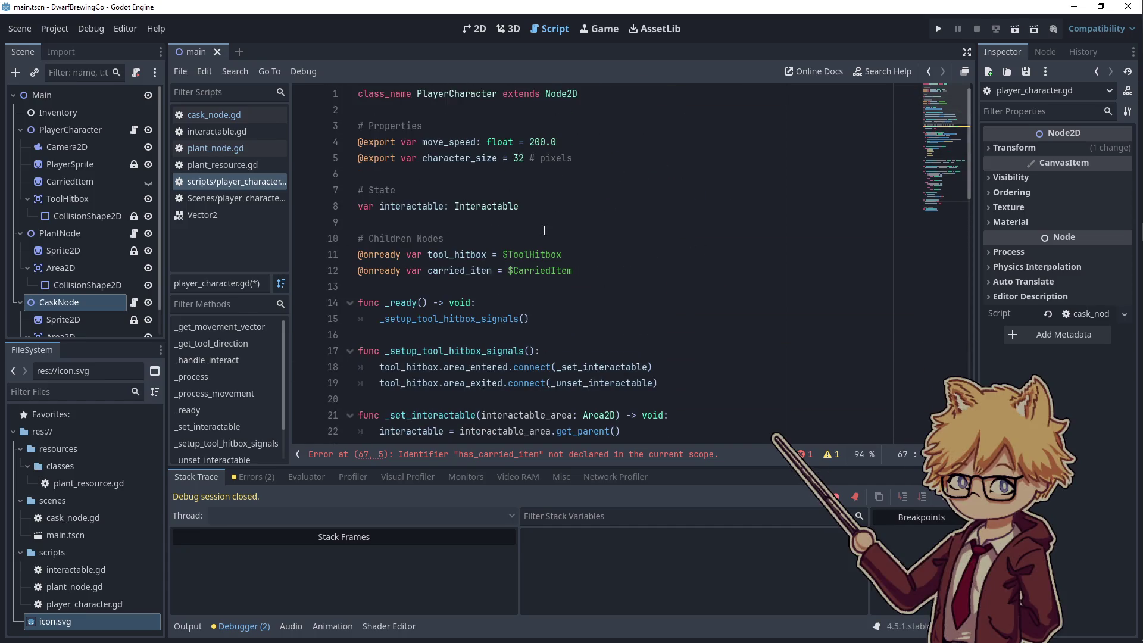
{"action": "left_click", "coordinate": [561, 222]}
{"action": "key", "text": "ctrl+v"}
{"action": "key", "text": "Return"}
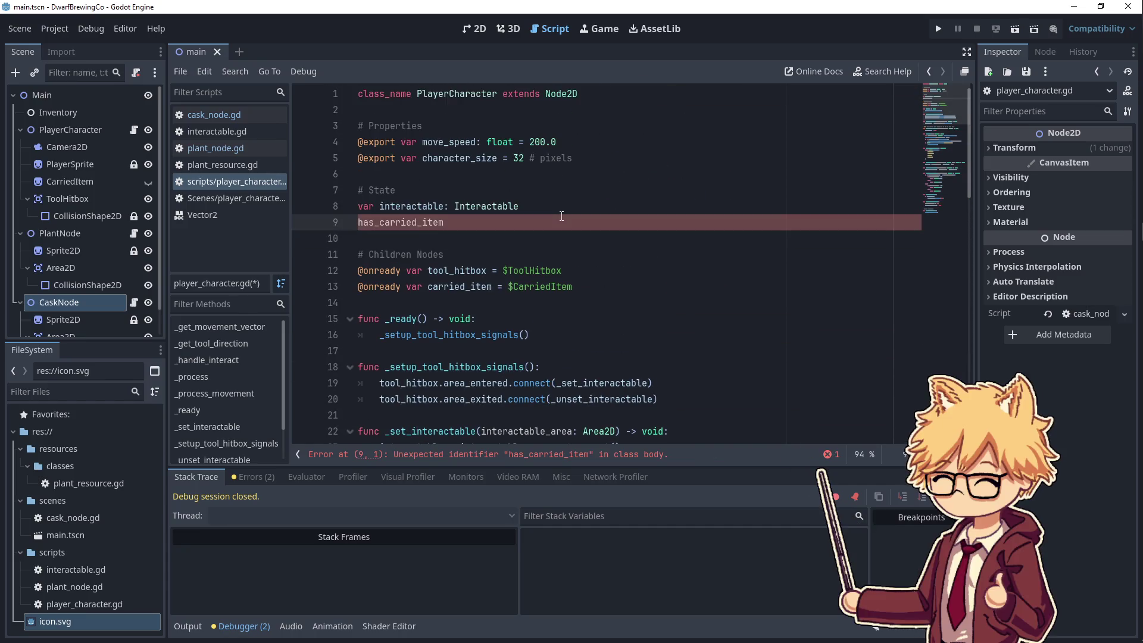
{"action": "type", "text": "var"}
{"action": "key", "text": "ctrl+v"}
{"action": "key", "text": "BackSpace"}
{"action": "key", "text": "BackSpace"}
{"action": "key", "text": "BackSpace"}
{"action": "type", "text": "false"}
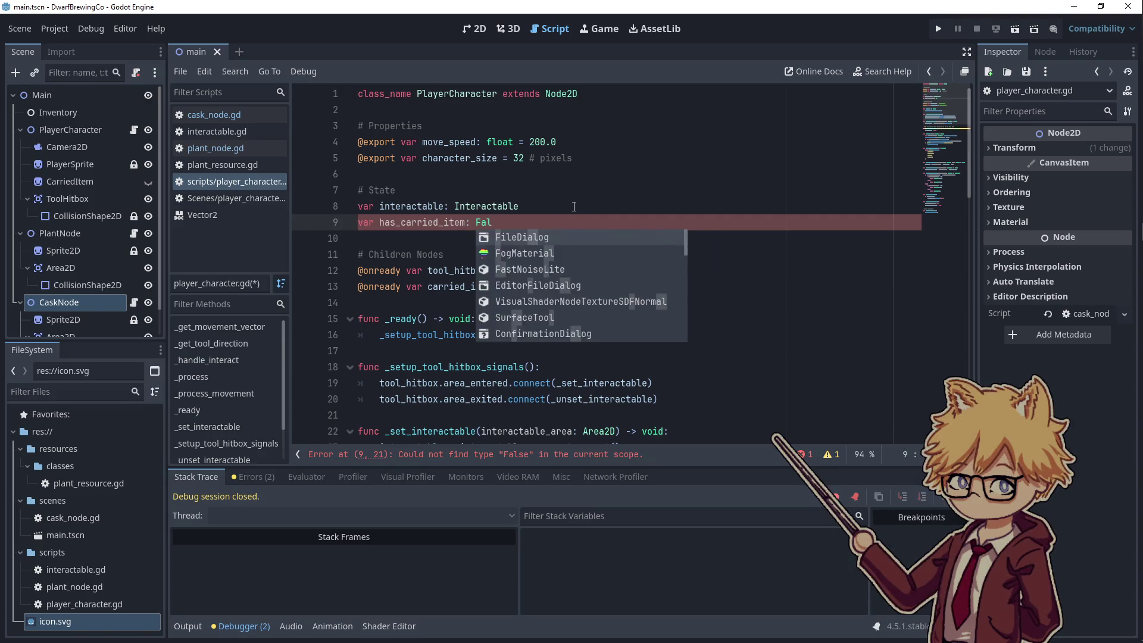
{"action": "left_click", "coordinate": [583, 203]}
{"action": "key", "text": "ctrl+s"}
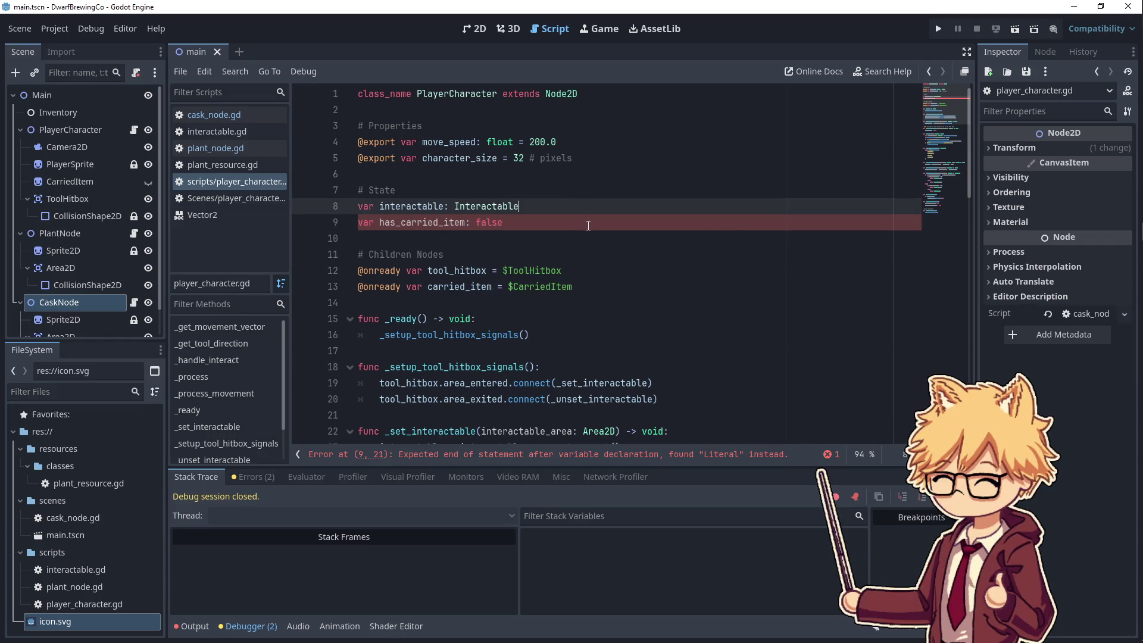
Type the declaration as 'var has_carried_item: bool = false' and start a test run
{"action": "left_click", "coordinate": [471, 223]}
{"action": "type", "text": "bool"}
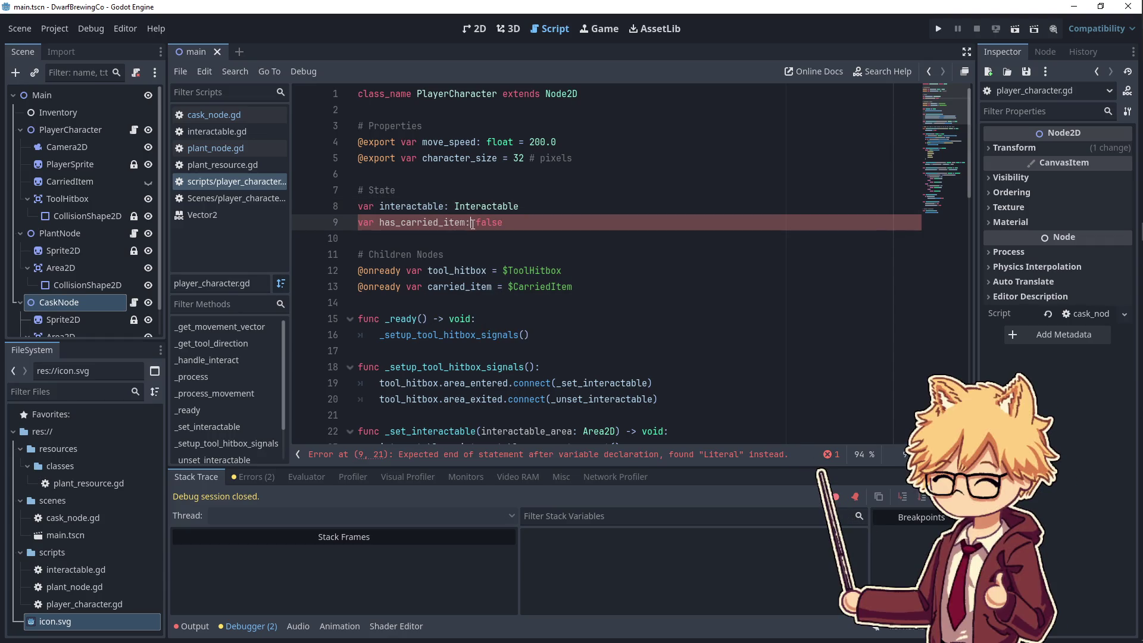
{"action": "type", "text": " ="}
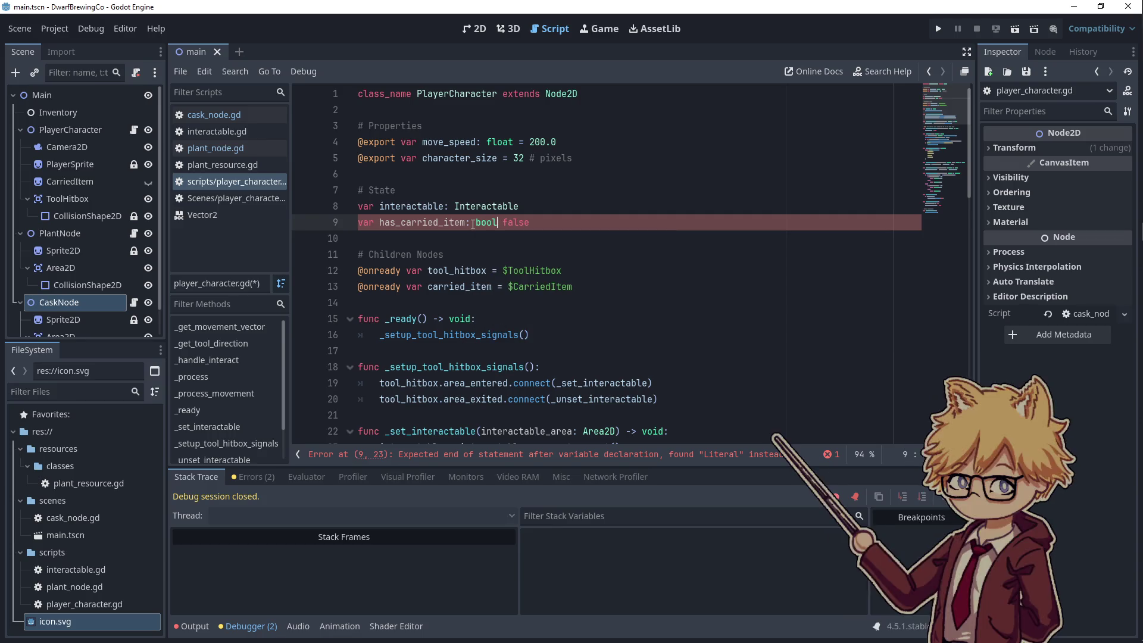
{"action": "key", "text": "Escape"}
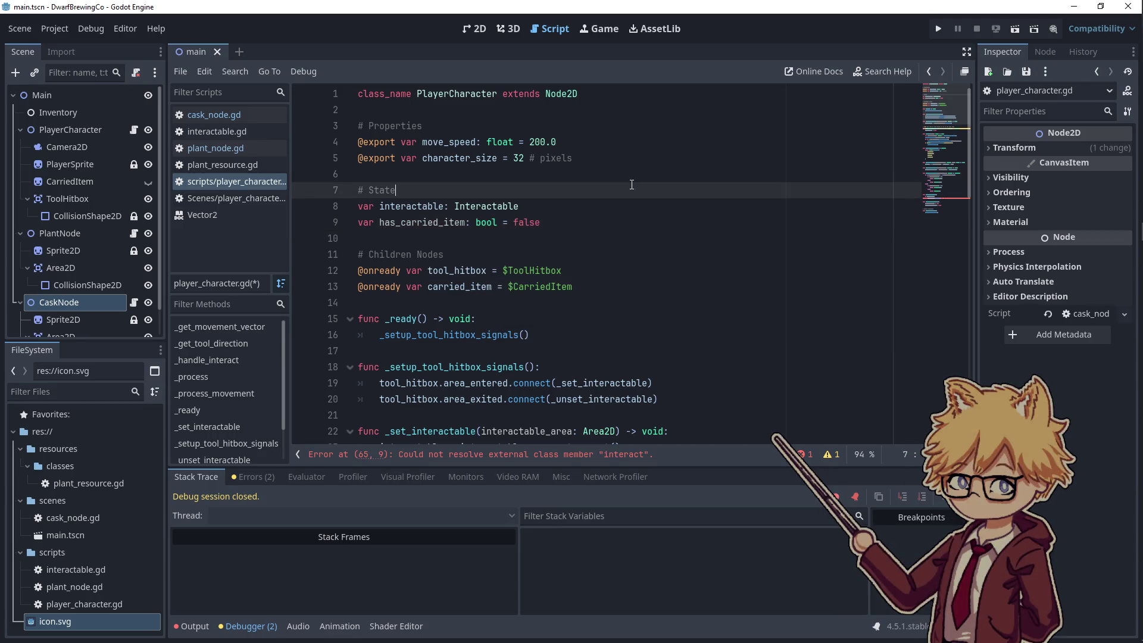
{"action": "left_click", "coordinate": [933, 32]}
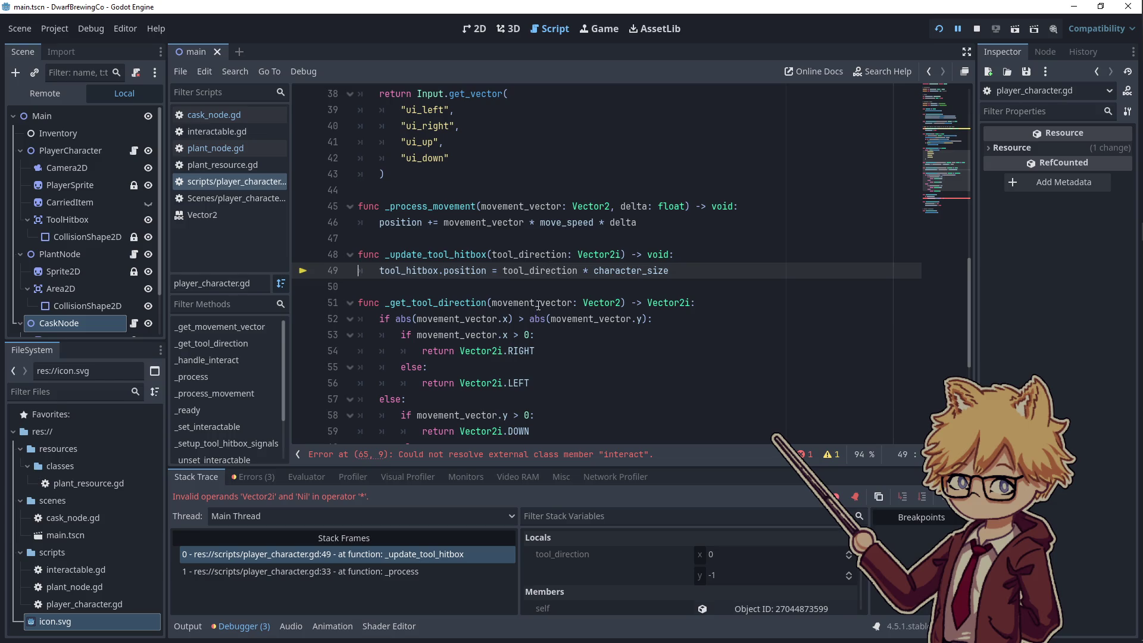
Jump to the Vector2i/Nil operand error on line 65, then open cask_node.gd from CaskNode
{"action": "left_click", "coordinate": [600, 454]}
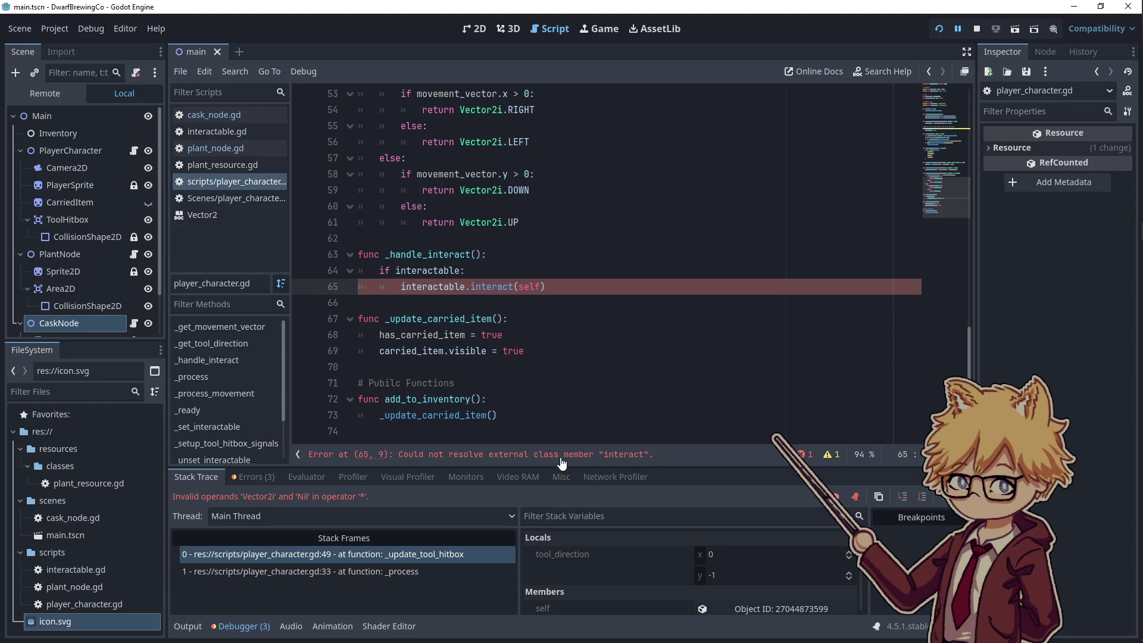
{"action": "scroll", "coordinate": [127, 301], "scroll_direction": "down", "scroll_amount": 2}
{"action": "left_click", "coordinate": [134, 273]}
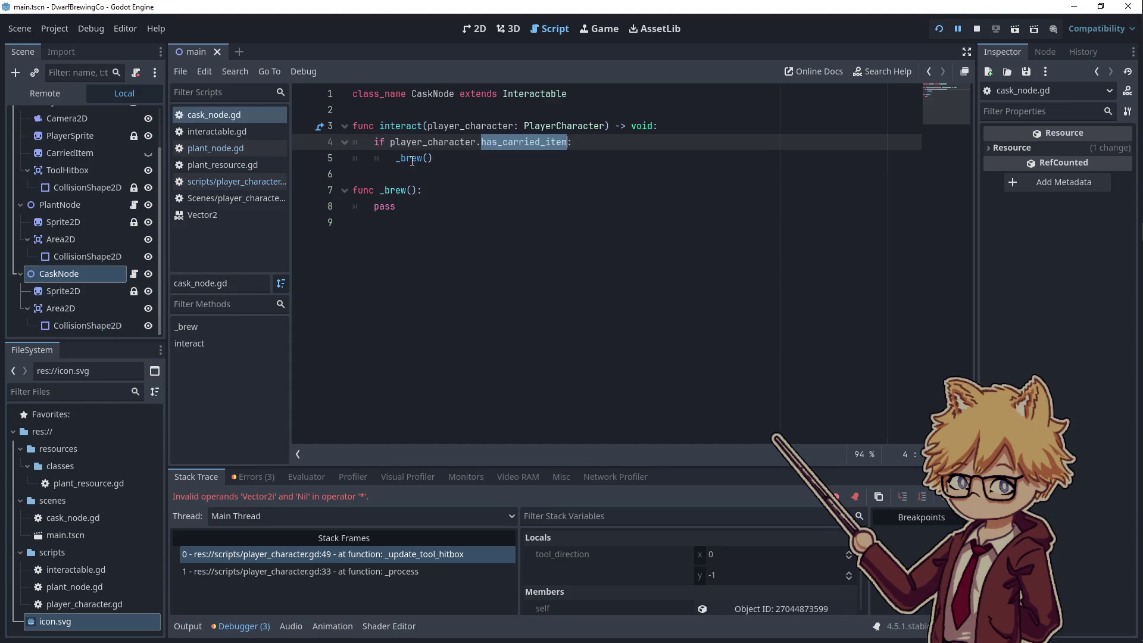
{"action": "left_click", "coordinate": [424, 190]}
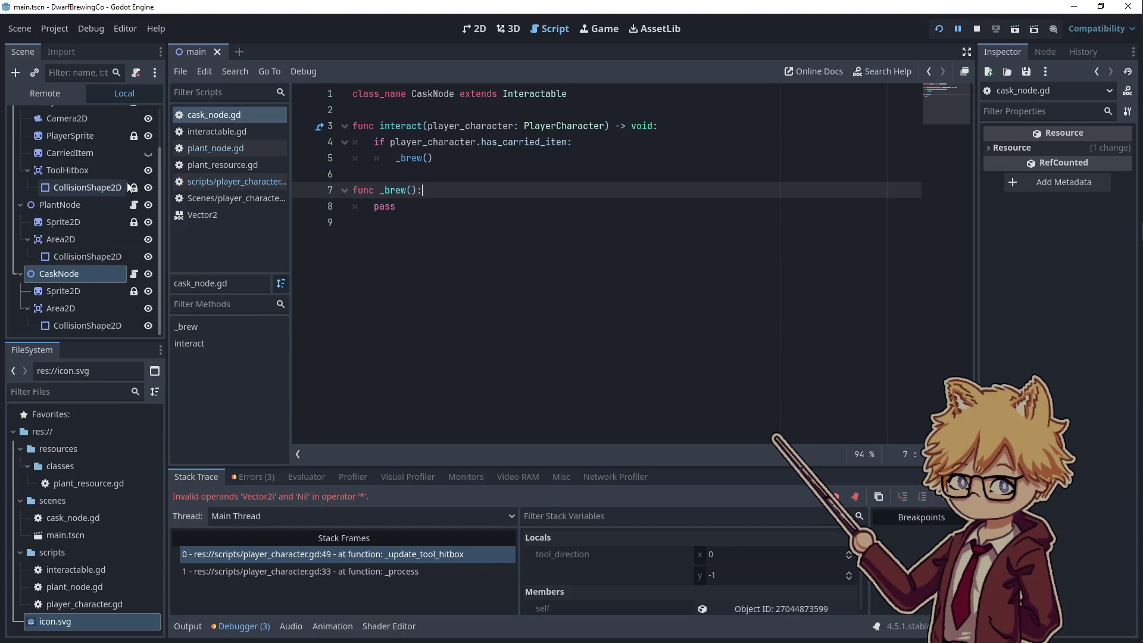
{"action": "scroll", "coordinate": [129, 188], "scroll_direction": "up", "scroll_amount": 3}
{"action": "left_click", "coordinate": [648, 246]}
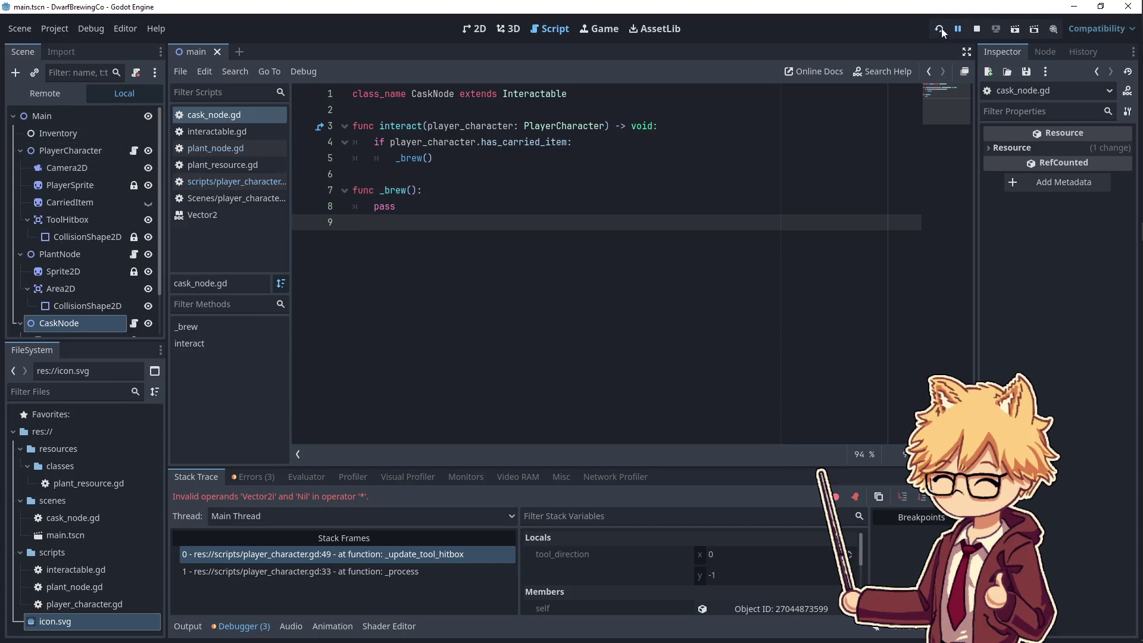
Restart the game and walk the player over beside the green plant
{"action": "left_click", "coordinate": [940, 29]}
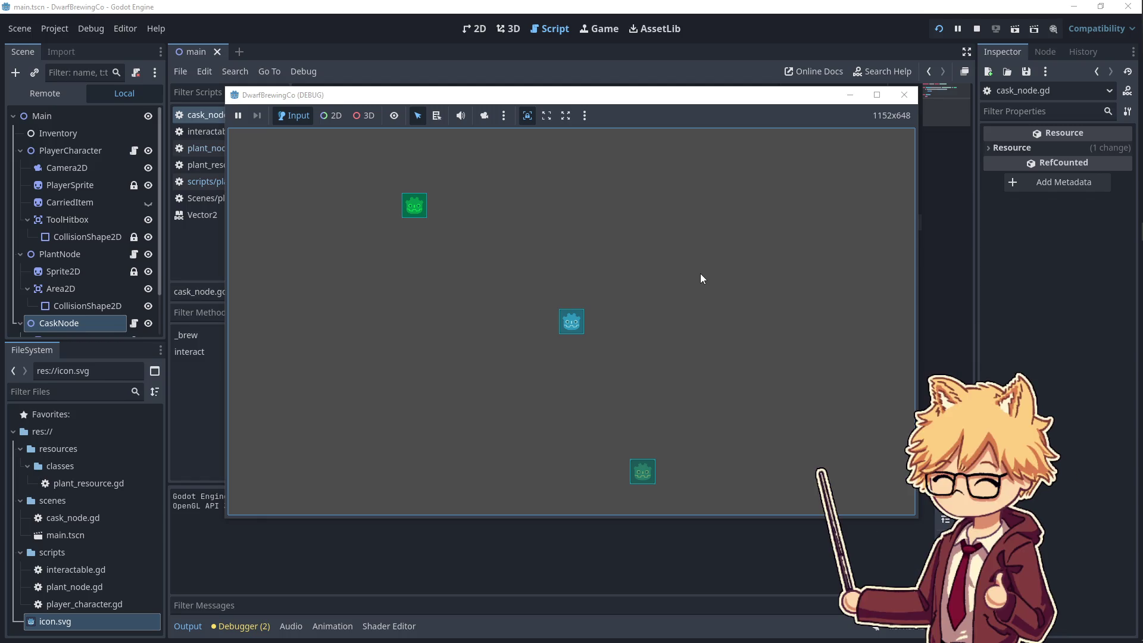
{"action": "key", "text": "Left"}
{"action": "key", "text": "Up"}
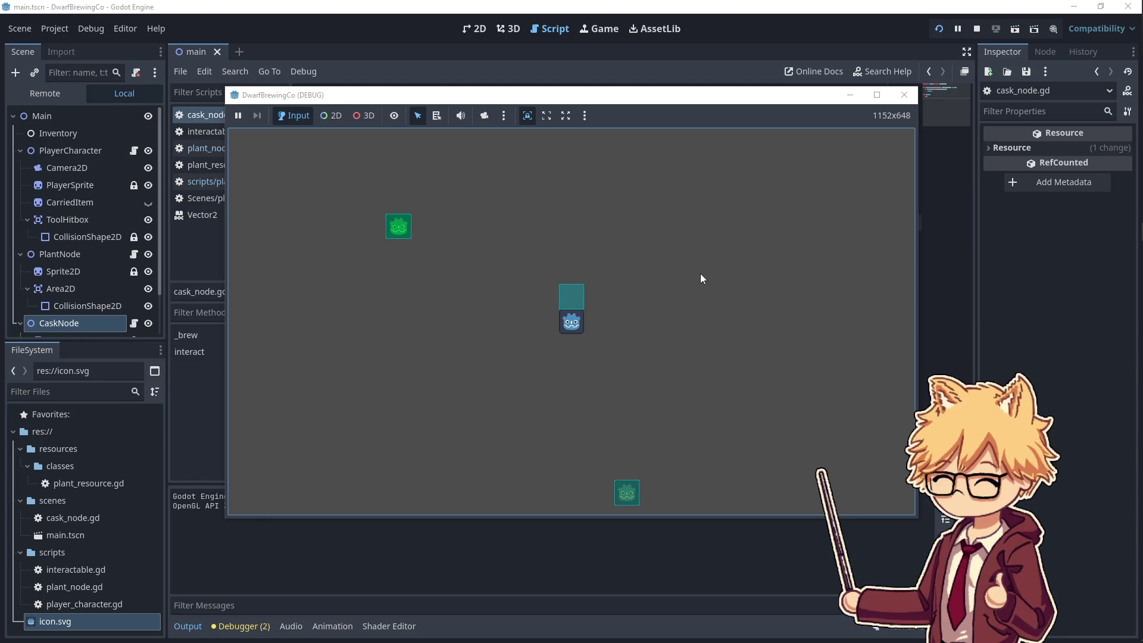
{"action": "key", "text": "Right"}
{"action": "key", "text": "Left"}
{"action": "key", "text": "Right"}
{"action": "key", "text": "Left"}
{"action": "key", "text": "Up"}
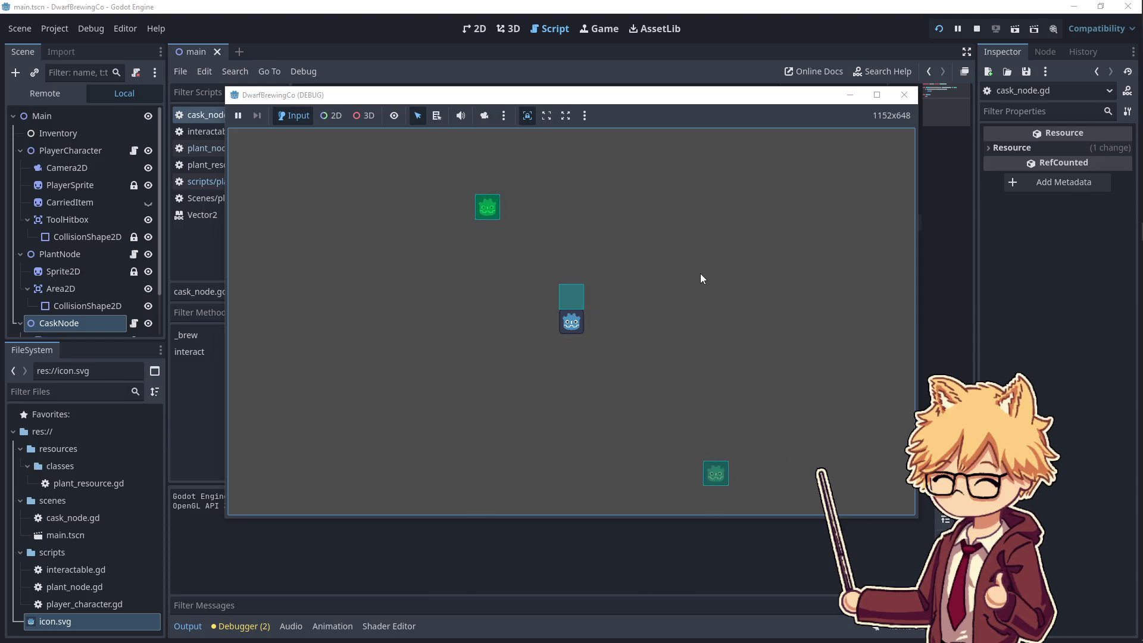
{"action": "key", "text": "Right"}
{"action": "key", "text": "Left"}
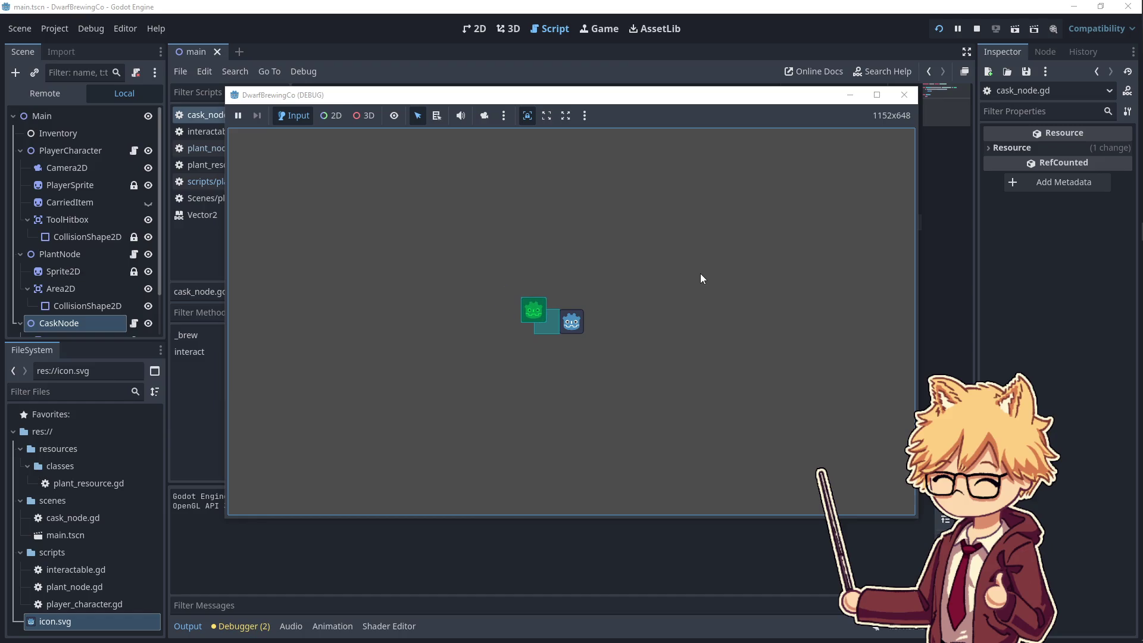
{"action": "key", "text": "Up"}
{"action": "key", "text": "Down"}
{"action": "key", "text": "Right"}
{"action": "key", "text": "Down"}
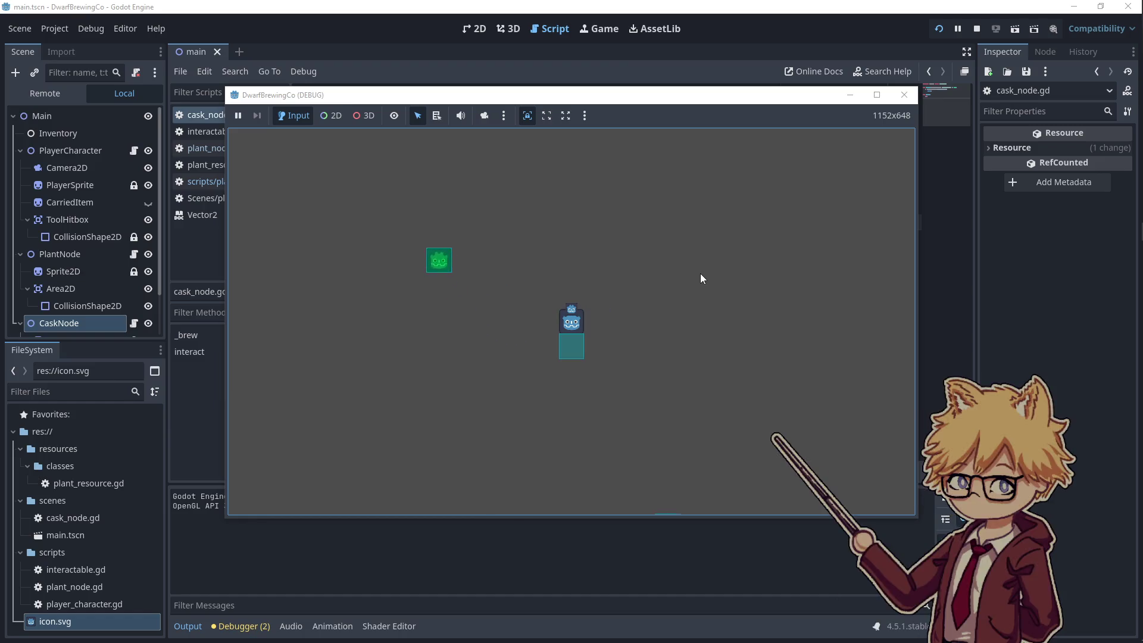
{"action": "key", "text": "Right"}
{"action": "key", "text": "Down"}
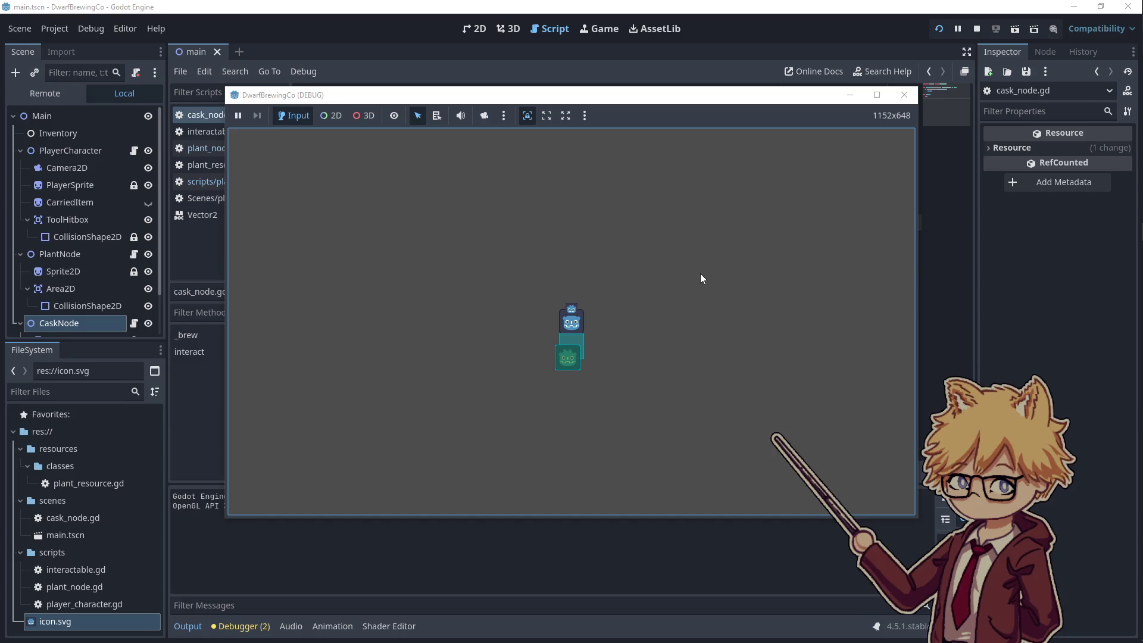
Back in the editor, set a breakpoint on the pass line 8 in _brew
{"action": "left_click", "coordinate": [205, 262]}
{"action": "scroll", "coordinate": [109, 295], "scroll_direction": "down", "scroll_amount": 2}
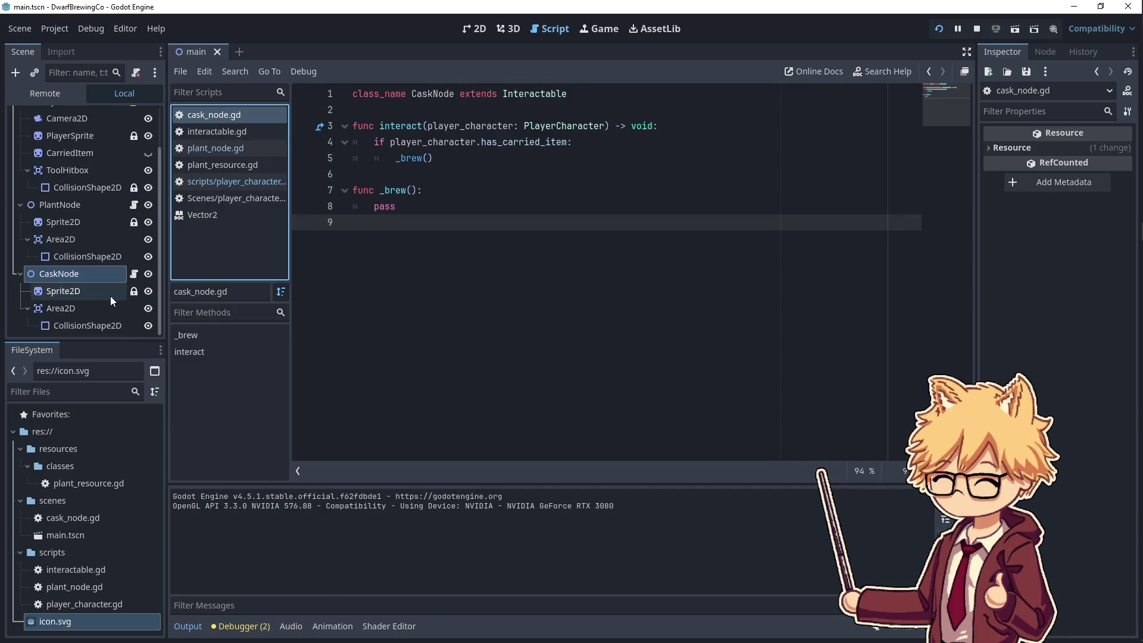
{"action": "left_click", "coordinate": [303, 206]}
Rerun the game, walk the player onto the cask and press E to interact
{"action": "left_click", "coordinate": [943, 31]}
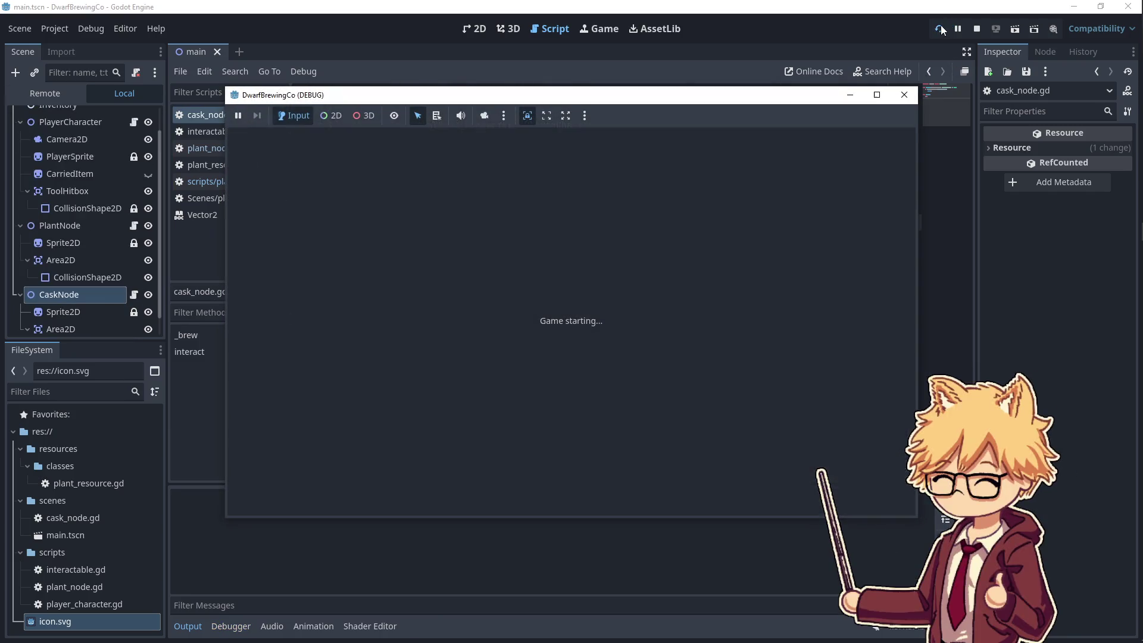
{"action": "key", "text": "Left"}
{"action": "key", "text": "Up"}
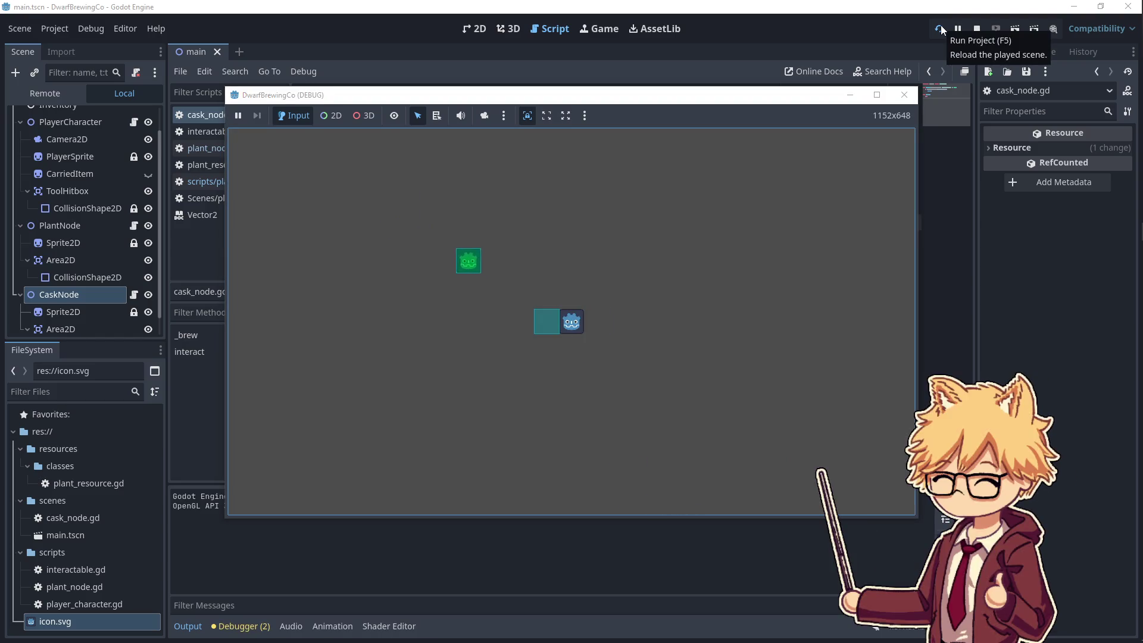
{"action": "key", "text": "Right"}
{"action": "key", "text": "Down"}
{"action": "key", "text": "Right"}
{"action": "key", "text": "Down"}
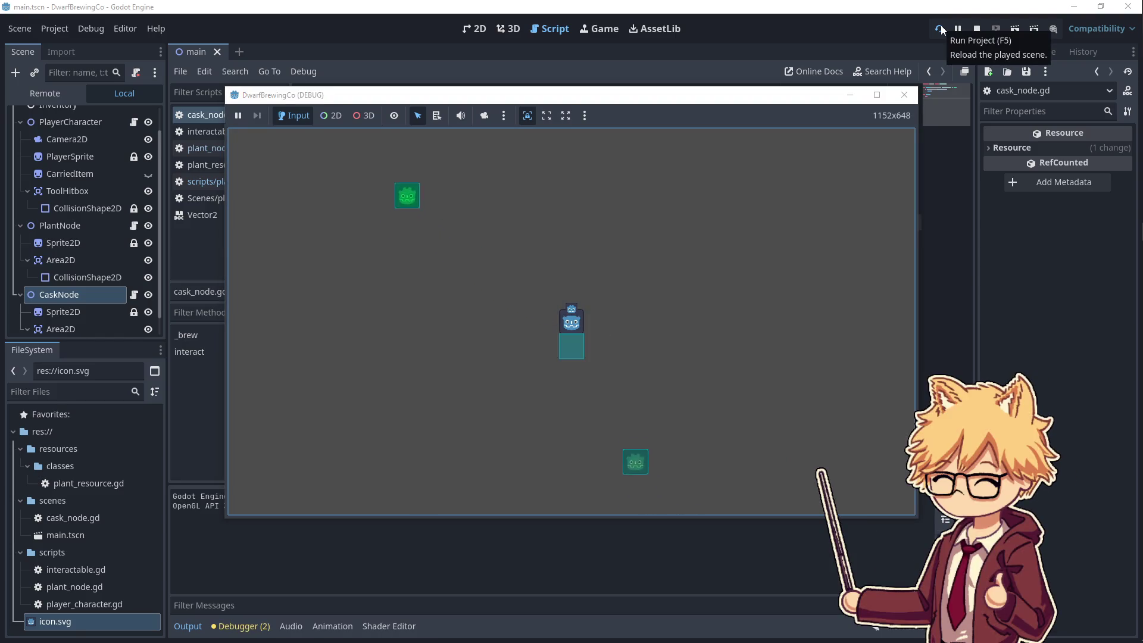
{"action": "key", "text": "e"}
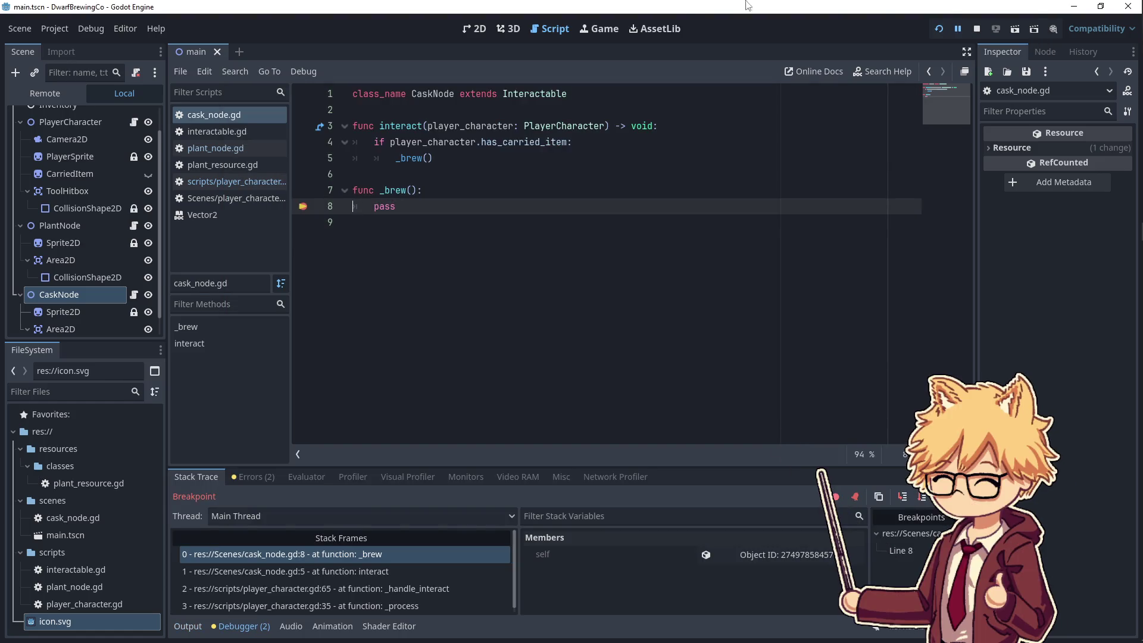
Remove the line 8 breakpoint in _brew and place the caret after 'pass'
{"action": "left_click", "coordinate": [303, 206]}
{"action": "left_click", "coordinate": [572, 244]}
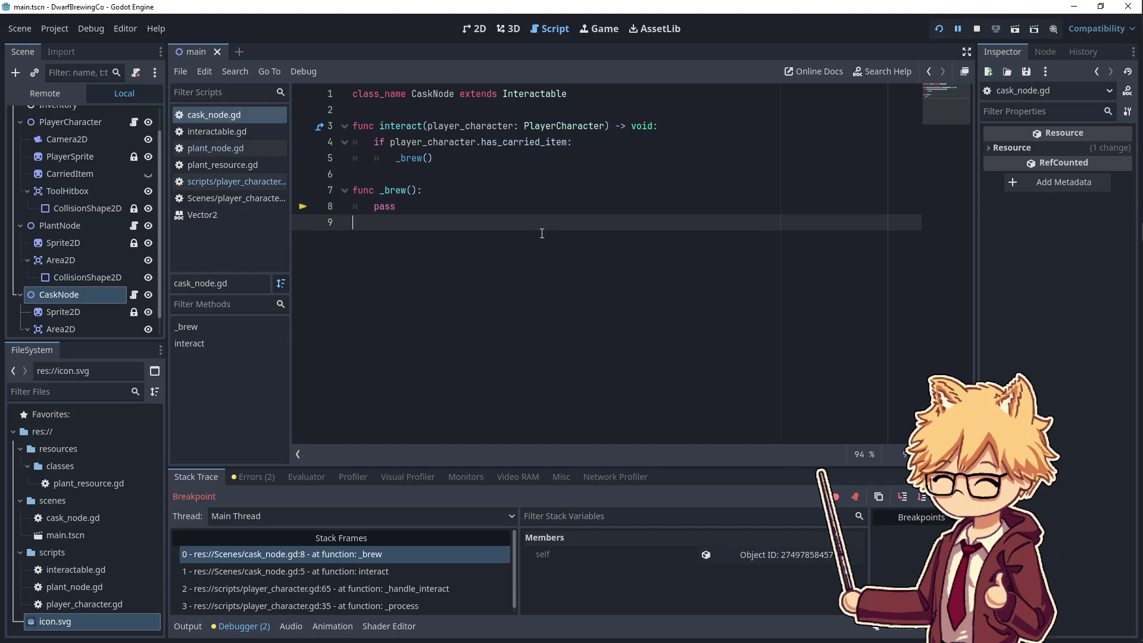
{"action": "left_click", "coordinate": [520, 202]}
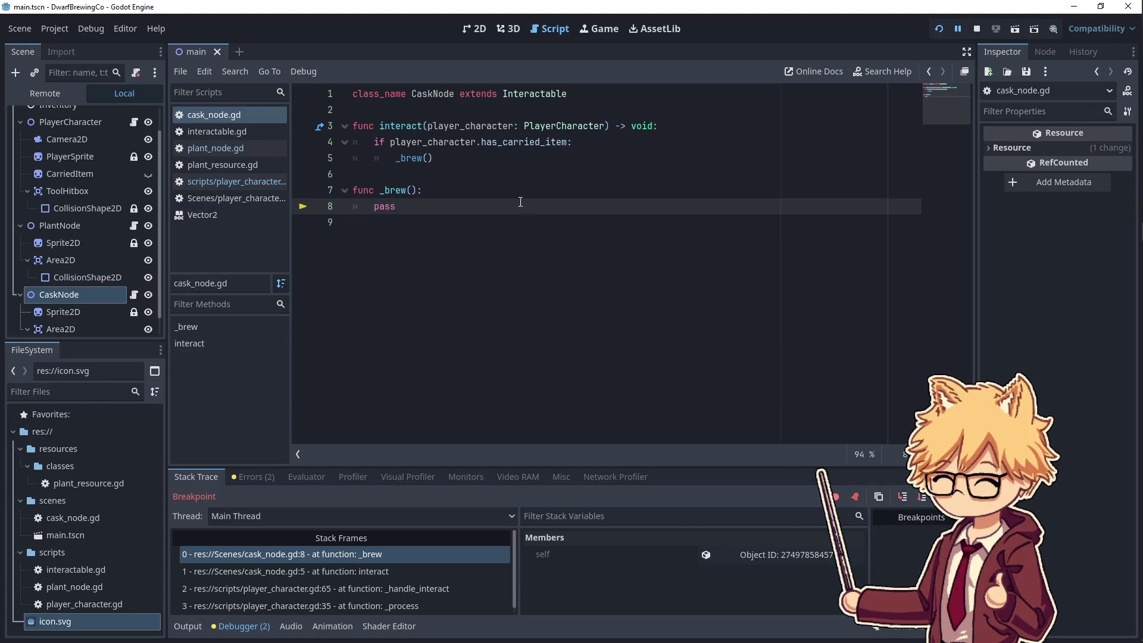
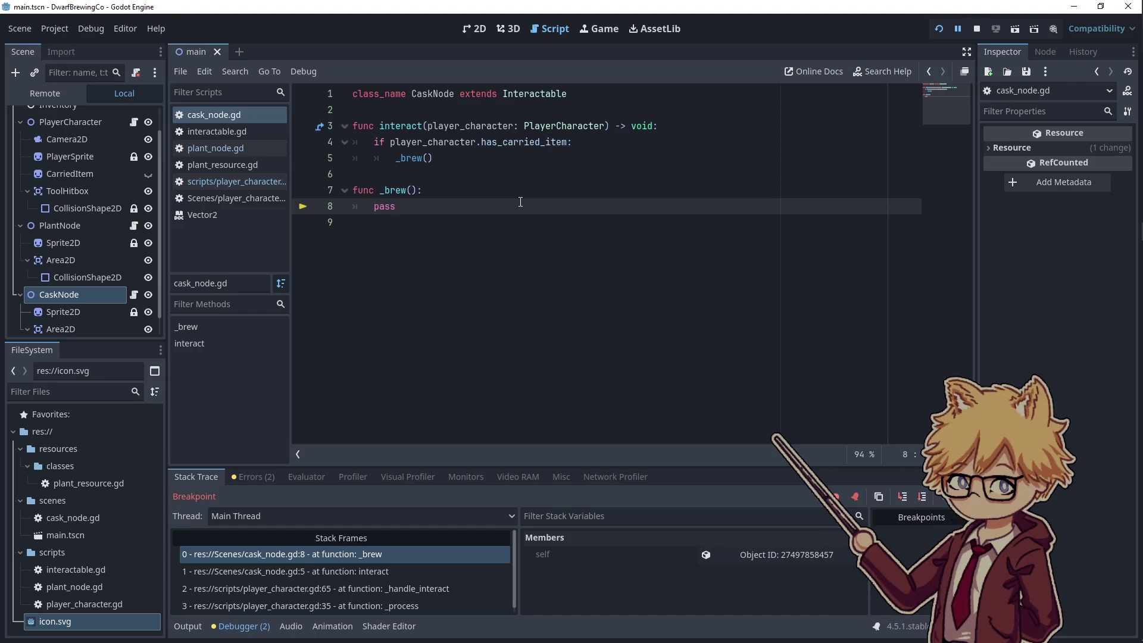
Add 'var brewing_item = player_character.remove_carried_item()' above the _brew call in interact
{"action": "left_click", "coordinate": [424, 158]}
{"action": "left_click", "coordinate": [637, 144]}
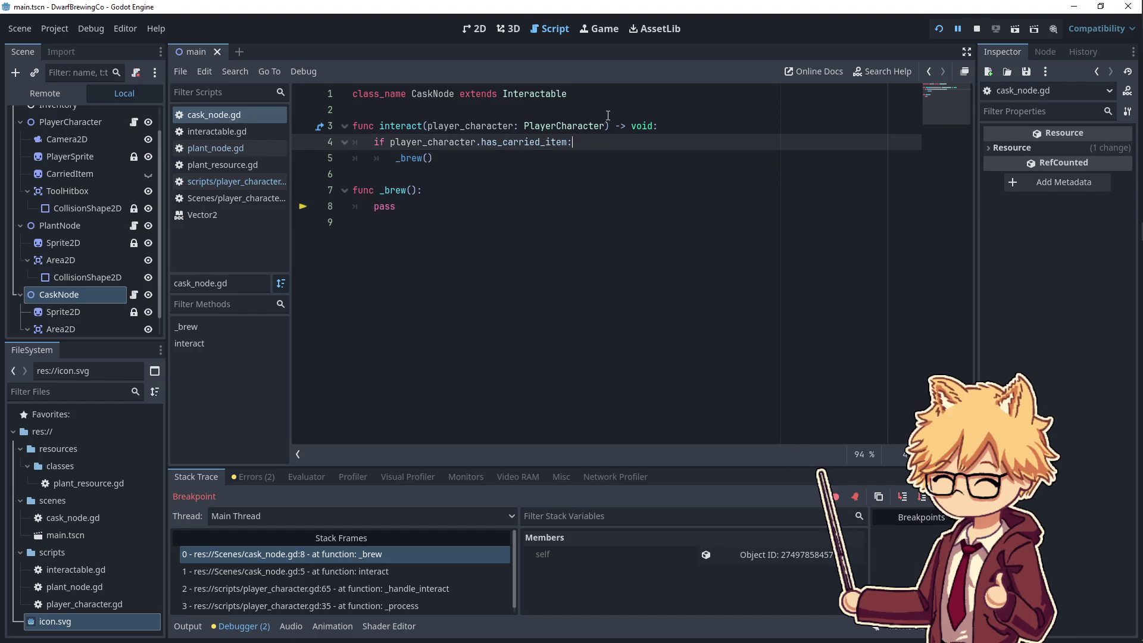
{"action": "key", "text": "Return"}
{"action": "type", "text": "var "}
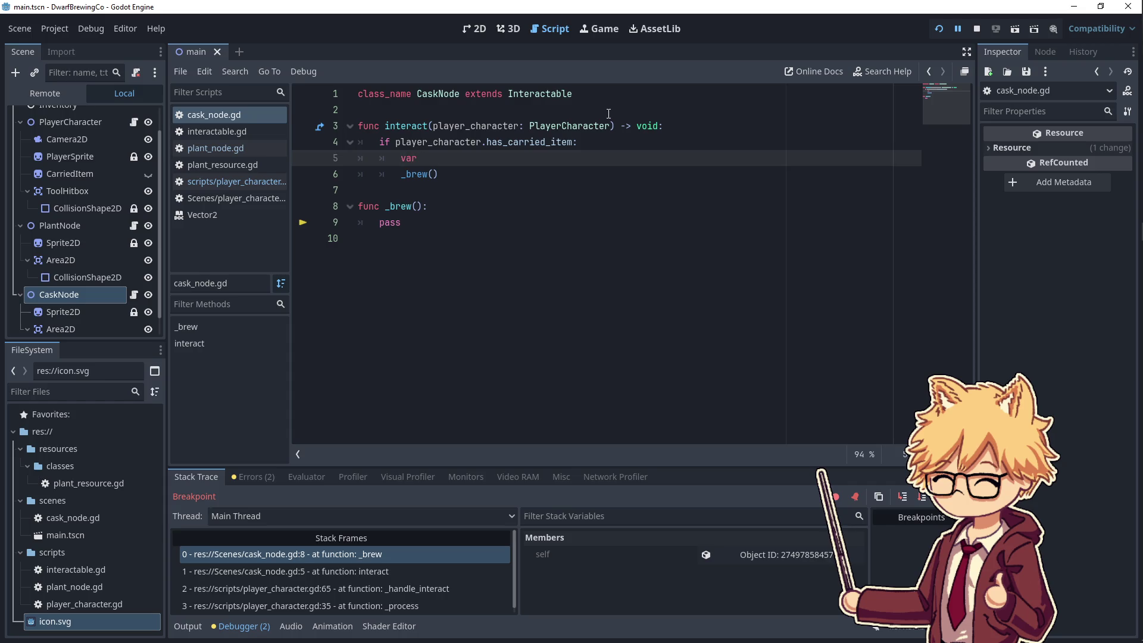
{"action": "type", "text": "brewing_item = player"}
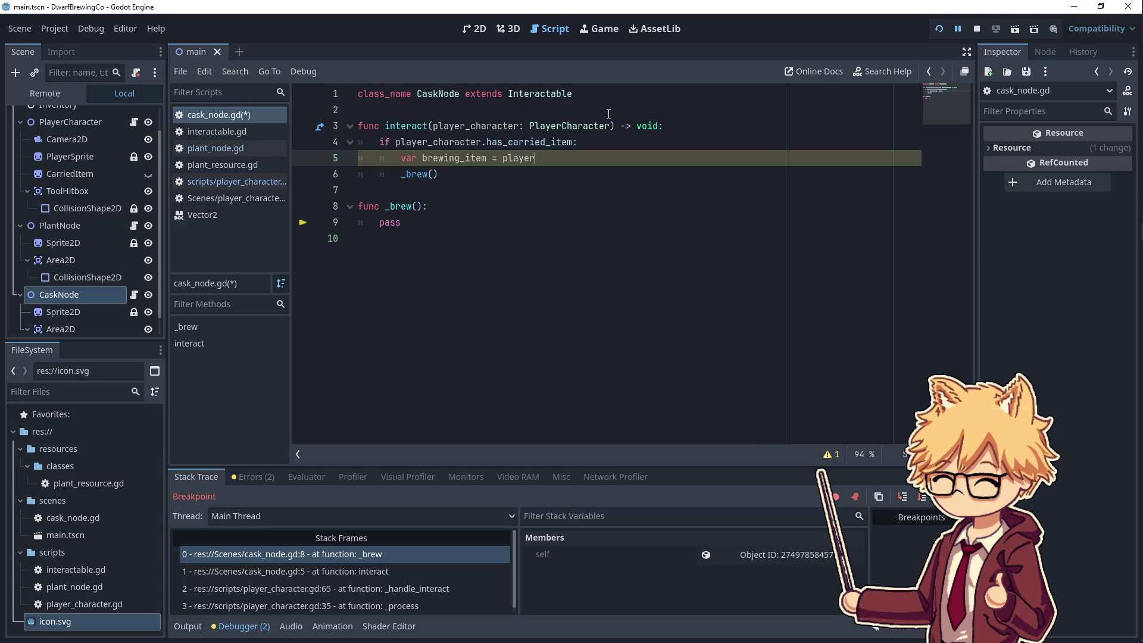
{"action": "type", "text": "_character.remove_fr"}
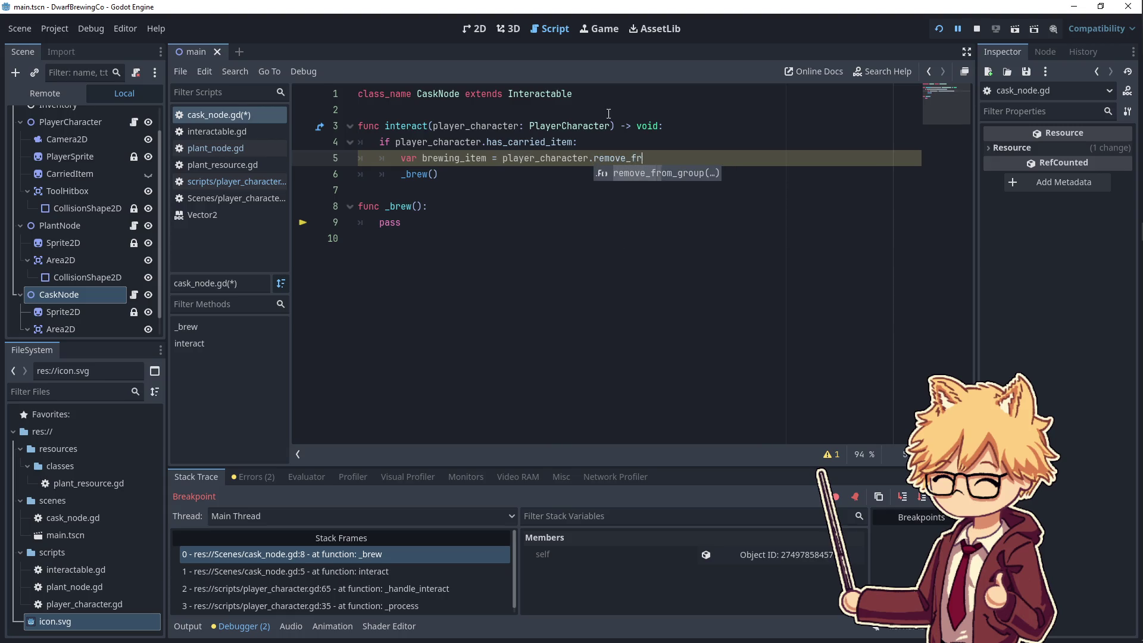
{"action": "type", "text": "om_carried_"}
{"action": "key", "text": "BackSpace"}
{"action": "key", "text": "BackSpace"}
{"action": "key", "text": "BackSpace"}
{"action": "type", "text": "emove_carrieD"}
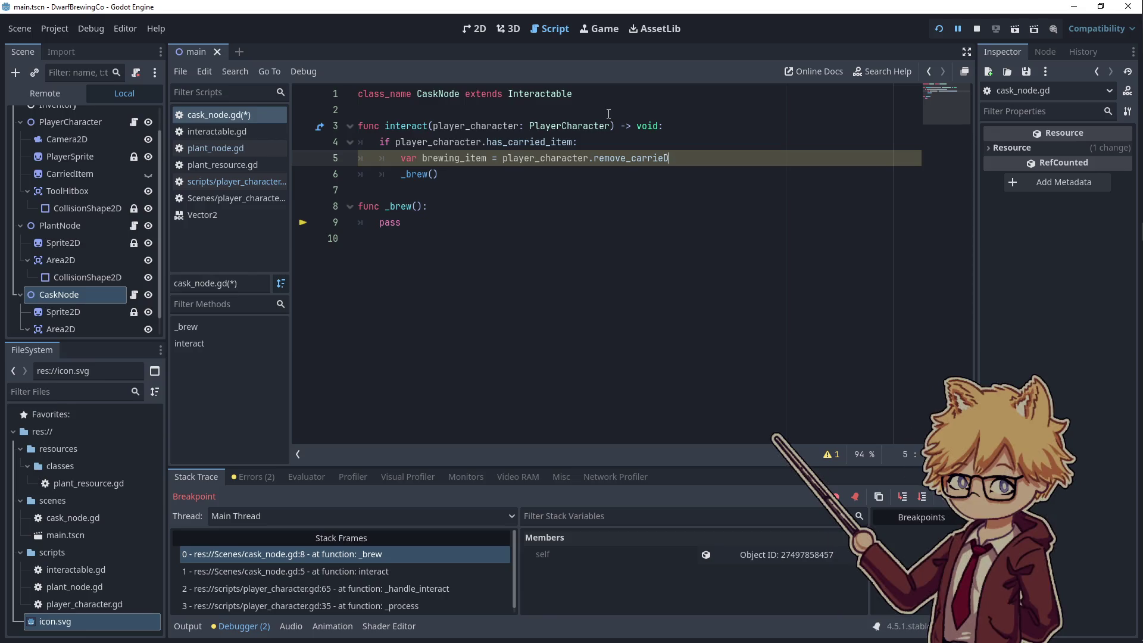
{"action": "key", "text": "BackSpace"}
{"action": "type", "text": "d_item()"}
Pass brewing_item into the _brew call, add it as _brew's parameter, and save cask_node.gd
{"action": "double_click", "coordinate": [629, 157]}
{"action": "double_click", "coordinate": [441, 158]}
{"action": "key", "text": "ctrl+c"}
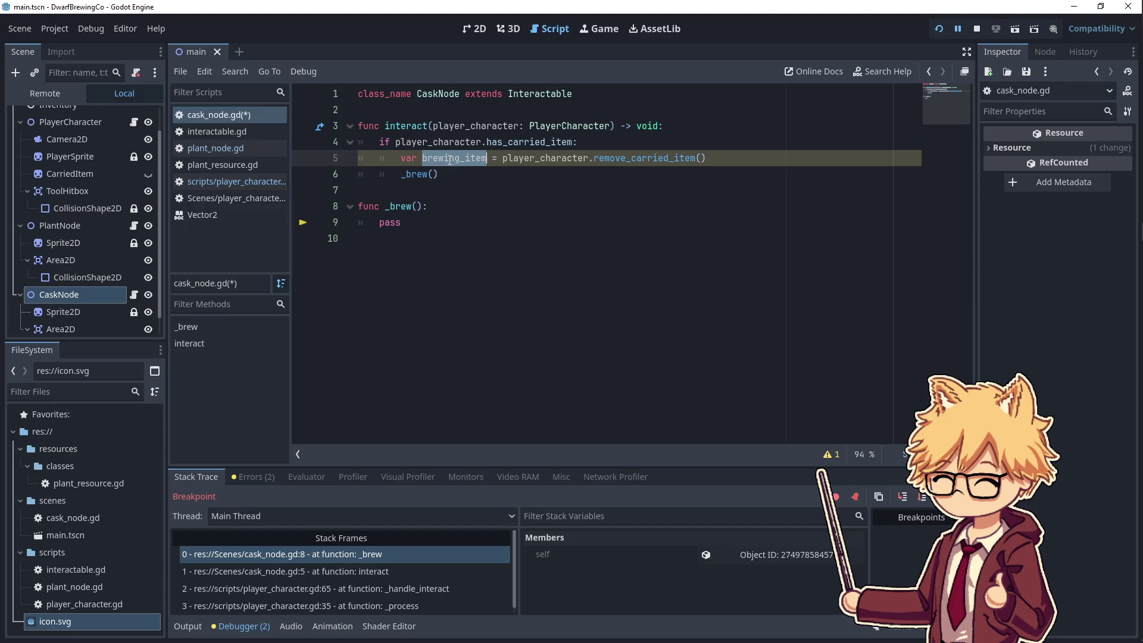
{"action": "left_click", "coordinate": [433, 173]}
{"action": "key", "text": "ctrl+v"}
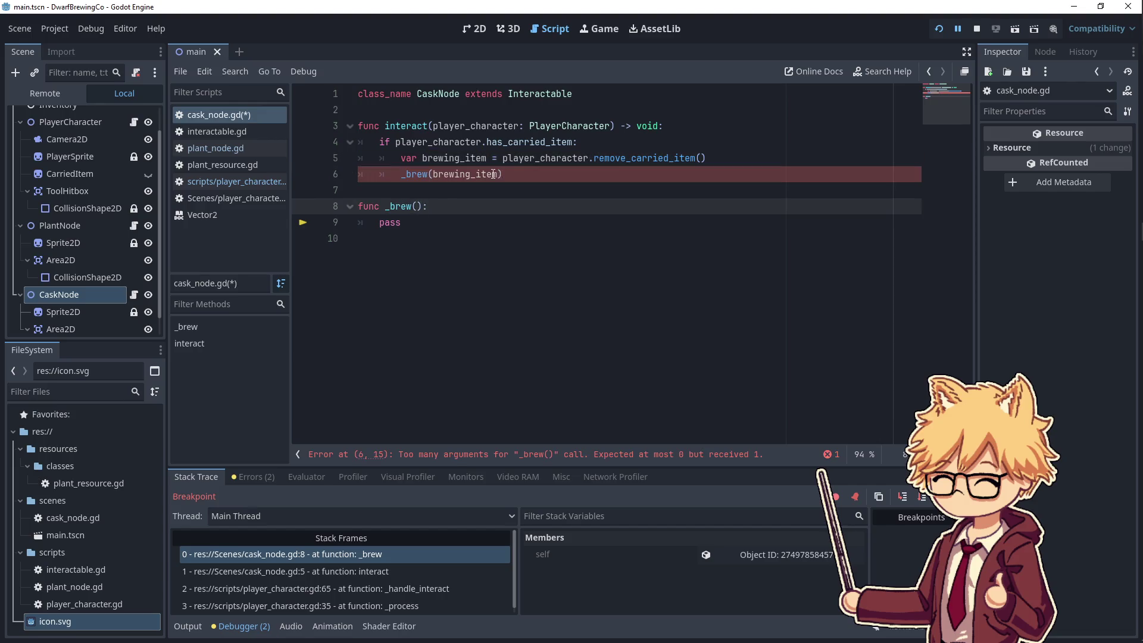
{"action": "left_click", "coordinate": [498, 174]}
{"action": "left_click", "coordinate": [417, 206]}
{"action": "key", "text": "ctrl+v"}
{"action": "key", "text": "Down"}
{"action": "key", "text": "ctrl+s"}
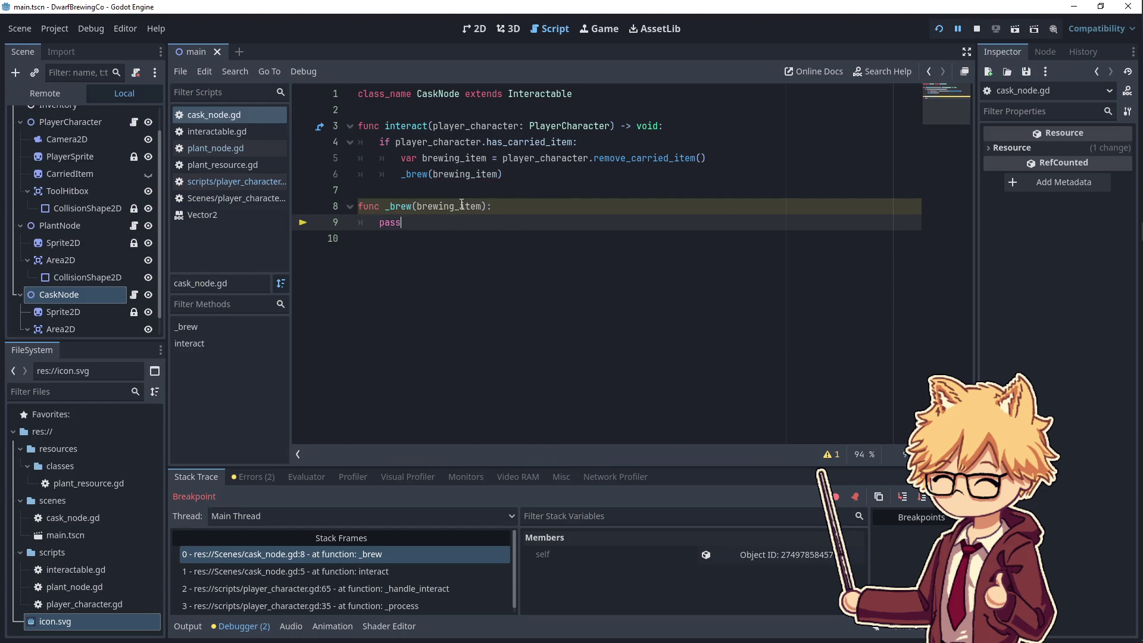
Jump from cask_node.gd to the PlayerCharacter script through its class reference
{"action": "left_click", "coordinate": [480, 195]}
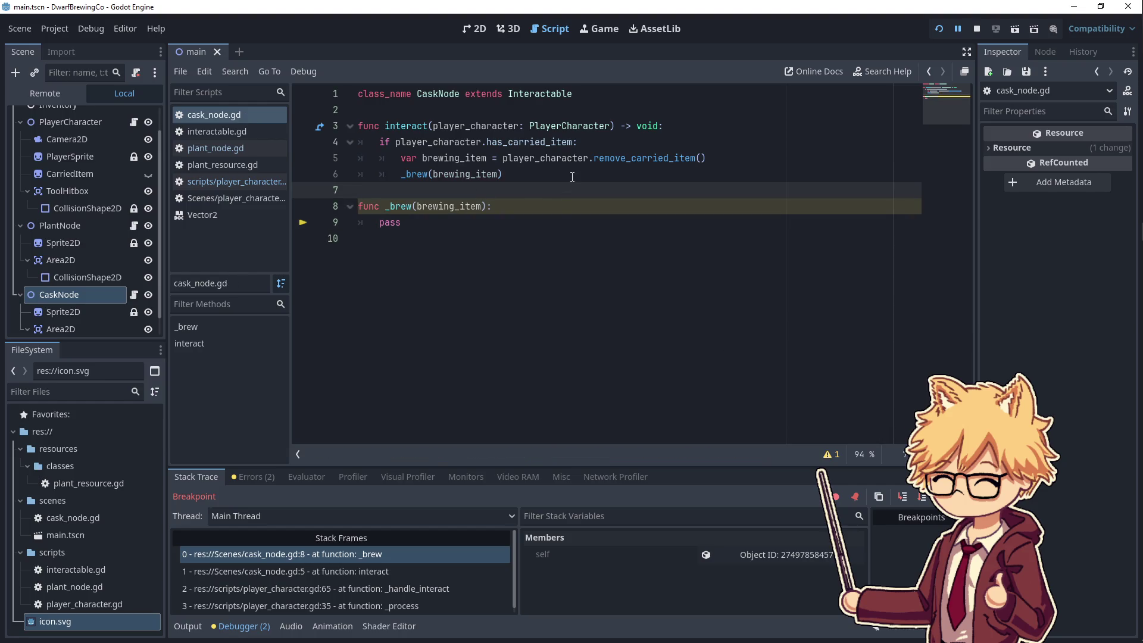
{"action": "double_click", "coordinate": [622, 159]}
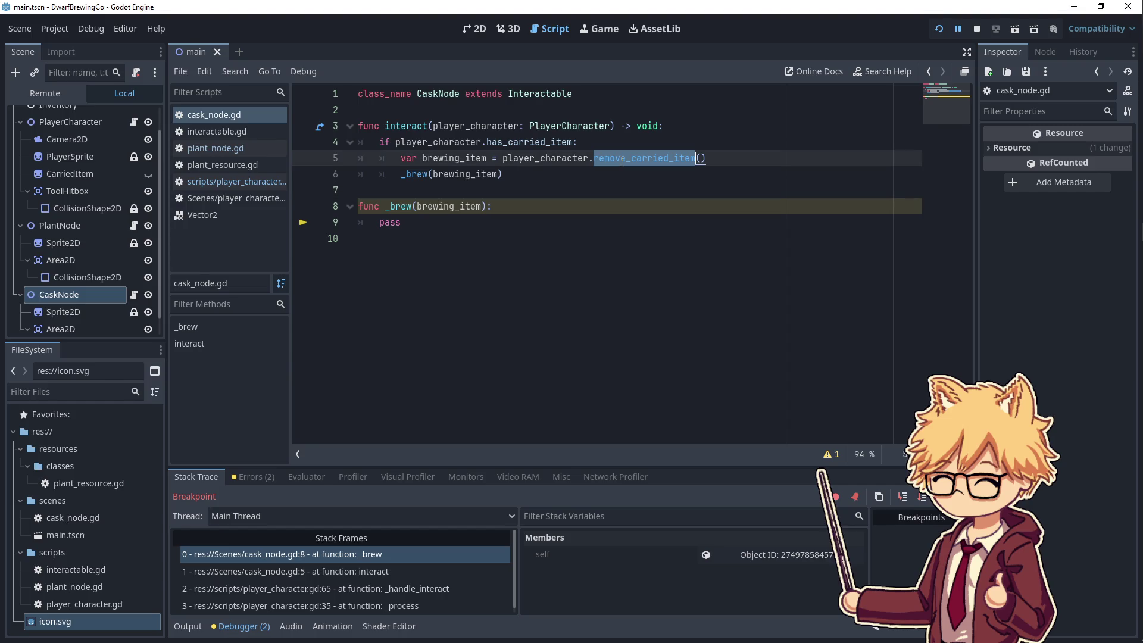
{"action": "left_click", "coordinate": [590, 175]}
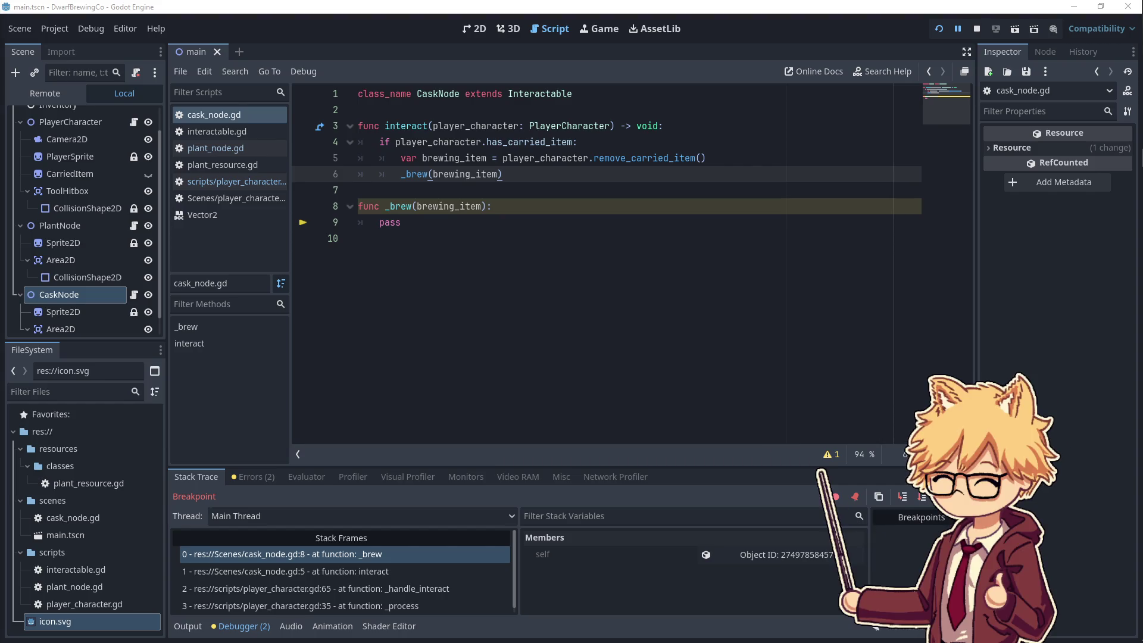
{"action": "left_click", "coordinate": [531, 253]}
{"action": "double_click", "coordinate": [414, 222]}
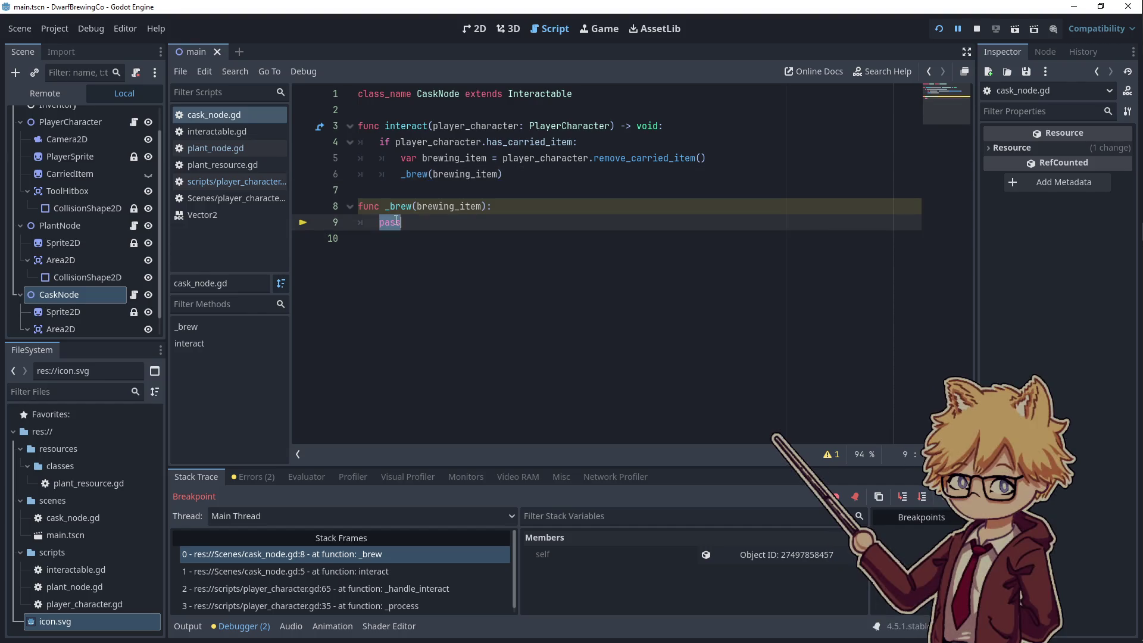
{"action": "double_click", "coordinate": [625, 157]}
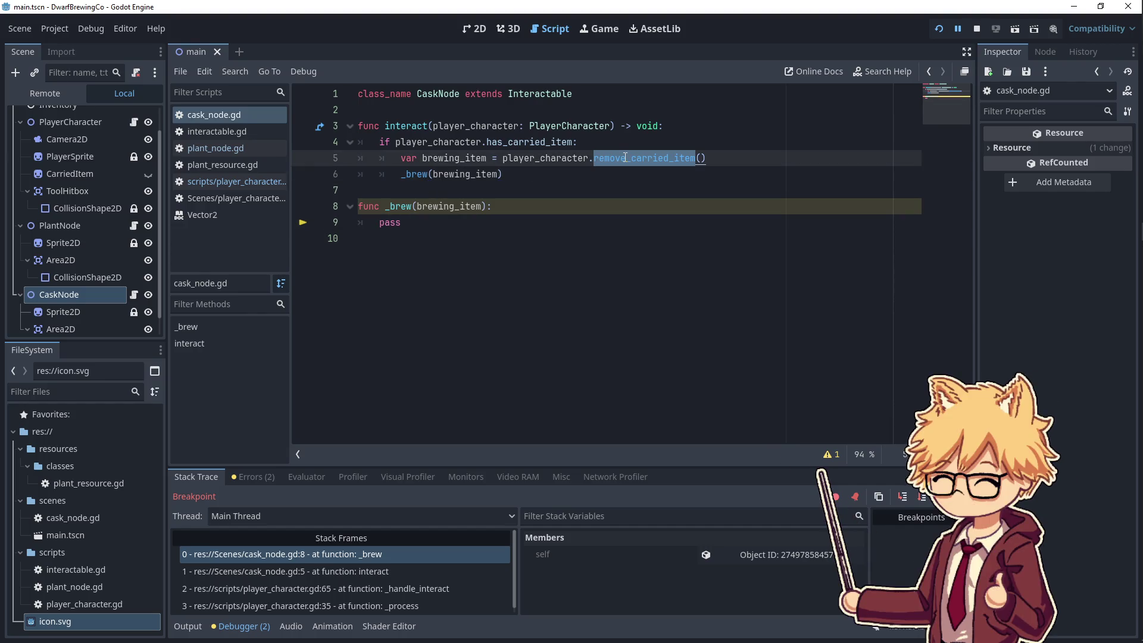
{"action": "key", "text": "Up"}
{"action": "key", "text": "Up"}
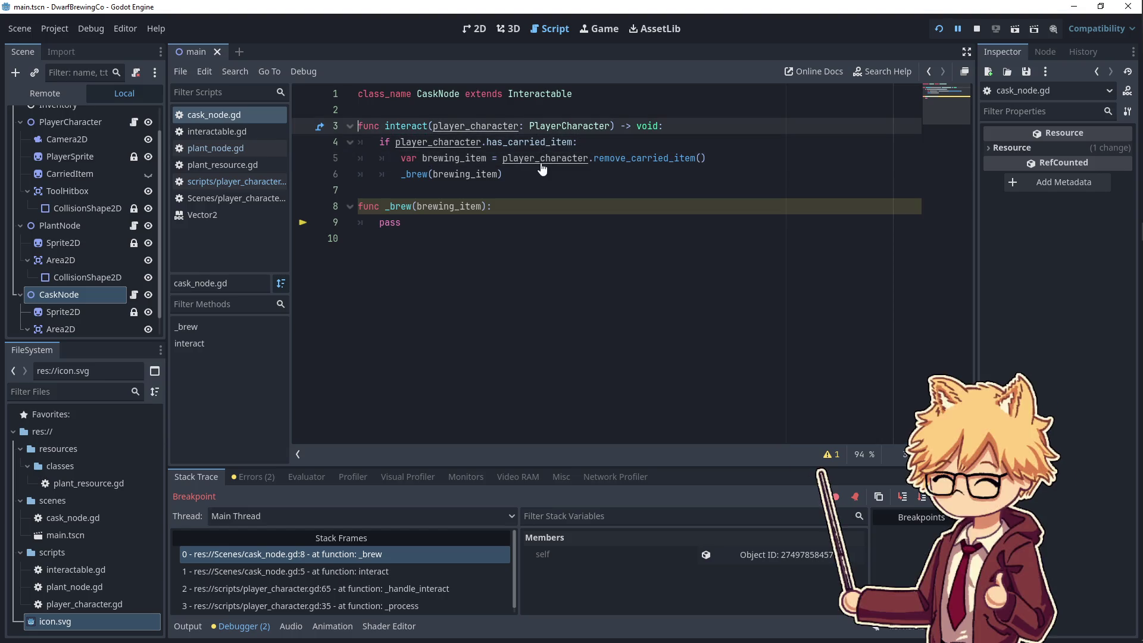
{"action": "left_click", "coordinate": [568, 129], "text": "ctrl"}
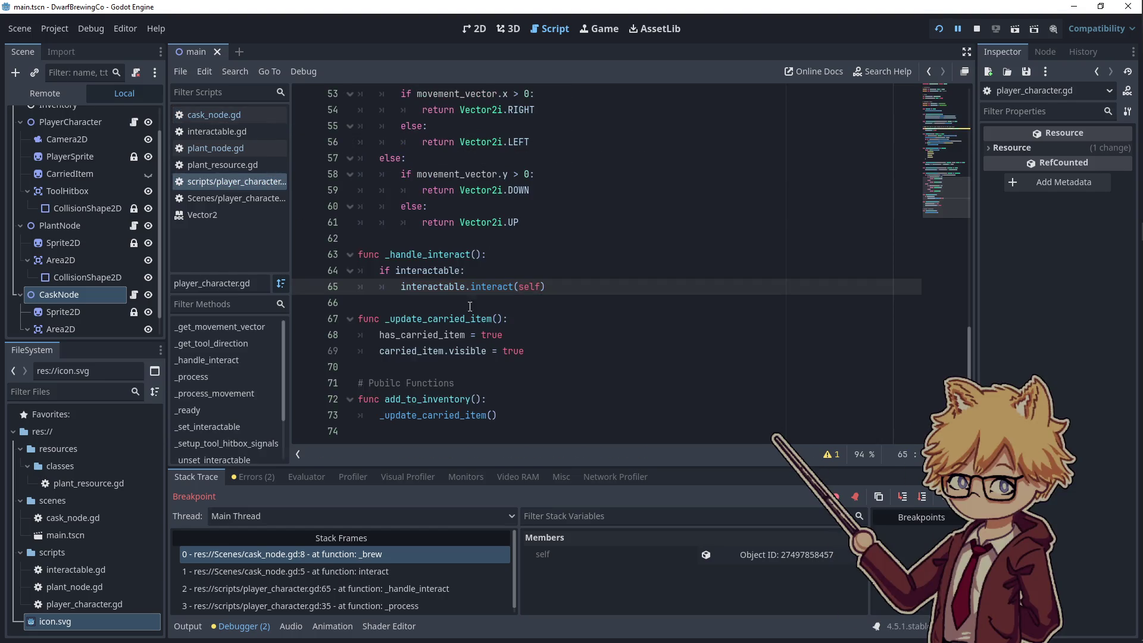
Add func consume_carried_item() below add_to_inventory, initially calling _update_carried_item()
{"action": "left_click", "coordinate": [497, 369]}
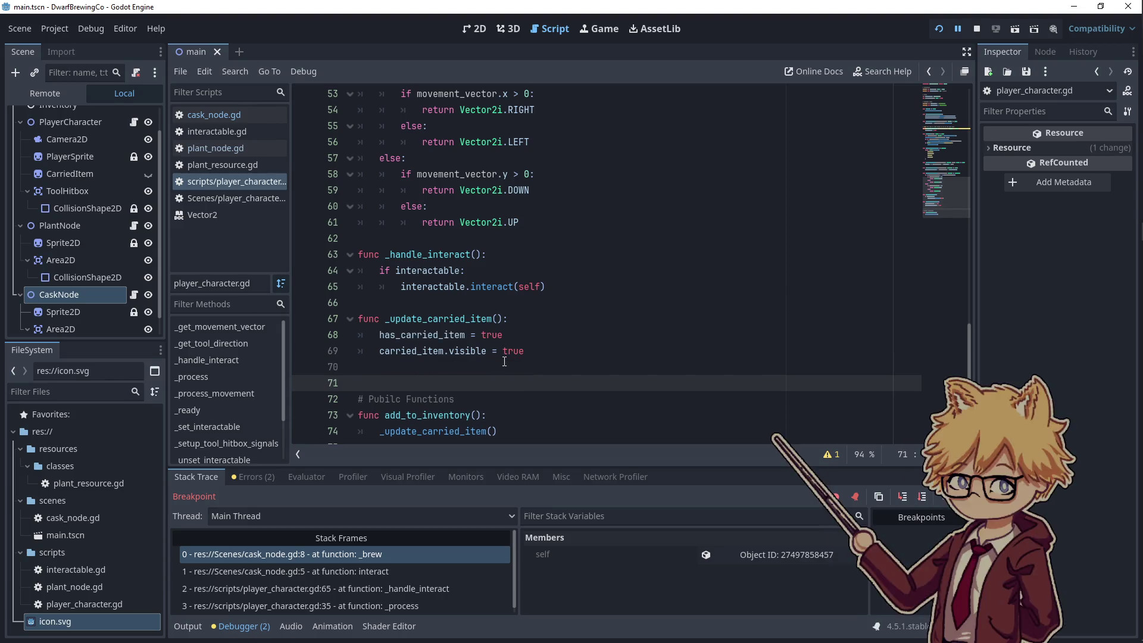
{"action": "left_click", "coordinate": [372, 431]}
{"action": "key", "text": "Return"}
{"action": "type", "text": "func remove_carried_item():"}
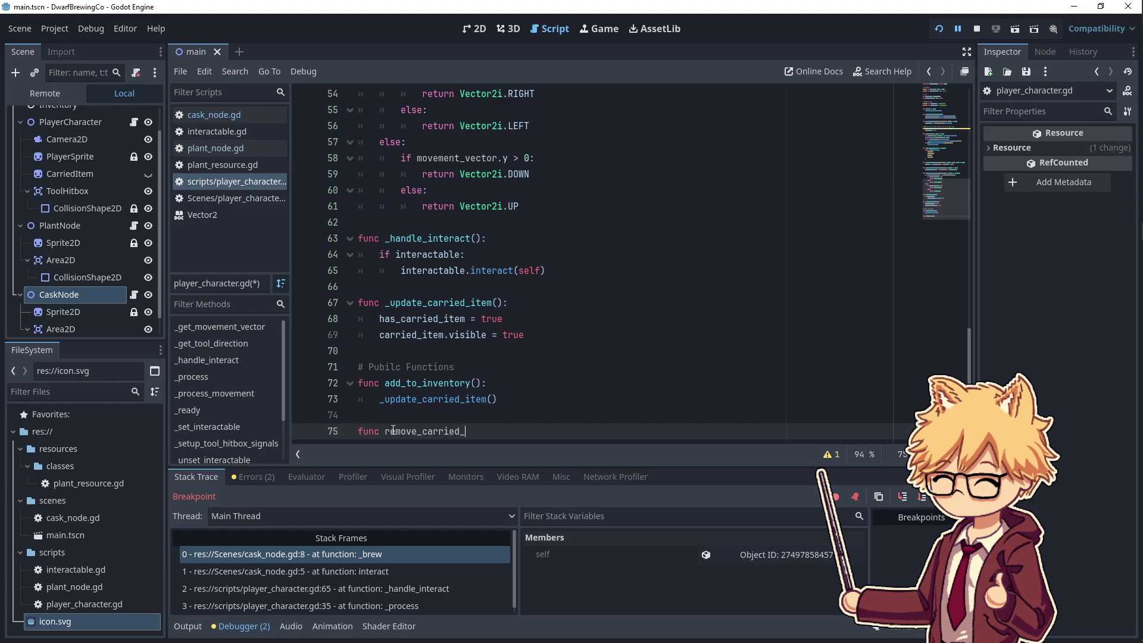
{"action": "key", "text": "Return"}
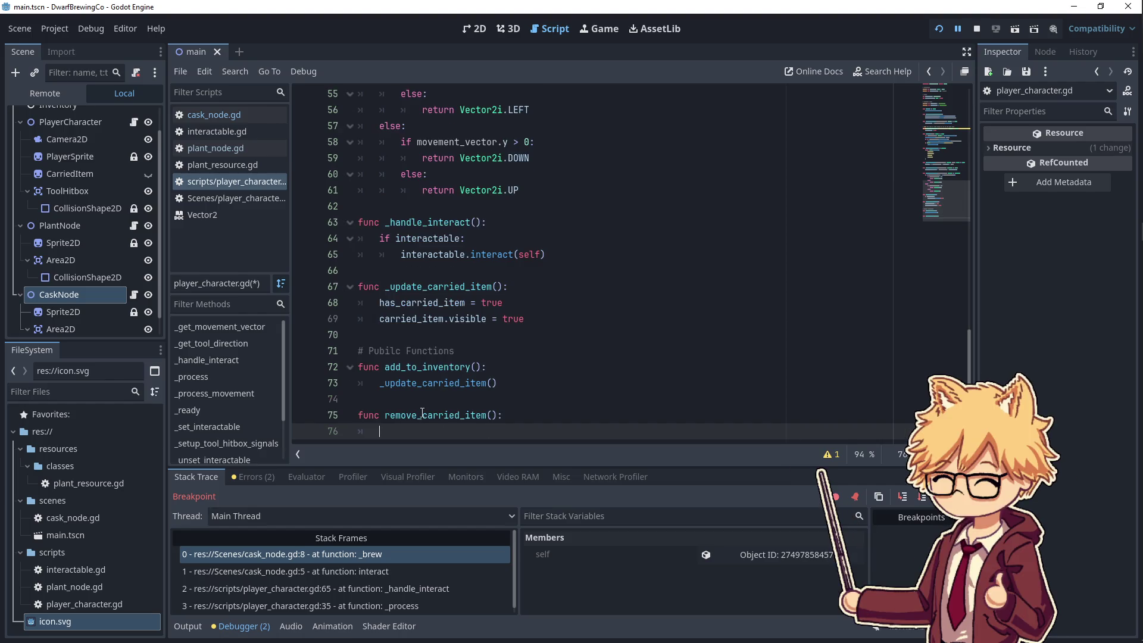
{"action": "left_click_drag", "start_coordinate": [422, 412], "coordinate": [385, 415]}
{"action": "type", "text": "consume"}
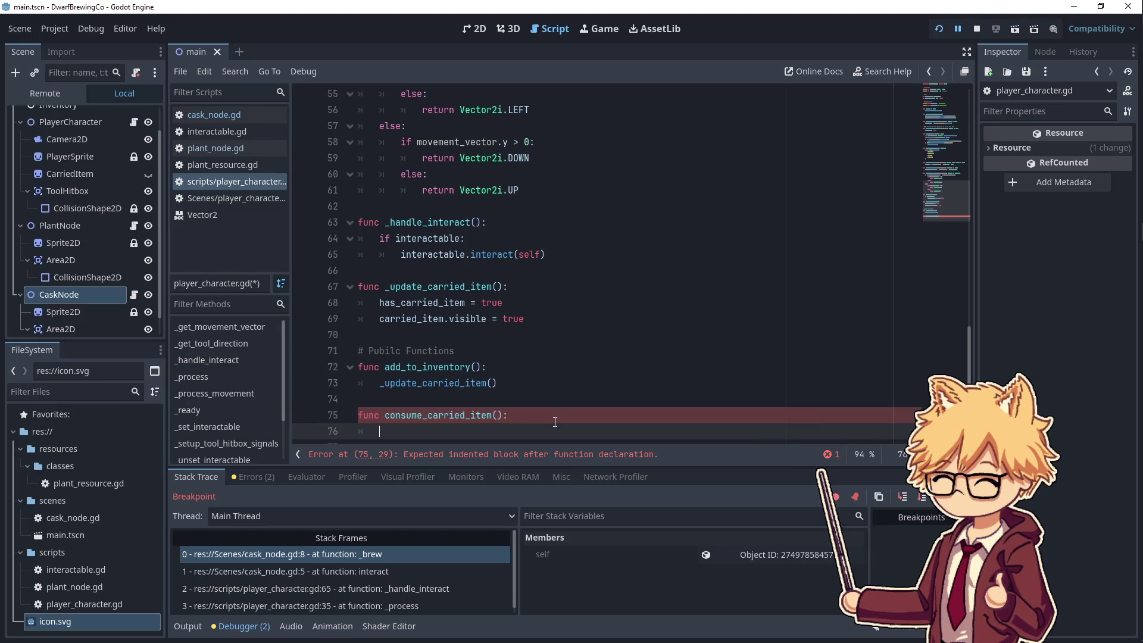
{"action": "type", "text": "_update_ca"}
{"action": "key", "text": "Return"}
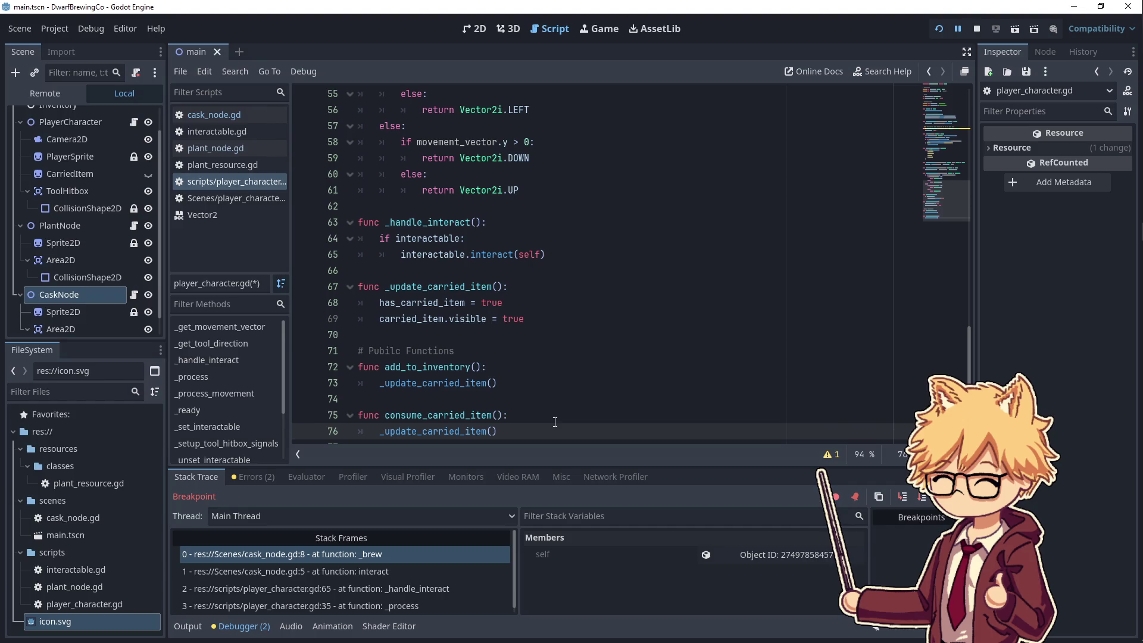
Replace the _update_carried_item() call with has_carried_item = false
{"action": "scroll", "coordinate": [551, 419], "scroll_direction": "down", "scroll_amount": 1}
{"action": "left_click_drag", "start_coordinate": [499, 415], "coordinate": [379, 416]}
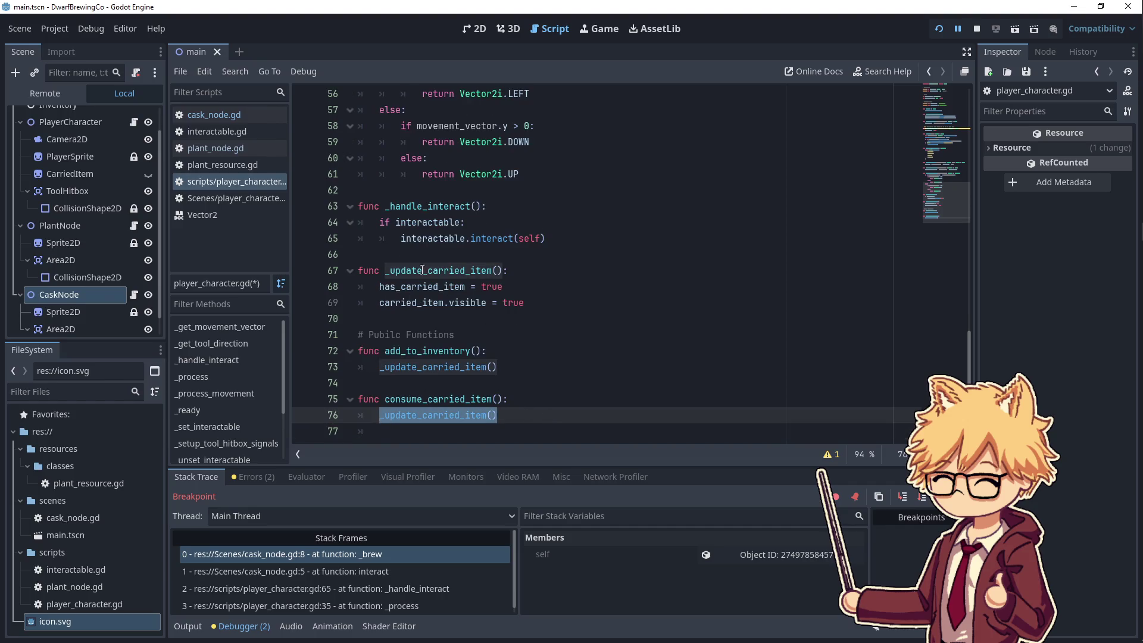
{"action": "mouse_move", "coordinate": [463, 286]}
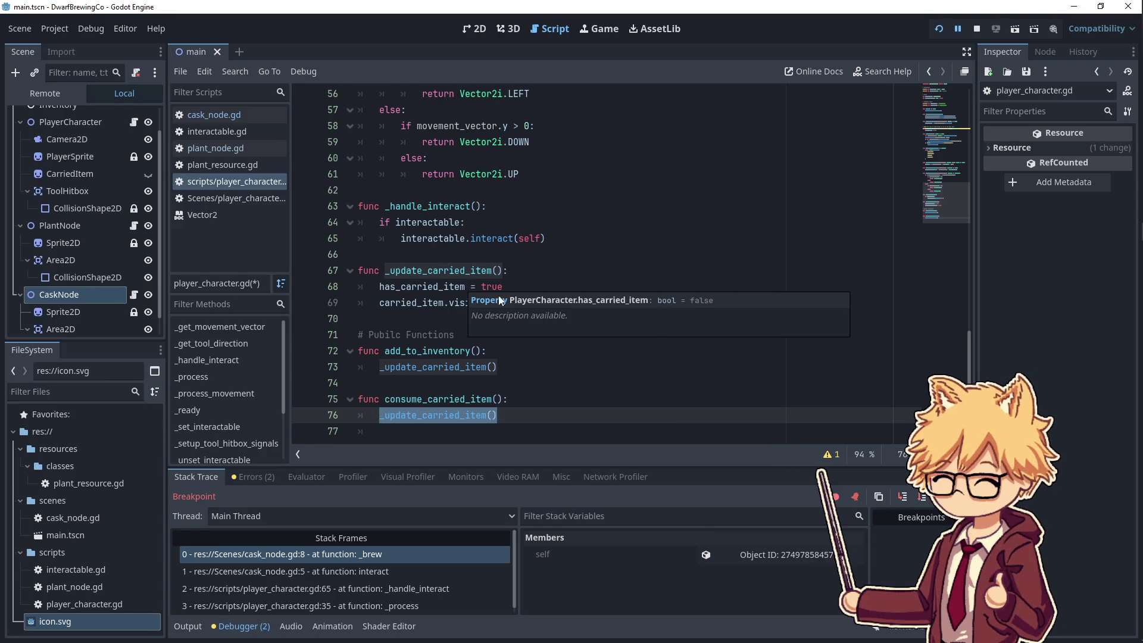
{"action": "left_click", "coordinate": [625, 259]}
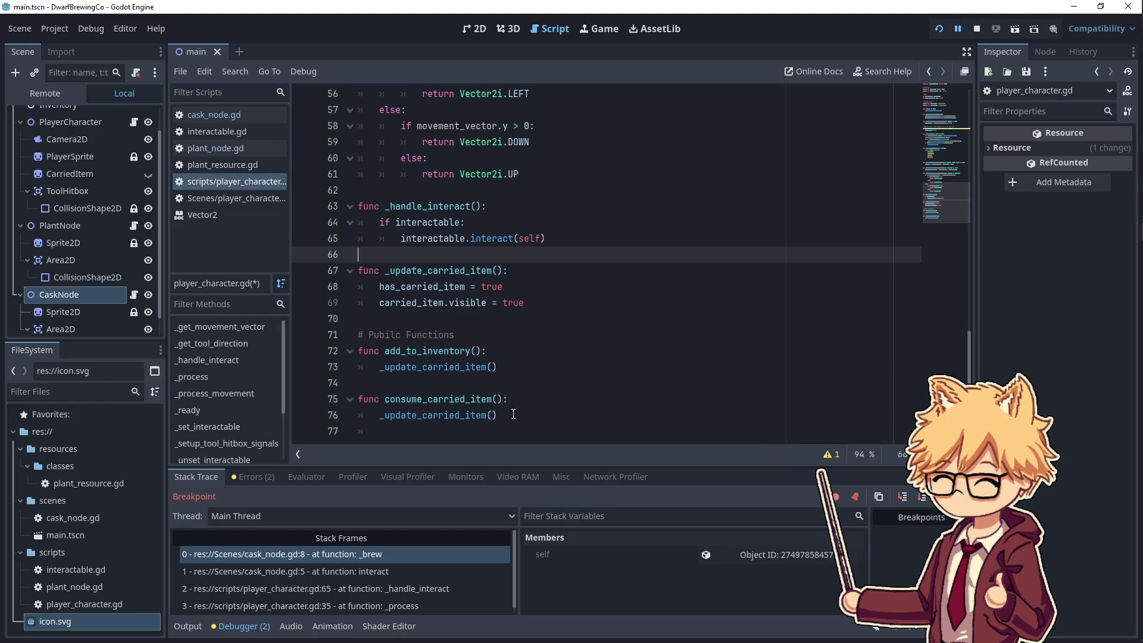
{"action": "left_click_drag", "start_coordinate": [513, 414], "coordinate": [381, 416]}
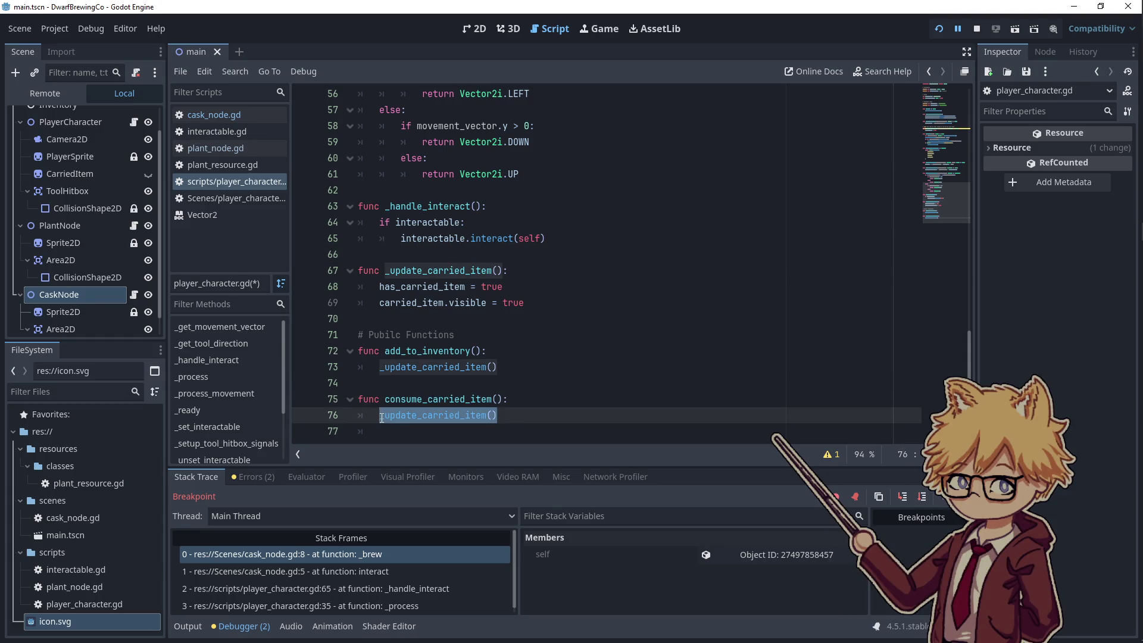
{"action": "left_click", "coordinate": [505, 415]}
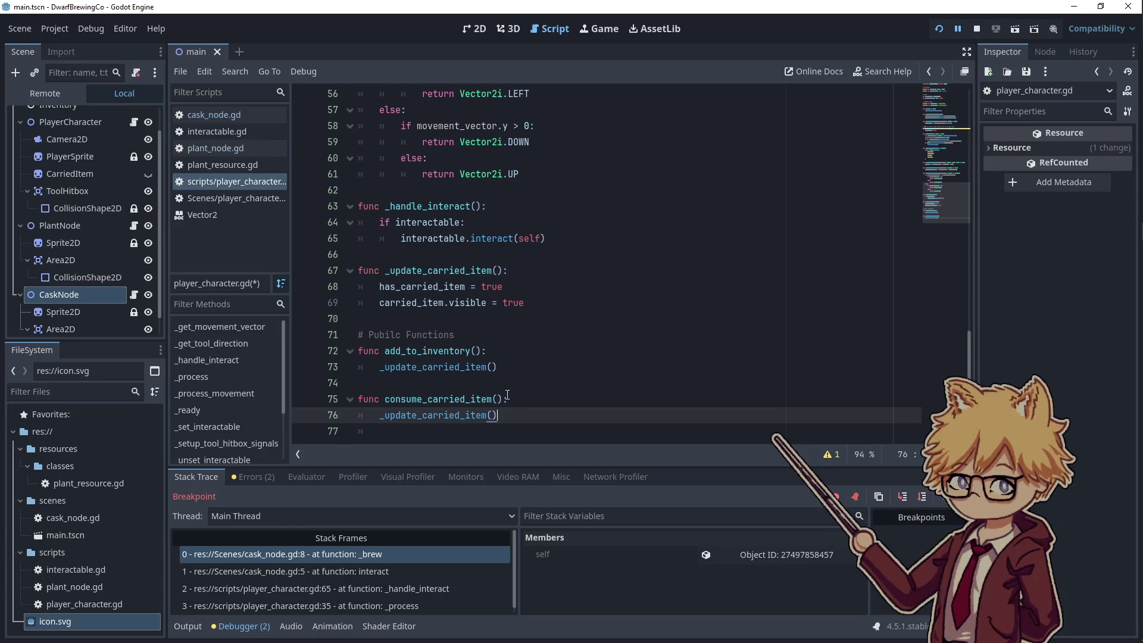
{"action": "double_click", "coordinate": [459, 415]}
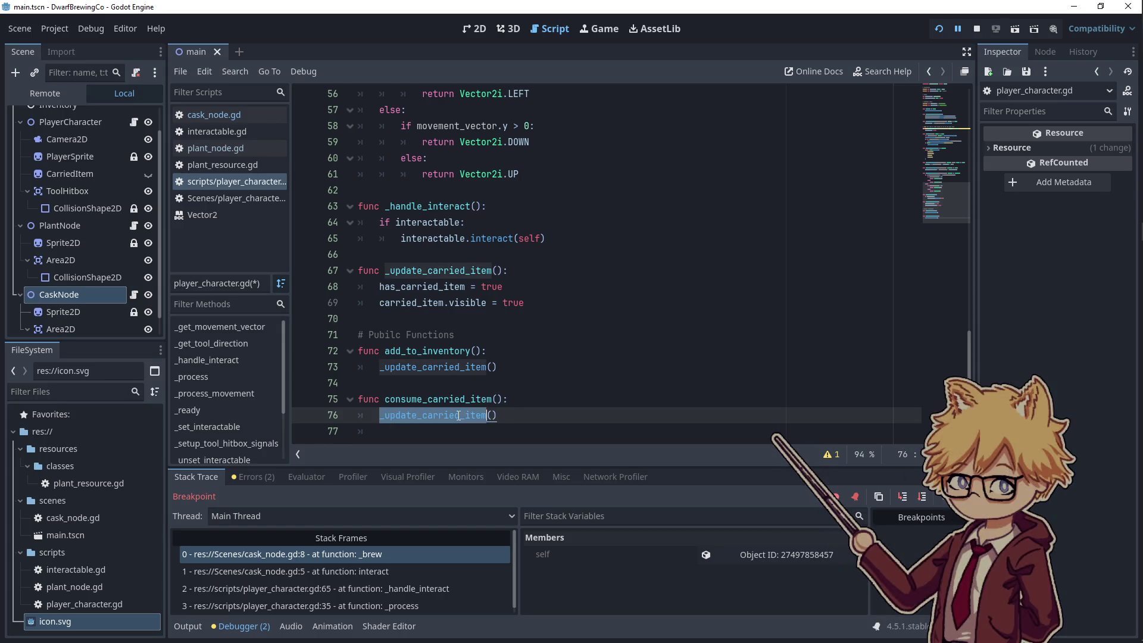
{"action": "left_click", "coordinate": [514, 418]}
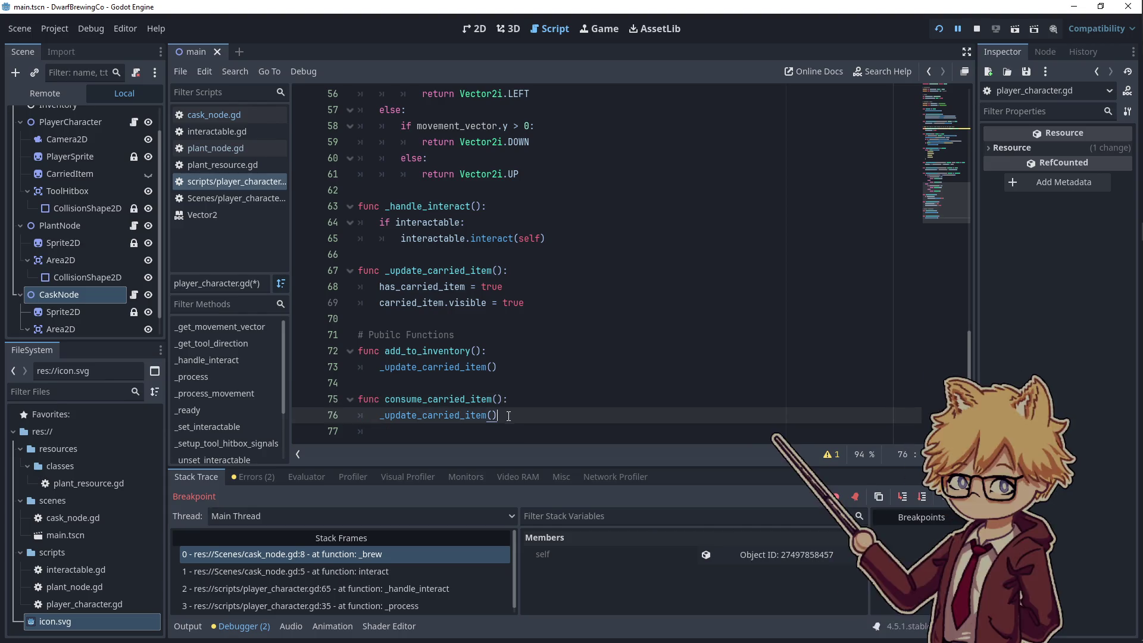
{"action": "left_click_drag", "start_coordinate": [511, 416], "coordinate": [381, 415]}
{"action": "type", "text": "has"}
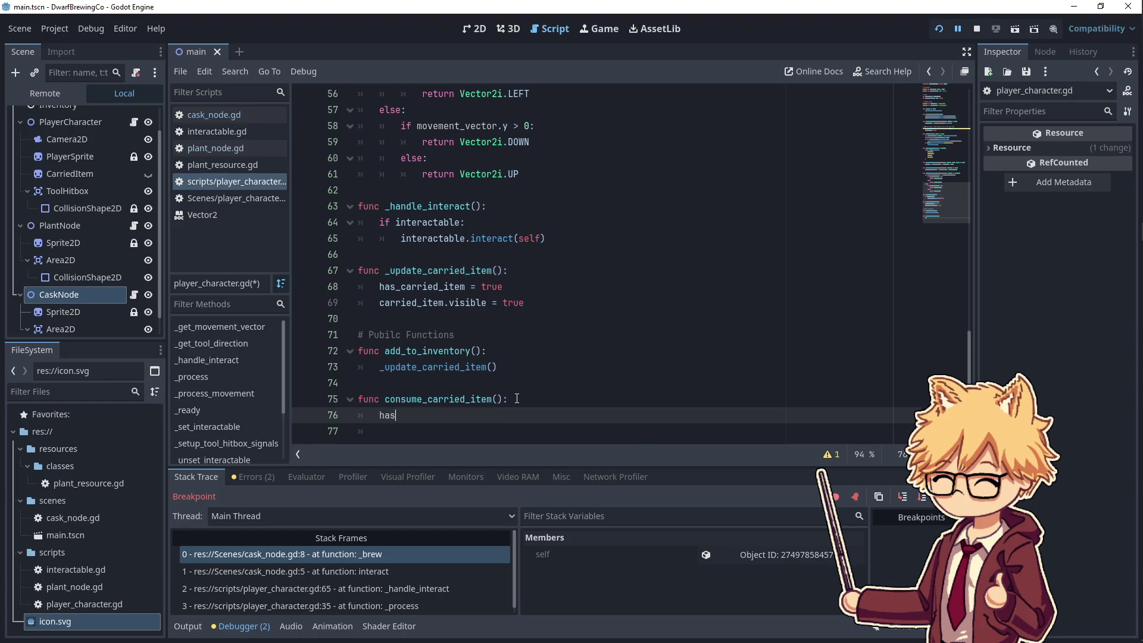
{"action": "key", "text": "Return"}
{"action": "type", "text": "= false"}
Add carried_item.visible = false on the next line and save player_character.gd
{"action": "key", "text": "Return"}
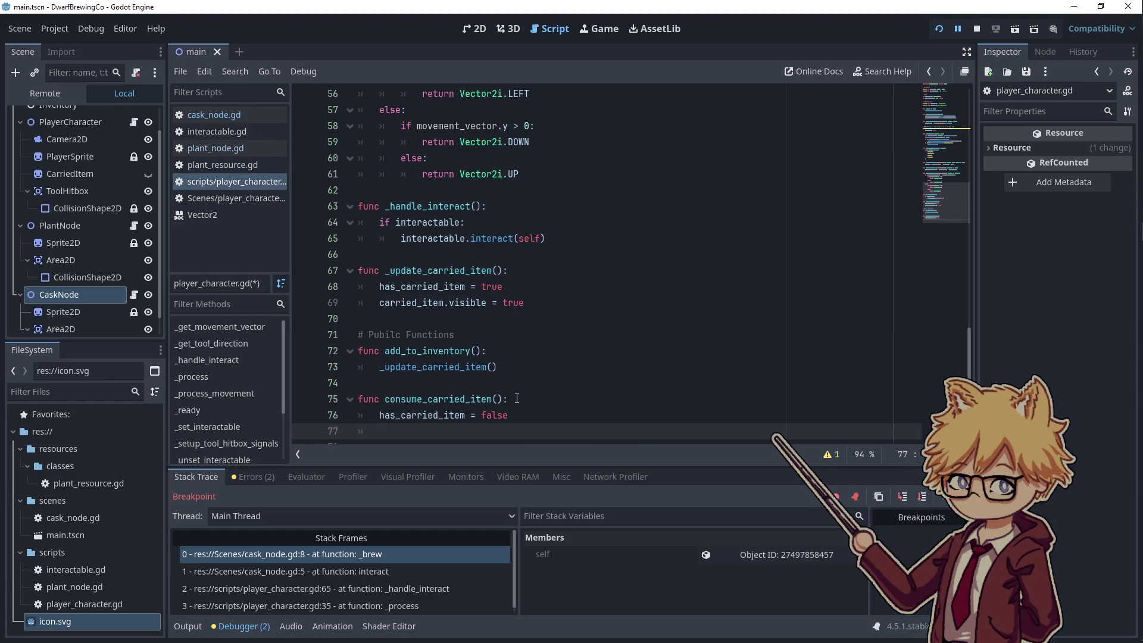
{"action": "type", "text": "var"}
{"action": "key", "text": "BackSpace"}
{"action": "key", "text": "BackSpace"}
{"action": "key", "text": "BackSpace"}
{"action": "type", "text": "carr"}
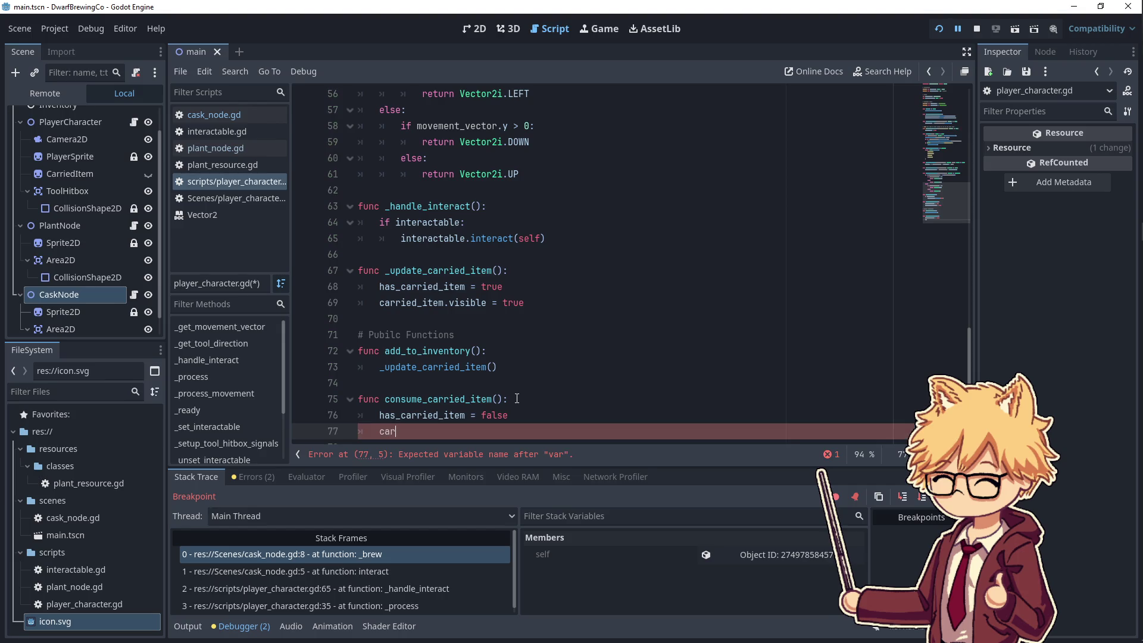
{"action": "key", "text": "Return"}
{"action": "type", "text": ".visible = false"}
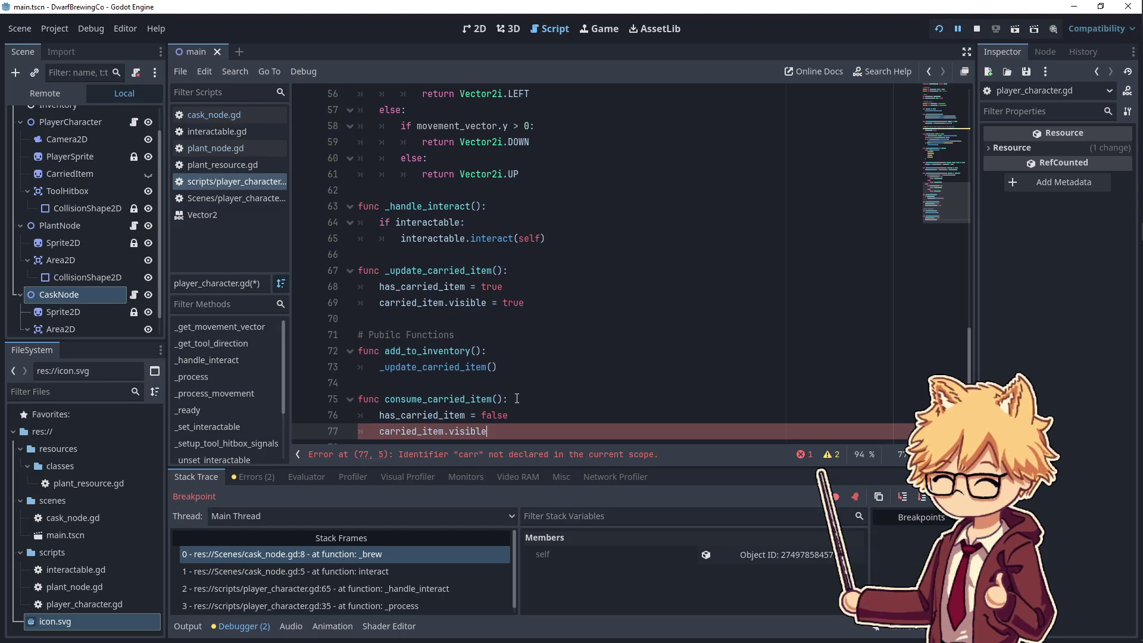
{"action": "key", "text": "Return"}
{"action": "key", "text": "ctrl+s"}
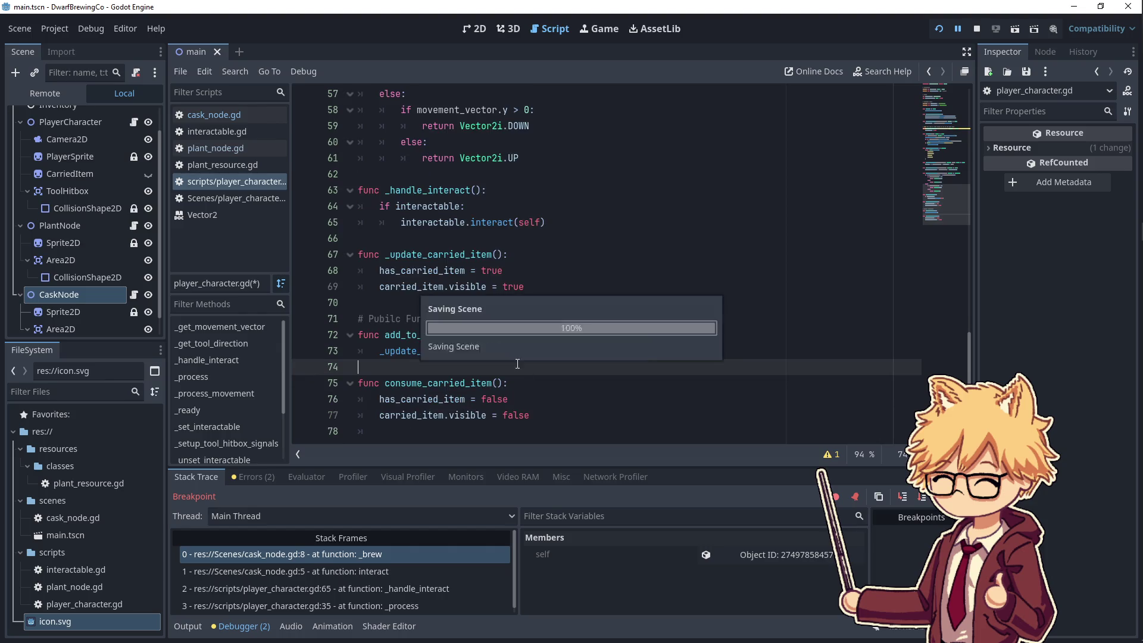
Run the game and interact with the cask, hitting the remove_carried_item error
{"action": "mouse_move", "coordinate": [379, 430]}
{"action": "left_mouse_down"}
{"action": "mouse_move", "coordinate": [332, 398]}
{"action": "mouse_move", "coordinate": [491, 383]}
{"action": "left_mouse_up"}
{"action": "left_click", "coordinate": [492, 383]}
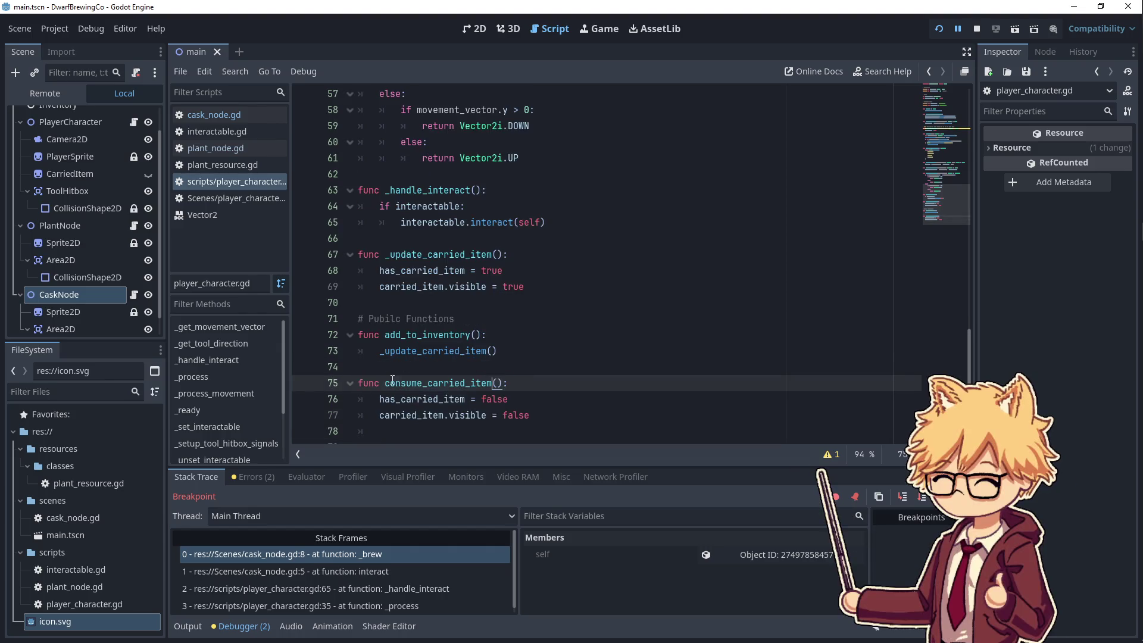
{"action": "left_click", "coordinate": [940, 30]}
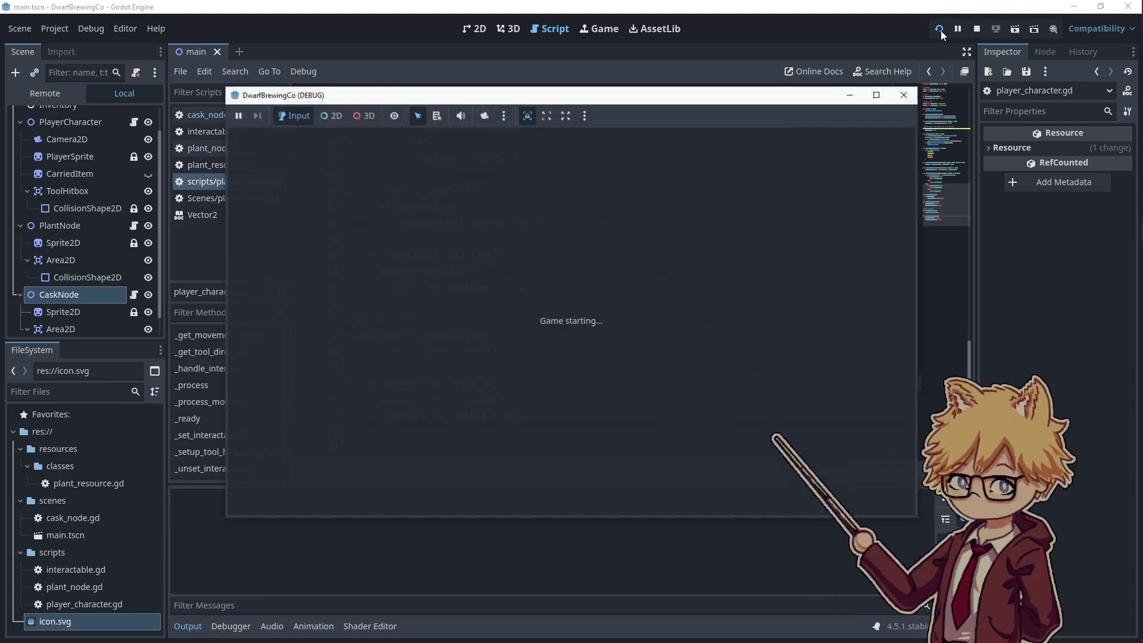
{"action": "key", "text": "w"}
{"action": "key", "text": "a"}
{"action": "key", "text": "d"}
{"action": "key", "text": "s"}
{"action": "key", "text": "s"}
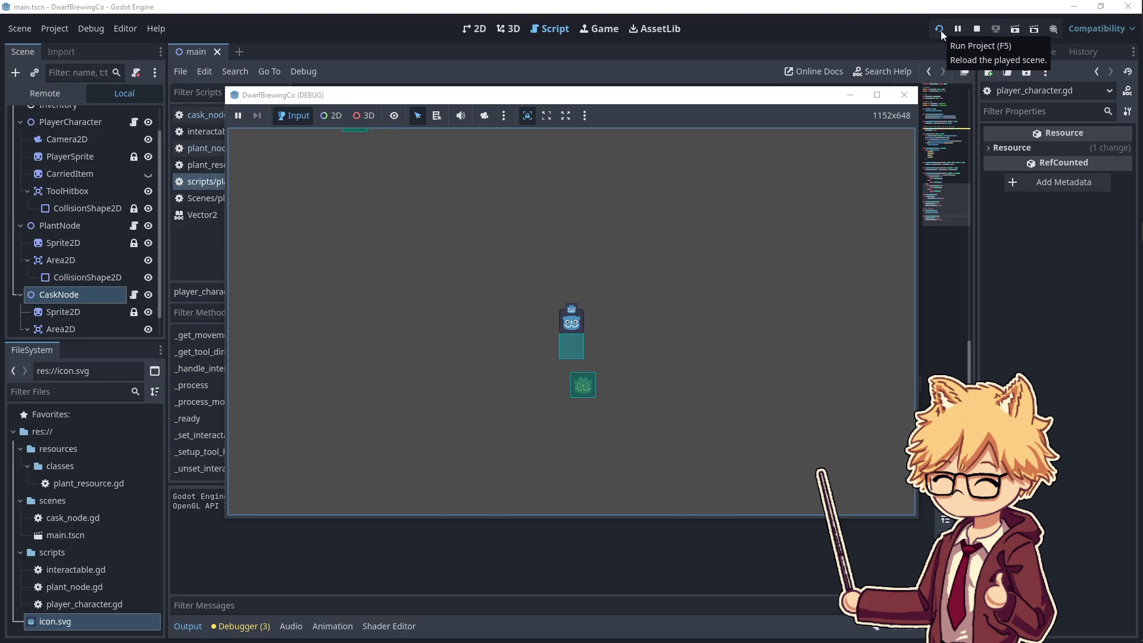
{"action": "key", "text": "e"}
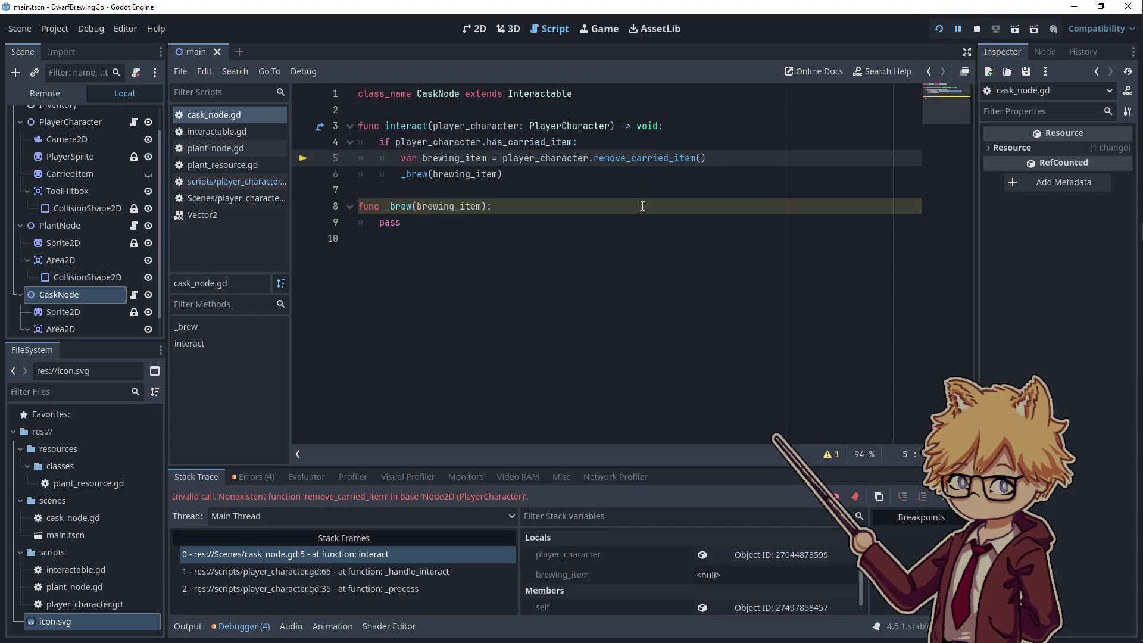
{"action": "left_click", "coordinate": [609, 158]}
Change the cask's call to player_character.consume_carried_item()
{"action": "key", "text": "BackSpace"}
{"action": "key", "text": "BackSpace"}
{"action": "key", "text": "BackSpace"}
{"action": "type", "text": "consume"}
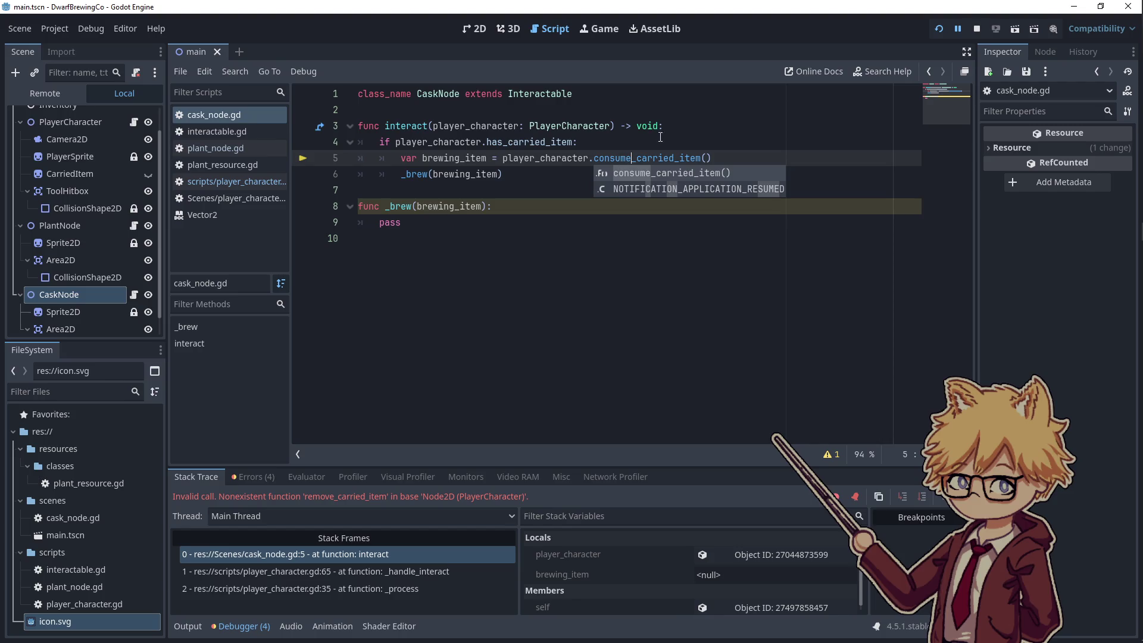
{"action": "left_click", "coordinate": [660, 137]}
{"action": "key", "text": "Up"}
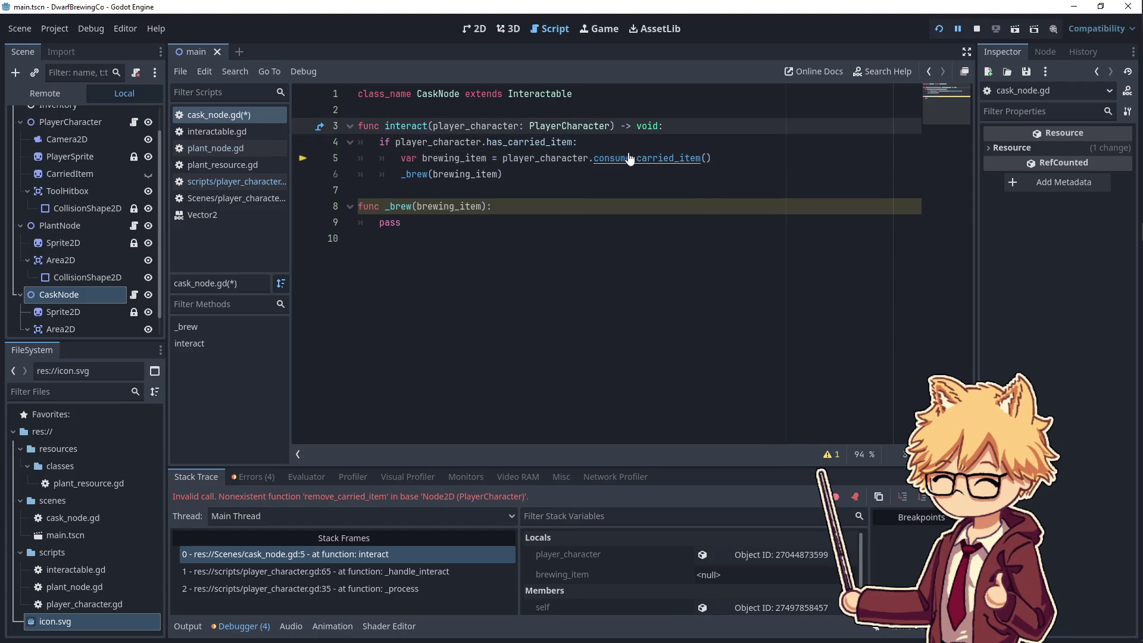
Delete the brewing_item variable, argument and parameter so _brew() takes none, and save
{"action": "left_click_drag", "start_coordinate": [503, 157], "coordinate": [400, 158]}
{"action": "key", "text": "BackSpace"}
{"action": "left_click", "coordinate": [451, 174]}
{"action": "double_click", "coordinate": [451, 174]}
{"action": "key", "text": "BackSpace"}
{"action": "double_click", "coordinate": [452, 206]}
{"action": "key", "text": "BackSpace"}
{"action": "left_click", "coordinate": [417, 190]}
{"action": "key", "text": "ctrl+s"}
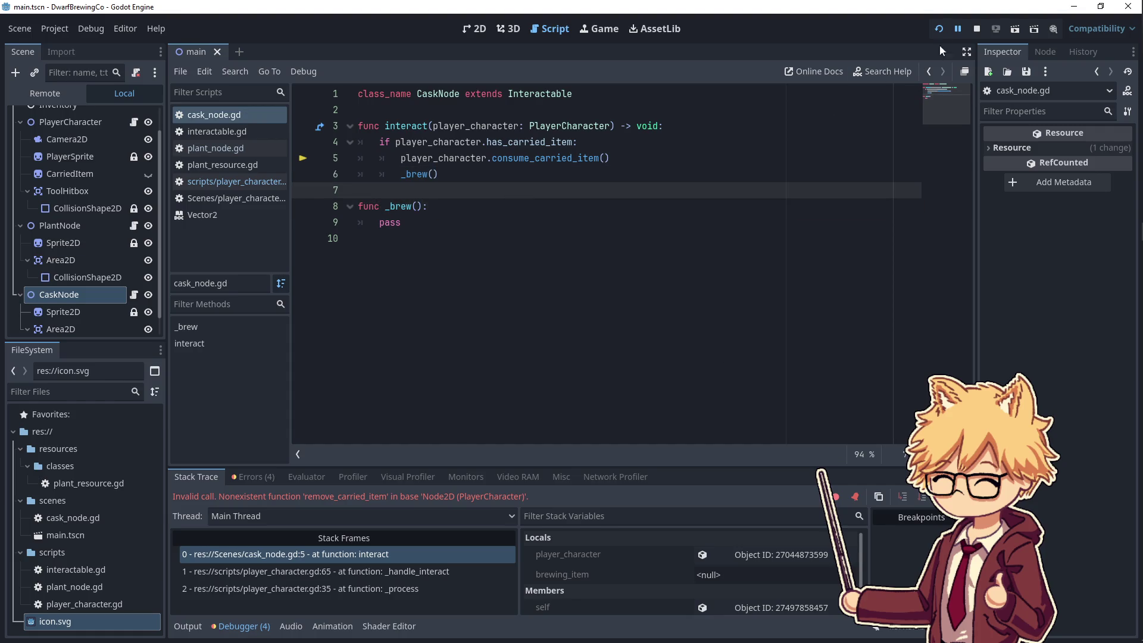
Run the game, carry a plant item to the cask, then stop the game
{"action": "left_click", "coordinate": [936, 33]}
{"action": "key", "text": "Up"}
{"action": "key", "text": "Left"}
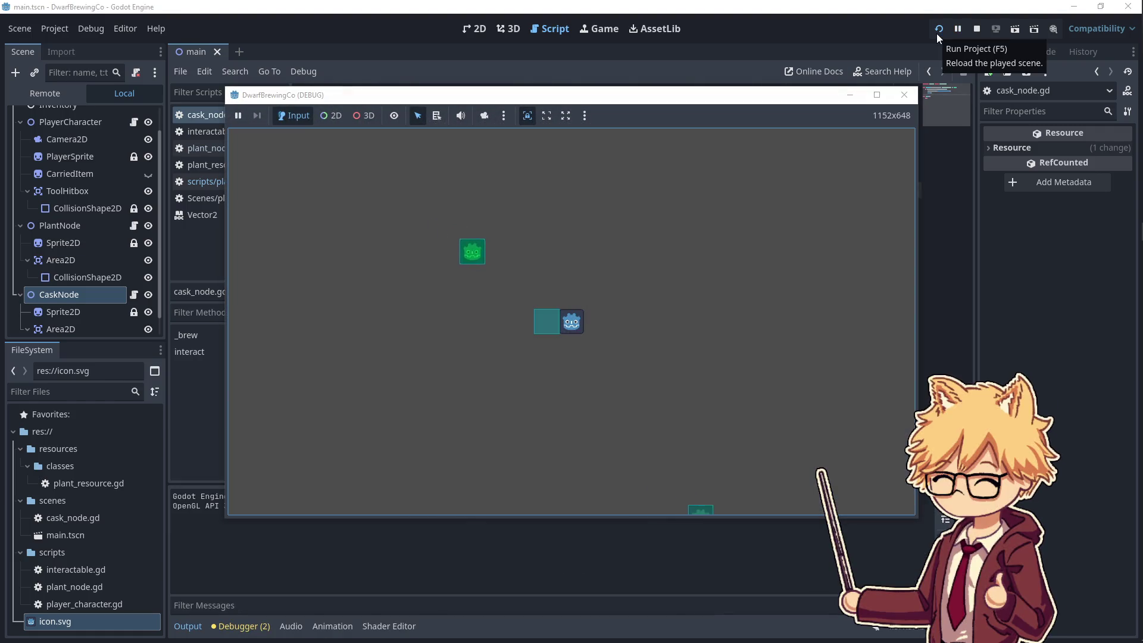
{"action": "key", "text": "Down"}
{"action": "key", "text": "Right"}
{"action": "key", "text": "Down"}
{"action": "key", "text": "Right"}
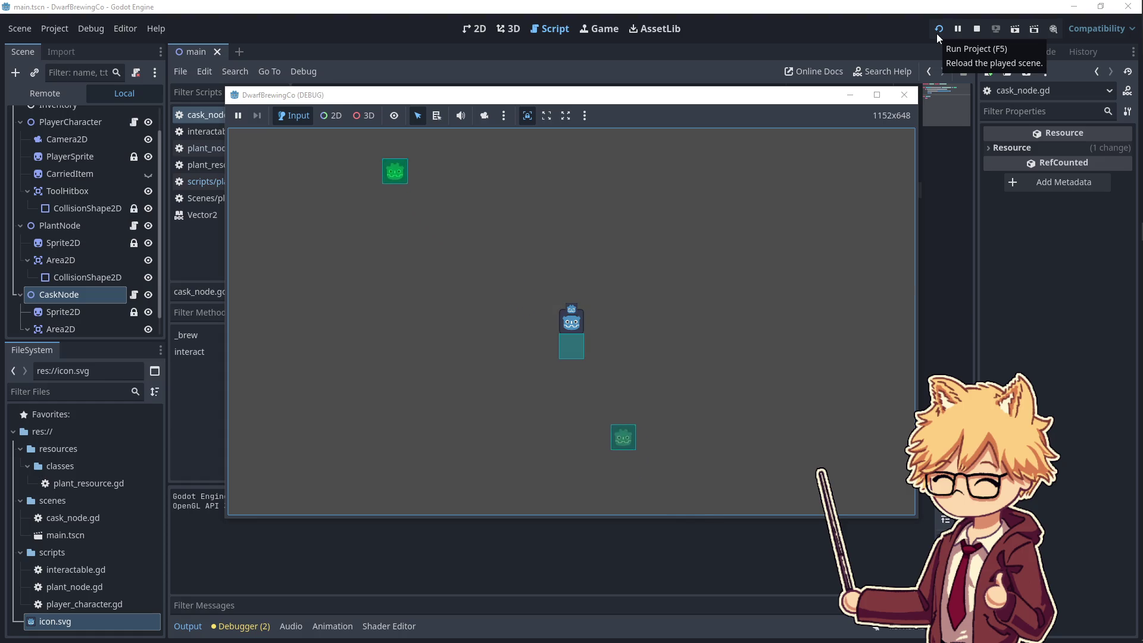
{"action": "key", "text": "Left"}
{"action": "key", "text": "Down"}
{"action": "key", "text": "Right"}
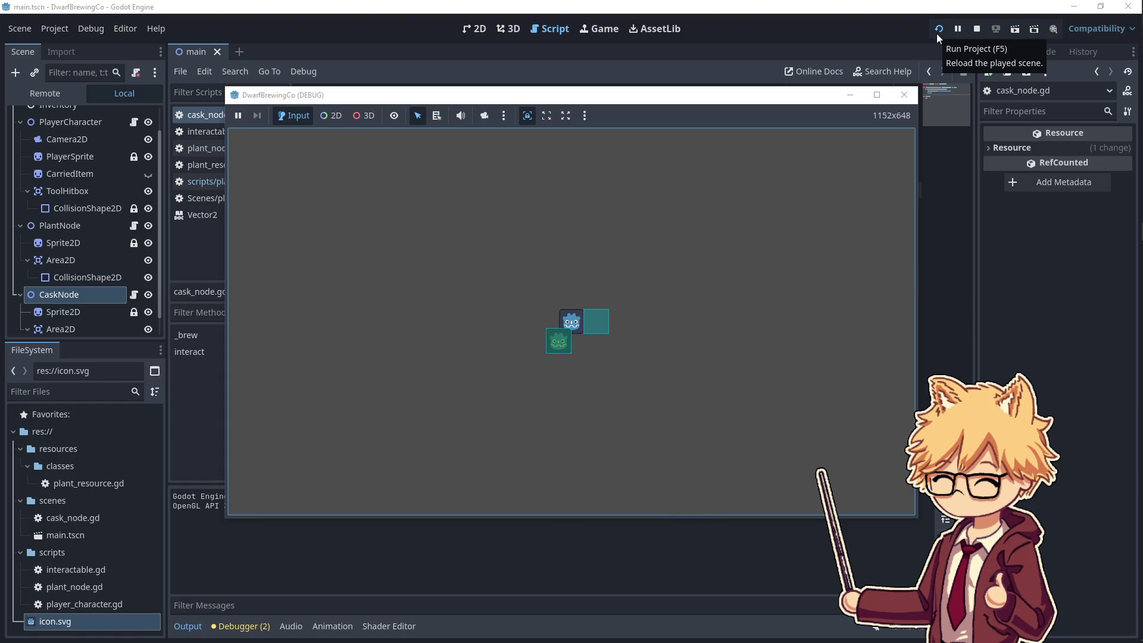
{"action": "left_click", "coordinate": [904, 94]}
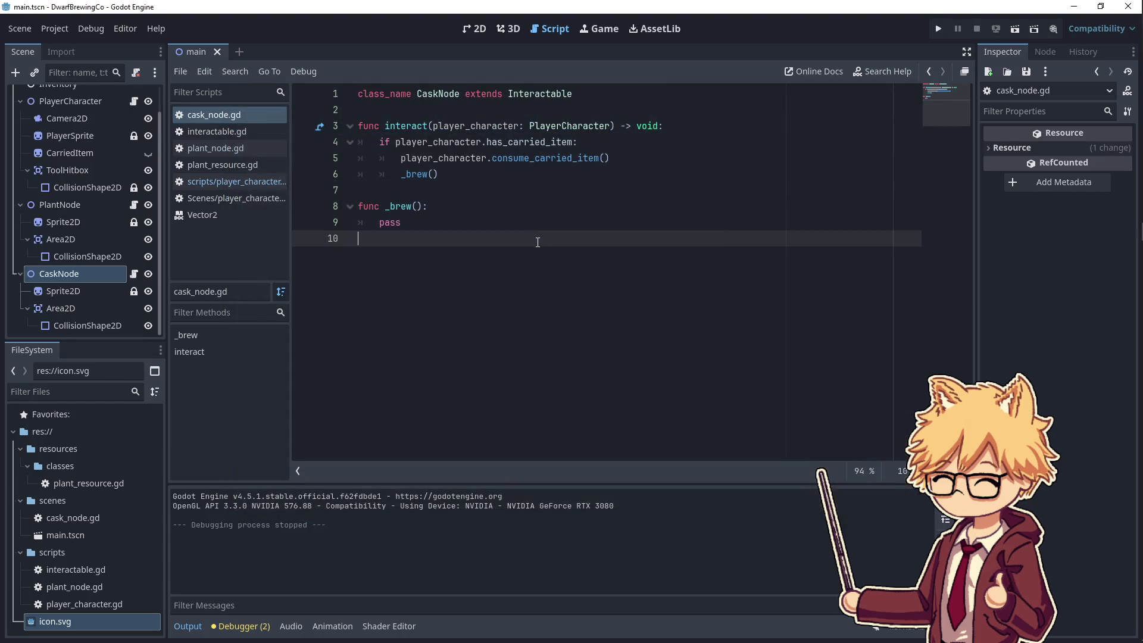
Add a ProgressBar child node under CaskNode in main.tscn and position it in the scene tree
{"action": "double_click", "coordinate": [389, 222]}
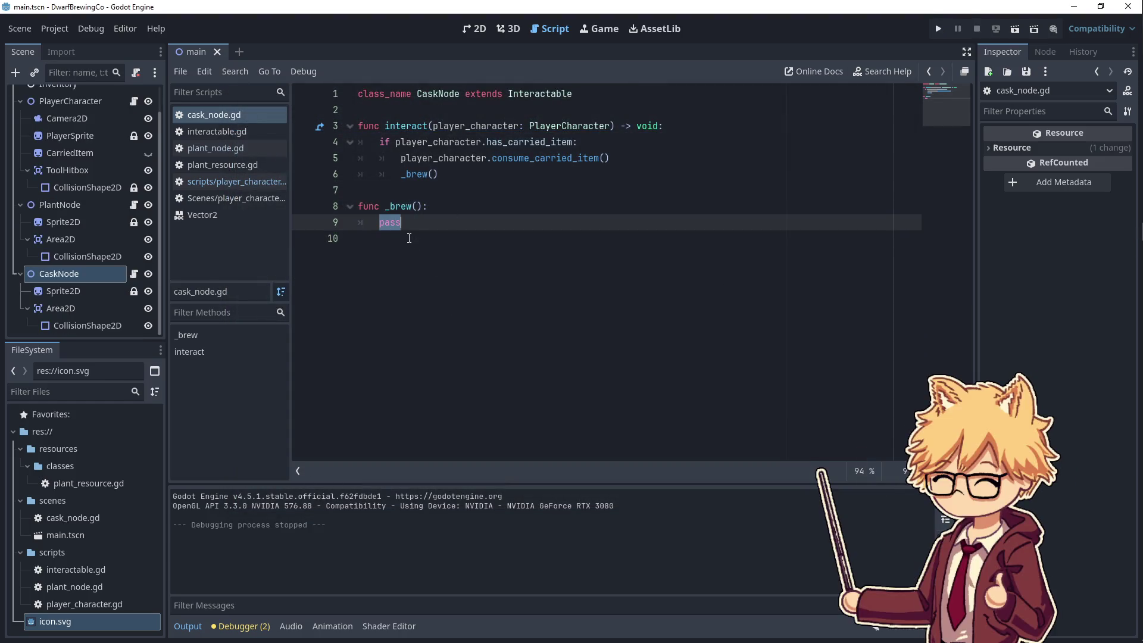
{"action": "right_click", "coordinate": [84, 271]}
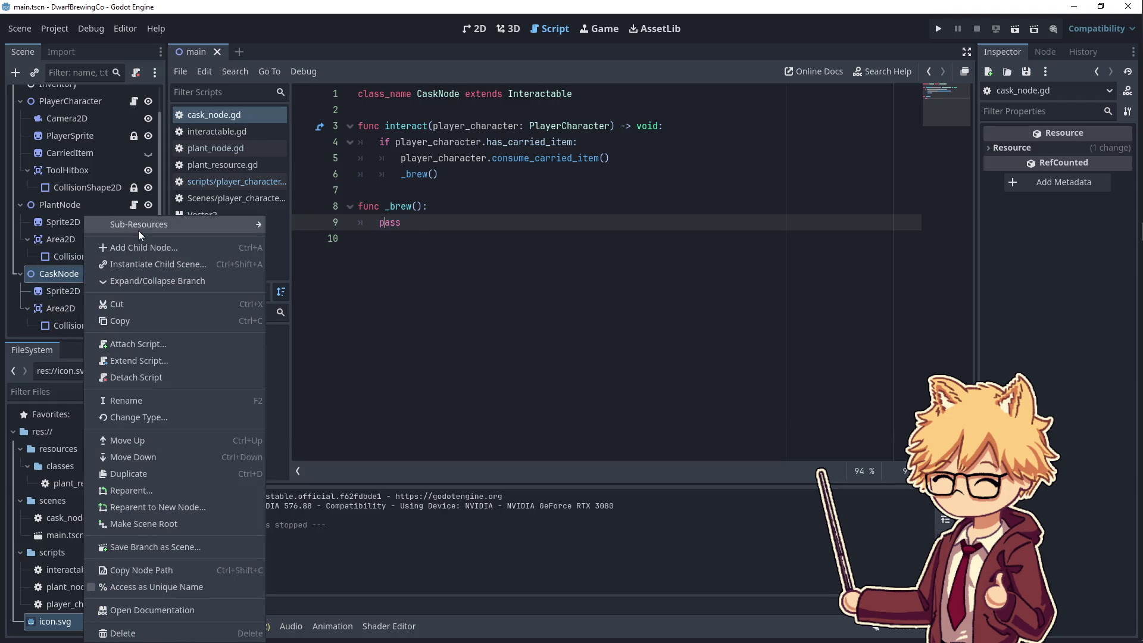
{"action": "left_click", "coordinate": [129, 245]}
{"action": "type", "text": "progress"}
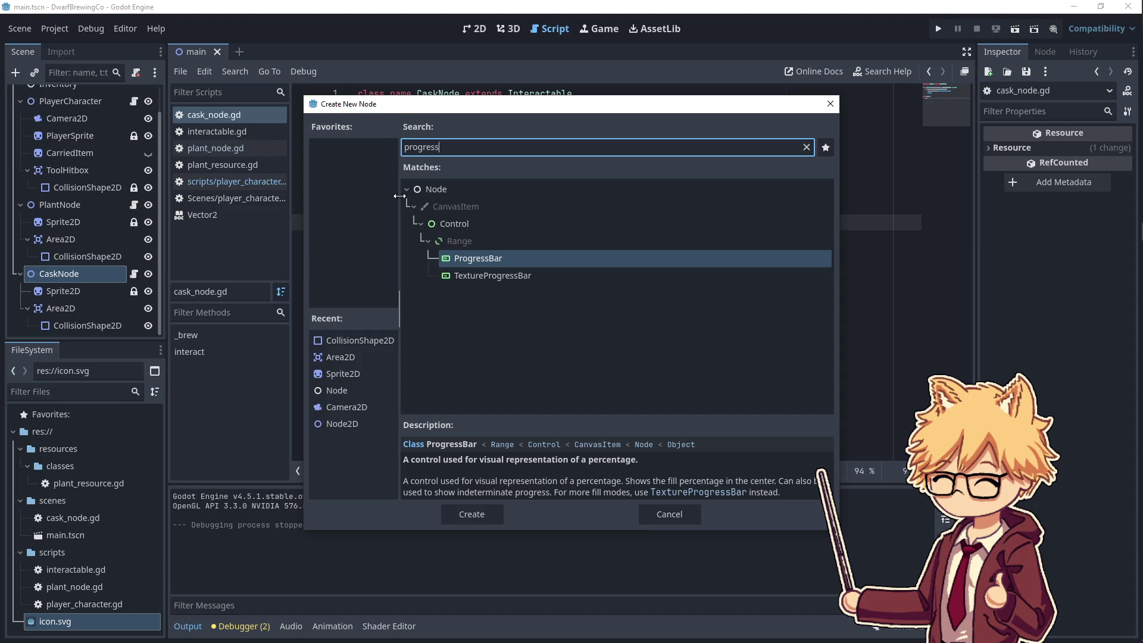
{"action": "key", "text": "Return"}
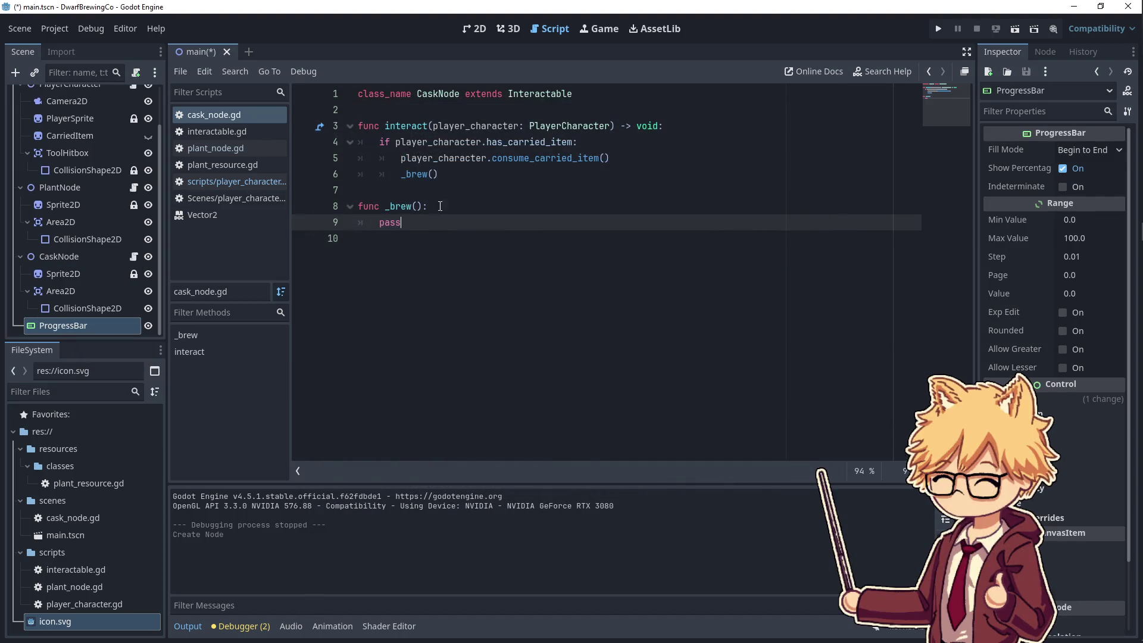
{"action": "left_click", "coordinate": [461, 188]}
{"action": "left_click_drag", "start_coordinate": [461, 185], "coordinate": [326, 144]}
{"action": "left_click", "coordinate": [506, 199]}
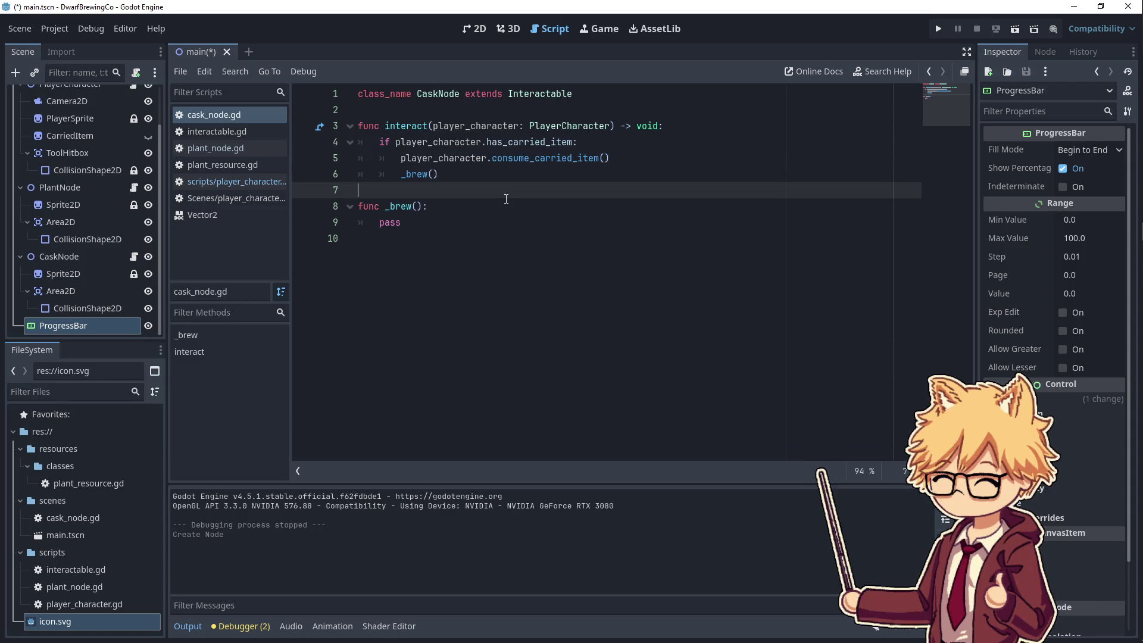
{"action": "double_click", "coordinate": [390, 222]}
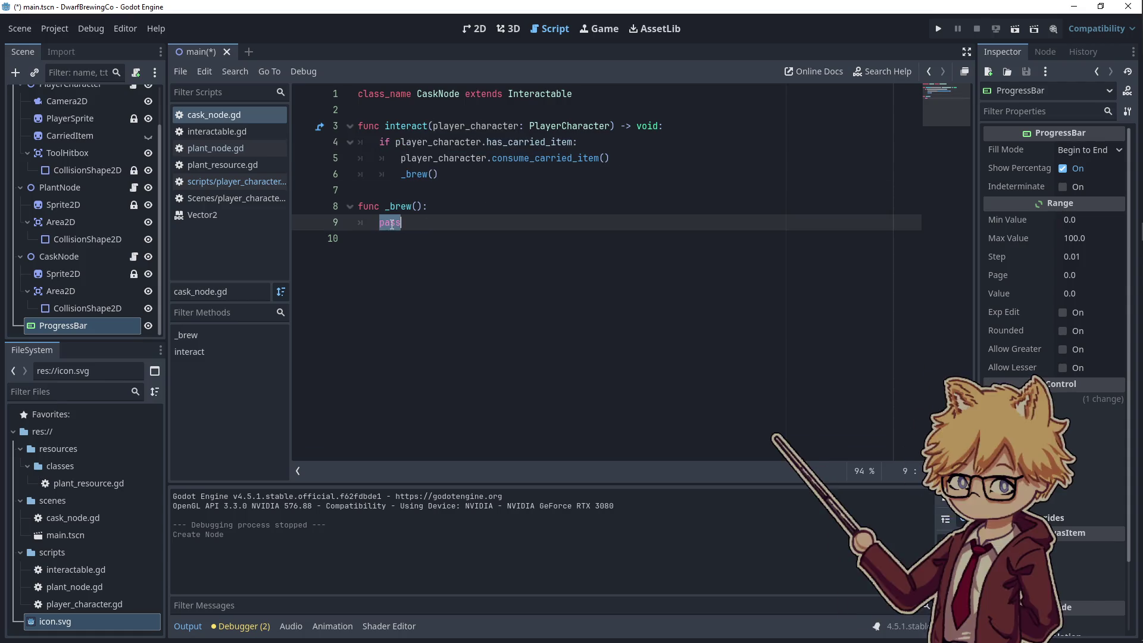
{"action": "mouse_move", "coordinate": [66, 324]}
{"action": "left_mouse_down"}
{"action": "mouse_move", "coordinate": [58, 267]}
{"action": "mouse_move", "coordinate": [63, 327]}
{"action": "left_mouse_up"}
{"action": "left_click", "coordinate": [555, 278]}
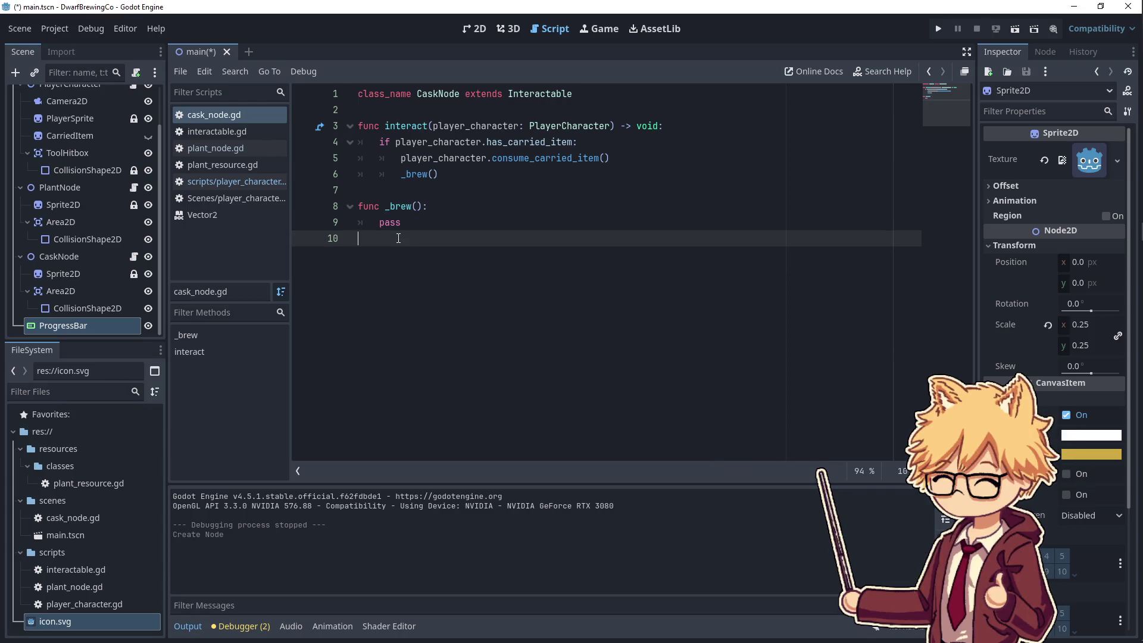
Add an exported base_brewing_time property set to 3 and save the script
{"action": "left_click", "coordinate": [380, 110]}
{"action": "key", "text": "Return"}
{"action": "key", "text": "Return"}
{"action": "key", "text": "Up"}
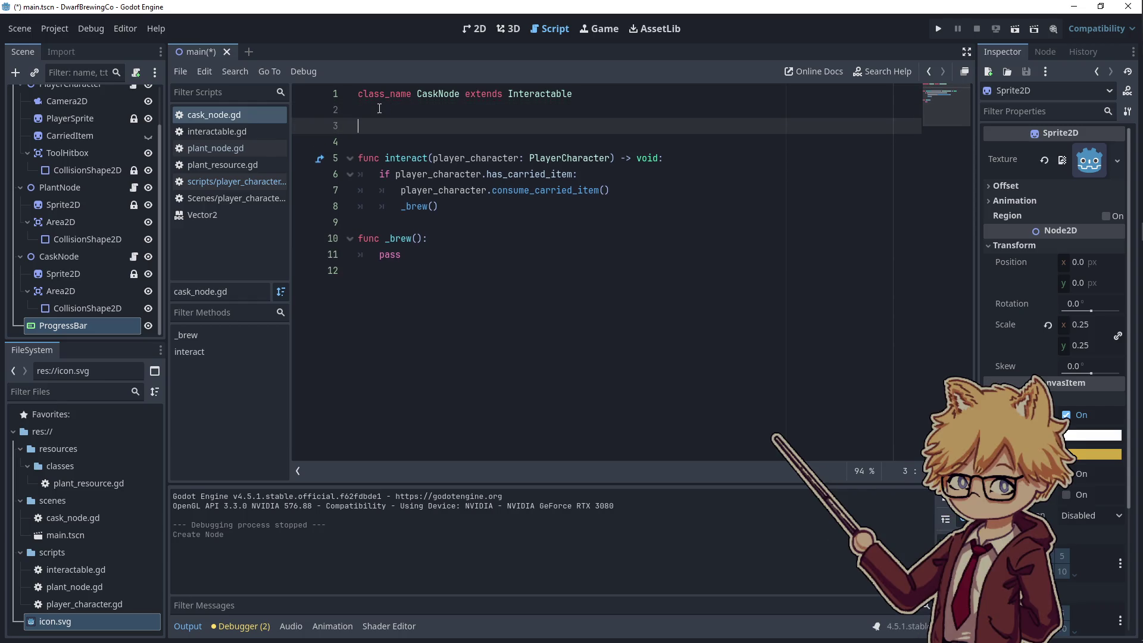
{"action": "type", "text": "xport var ba"}
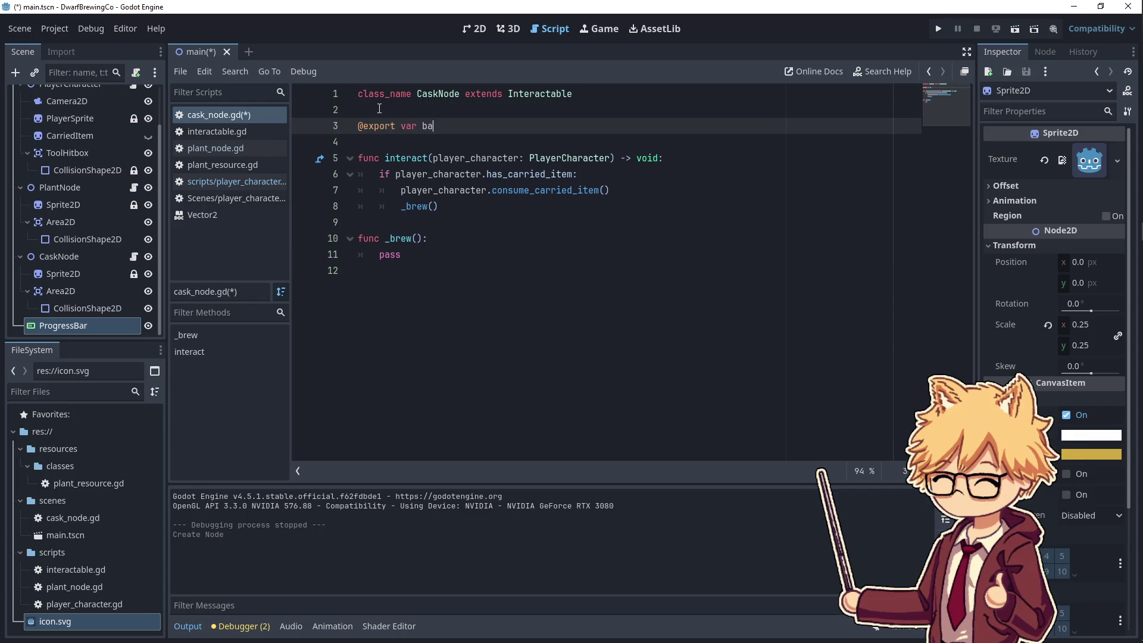
{"action": "type", "text": "brewing"}
{"action": "type", "text": "conds"}
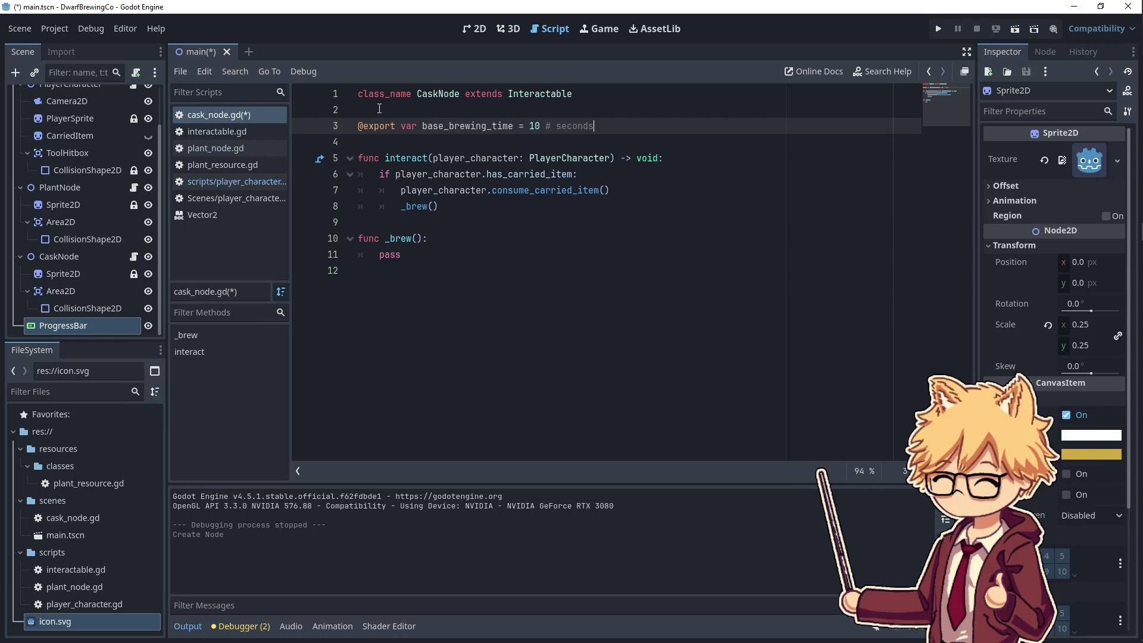
{"action": "double_click", "coordinate": [534, 126]}
{"action": "type", "text": "3"}
{"action": "left_click", "coordinate": [796, 254]}
{"action": "key", "text": "ctrl+s"}
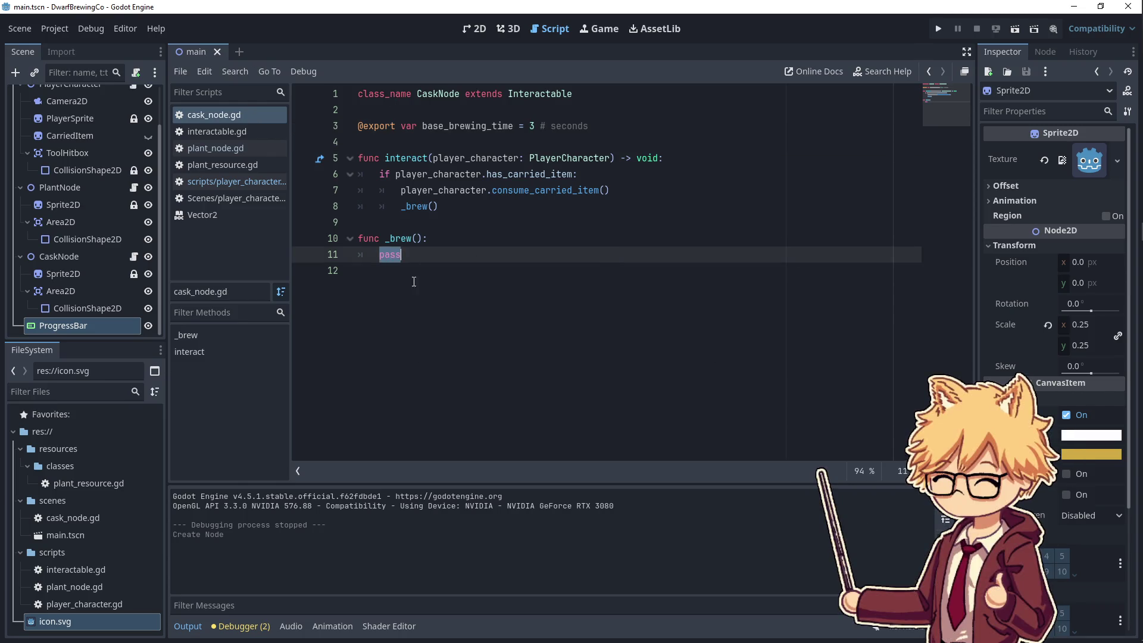
Add exported is_brewing = false under a '# State' comment and a '# Properties' header above
{"action": "left_click", "coordinate": [476, 265]}
{"action": "left_click", "coordinate": [389, 141]}
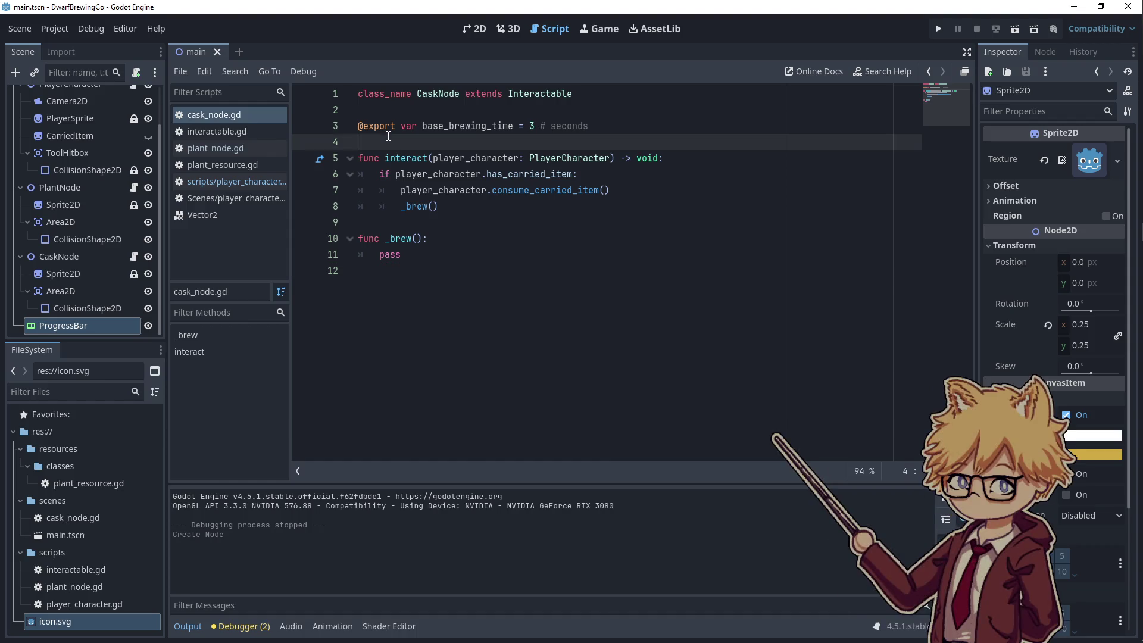
{"action": "key", "text": "Return"}
{"action": "key", "text": "Return"}
{"action": "key", "text": "Up"}
{"action": "type", "text": "port var br"}
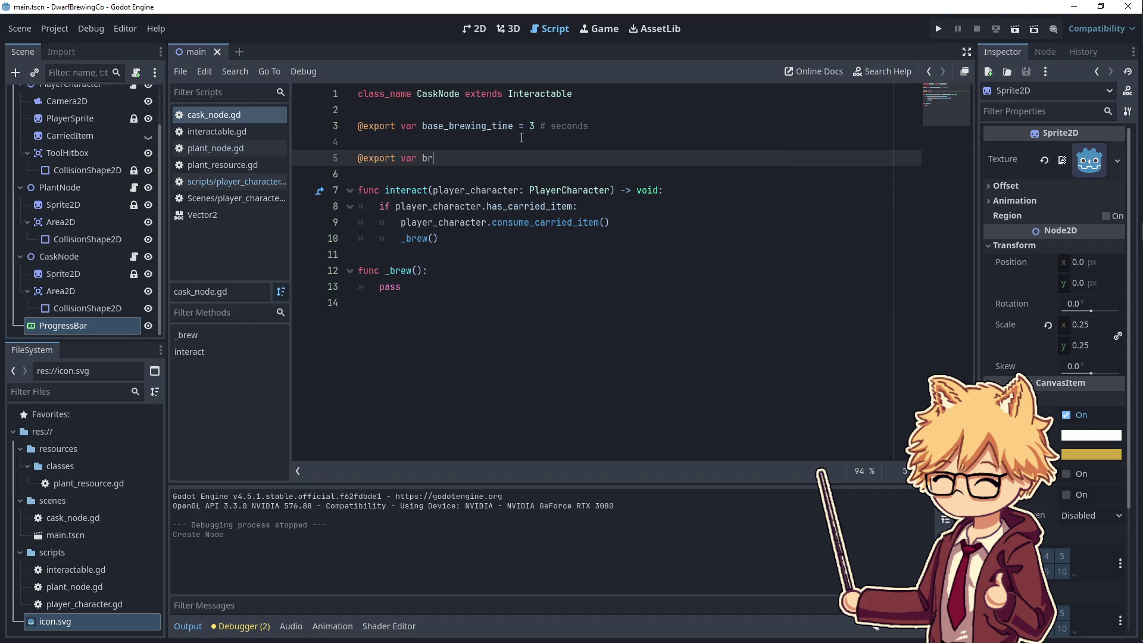
{"action": "type", "text": "rew"}
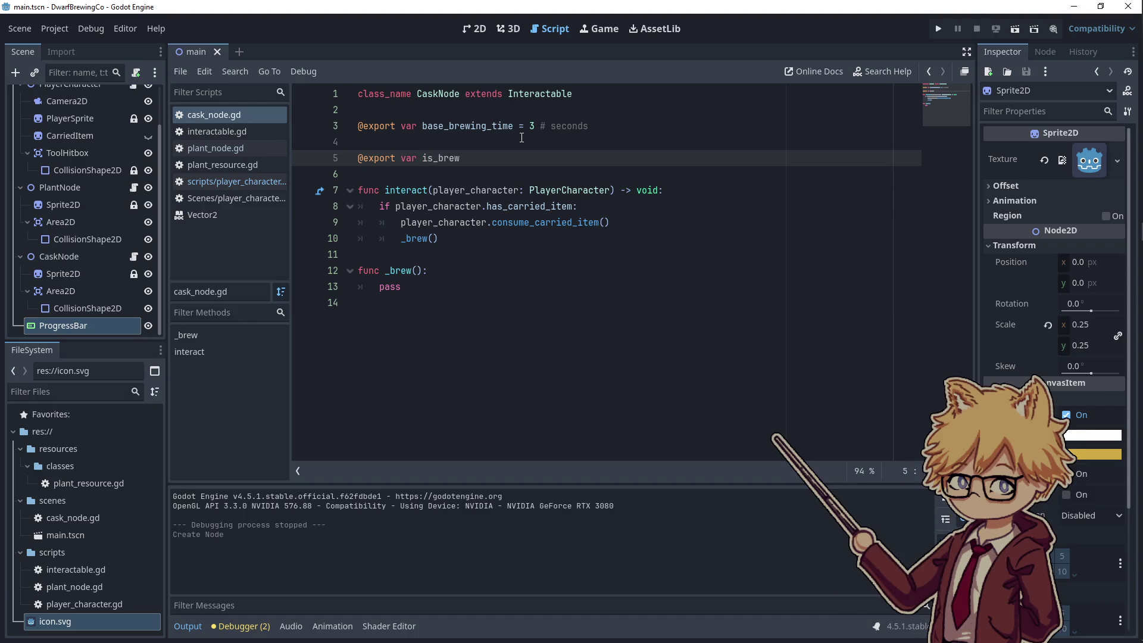
{"action": "type", "text": "ing = false"}
{"action": "key", "text": "Home"}
{"action": "key", "text": "Return"}
{"action": "key", "text": "Up"}
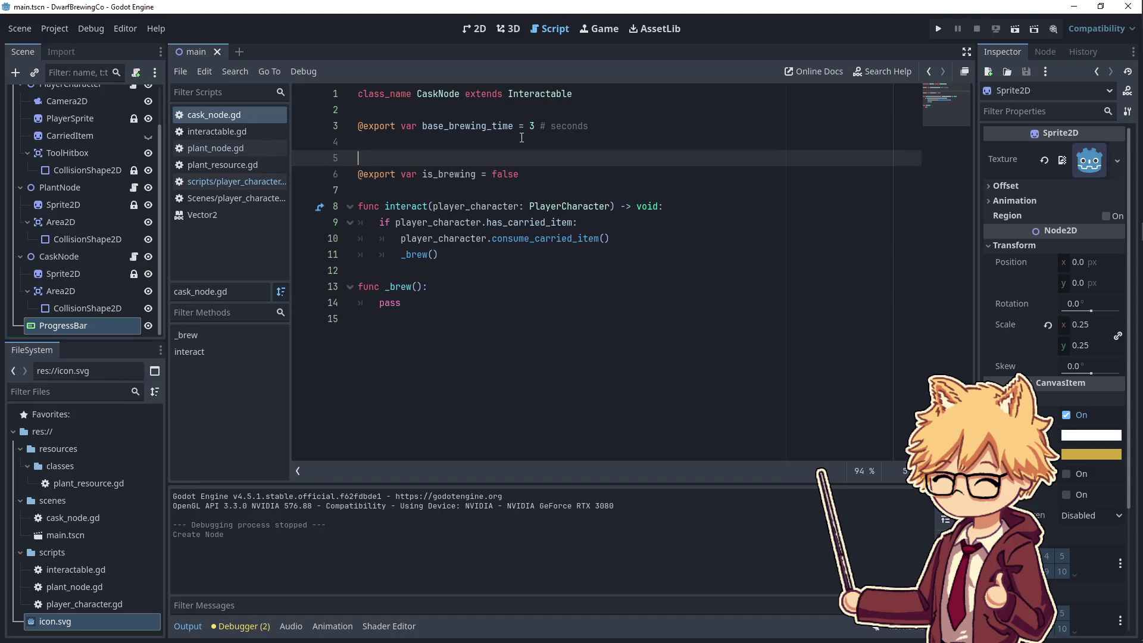
{"action": "type", "text": "# State"}
{"action": "left_click", "coordinate": [484, 115]}
{"action": "key", "text": "Return"}
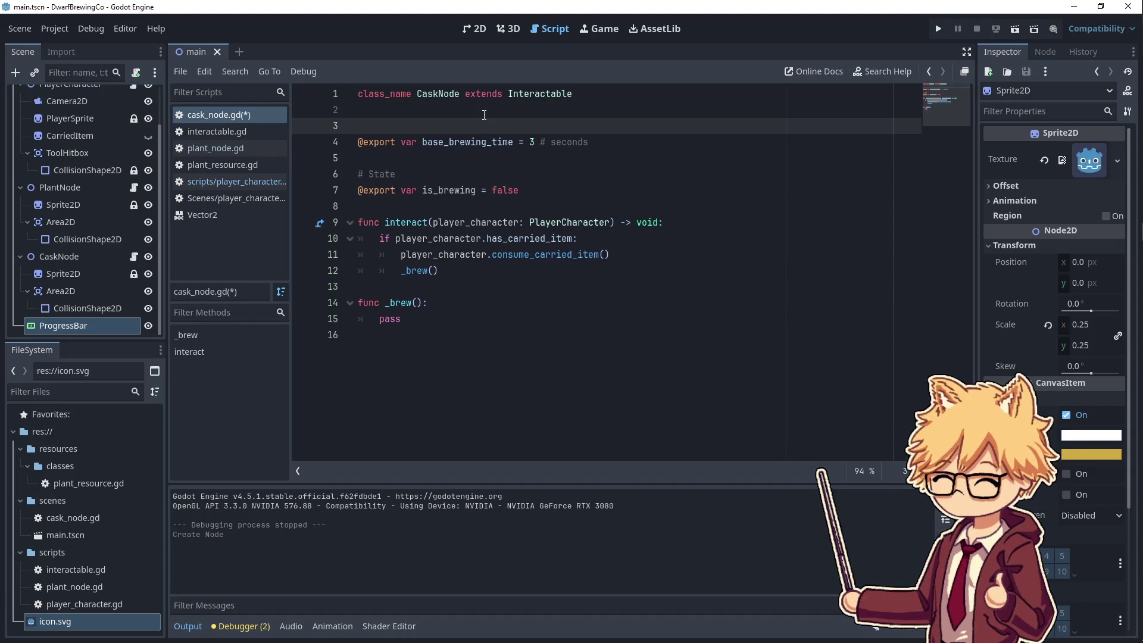
{"action": "type", "text": "Propert"}
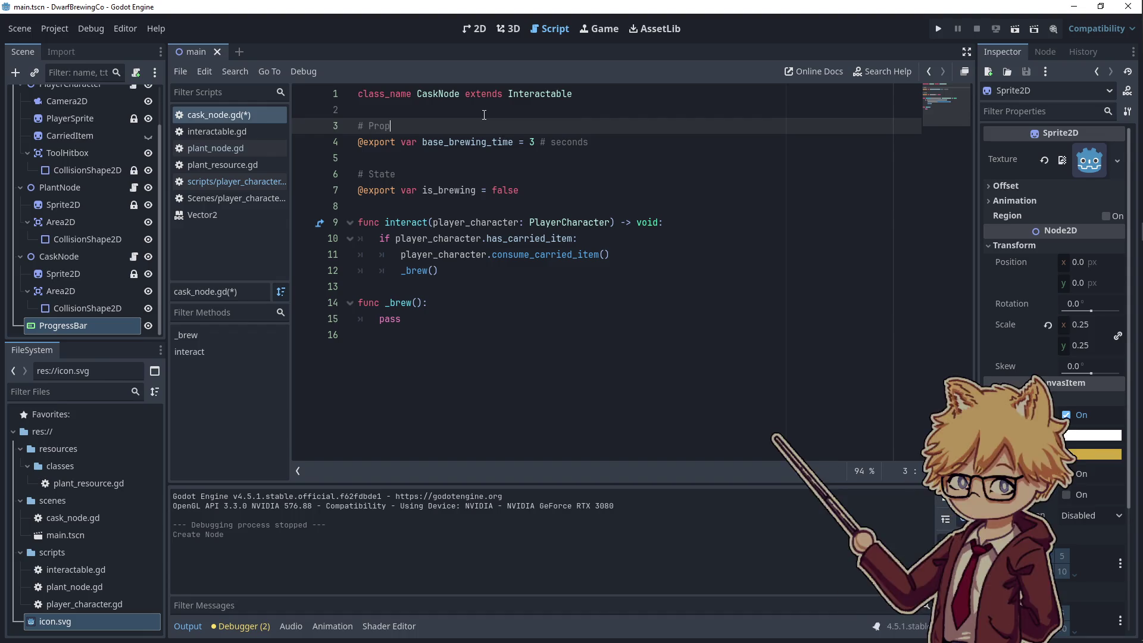
{"action": "type", "text": "ies"}
Replace pass in _brew with is_brewing = true
{"action": "double_click", "coordinate": [466, 190]}
{"action": "key", "text": "ctrl+c"}
{"action": "double_click", "coordinate": [382, 319]}
{"action": "key", "text": "ctrl+v"}
{"action": "type", "text": "rue"}
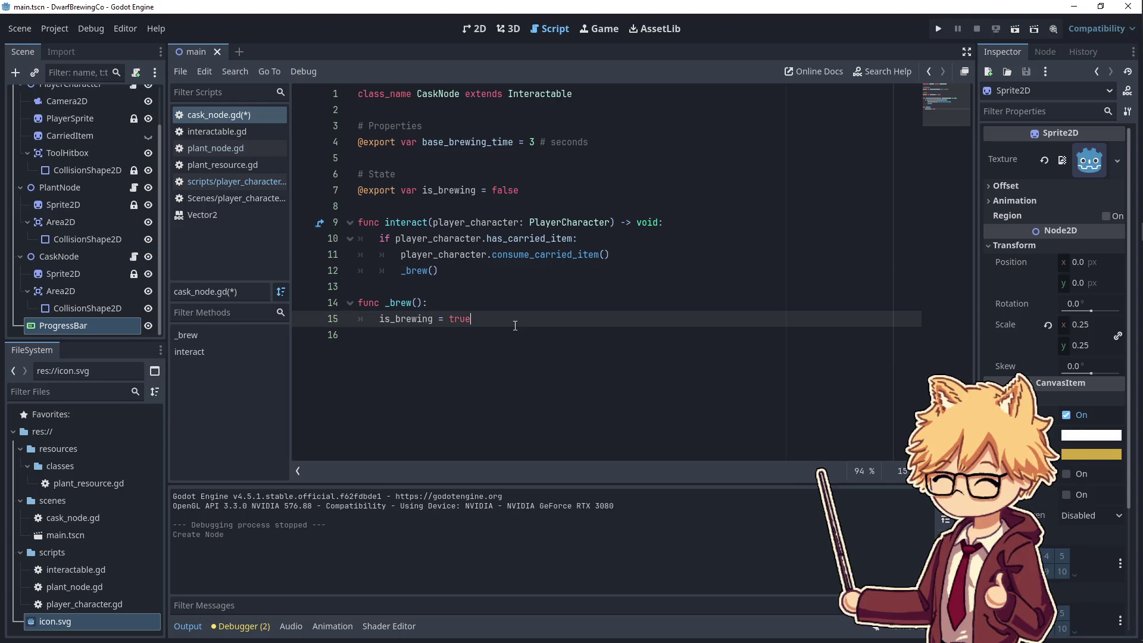
Rename the ProgressBar node to BrewProgress
{"action": "double_click", "coordinate": [81, 324]}
{"action": "type", "text": "BrewP_"}
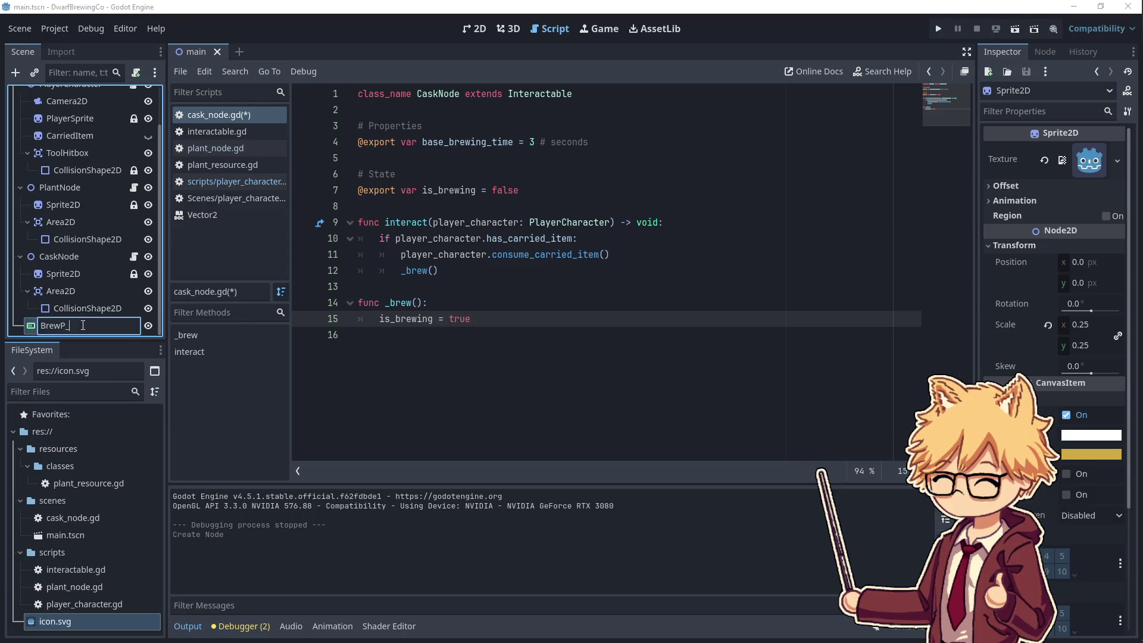
{"action": "key", "text": "BackSpace"}
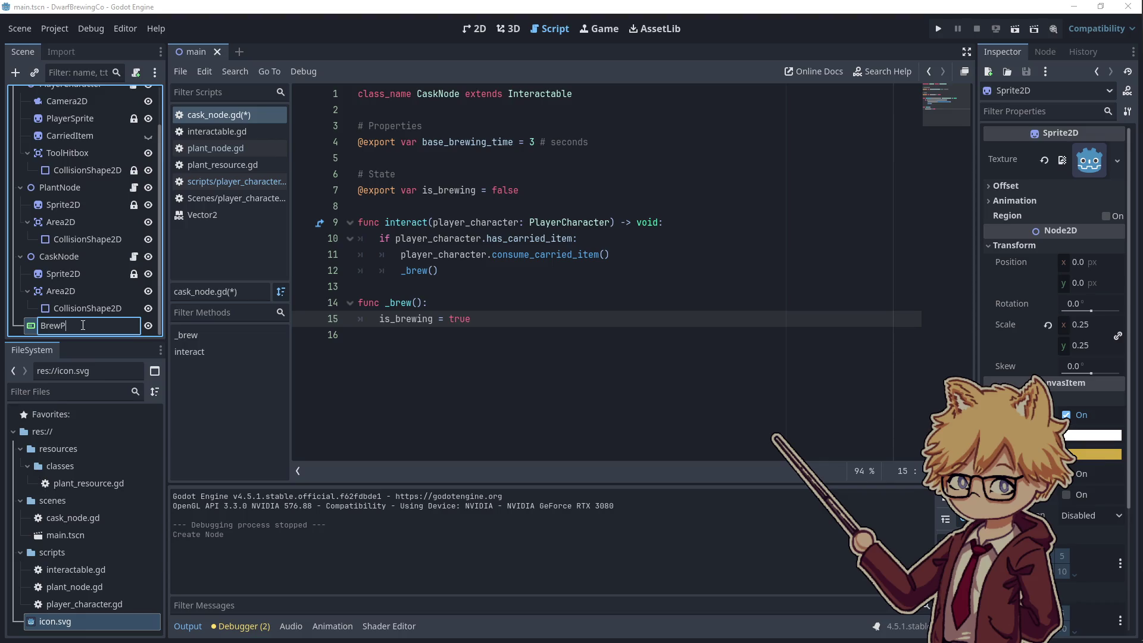
{"action": "type", "text": "rogress"}
{"action": "key", "text": "Return"}
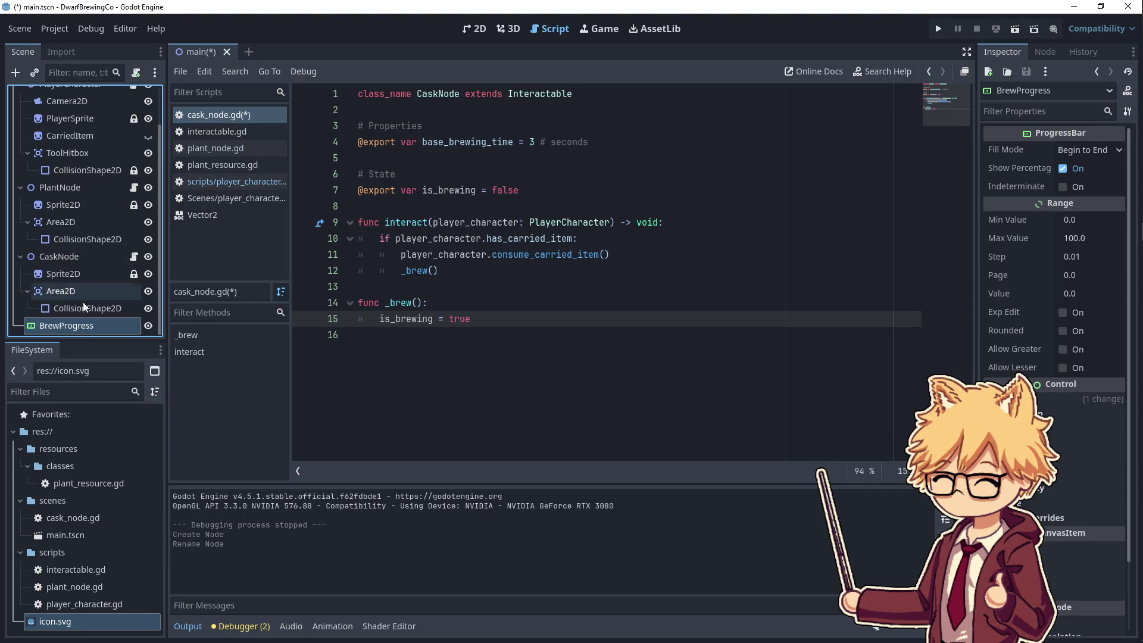
{"action": "left_click", "coordinate": [474, 28]}
Look over the cask's Sprite2D and Area2D nodes, then select BrewProgress
{"action": "scroll", "coordinate": [566, 309], "scroll_direction": "down", "scroll_amount": 5}
{"action": "scroll", "coordinate": [568, 302], "scroll_direction": "up", "scroll_amount": 4}
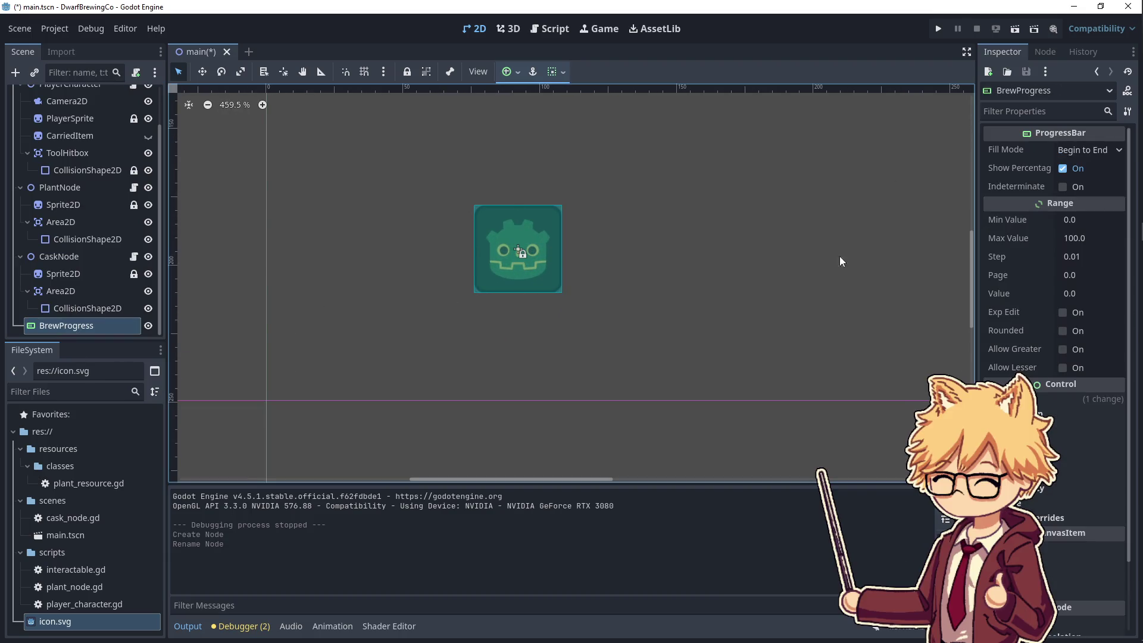
{"action": "scroll", "coordinate": [671, 262], "scroll_direction": "down", "scroll_amount": 6}
{"action": "left_click_drag", "start_coordinate": [626, 130], "coordinate": [550, 245]}
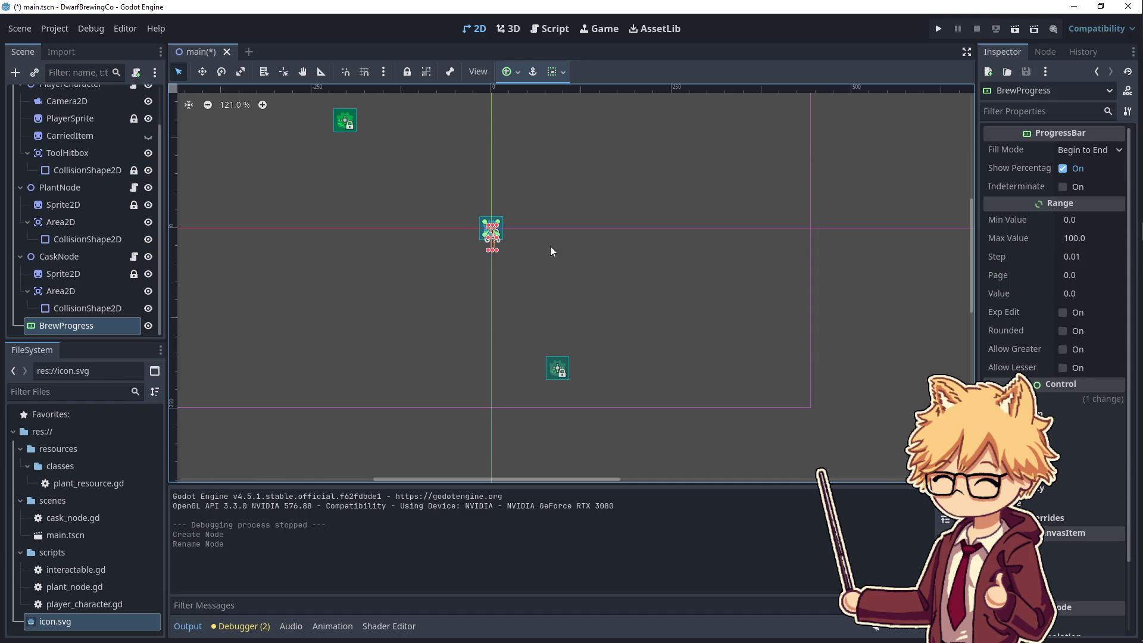
{"action": "left_click", "coordinate": [73, 255]}
{"action": "left_click", "coordinate": [74, 275]}
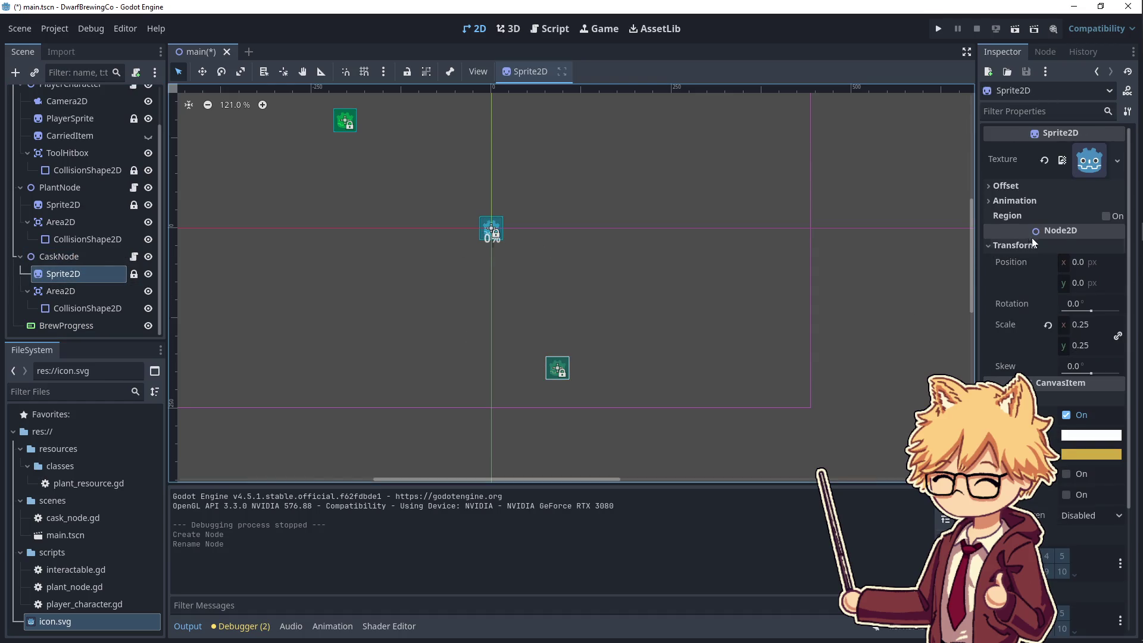
{"action": "left_click", "coordinate": [67, 295]}
{"action": "left_click", "coordinate": [72, 274]}
{"action": "left_click", "coordinate": [71, 291]}
{"action": "left_click", "coordinate": [69, 327]}
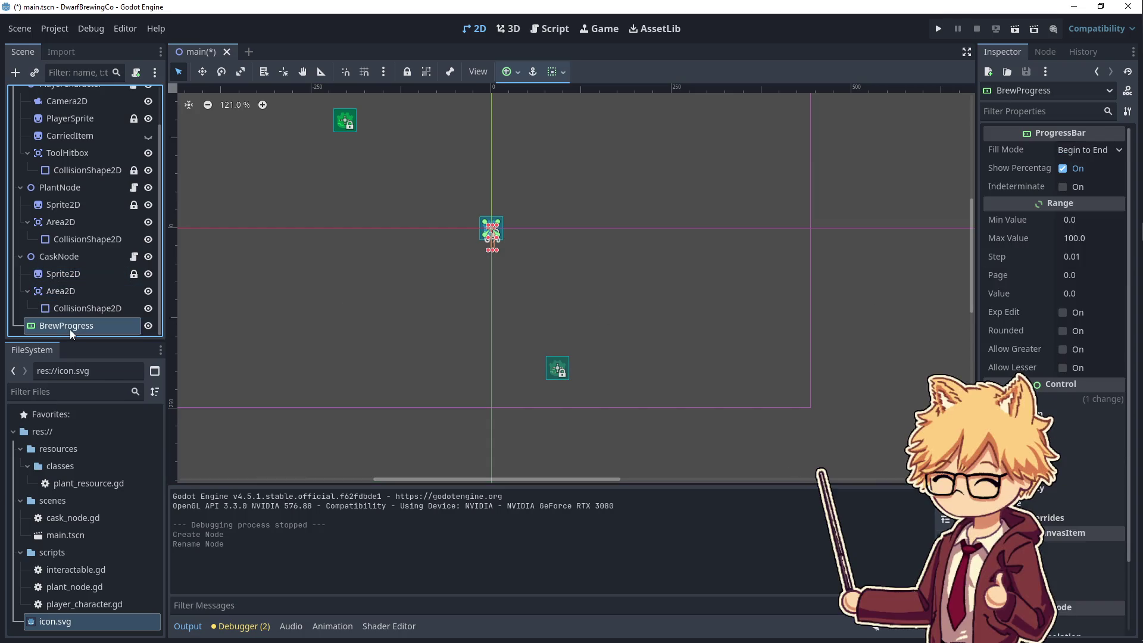
Reset BrewProgress's size to default, then widen the bar to about 168 px
{"action": "left_click", "coordinate": [1042, 112]}
{"action": "type", "text": "tras"}
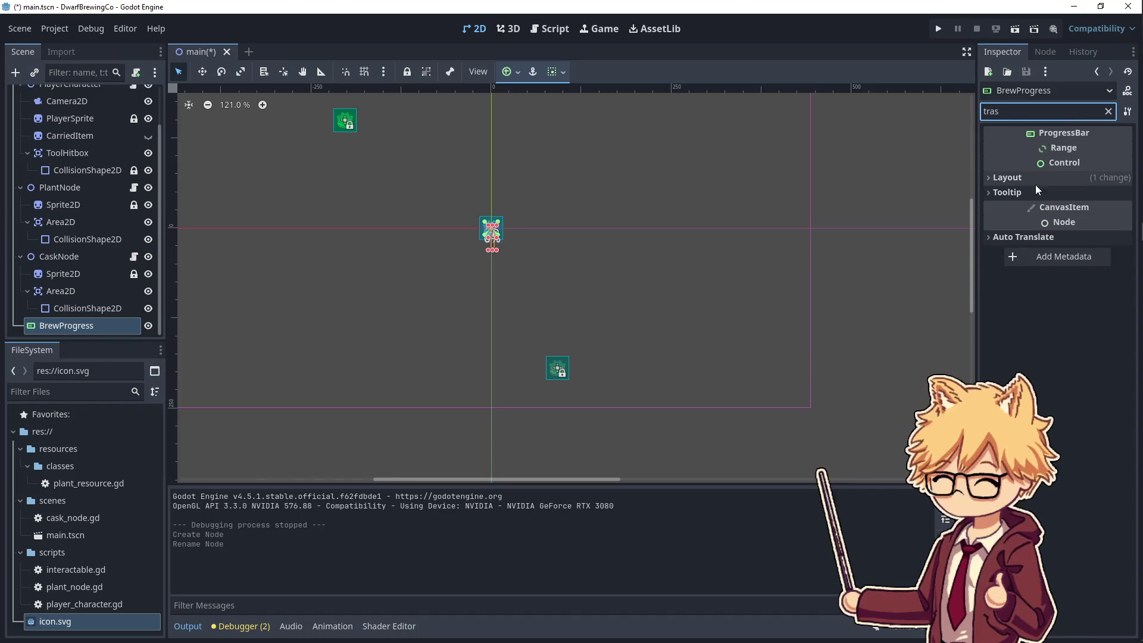
{"action": "left_click", "coordinate": [1035, 179]}
{"action": "left_click", "coordinate": [1021, 192]}
{"action": "left_click", "coordinate": [1055, 211]}
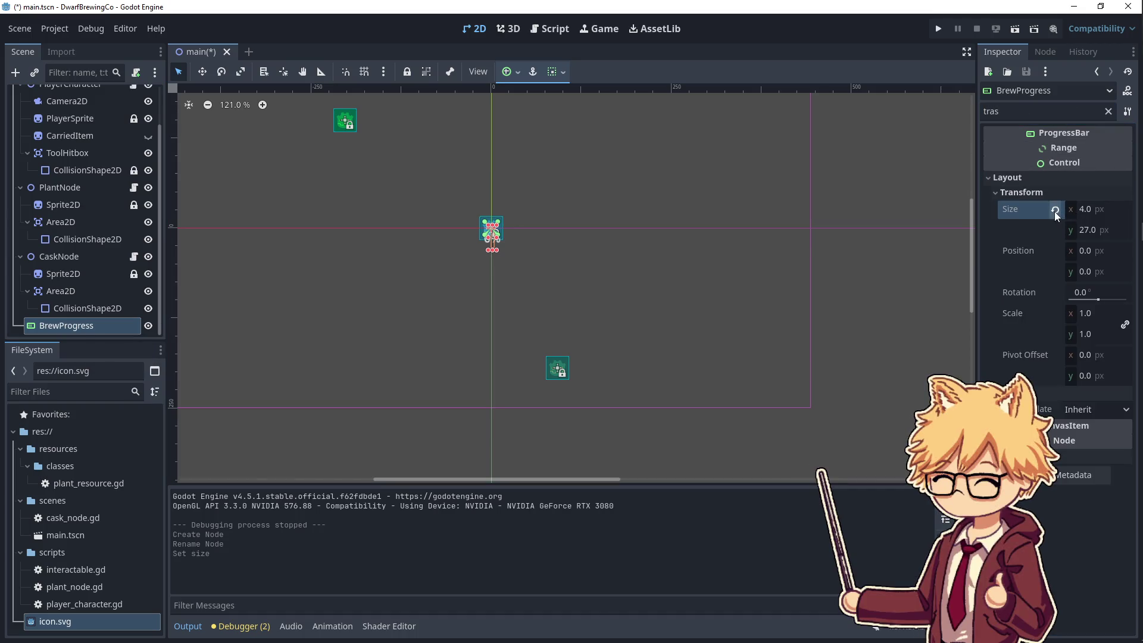
{"action": "left_click", "coordinate": [1055, 212]}
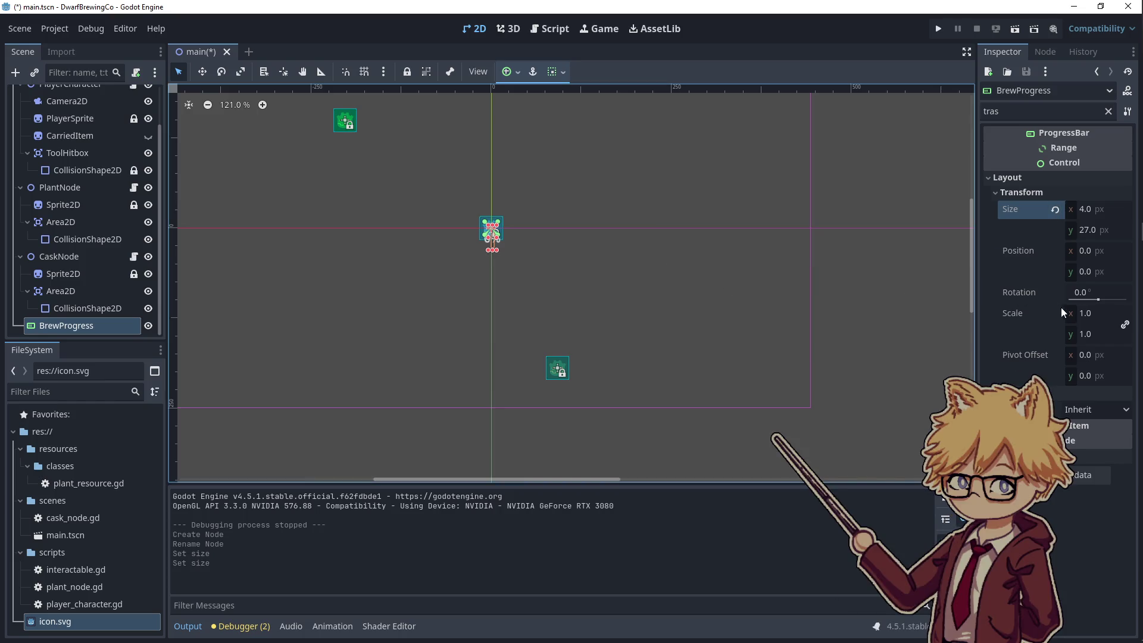
{"action": "key", "text": "BackSpace"}
{"action": "key", "text": "BackSpace"}
{"action": "key", "text": "BackSpace"}
{"action": "type", "text": "poso"}
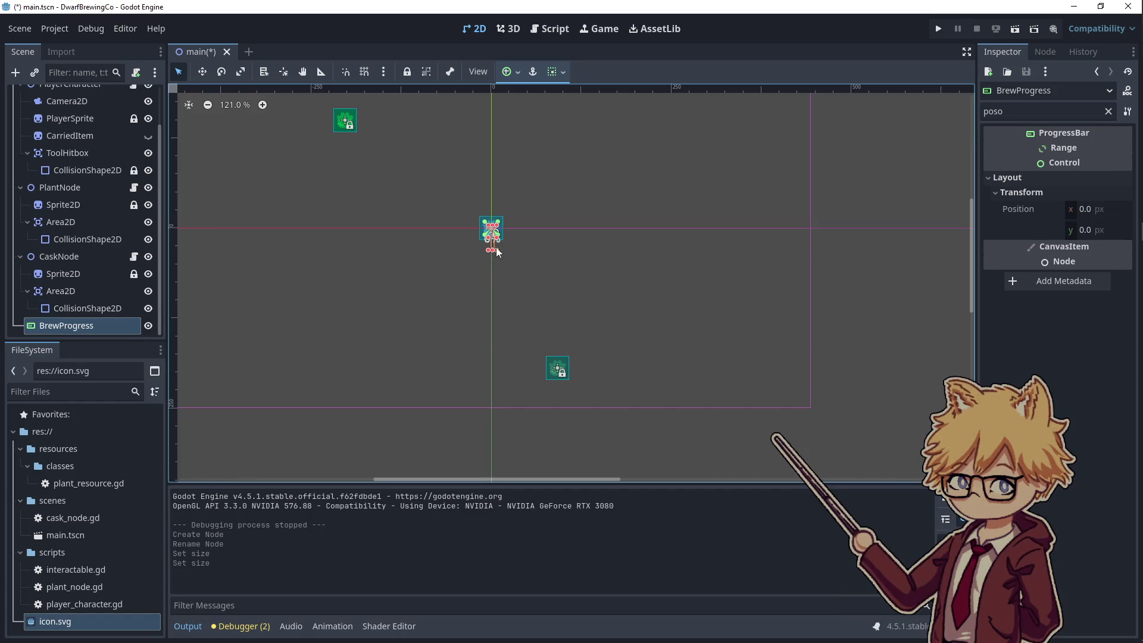
{"action": "left_click_drag", "start_coordinate": [496, 238], "coordinate": [612, 236]}
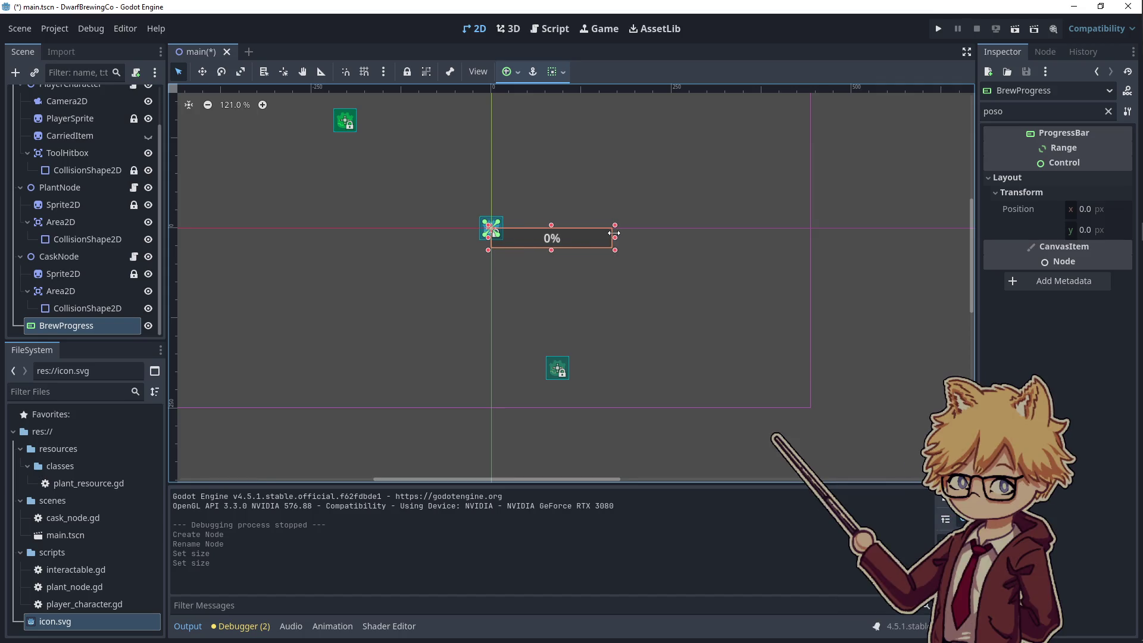
Check CaskNode's position values in the Inspector
{"action": "left_click", "coordinate": [59, 262]}
{"action": "left_click", "coordinate": [1097, 113]}
{"action": "key", "text": "BackSpace"}
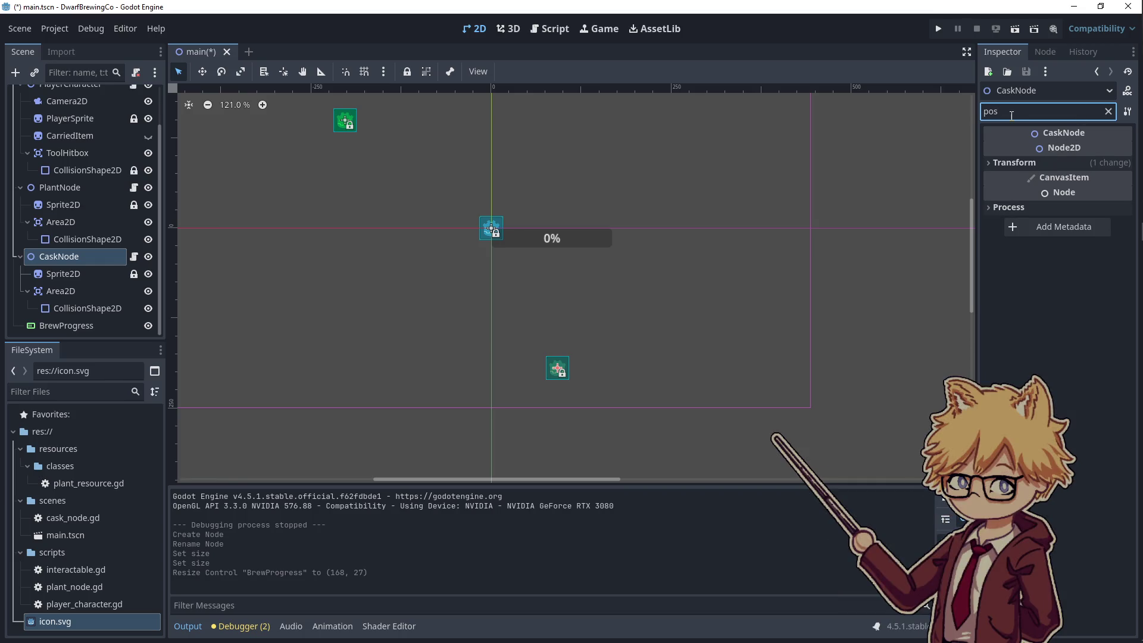
{"action": "type", "text": "ition"}
{"action": "left_click", "coordinate": [1013, 163]}
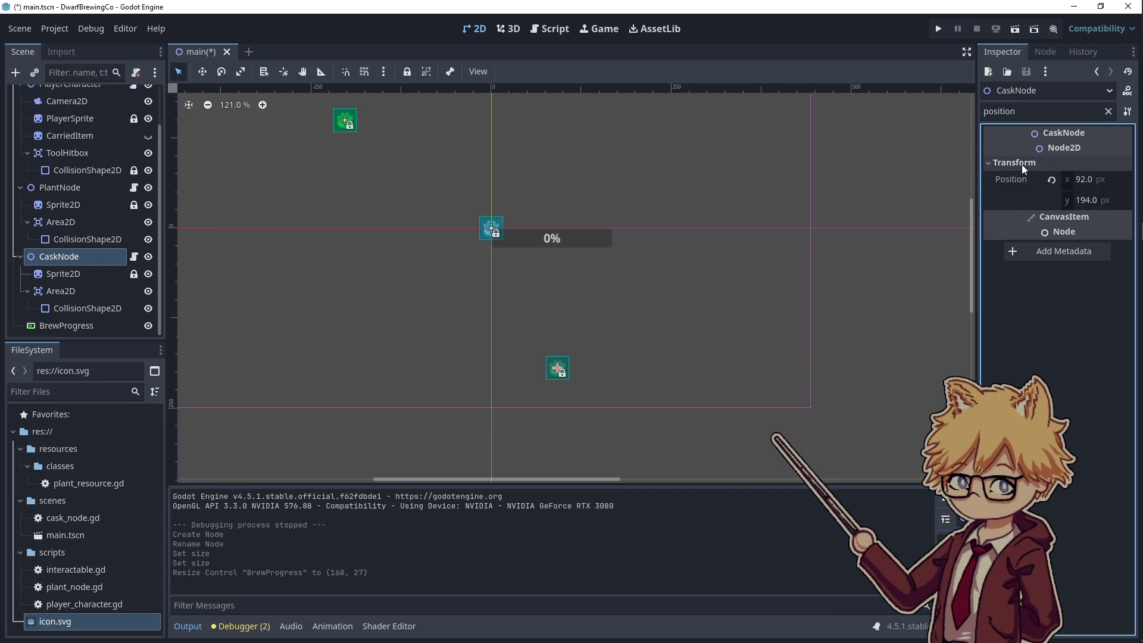
Move the bar just below the lower cask sprite and reparent it under CaskNode
{"action": "left_click", "coordinate": [62, 326]}
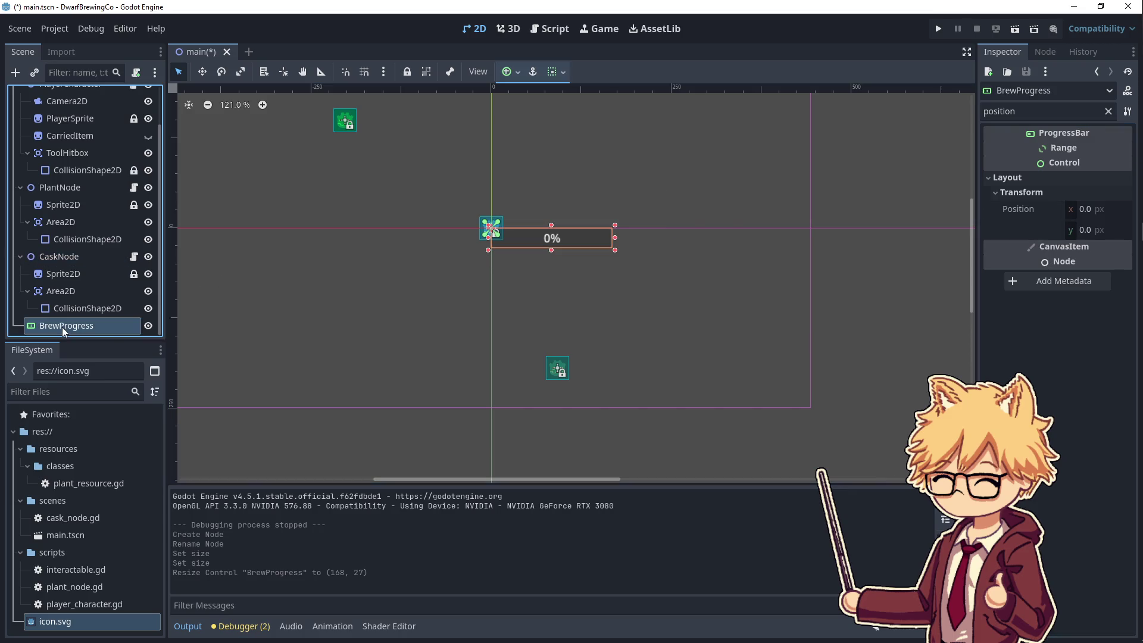
{"action": "scroll", "coordinate": [516, 275], "scroll_direction": "up", "scroll_amount": 5}
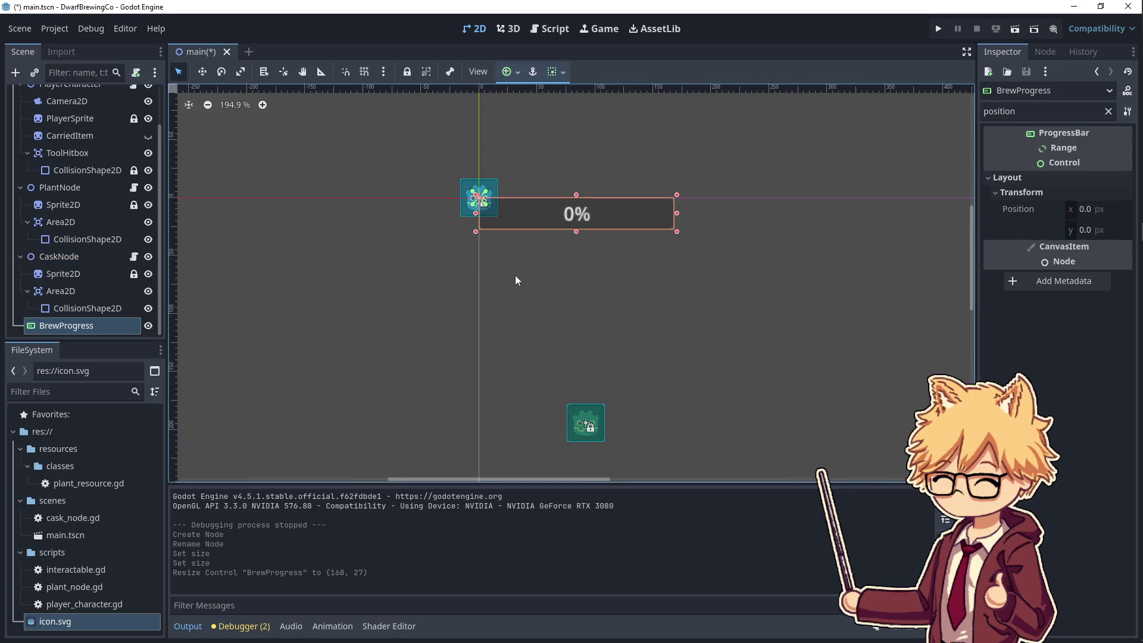
{"action": "left_click_drag", "start_coordinate": [651, 316], "coordinate": [572, 280]}
{"action": "mouse_move", "coordinate": [483, 168]}
{"action": "left_mouse_down"}
{"action": "mouse_move", "coordinate": [520, 216]}
{"action": "mouse_move", "coordinate": [493, 411]}
{"action": "left_mouse_up"}
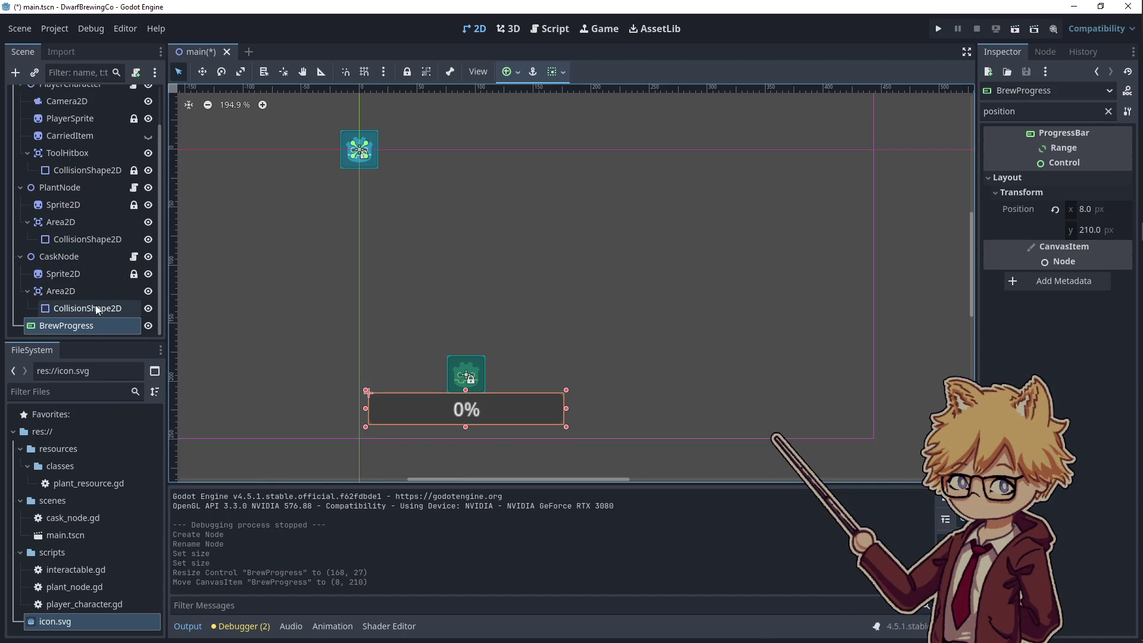
{"action": "left_click_drag", "start_coordinate": [88, 324], "coordinate": [70, 259]}
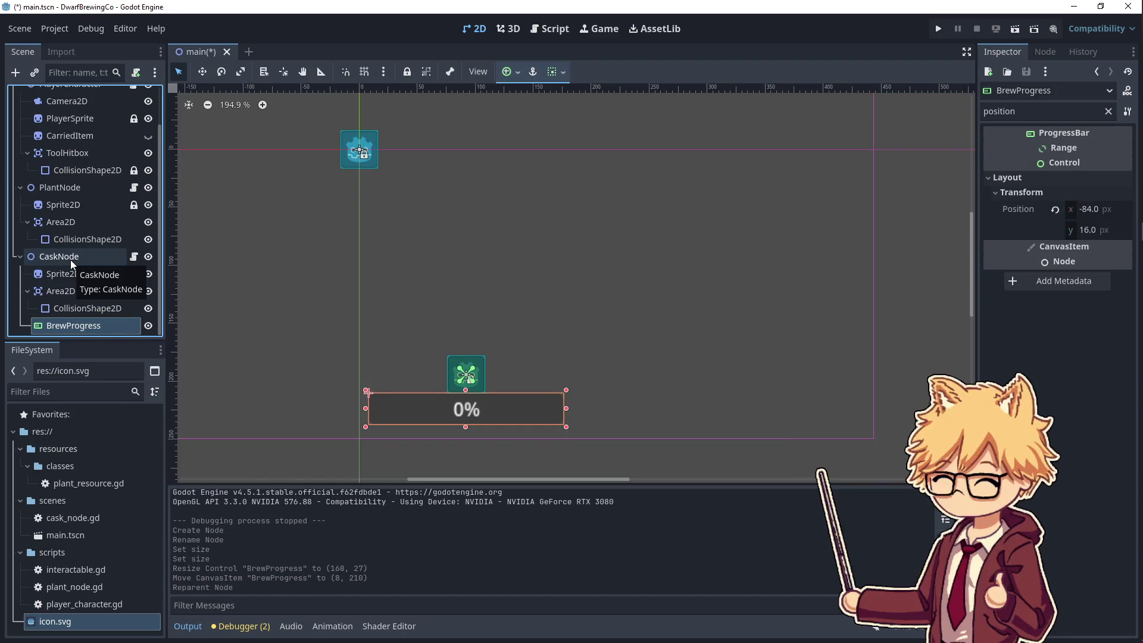
Reset BrewProgress's position to the origin and turn off Show Percentage
{"action": "left_click", "coordinate": [1052, 208]}
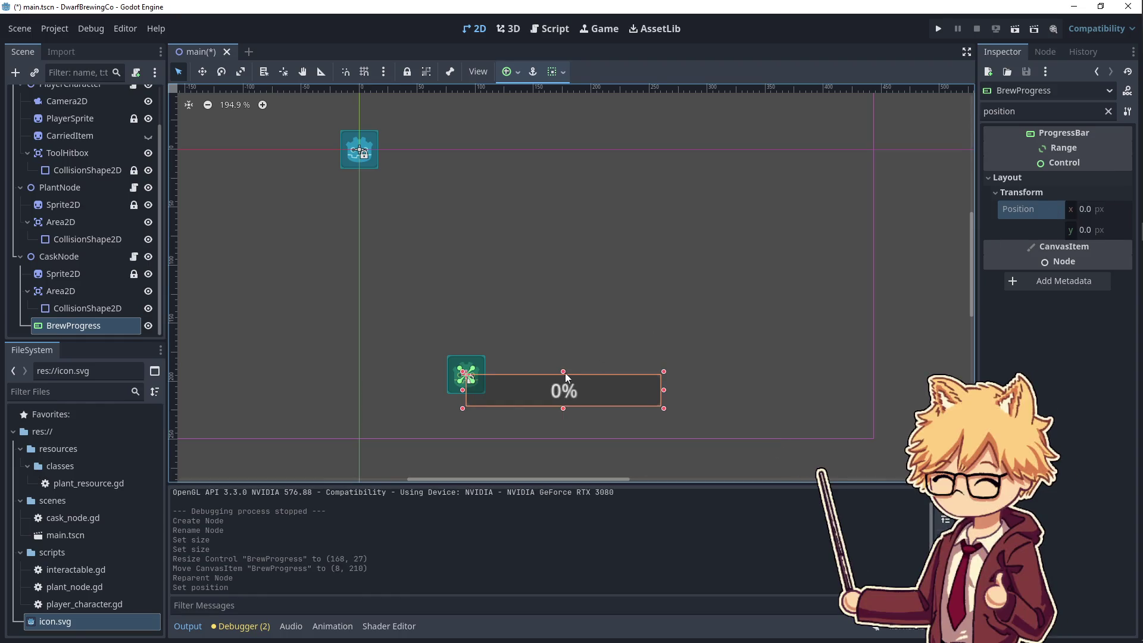
{"action": "left_click", "coordinate": [1109, 111]}
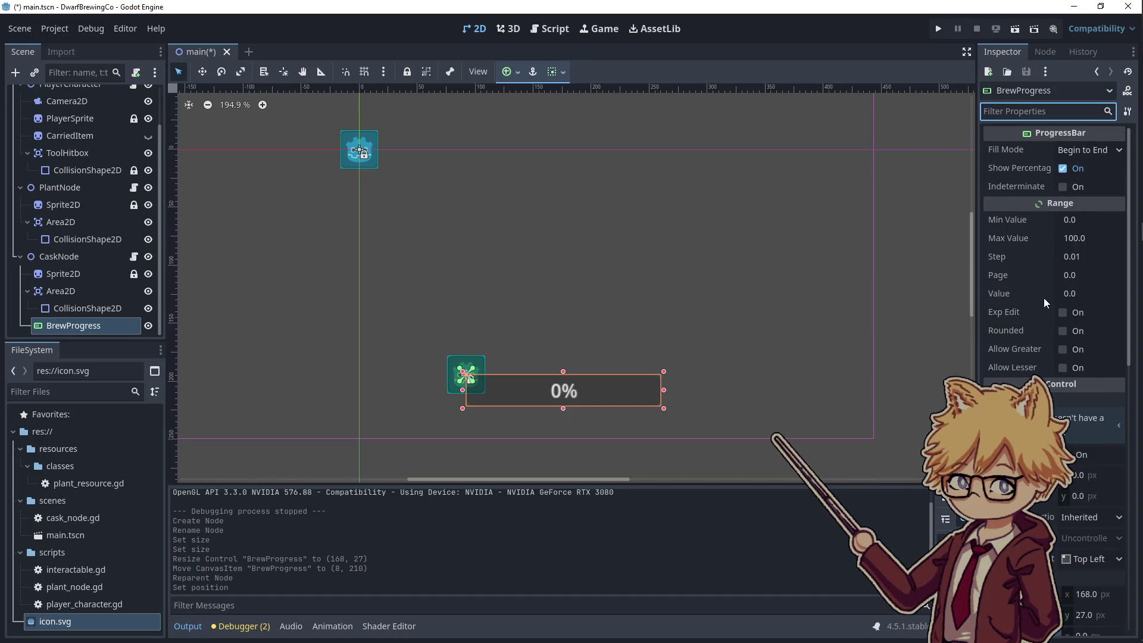
{"action": "left_click", "coordinate": [1062, 169]}
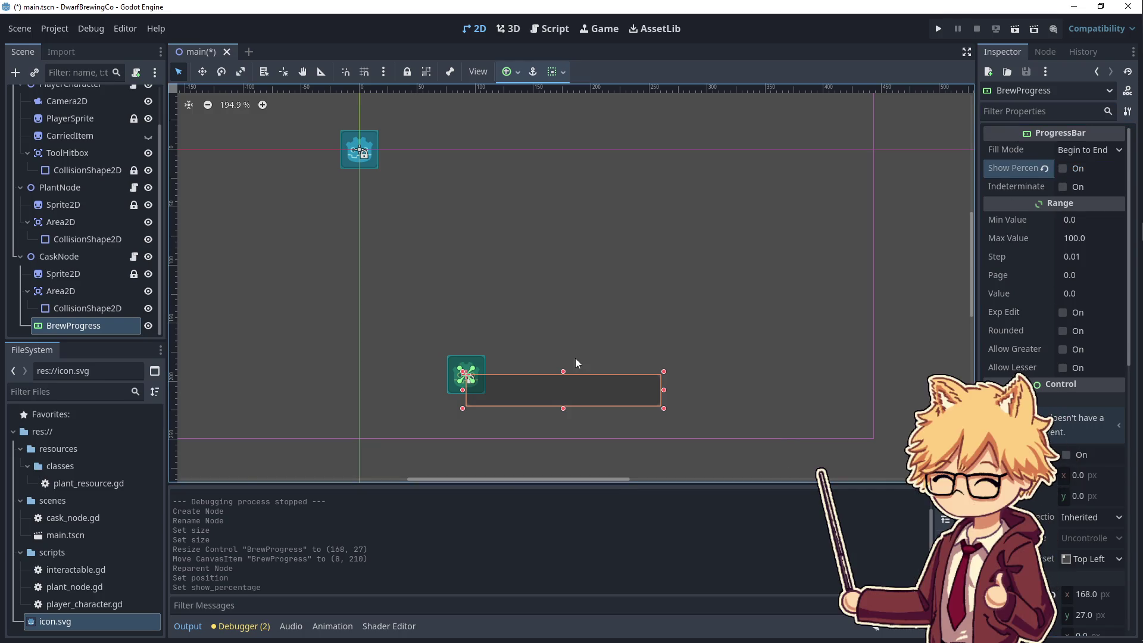
Shrink the bar to 32×5 and place it just above the cask sprite
{"action": "left_click_drag", "start_coordinate": [563, 372], "coordinate": [565, 394]}
{"action": "scroll", "coordinate": [491, 406], "scroll_direction": "up", "scroll_amount": 6}
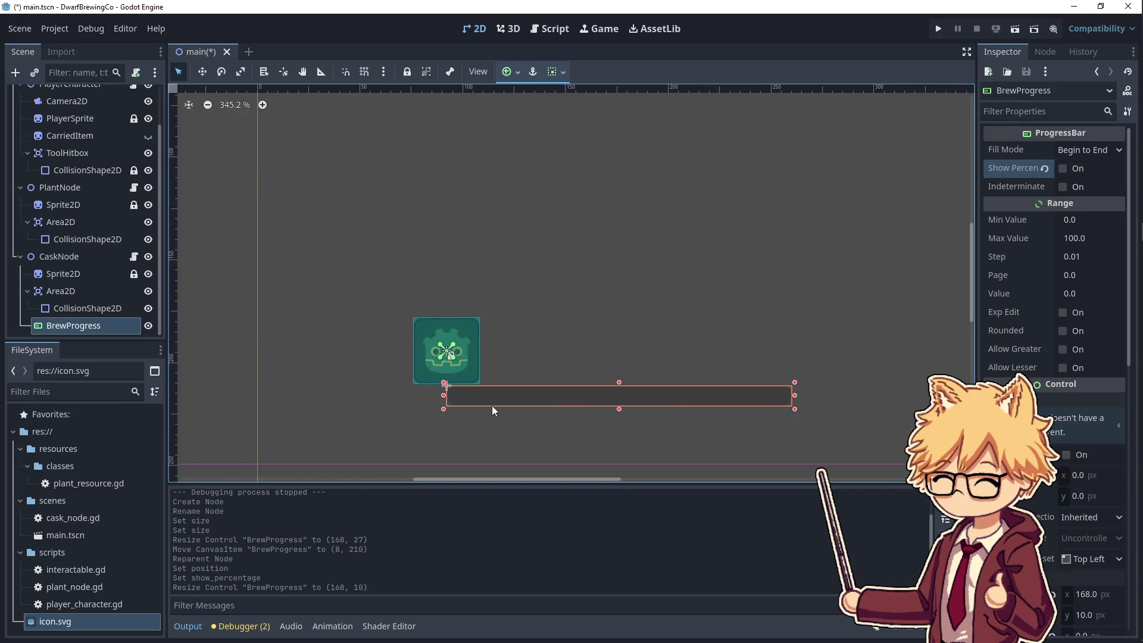
{"action": "scroll", "coordinate": [514, 392], "scroll_direction": "down", "scroll_amount": 5}
{"action": "mouse_move", "coordinate": [889, 391]}
{"action": "left_mouse_down"}
{"action": "mouse_move", "coordinate": [523, 387]}
{"action": "mouse_move", "coordinate": [474, 372]}
{"action": "mouse_move", "coordinate": [477, 392]}
{"action": "mouse_move", "coordinate": [481, 290]}
{"action": "left_mouse_up"}
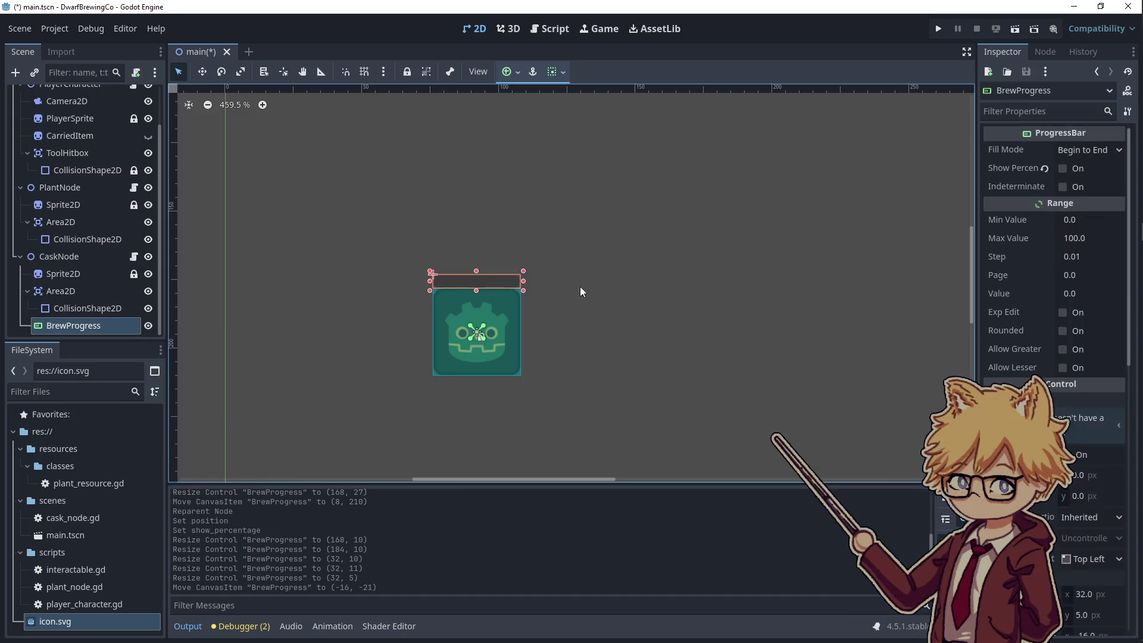
Preview the bar, reselect it, and expand its tooltip settings
{"action": "left_click", "coordinate": [693, 296]}
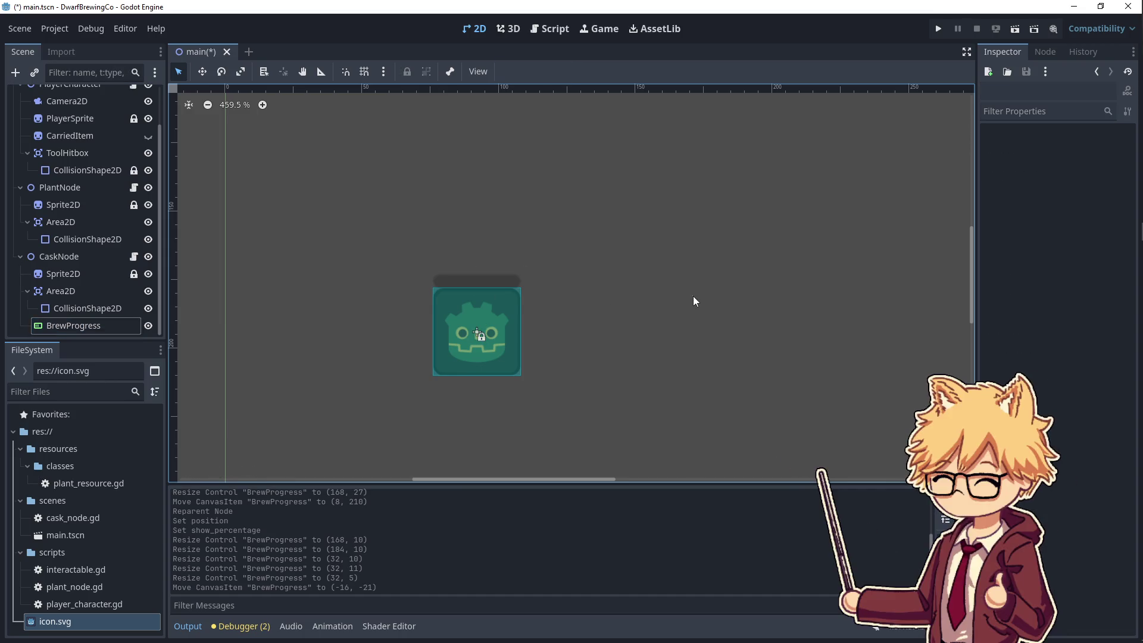
{"action": "left_click", "coordinate": [437, 272]}
{"action": "scroll", "coordinate": [1045, 335], "scroll_direction": "down", "scroll_amount": 8}
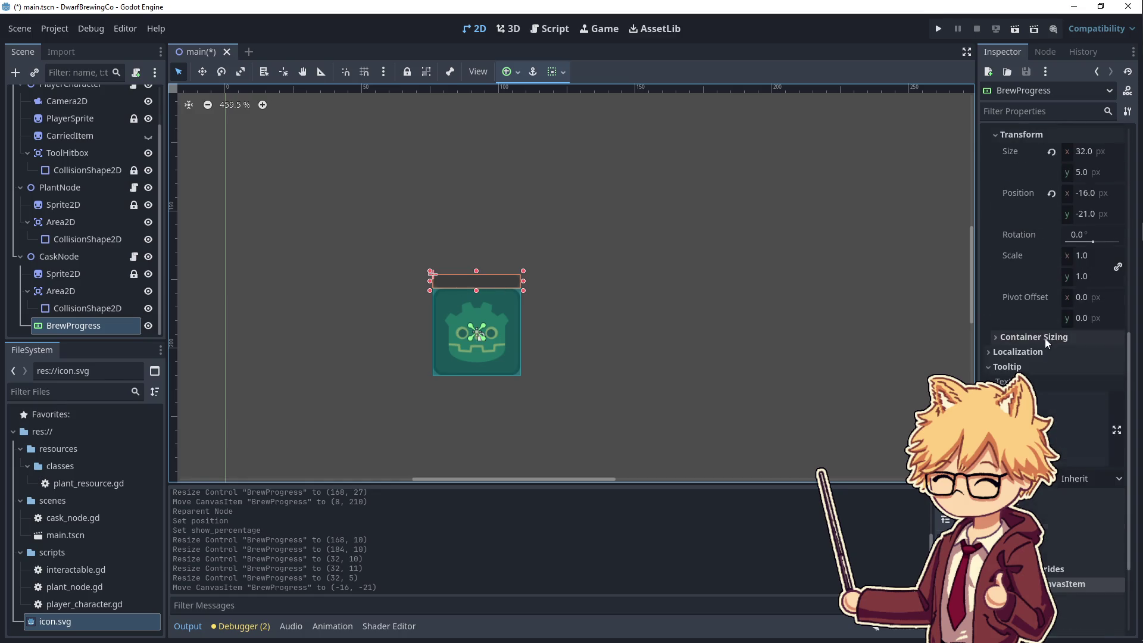
{"action": "left_click", "coordinate": [1045, 344]}
{"action": "scroll", "coordinate": [1042, 352], "scroll_direction": "down", "scroll_amount": 3}
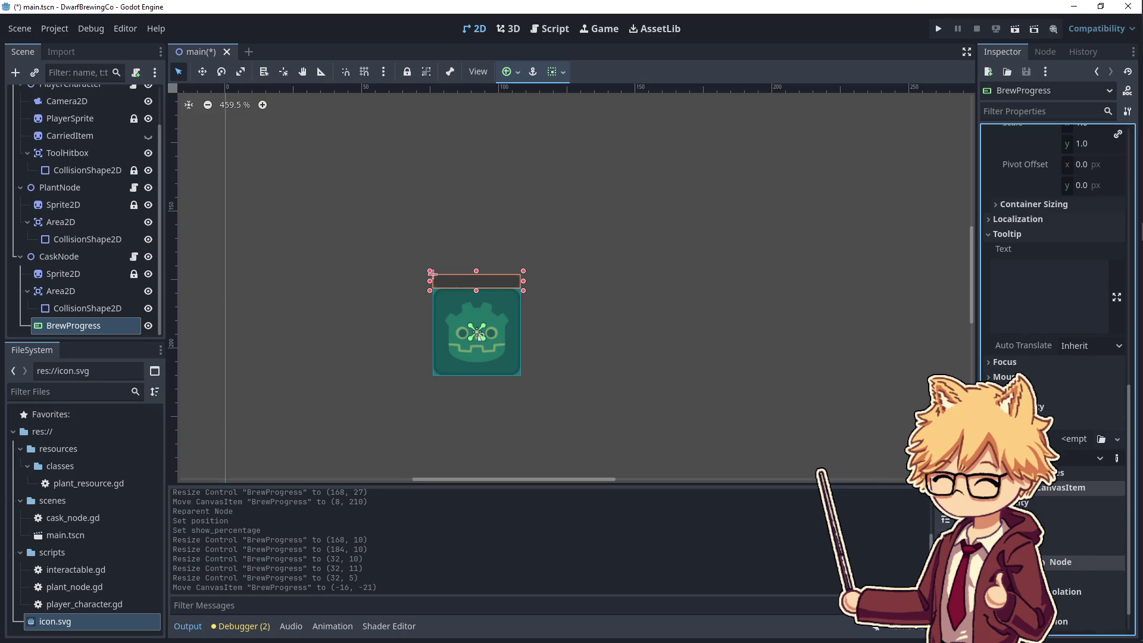
{"action": "left_click", "coordinate": [1028, 353]}
{"action": "left_click", "coordinate": [1014, 367]}
{"action": "left_click", "coordinate": [1093, 383]}
{"action": "left_click", "coordinate": [1047, 420]}
{"action": "left_click", "coordinate": [1047, 420]}
{"action": "left_click", "coordinate": [1015, 455]}
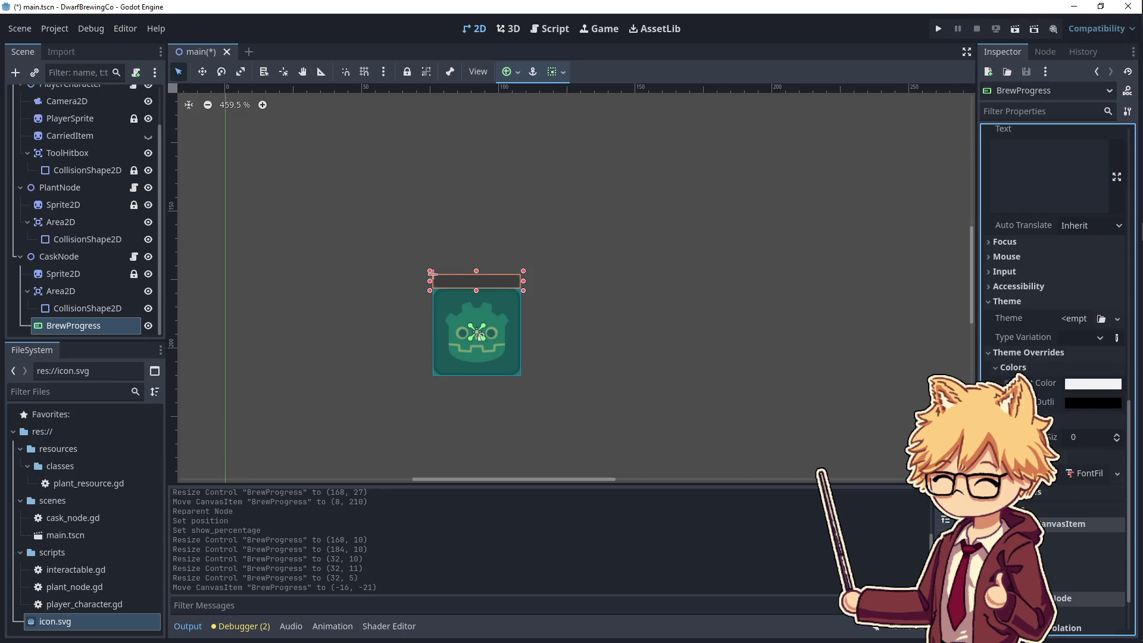
{"action": "left_click", "coordinate": [1019, 491]}
{"action": "left_click", "coordinate": [1015, 527]}
{"action": "scroll", "coordinate": [1066, 539], "scroll_direction": "down", "scroll_amount": 2}
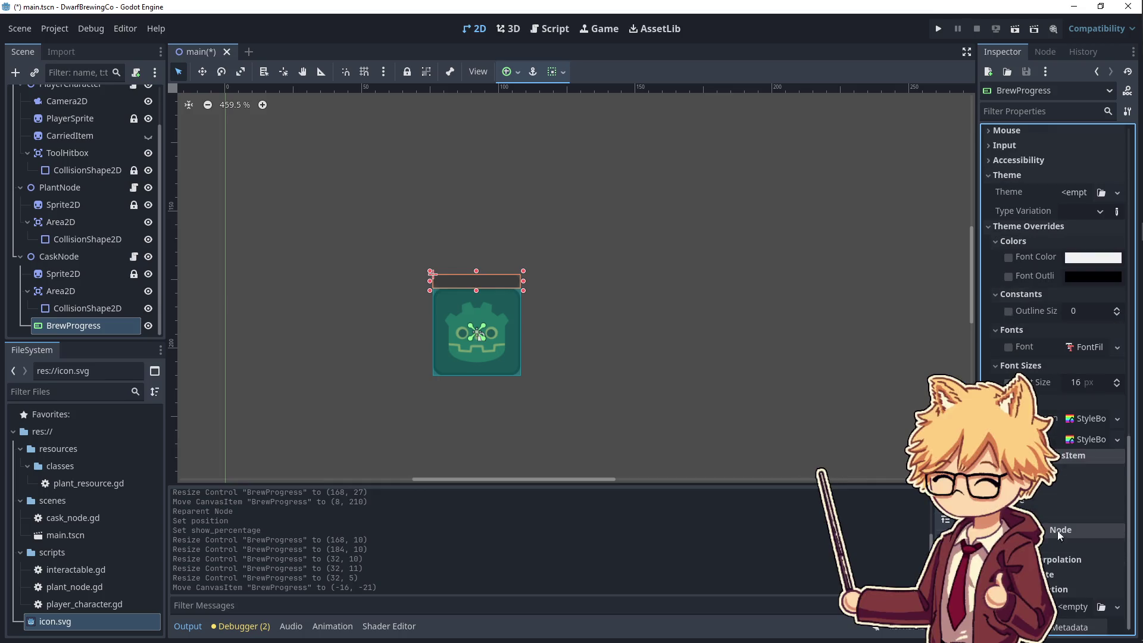
{"action": "left_click", "coordinate": [1093, 419]}
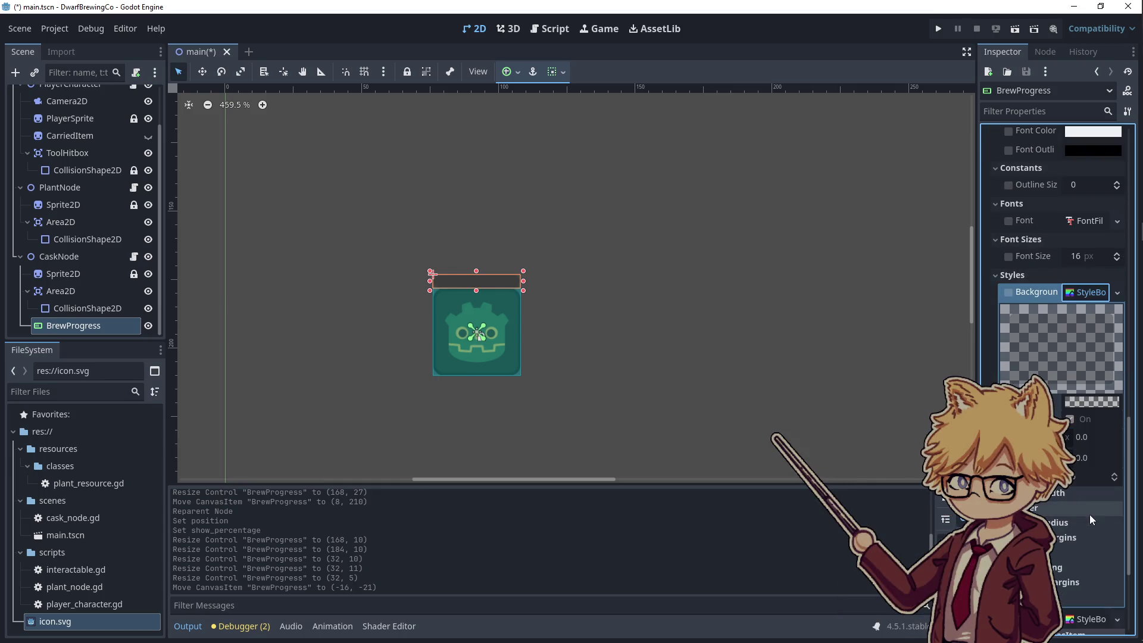
{"action": "left_click", "coordinate": [1008, 291]}
{"action": "left_click", "coordinate": [1081, 294]}
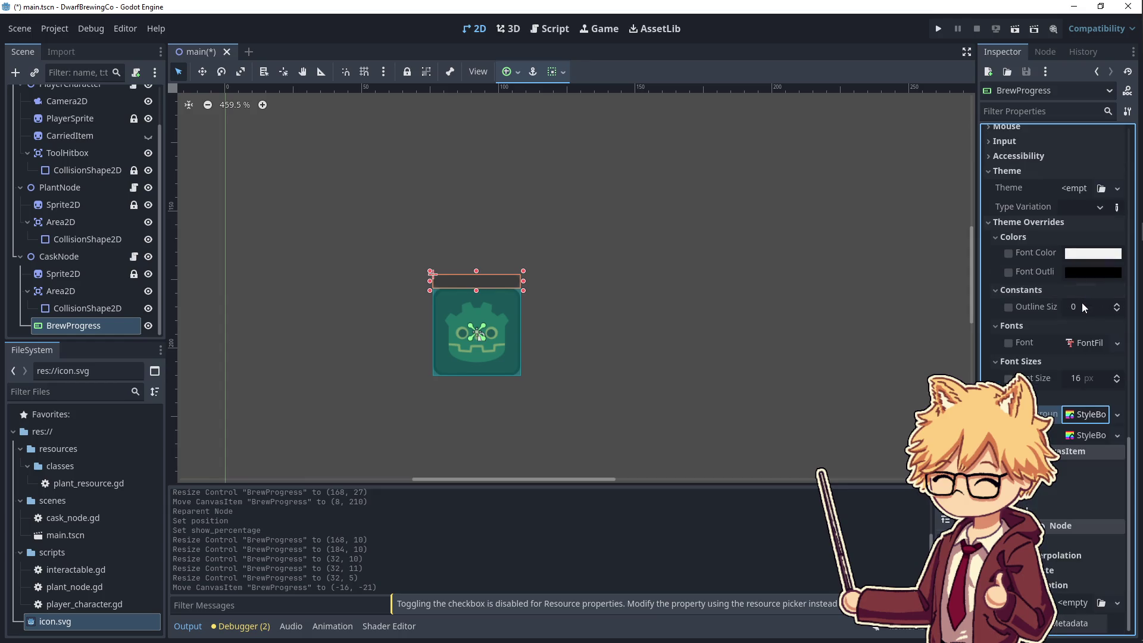
{"action": "left_click", "coordinate": [1083, 435]}
{"action": "scroll", "coordinate": [1082, 328], "scroll_direction": "down", "scroll_amount": 4}
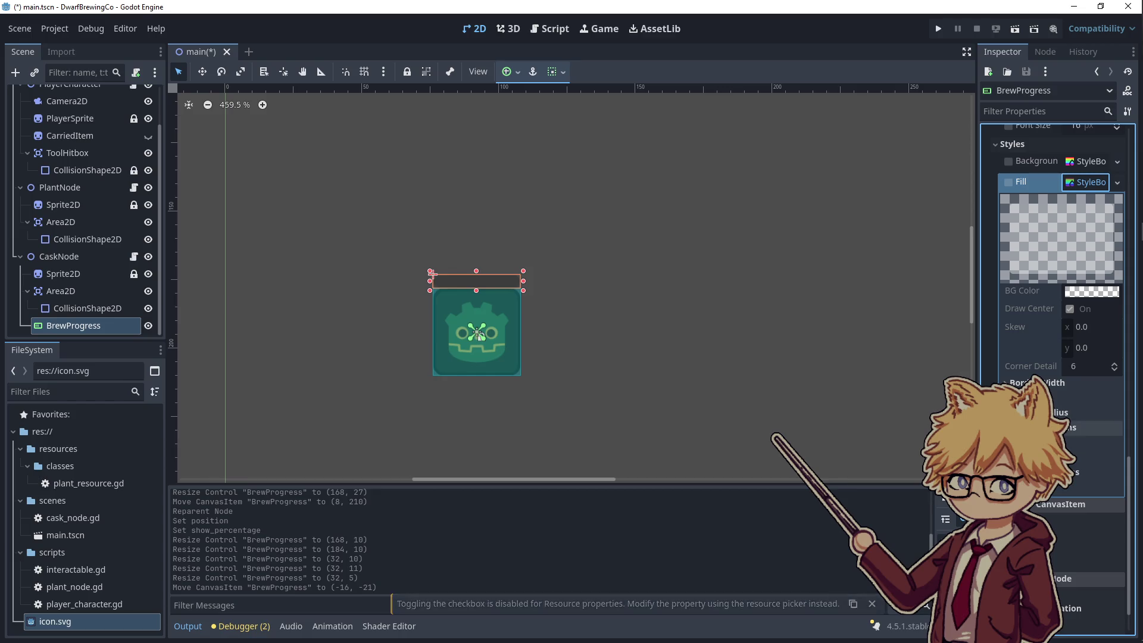
{"action": "left_click", "coordinate": [1097, 184]}
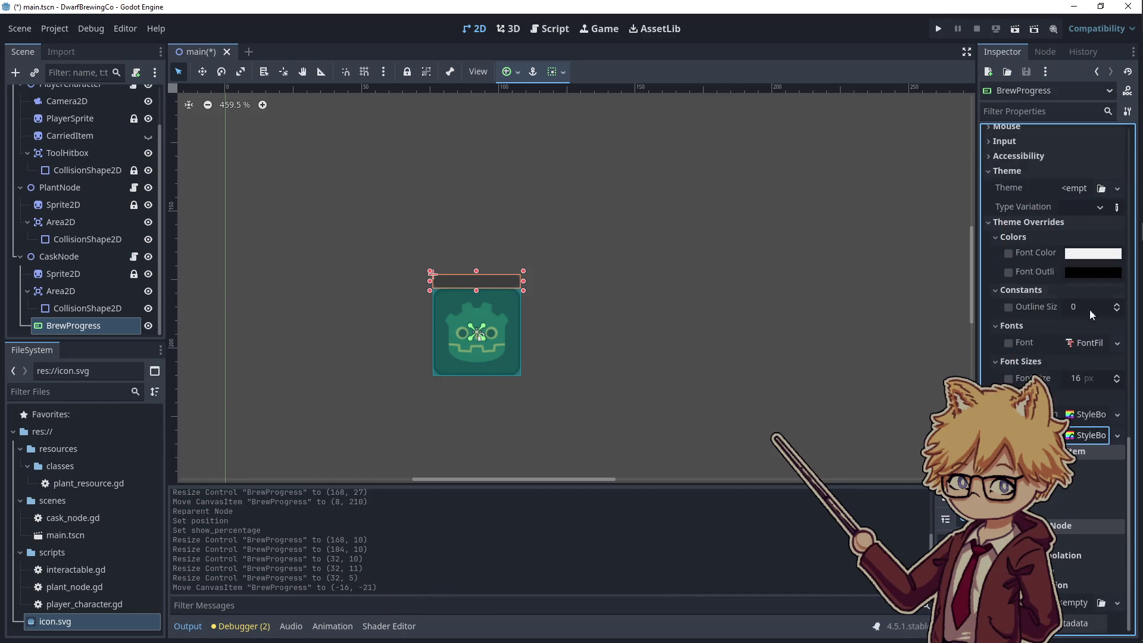
{"action": "right_click", "coordinate": [1084, 433]}
{"action": "left_click", "coordinate": [1107, 487]}
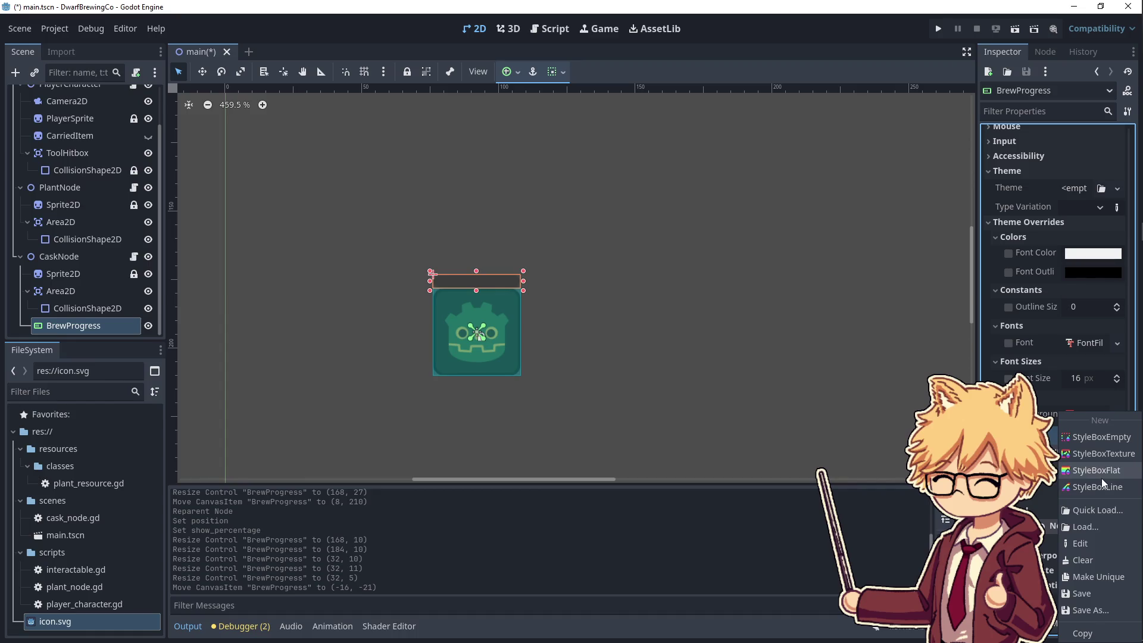
{"action": "left_click", "coordinate": [1084, 434]}
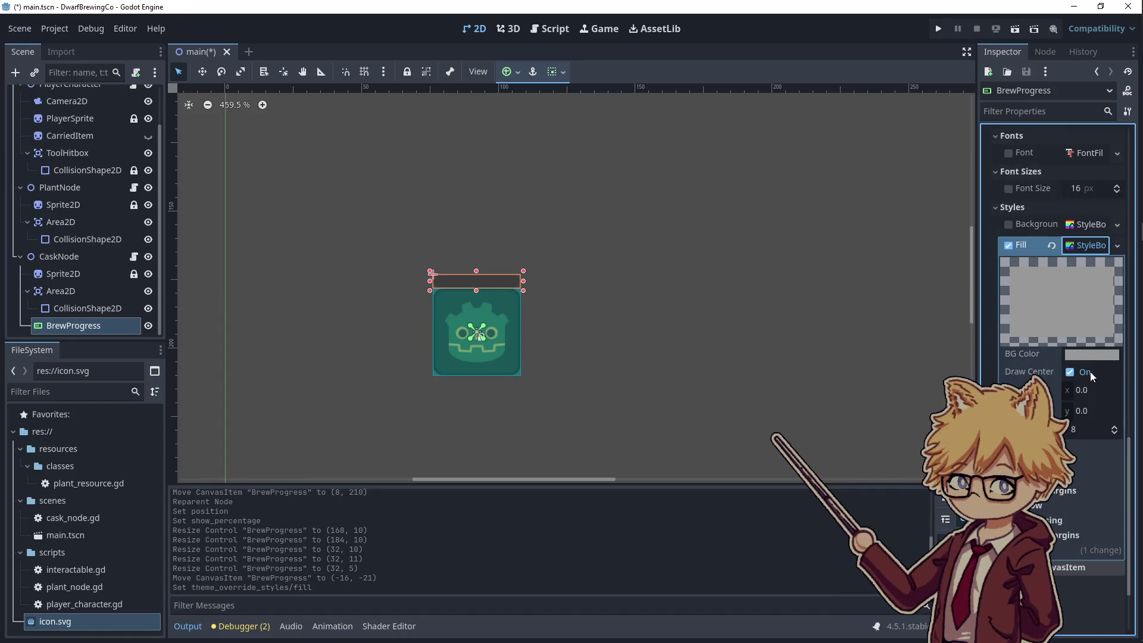
{"action": "scroll", "coordinate": [1088, 354], "scroll_direction": "up", "scroll_amount": 10}
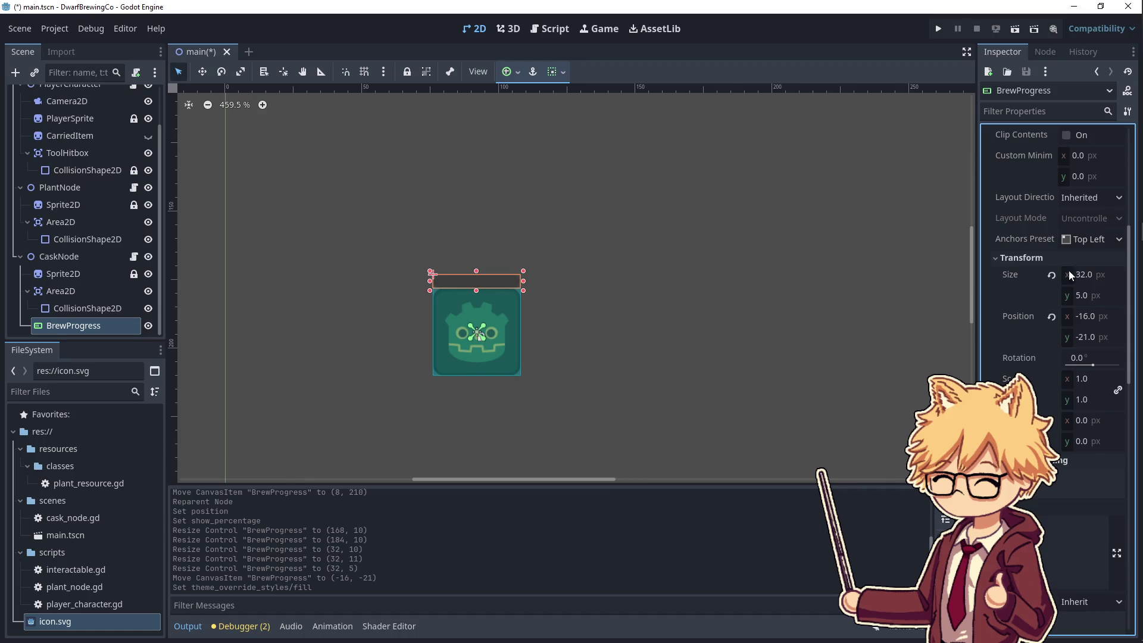
{"action": "scroll", "coordinate": [1059, 256], "scroll_direction": "up", "scroll_amount": 5}
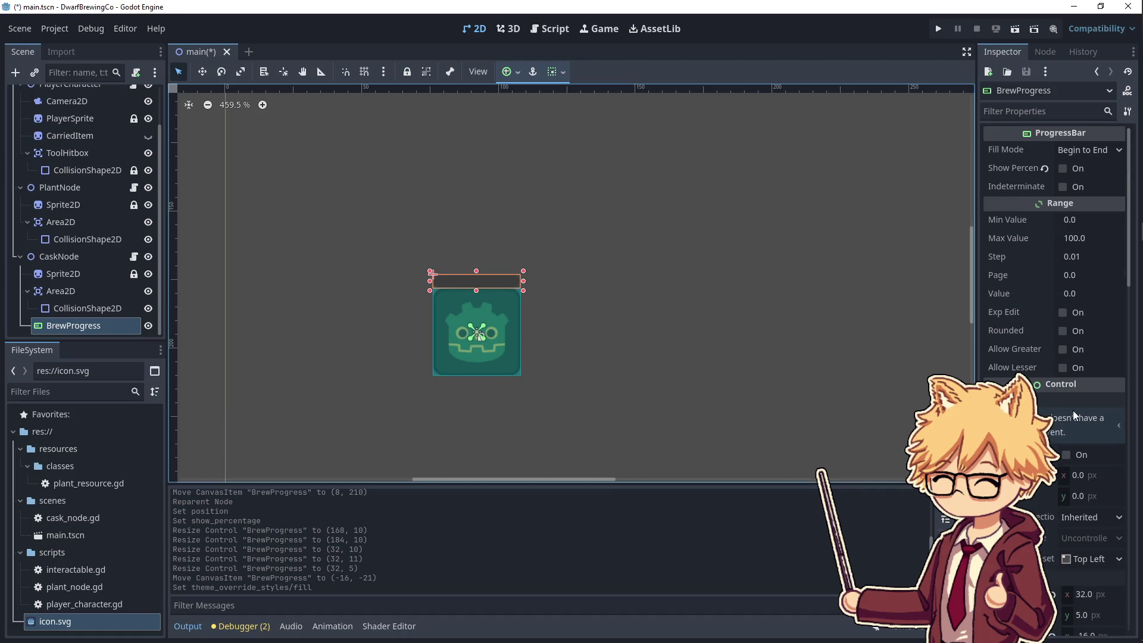
{"action": "left_click", "coordinate": [1073, 292]}
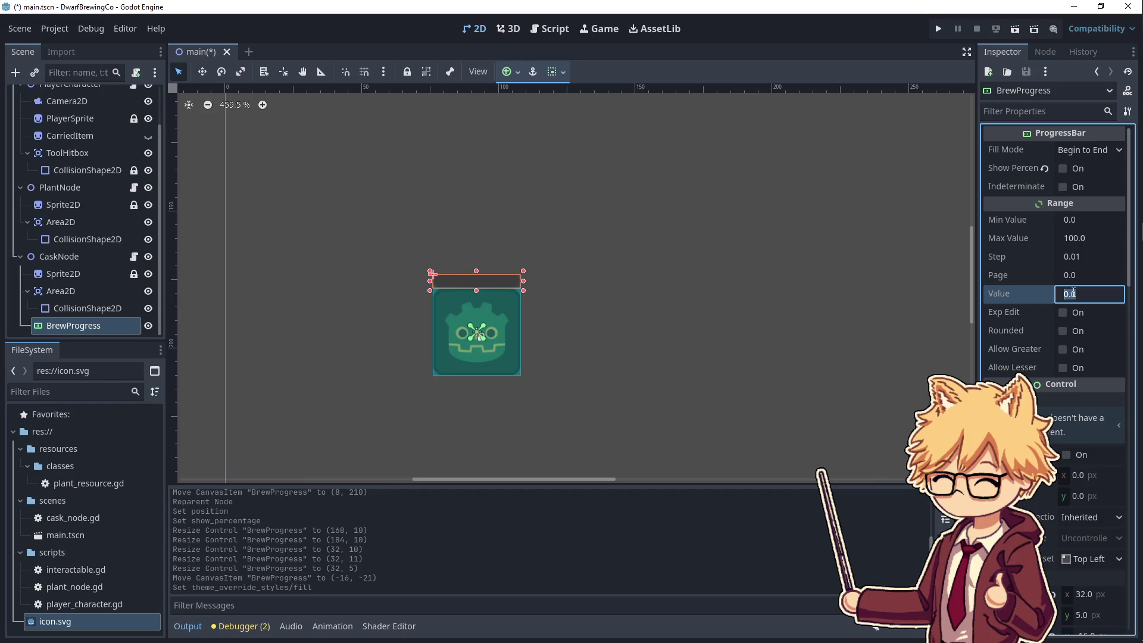
{"action": "type", "text": "50"}
{"action": "key", "text": "Return"}
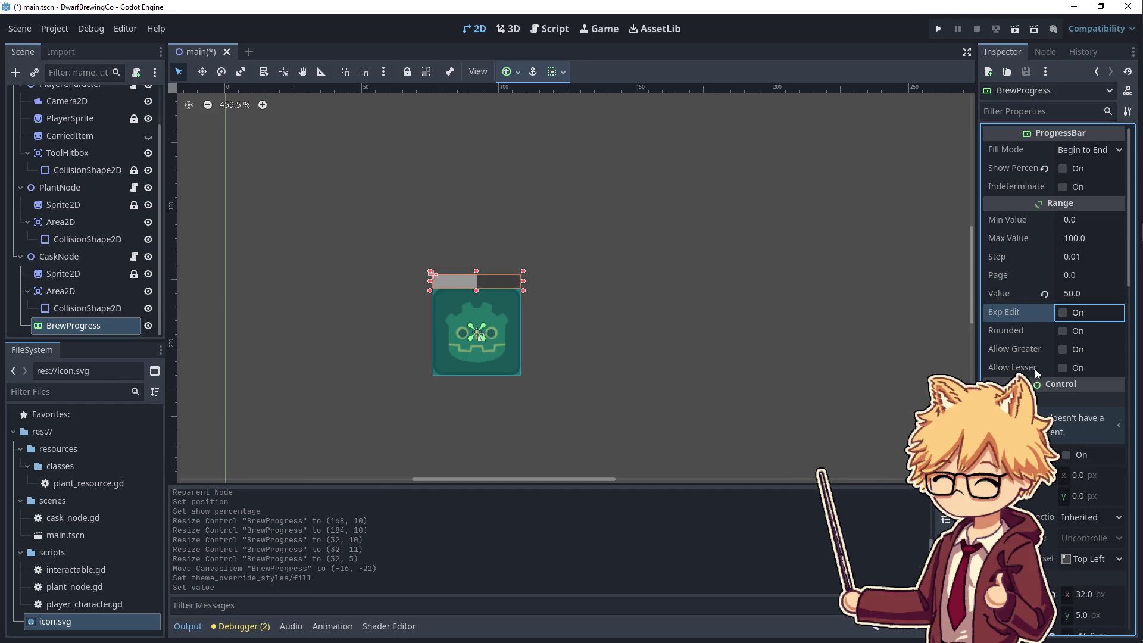
{"action": "left_click", "coordinate": [673, 343]}
{"action": "left_click", "coordinate": [486, 284]}
{"action": "left_click", "coordinate": [684, 281]}
{"action": "key", "text": "ctrl+z"}
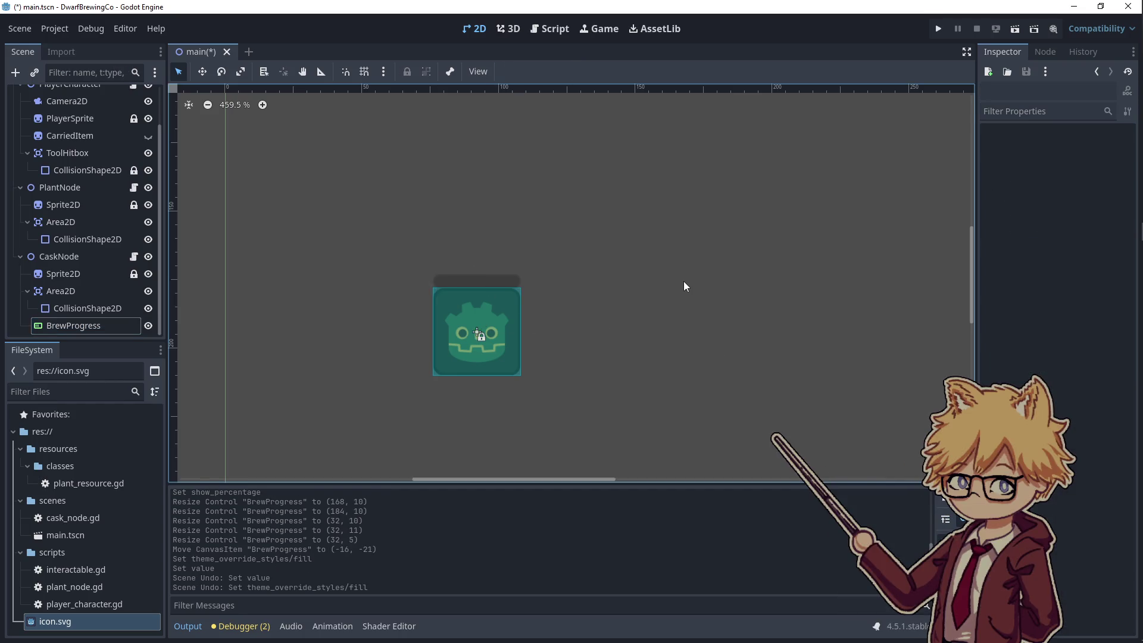
{"action": "key", "text": "ctrl+z"}
{"action": "left_click", "coordinate": [471, 288]}
Expand the style box's border and corner radius settings
{"action": "scroll", "coordinate": [1056, 430], "scroll_direction": "down", "scroll_amount": 10}
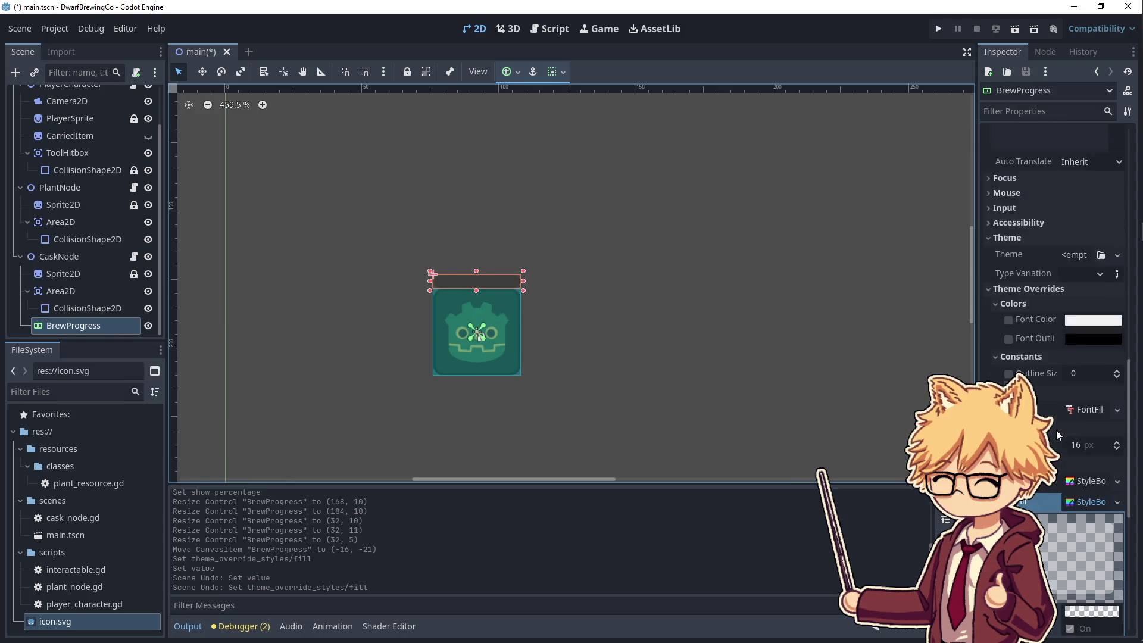
{"action": "scroll", "coordinate": [1063, 437], "scroll_direction": "down", "scroll_amount": 5}
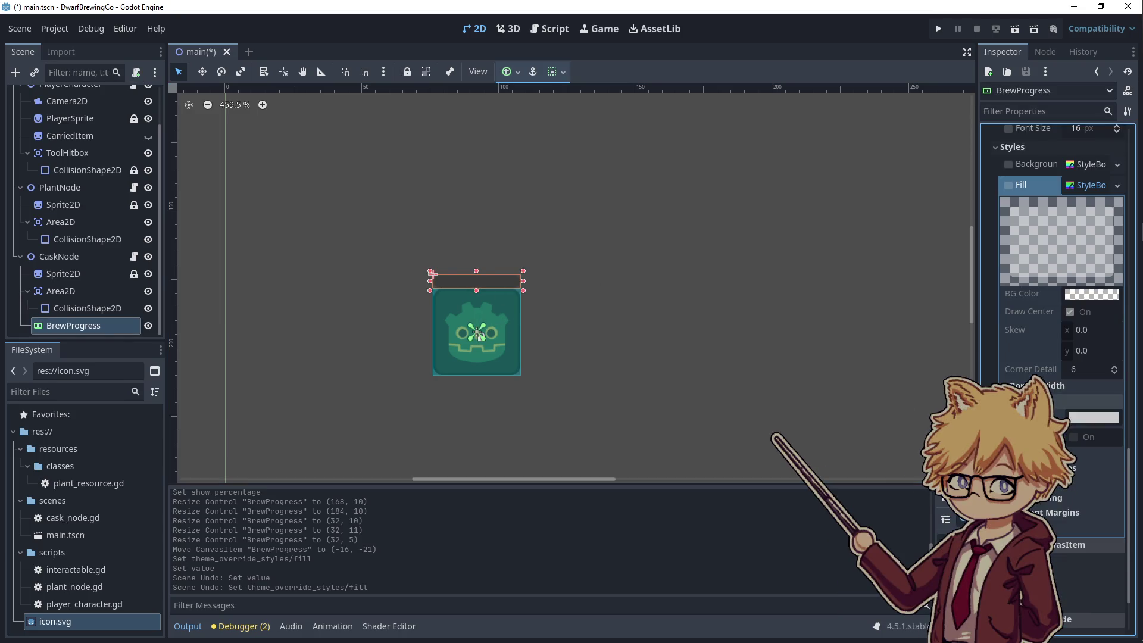
{"action": "left_click", "coordinate": [1071, 402]}
{"action": "left_click", "coordinate": [1072, 453]}
{"action": "scroll", "coordinate": [1070, 463], "scroll_direction": "up", "scroll_amount": 3}
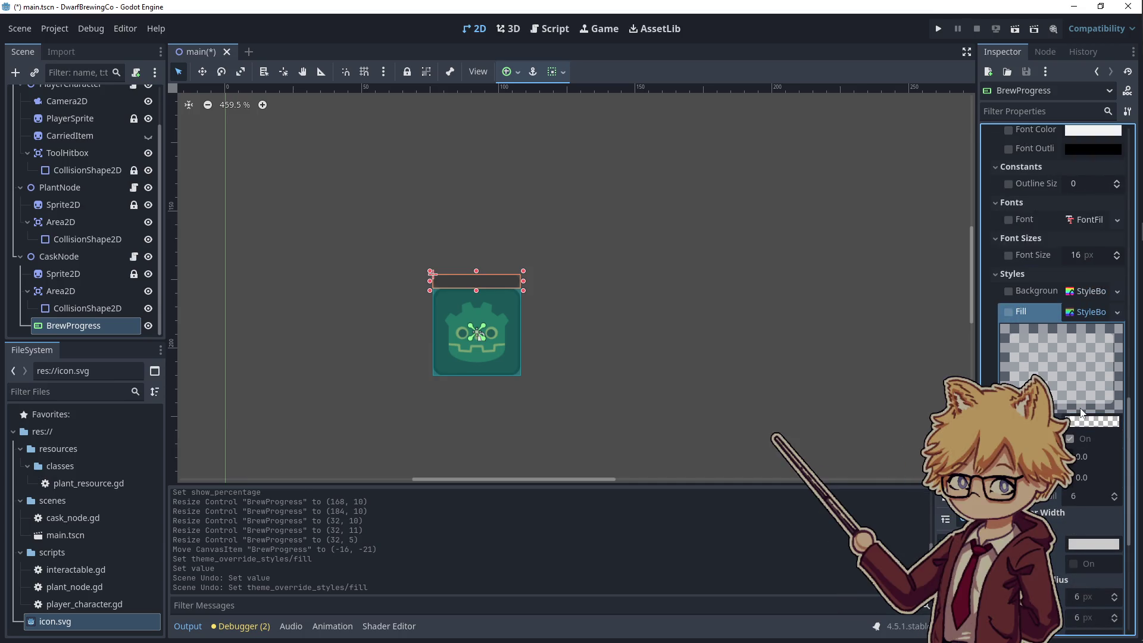
{"action": "scroll", "coordinate": [1066, 310], "scroll_direction": "up", "scroll_amount": 10}
{"action": "scroll", "coordinate": [1066, 298], "scroll_direction": "up", "scroll_amount": 5}
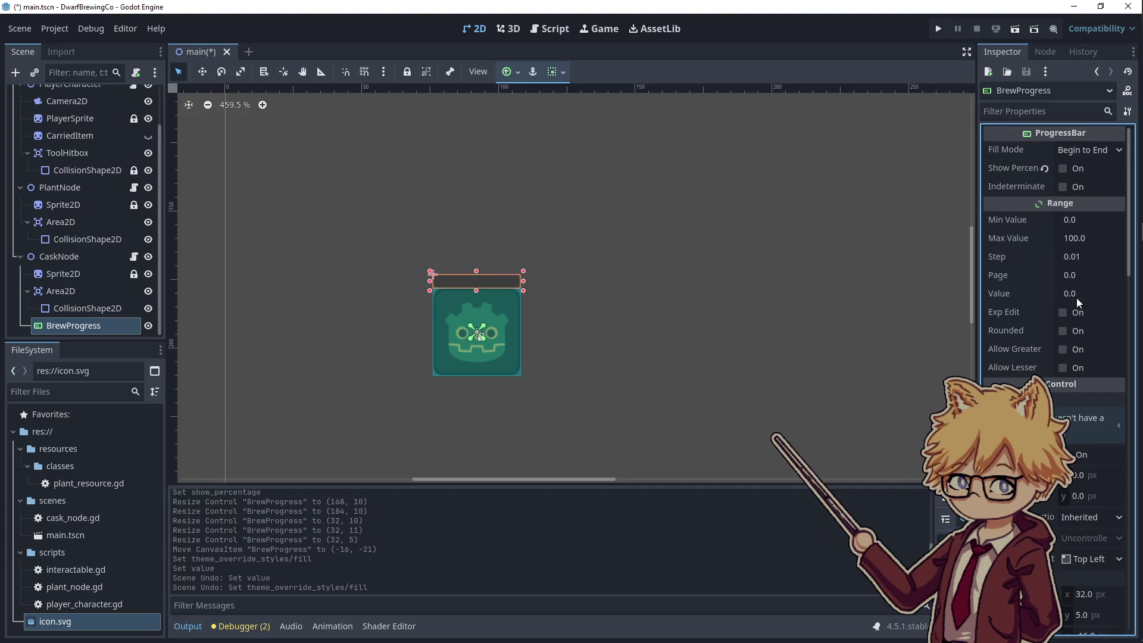
Set the bar's Value to 50 and preview it
{"action": "left_click", "coordinate": [1073, 295]}
{"action": "type", "text": "50"}
{"action": "key", "text": "Return"}
{"action": "left_click", "coordinate": [738, 321]}
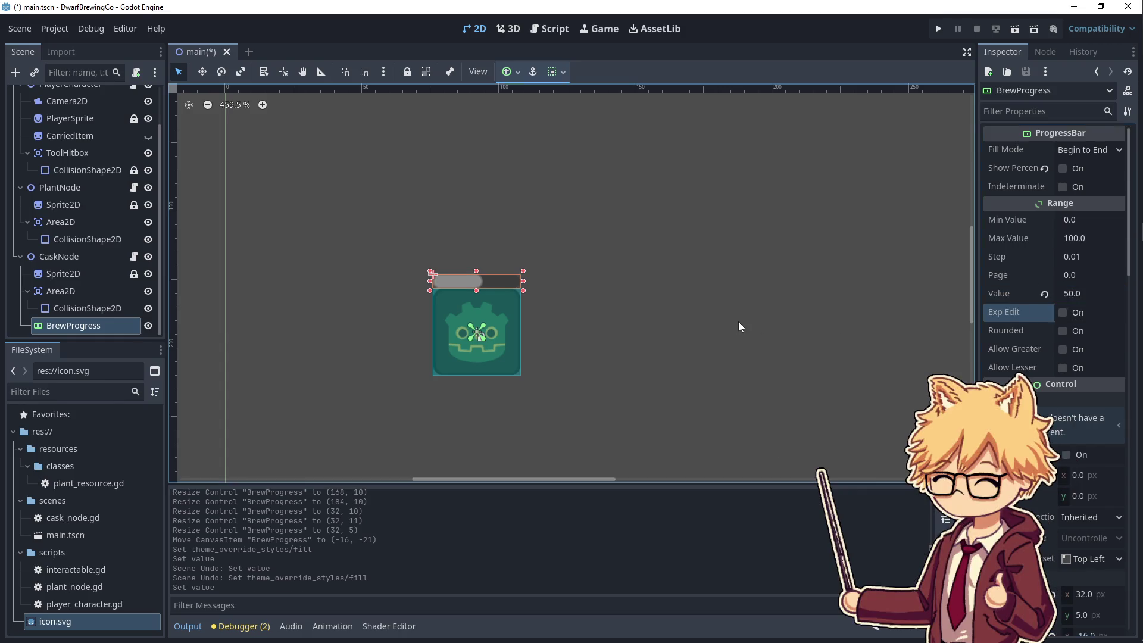
{"action": "left_click", "coordinate": [490, 279]}
Create a new StyleBoxFlat for the bar's Fill style
{"action": "scroll", "coordinate": [1065, 437], "scroll_direction": "down", "scroll_amount": 10}
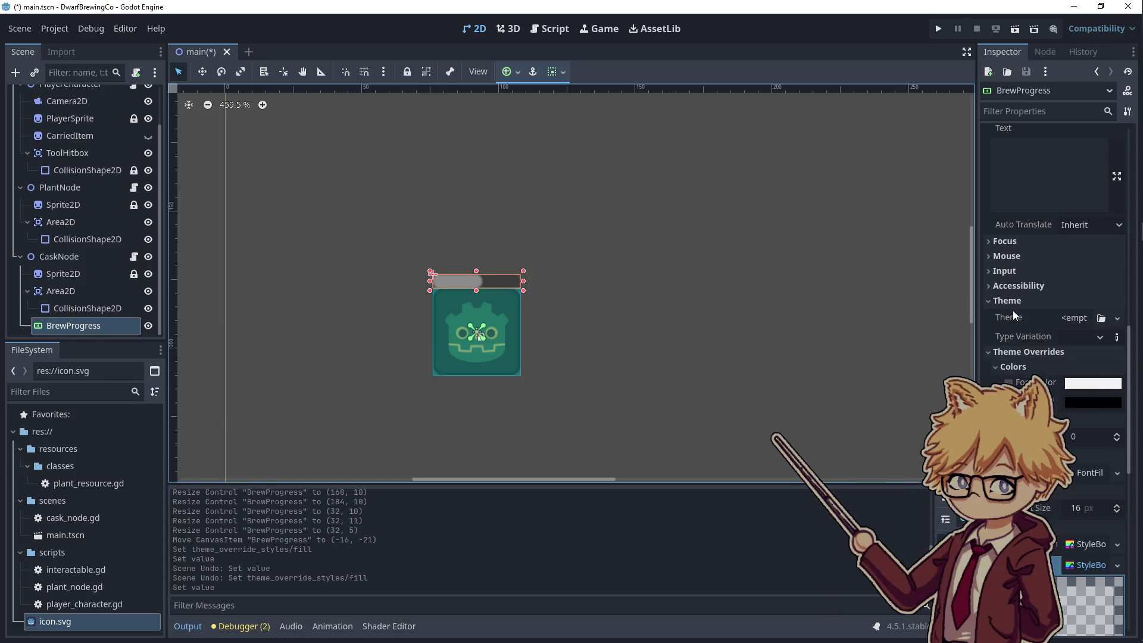
{"action": "scroll", "coordinate": [1013, 310], "scroll_direction": "down", "scroll_amount": 5}
{"action": "scroll", "coordinate": [1086, 272], "scroll_direction": "down", "scroll_amount": 4}
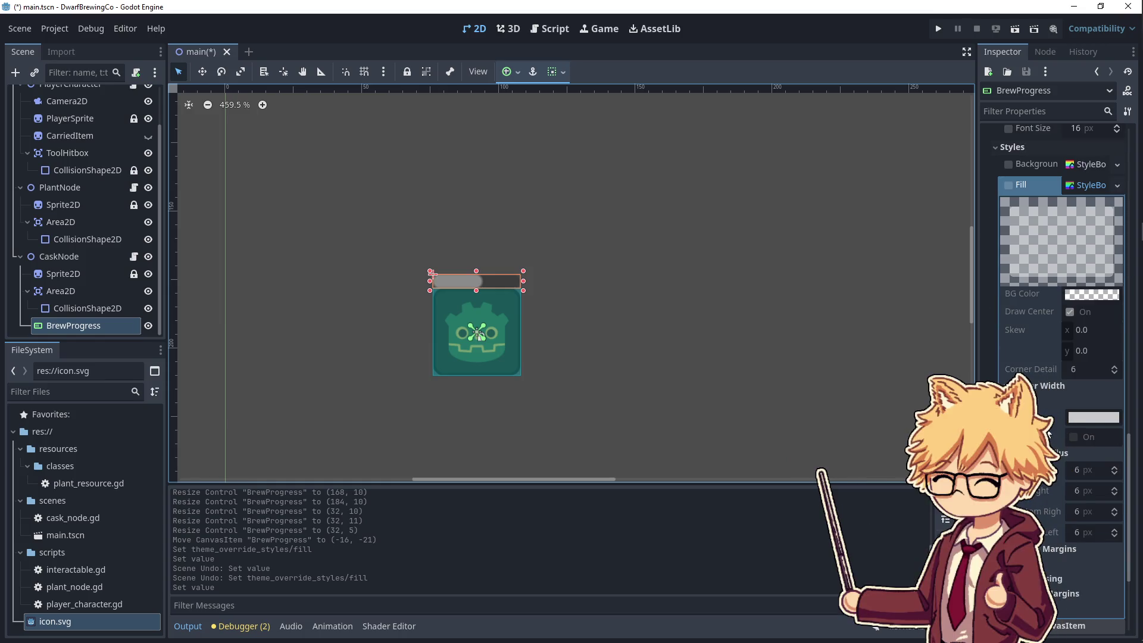
{"action": "scroll", "coordinate": [1086, 273], "scroll_direction": "up", "scroll_amount": 2}
{"action": "left_click", "coordinate": [1084, 248]}
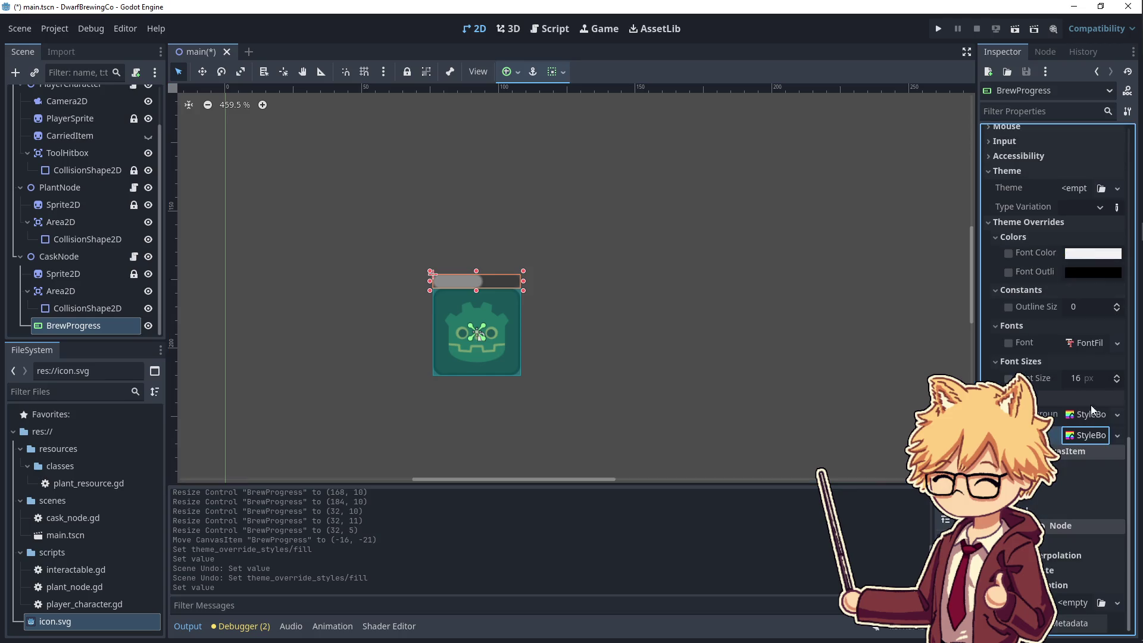
{"action": "right_click", "coordinate": [1083, 433]}
{"action": "left_click", "coordinate": [1088, 470]}
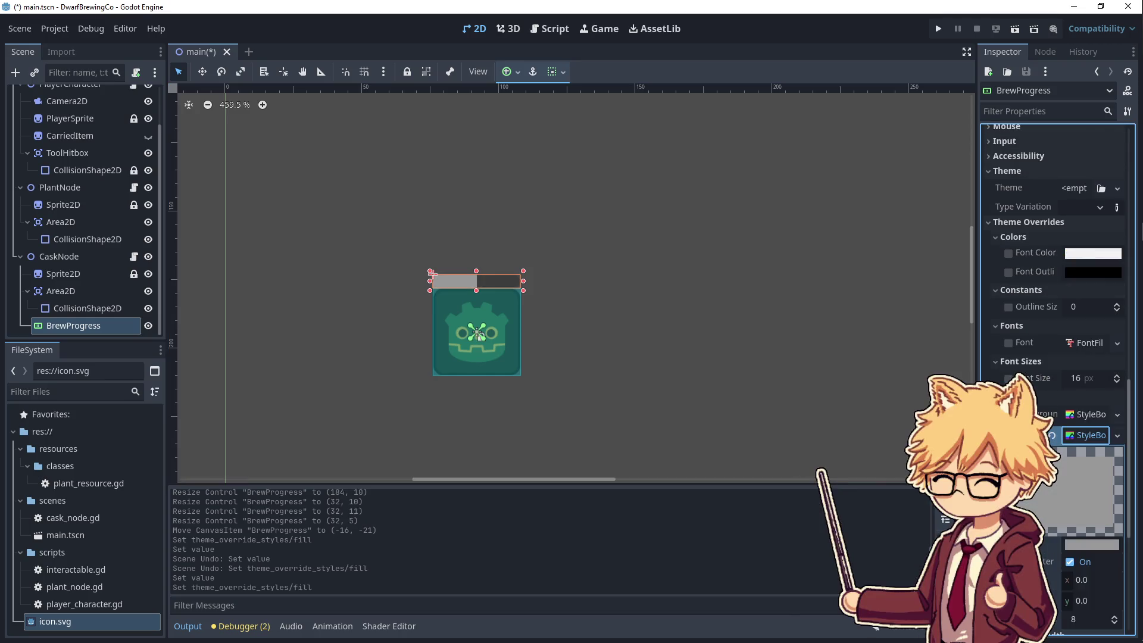
Set all four fill corner radii to 6 px
{"action": "left_click", "coordinate": [1054, 347]}
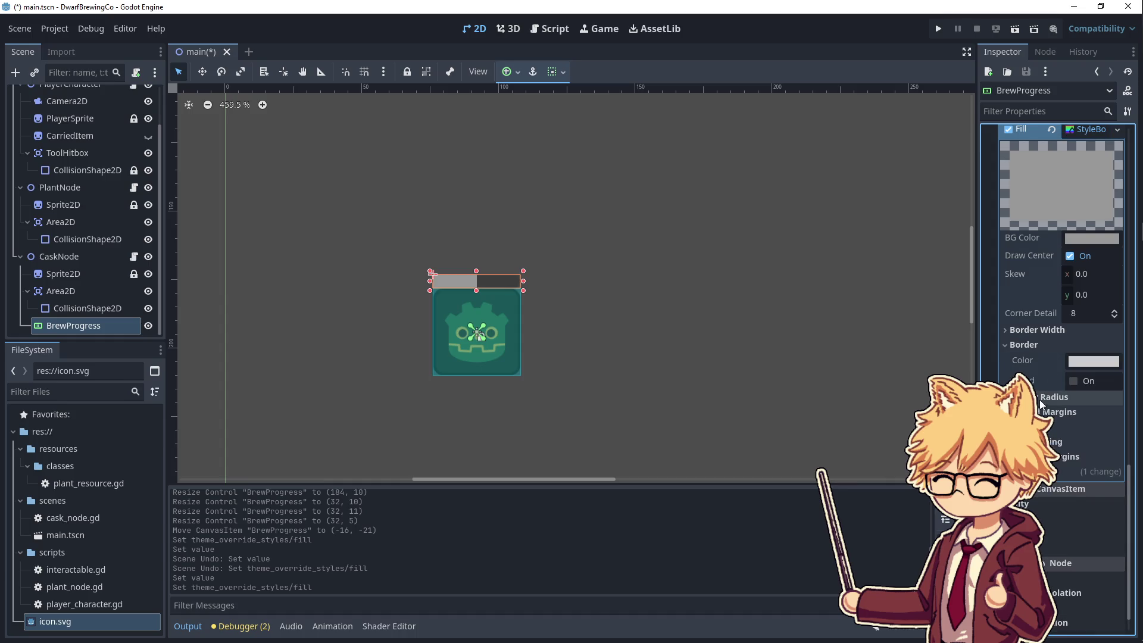
{"action": "left_click", "coordinate": [1043, 398]}
{"action": "type", "text": "6"}
{"action": "key", "text": "Tab"}
{"action": "type", "text": "6"}
{"action": "key", "text": "Tab"}
{"action": "type", "text": "6"}
{"action": "key", "text": "Tab"}
{"action": "type", "text": "6"}
{"action": "key", "text": "Return"}
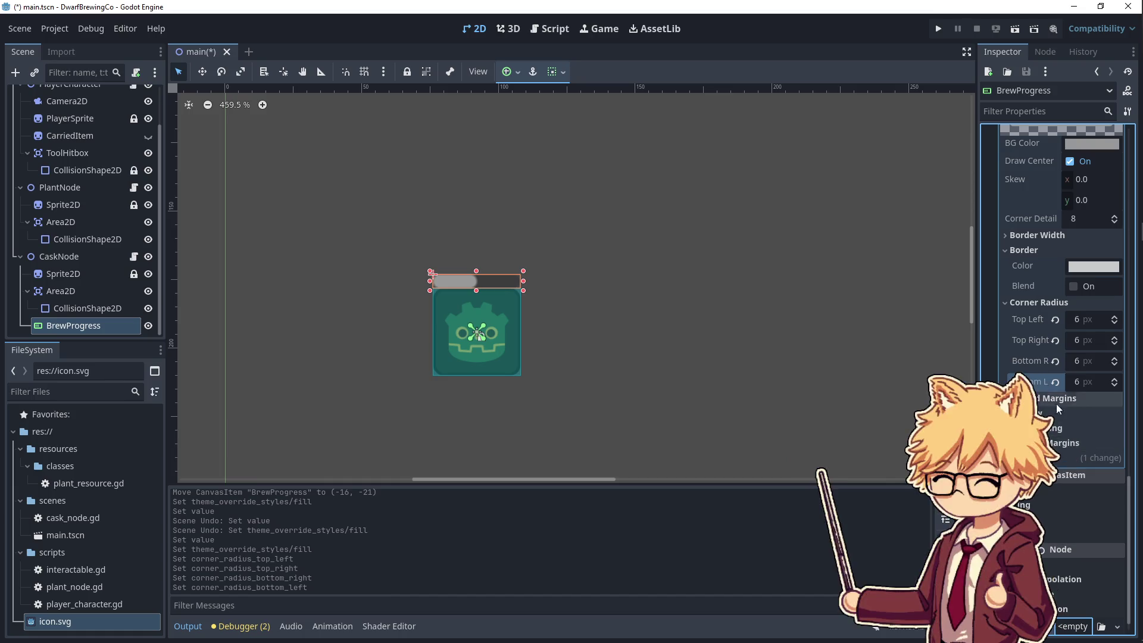
Make the fill colour pure green 00ff00
{"action": "scroll", "coordinate": [1056, 404], "scroll_direction": "up", "scroll_amount": 2}
{"action": "left_click", "coordinate": [1084, 333]}
{"action": "mouse_move", "coordinate": [1043, 225]}
{"action": "left_mouse_down"}
{"action": "mouse_move", "coordinate": [1087, 231]}
{"action": "mouse_move", "coordinate": [969, 212]}
{"action": "left_mouse_up"}
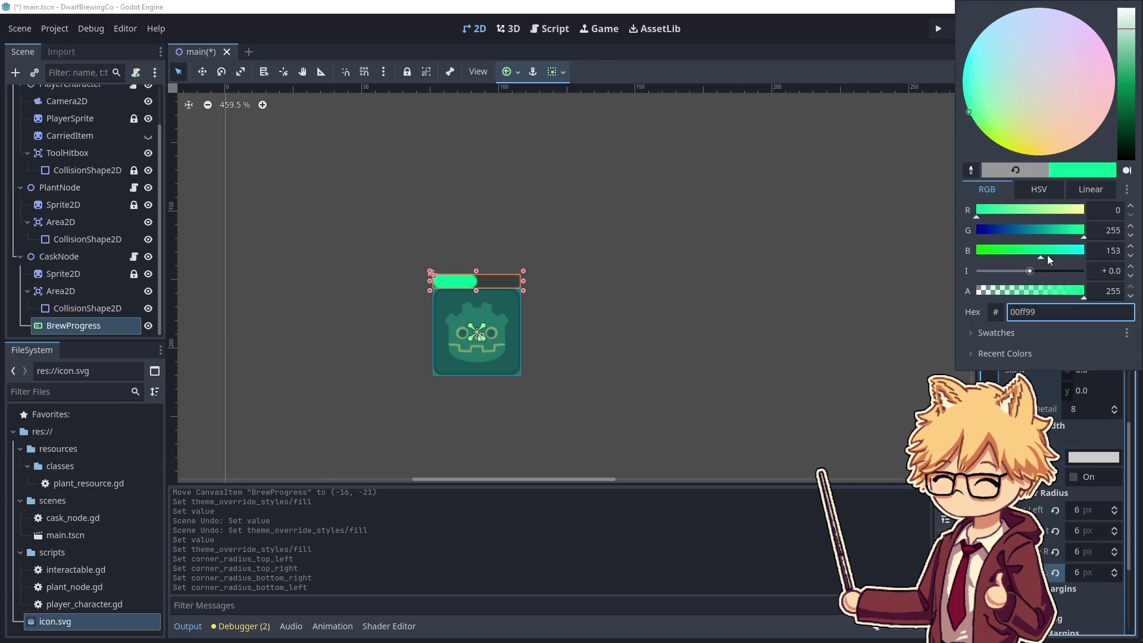
{"action": "left_click_drag", "start_coordinate": [1047, 254], "coordinate": [953, 246]}
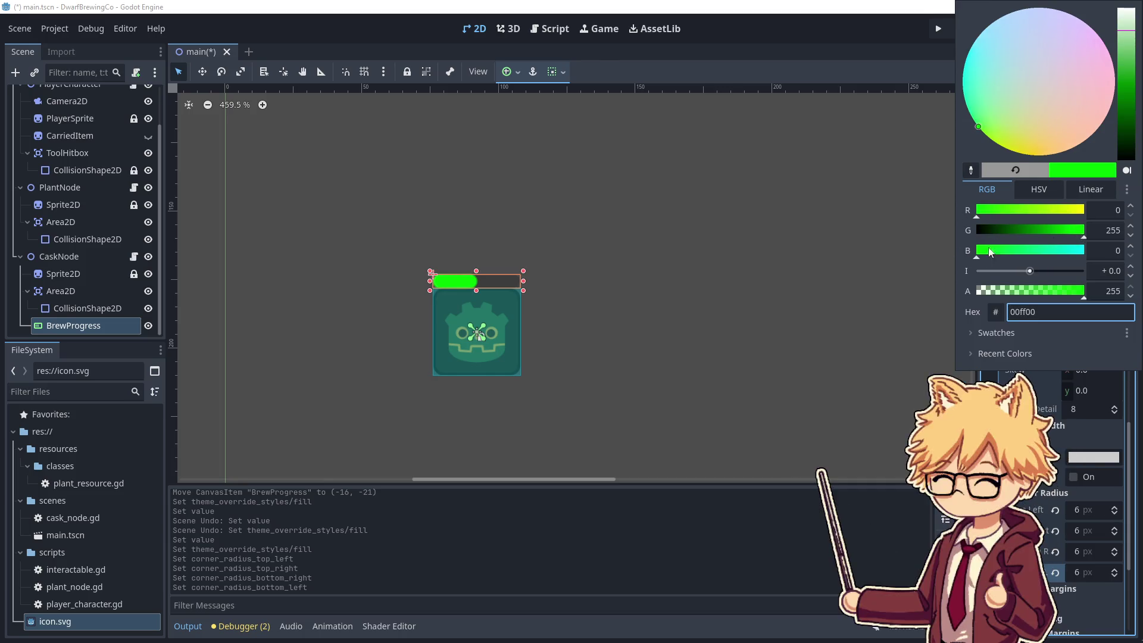
{"action": "left_click", "coordinate": [690, 298]}
Reset the bar's Value to 0 and save main.tscn
{"action": "scroll", "coordinate": [1015, 322], "scroll_direction": "up", "scroll_amount": 10}
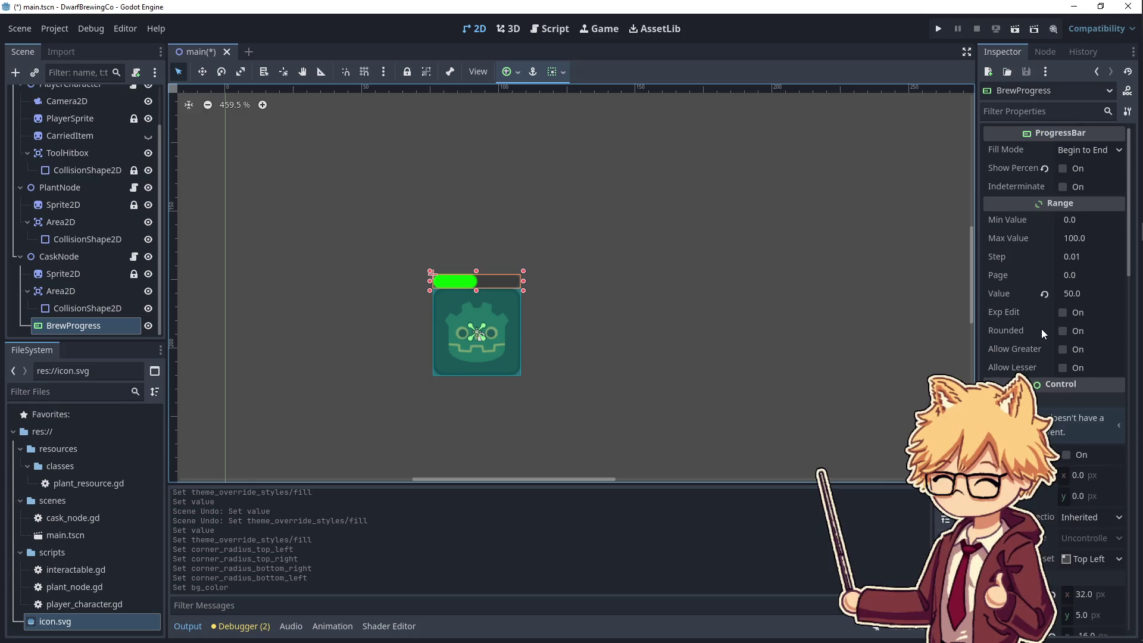
{"action": "left_click", "coordinate": [1074, 271]}
{"action": "type", "text": "0"}
{"action": "key", "text": "Return"}
{"action": "key", "text": "ctrl+s"}
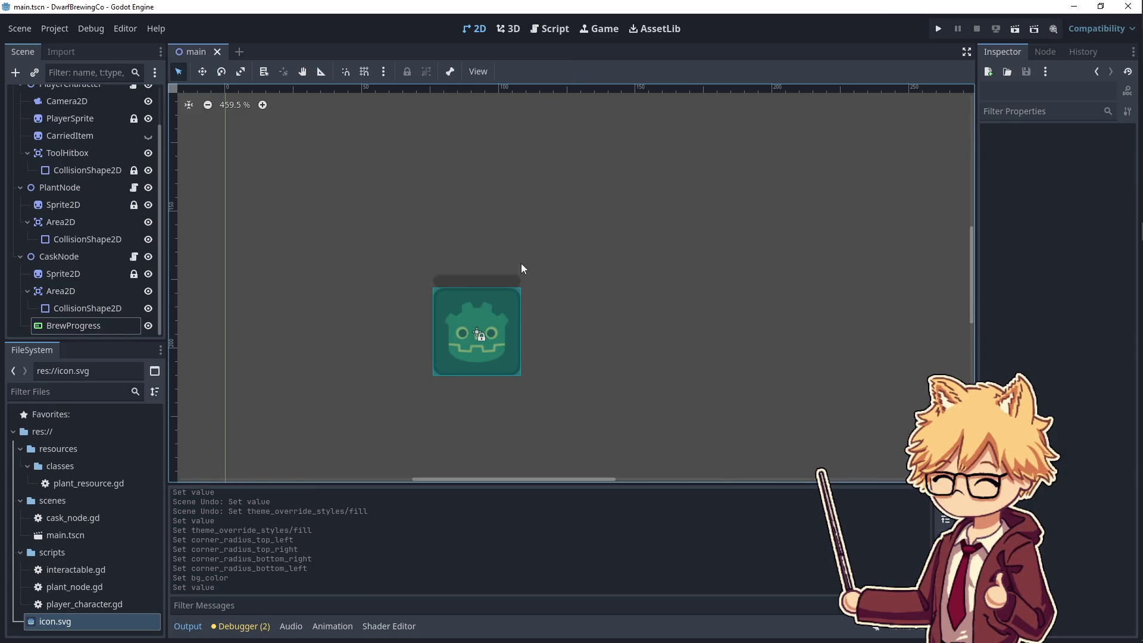
Hide the progress bar and open cask_node.gd at the empty line after _brew
{"action": "left_click", "coordinate": [148, 325]}
{"action": "left_click", "coordinate": [133, 256]}
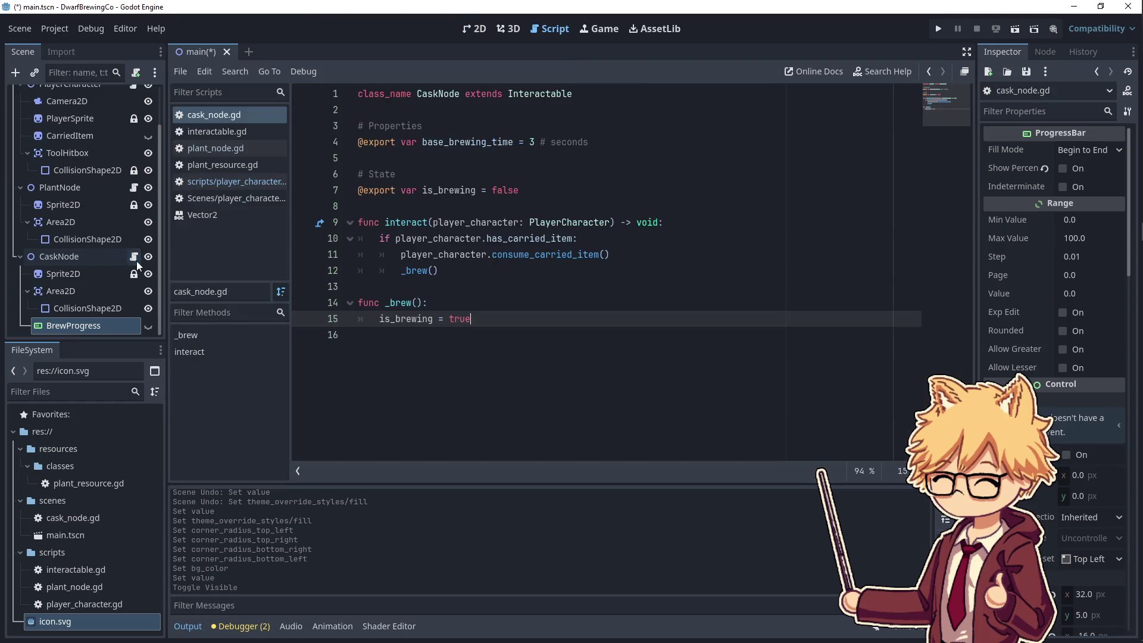
{"action": "left_click", "coordinate": [467, 337]}
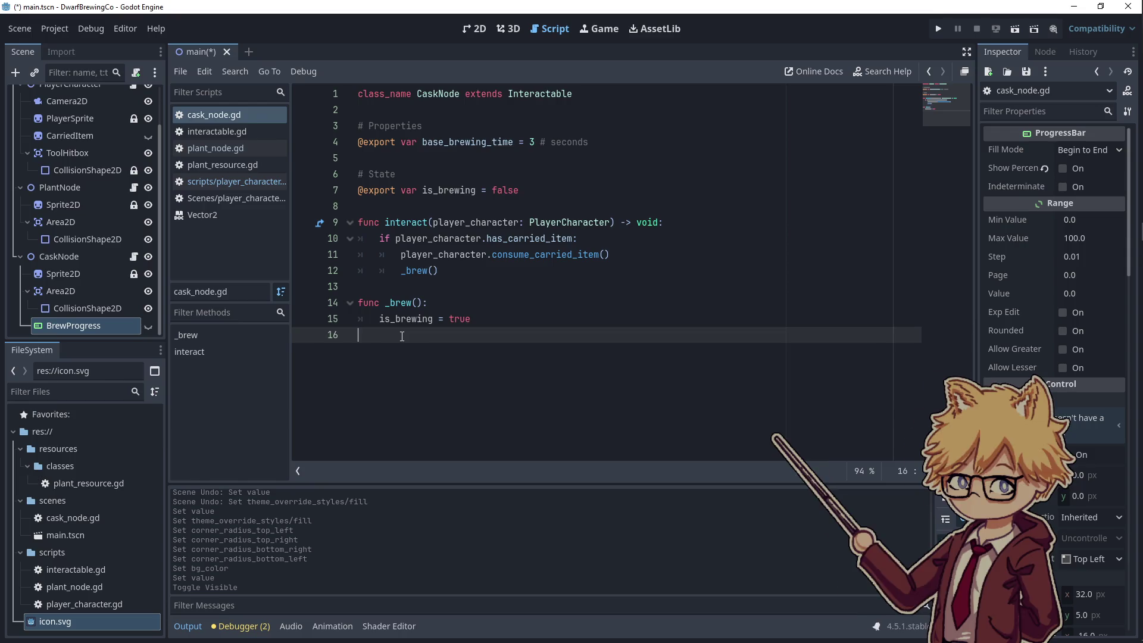
{"action": "key", "text": "Tab"}
{"action": "type", "text": "_"}
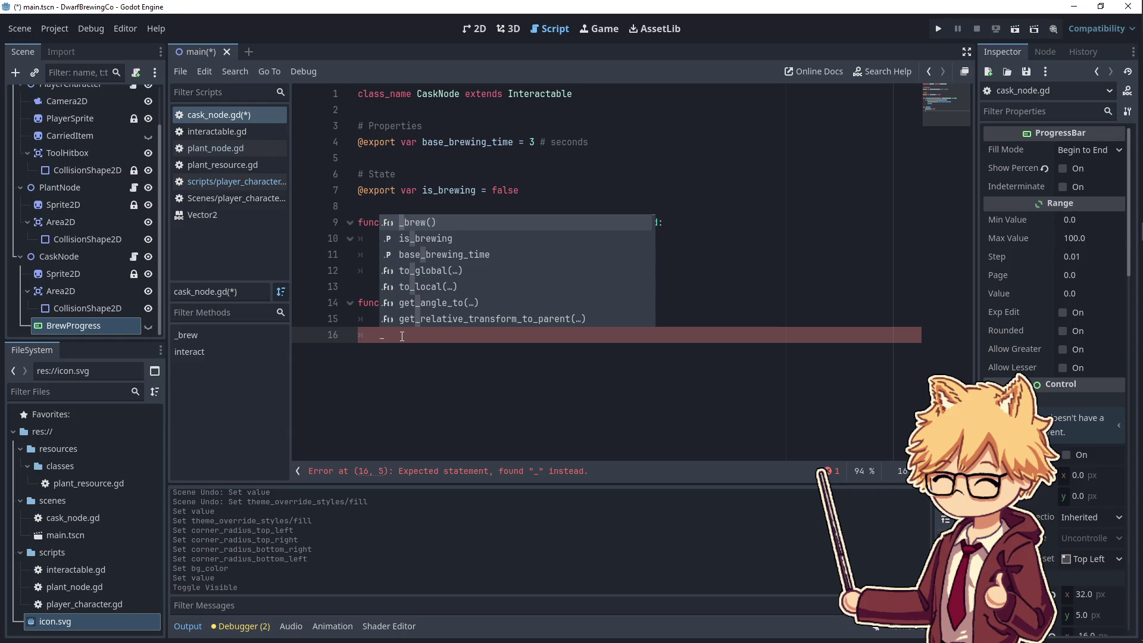
{"action": "key", "text": "BackSpace"}
{"action": "left_click_drag", "start_coordinate": [96, 325], "coordinate": [383, 210]}
{"action": "left_click", "coordinate": [535, 190]}
{"action": "key", "text": "Return"}
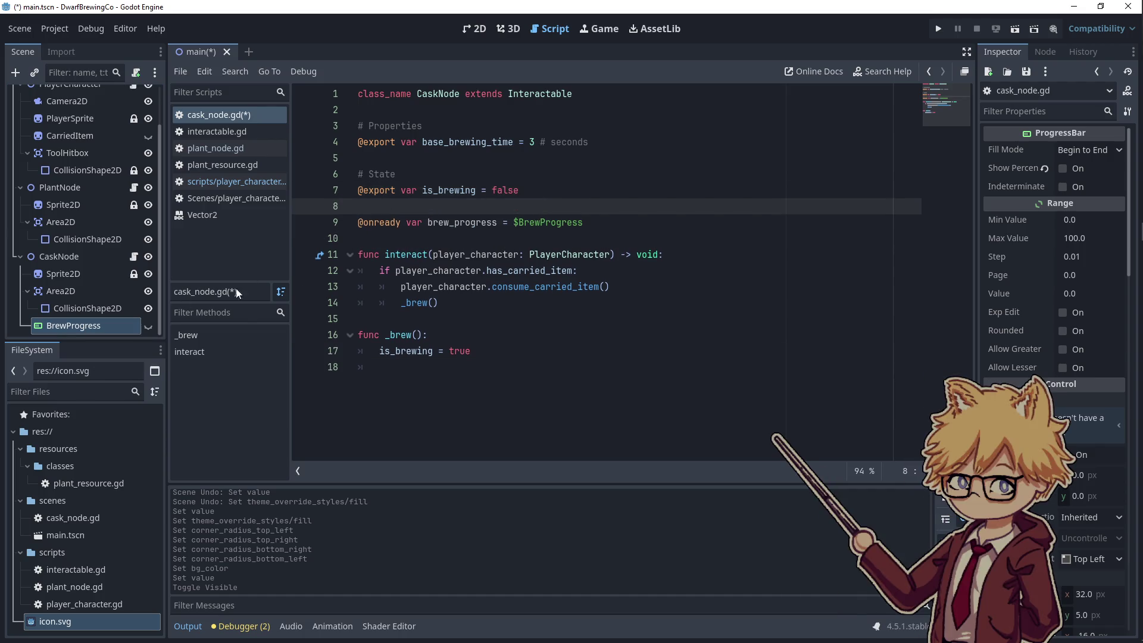
{"action": "left_click", "coordinate": [498, 222]}
{"action": "type", "text": "_bar"}
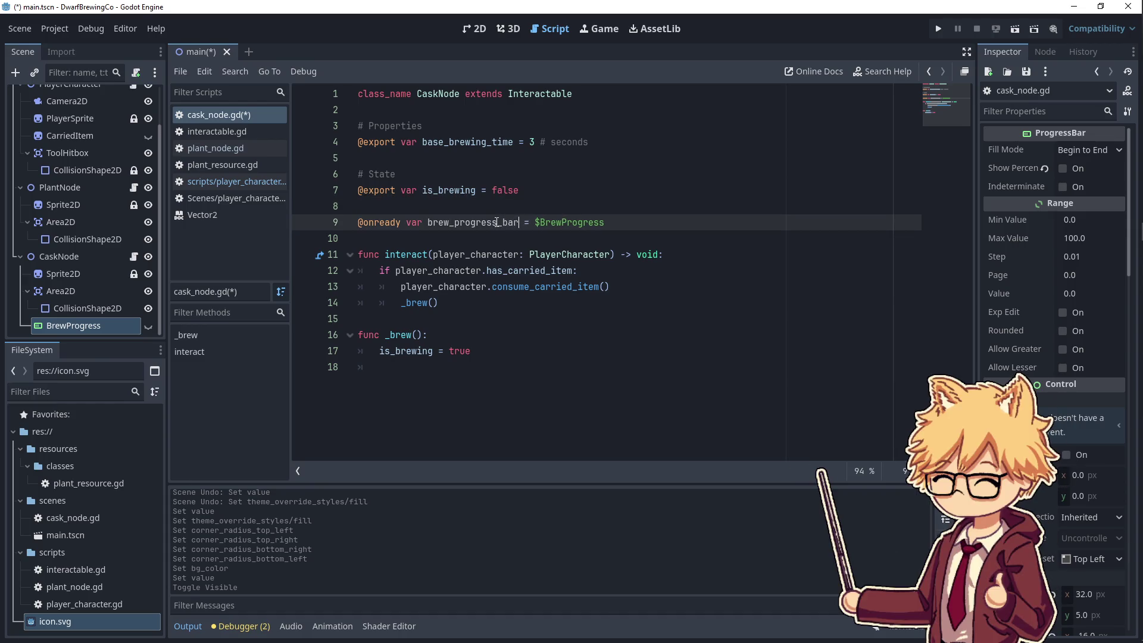
Rename the BrewProgress node to BrewProgressBar
{"action": "double_click", "coordinate": [114, 325]}
{"action": "left_click", "coordinate": [113, 326]}
{"action": "type", "text": "Bar"}
{"action": "key", "text": "Return"}
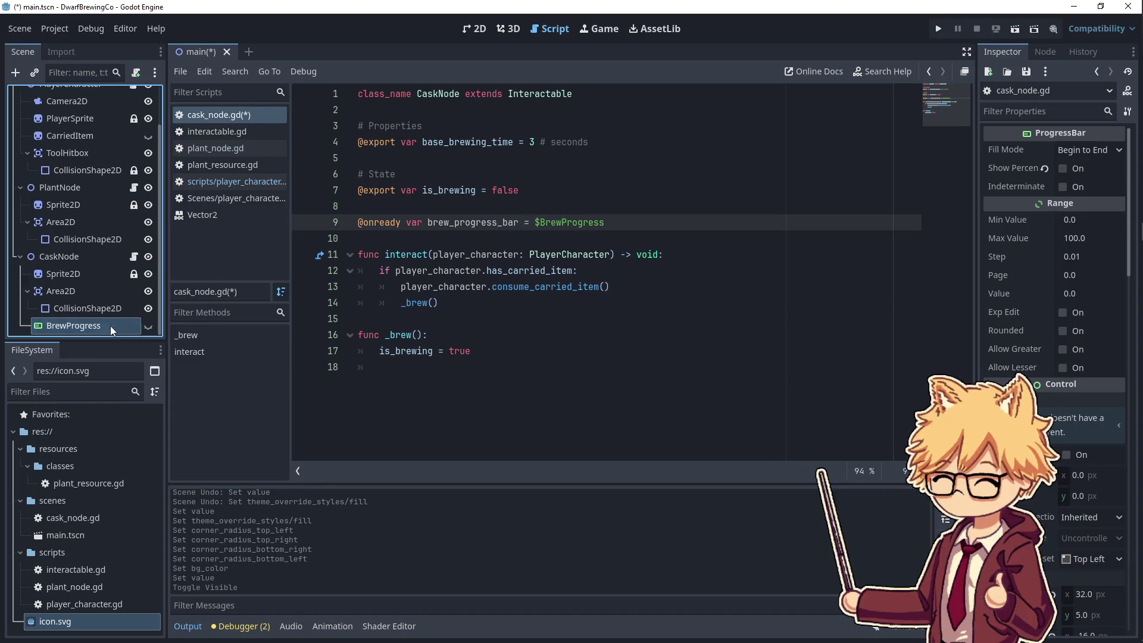
Replace the old reference with BrewProgressBar's and add a '# Children Nodes' comment
{"action": "left_click_drag", "start_coordinate": [110, 326], "coordinate": [474, 247]}
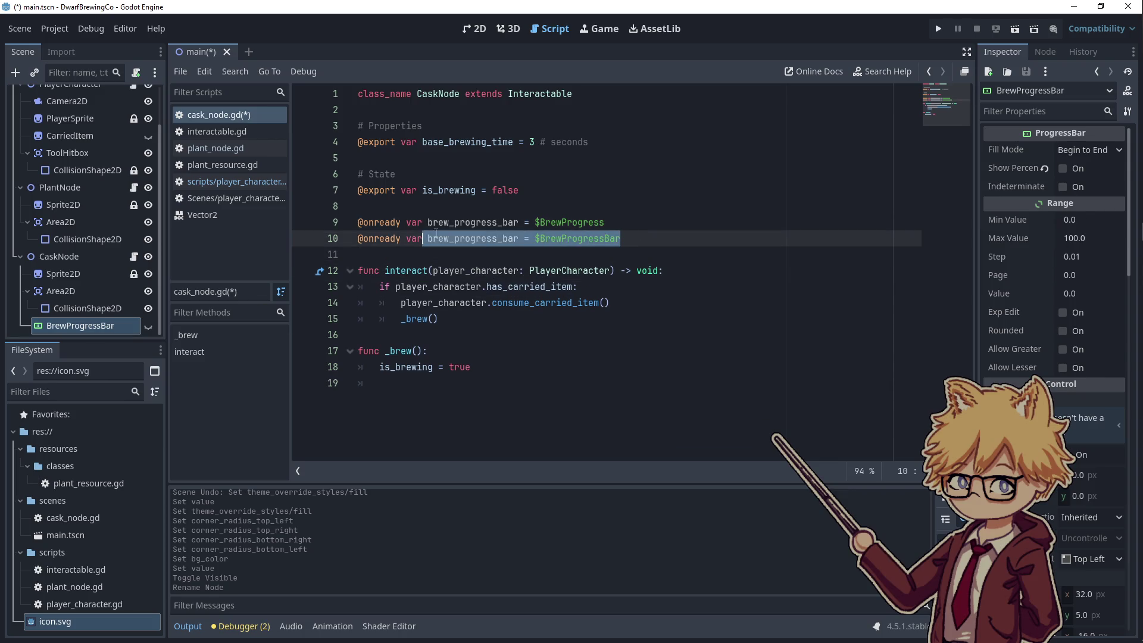
{"action": "left_click_drag", "start_coordinate": [604, 222], "coordinate": [323, 222]}
{"action": "key", "text": "BackSpace"}
{"action": "type", "text": "# Children Nodes"}
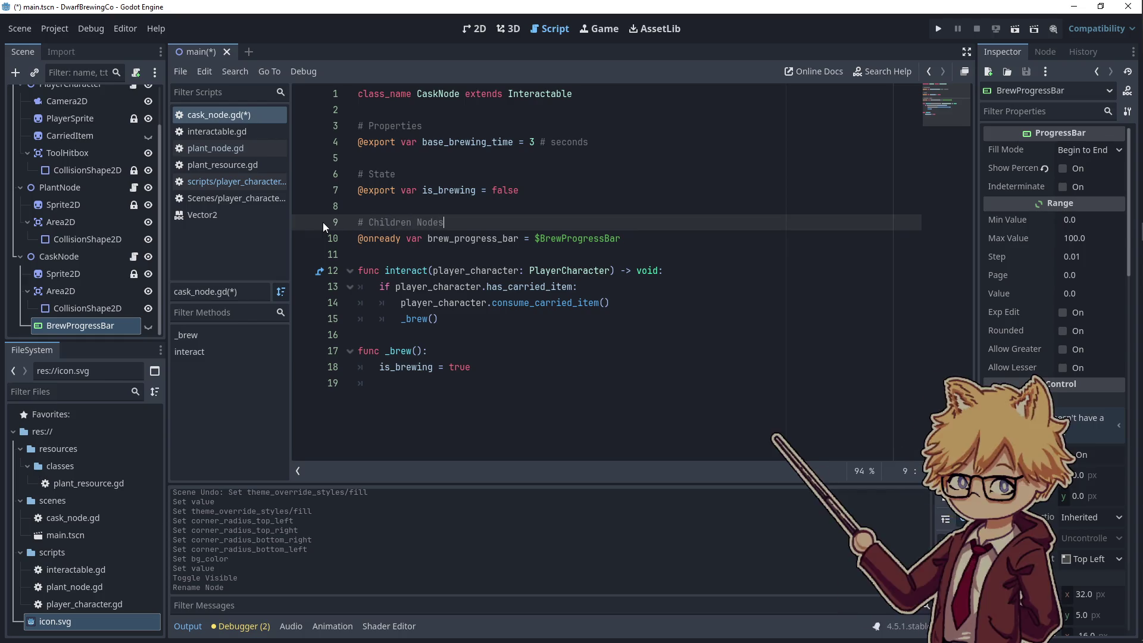
Make _brew() set brew_progress_bar visible
{"action": "left_click", "coordinate": [465, 239]}
{"action": "double_click", "coordinate": [465, 238]}
{"action": "key", "text": "ctrl+c"}
{"action": "left_click", "coordinate": [450, 382]}
{"action": "key", "text": "ctrl+v"}
{"action": "type", "text": ".visibl"}
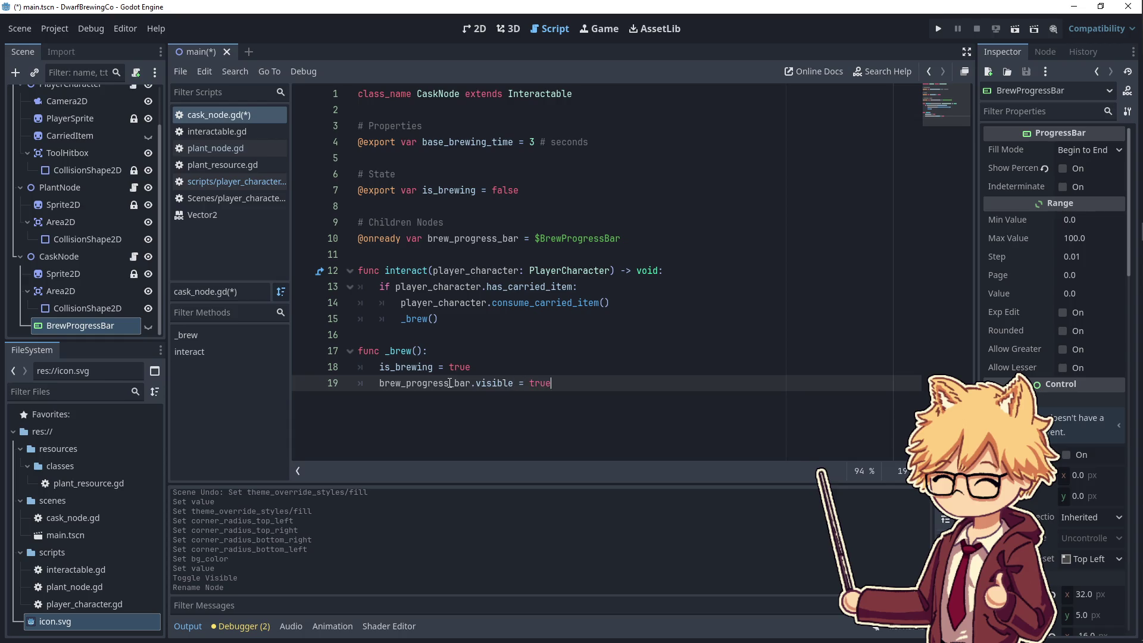
Start a new func _process(delta) below the references
{"action": "left_click", "coordinate": [482, 337]}
{"action": "left_click", "coordinate": [486, 350]}
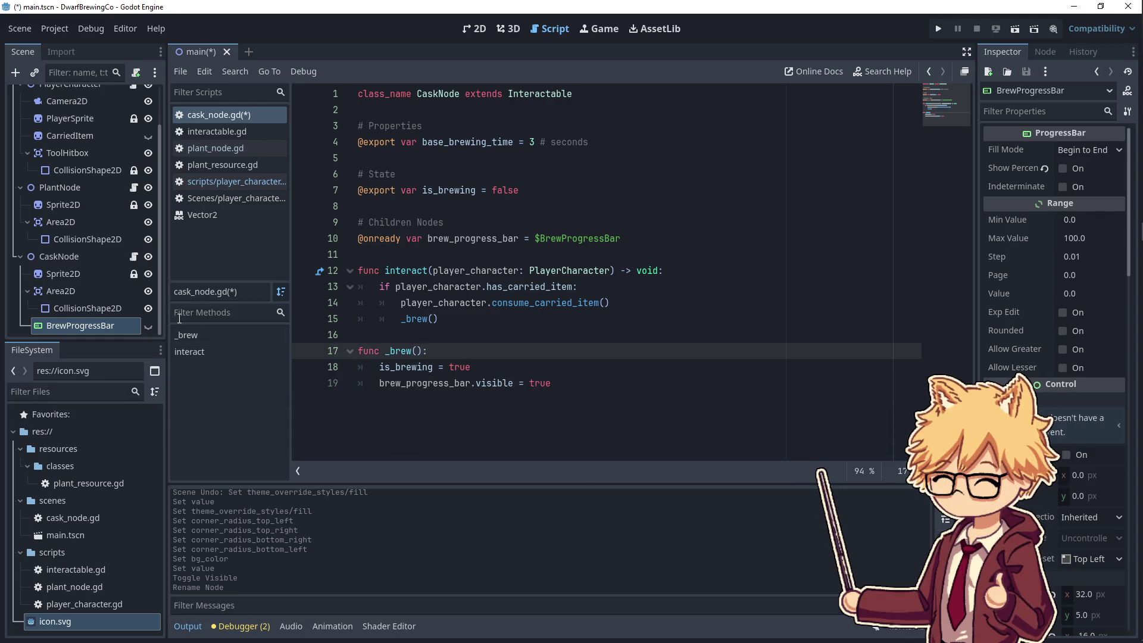
{"action": "left_click", "coordinate": [443, 319]}
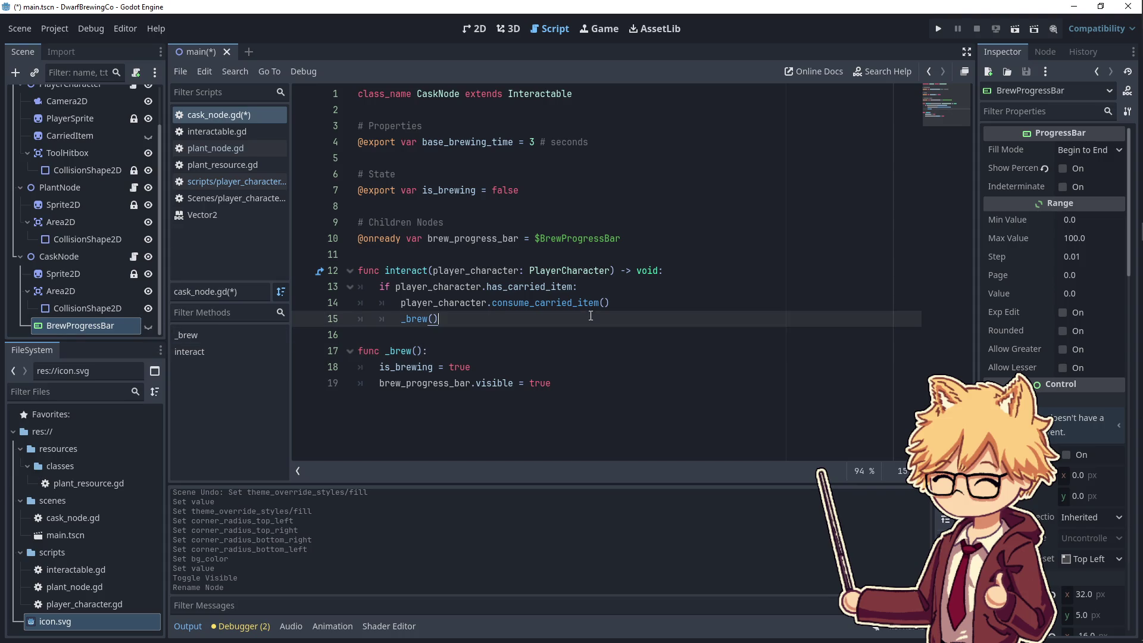
{"action": "left_click", "coordinate": [437, 255]}
{"action": "key", "text": "Return"}
{"action": "key", "text": "Return"}
{"action": "key", "text": "Up"}
{"action": "type", "text": "f"}
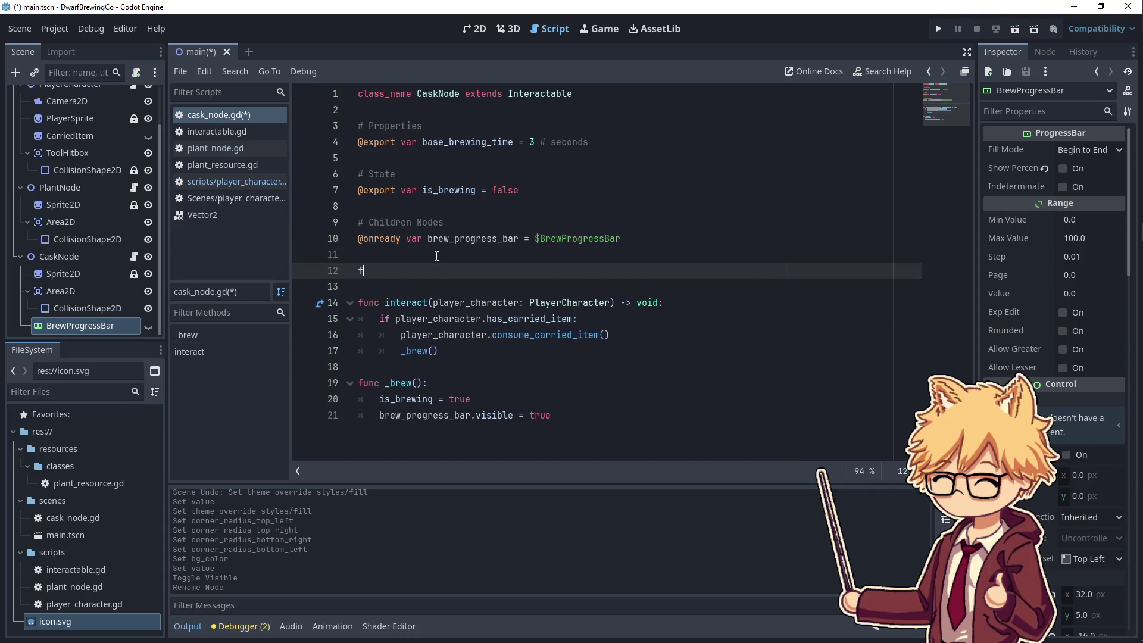
{"action": "key", "text": "BackSpace"}
{"action": "key", "text": "BackSpace"}
{"action": "key", "text": "BackSpace"}
{"action": "type", "text": "unc _proces"}
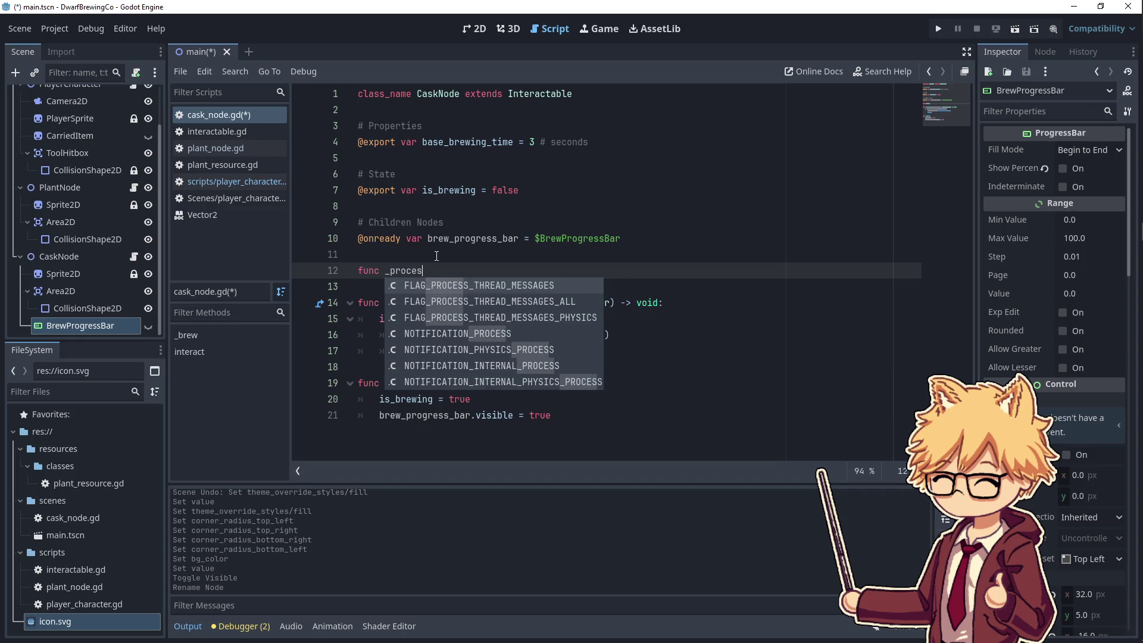
{"action": "key", "text": "Return"}
{"action": "type", "text": "=>"}
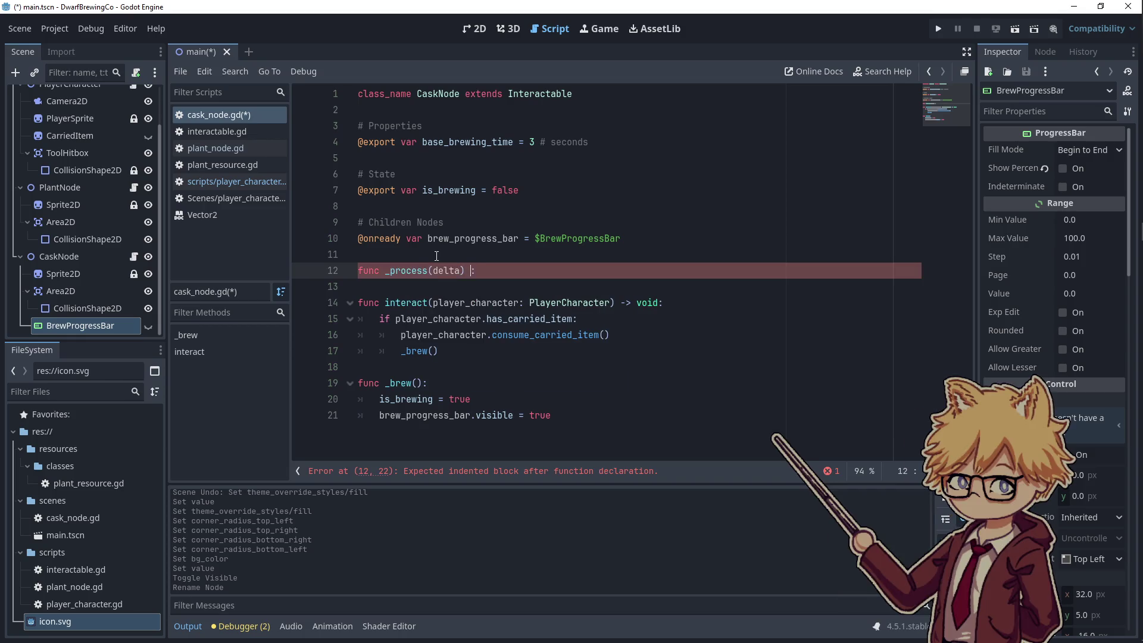